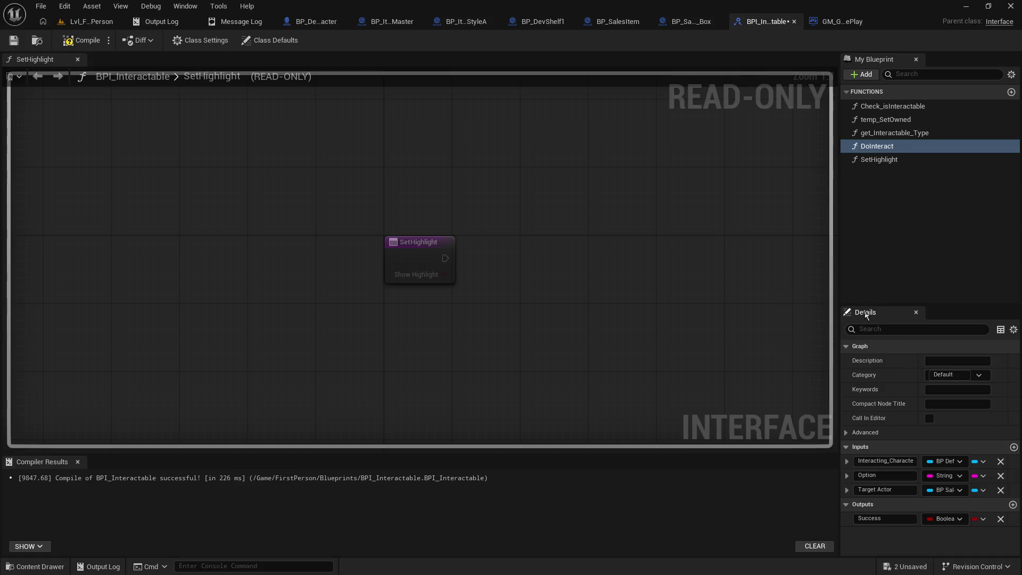
# Rename the DoInteract input from Target Actor to Target Item, then go to BP_ItemStorage_Master.
pyautogui.moveTo(900, 490); pyautogui.dragTo(878, 489)
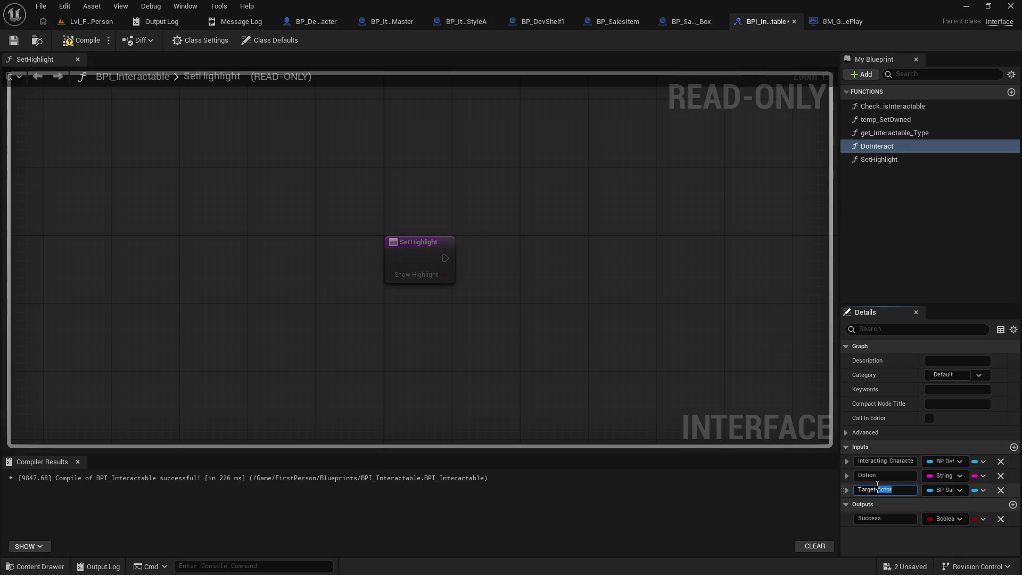
pyautogui.write('Item')
pyautogui.press('Return')
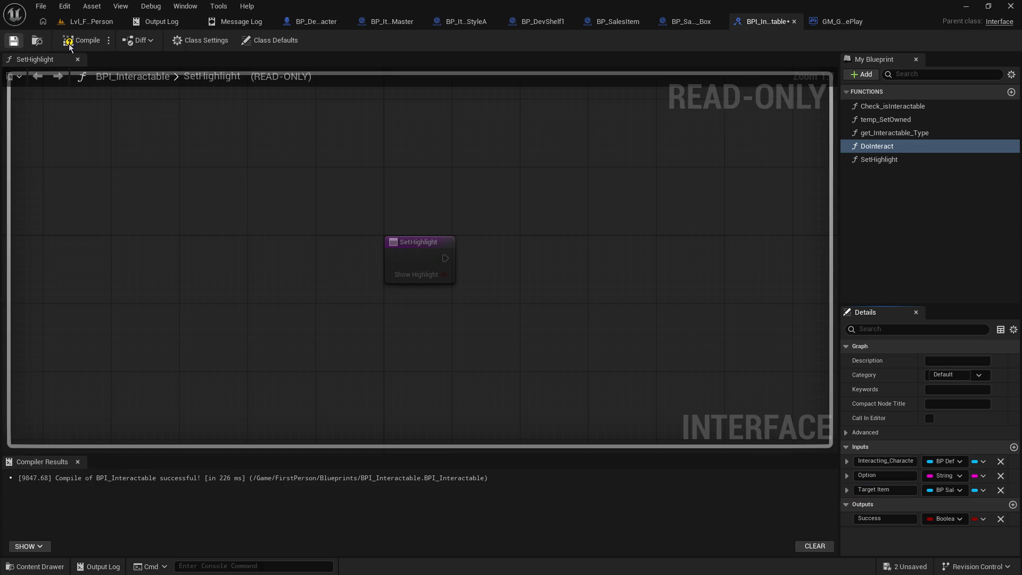
pyautogui.click(393, 22)
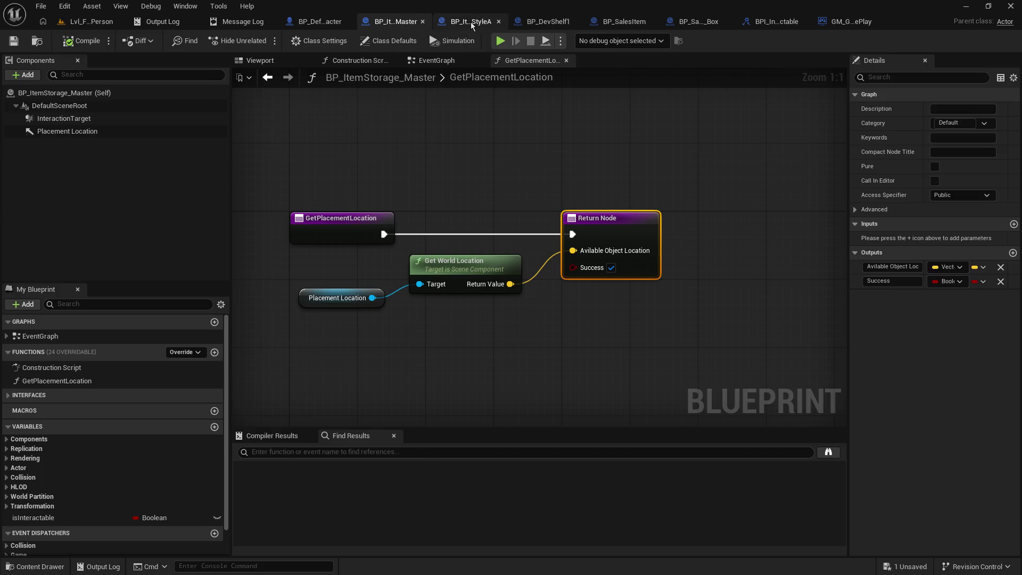
# Refresh all nodes in the ShelfStyleA blueprint, then save and compile it.
pyautogui.click(470, 21)
pyautogui.scroll(-1, 558, 296)
pyautogui.scroll(1, 340, 238)
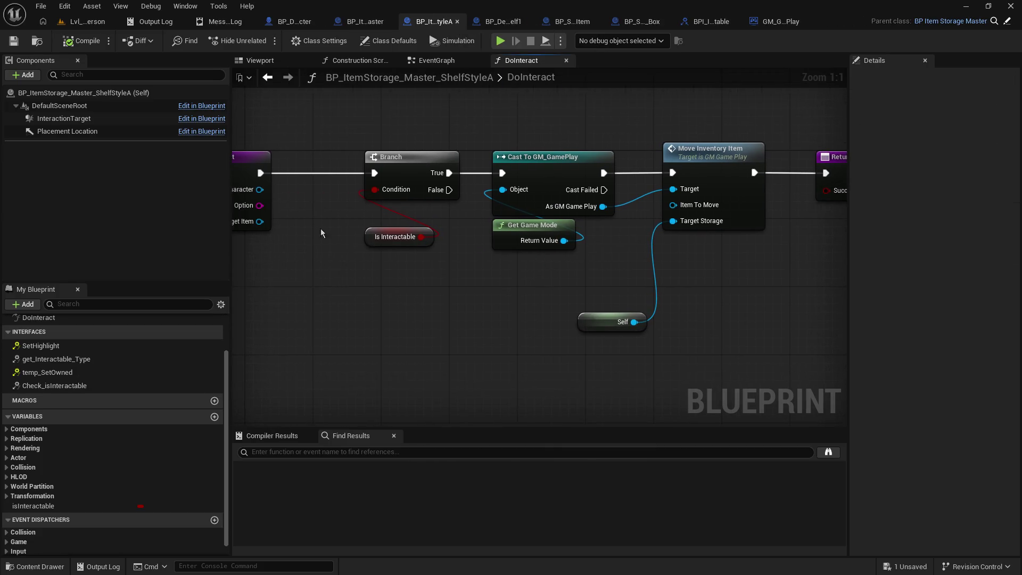
pyautogui.click(37, 9)
pyautogui.click(105, 154)
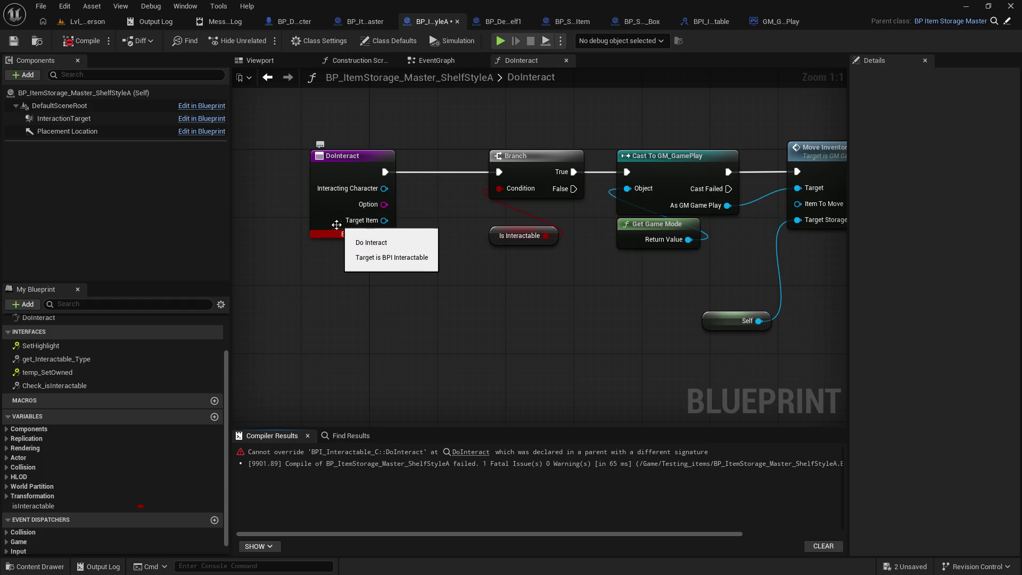
pyautogui.moveTo(328, 235)
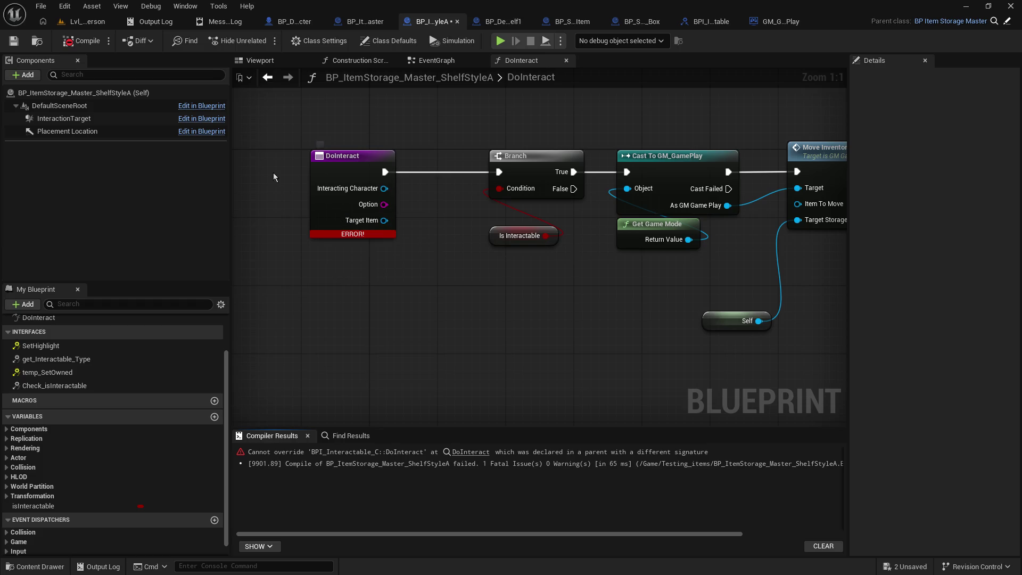
pyautogui.click(14, 41)
pyautogui.click(78, 41)
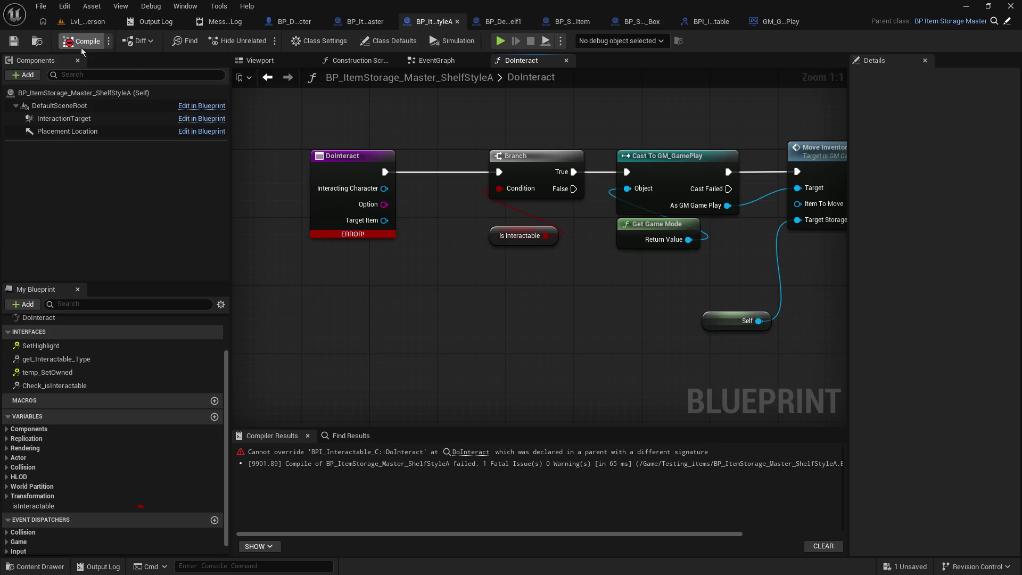
# Refresh DoInteract, wire Target Item into Item To Move, tidy the nodes, and recompile.
pyautogui.rightClick(342, 216)
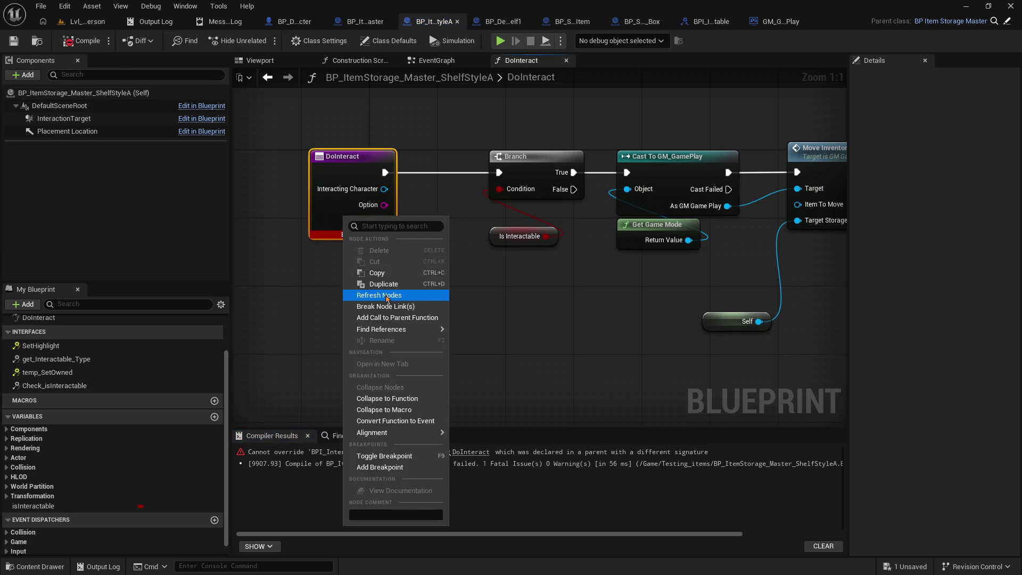
pyautogui.click(379, 295)
pyautogui.moveTo(679, 238); pyautogui.dragTo(797, 204)
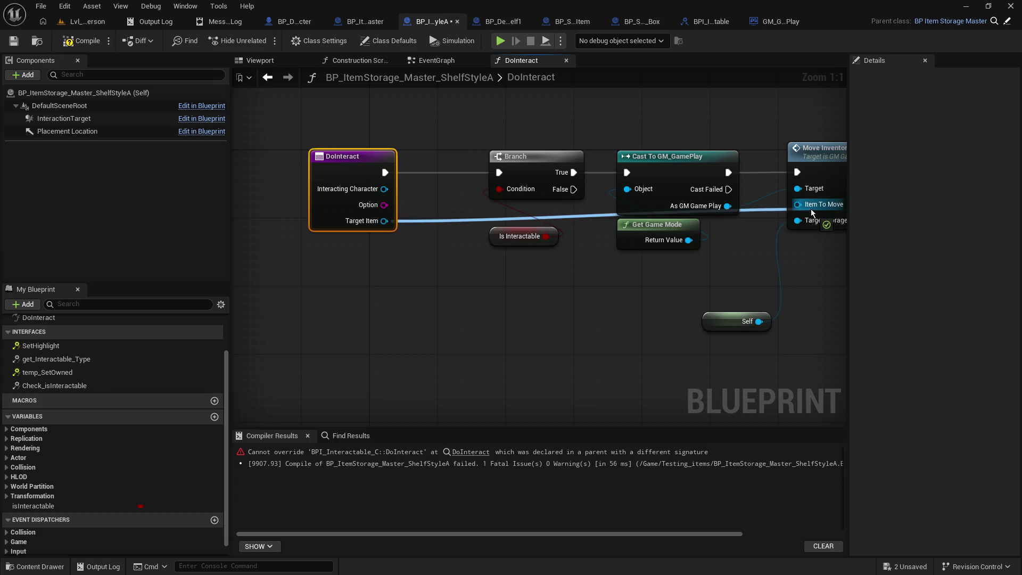
pyautogui.moveTo(586, 297)
pyautogui.mouseDown()
pyautogui.moveTo(379, 294)
pyautogui.moveTo(406, 308)
pyautogui.moveTo(548, 324)
pyautogui.mouseUp()
pyautogui.moveTo(349, 158); pyautogui.dragTo(392, 159)
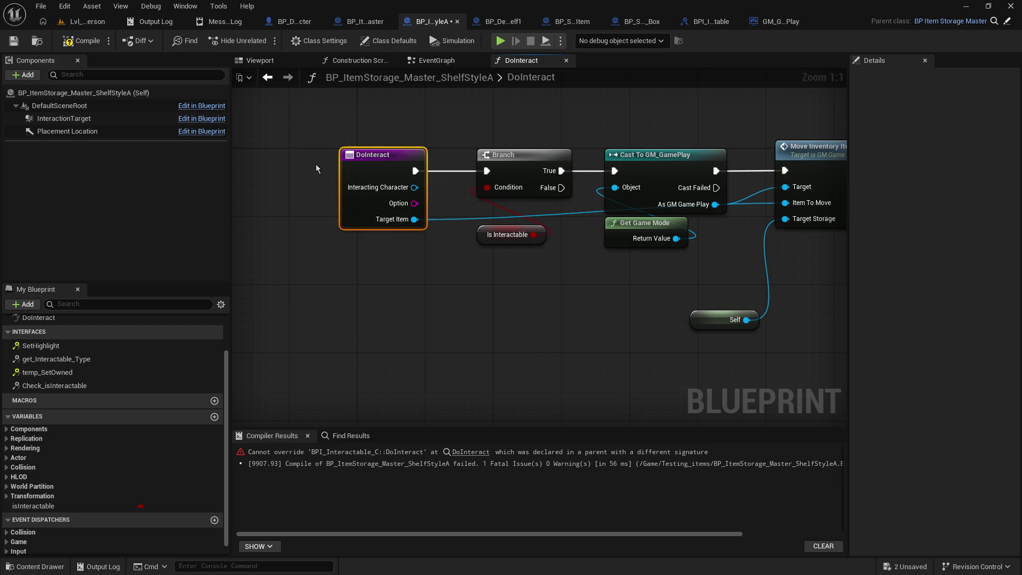
pyautogui.click(73, 46)
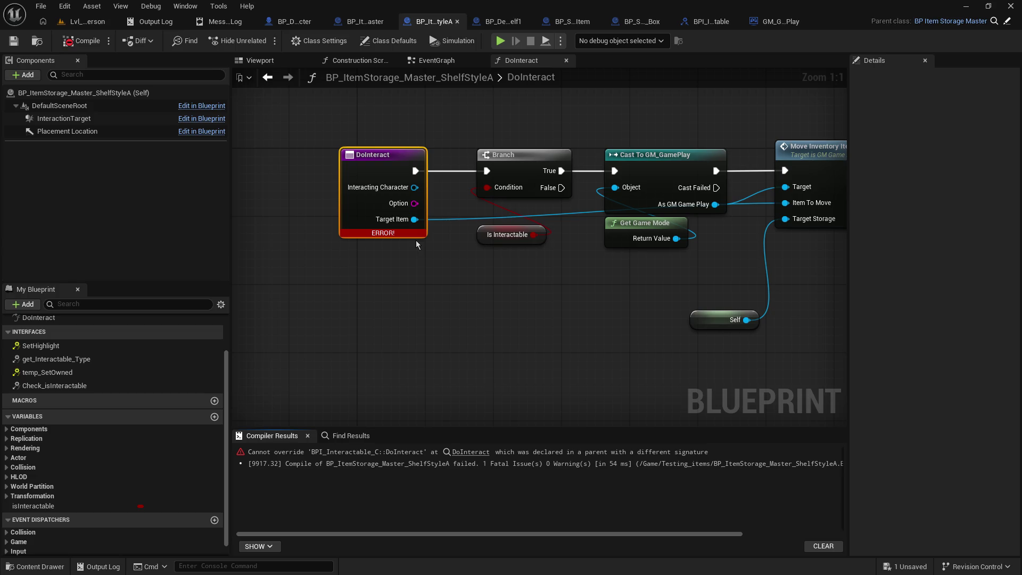
# Save BP_ItemStorage_Master via File > Save and recompile ShelfStyleA.
pyautogui.click(367, 21)
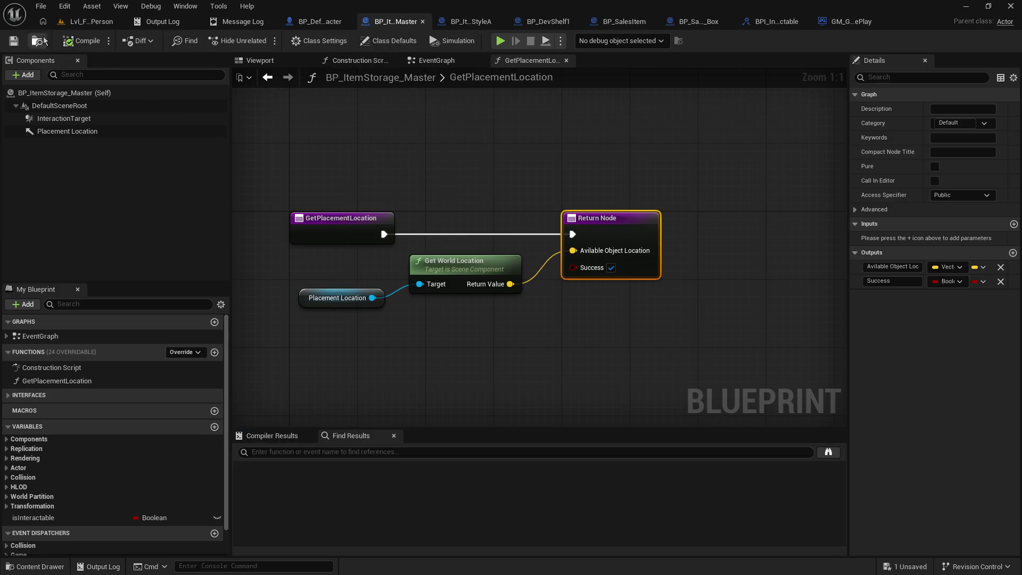
pyautogui.click(41, 7)
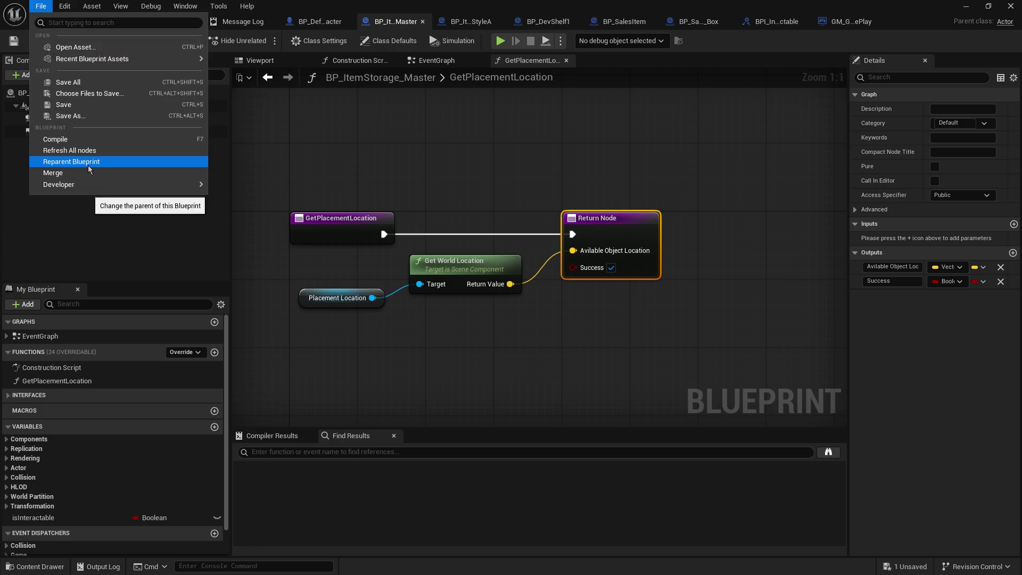
pyautogui.click(63, 105)
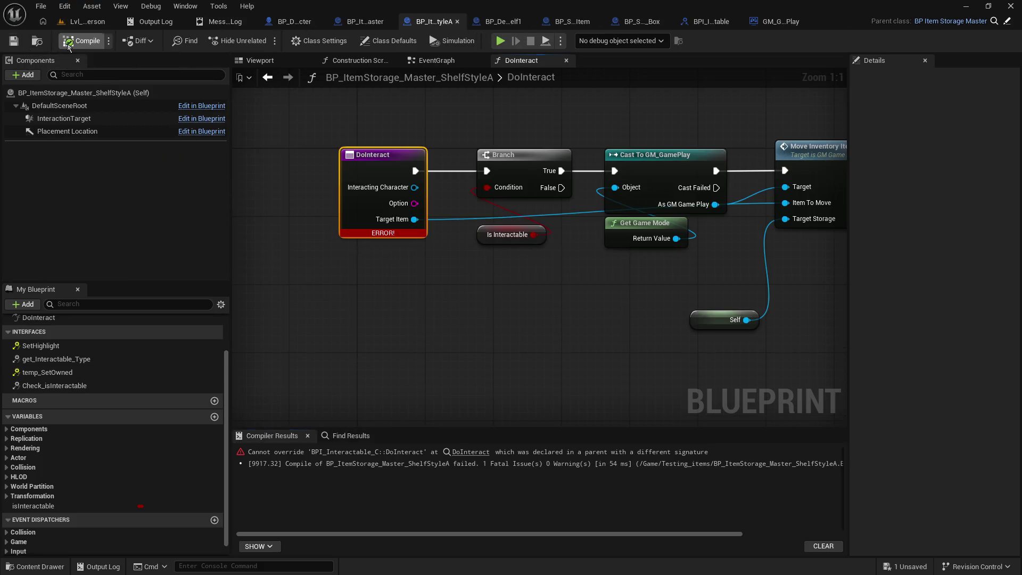
pyautogui.click(68, 46)
pyautogui.moveTo(486, 313); pyautogui.dragTo(441, 309)
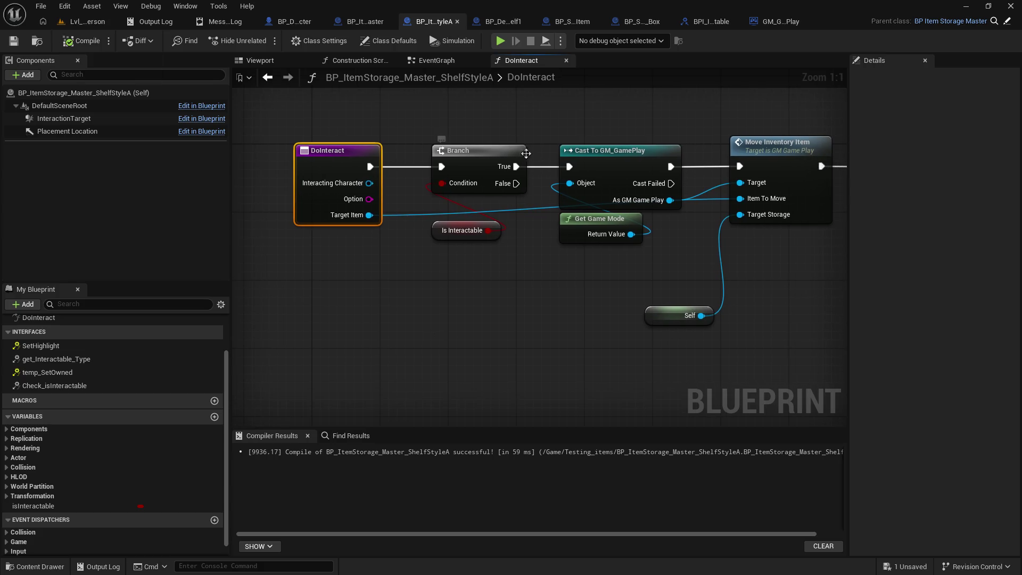
# Look through the master's EventGraph, Construction Script and Viewport, ending on GetPlacementLocation.
pyautogui.click(362, 24)
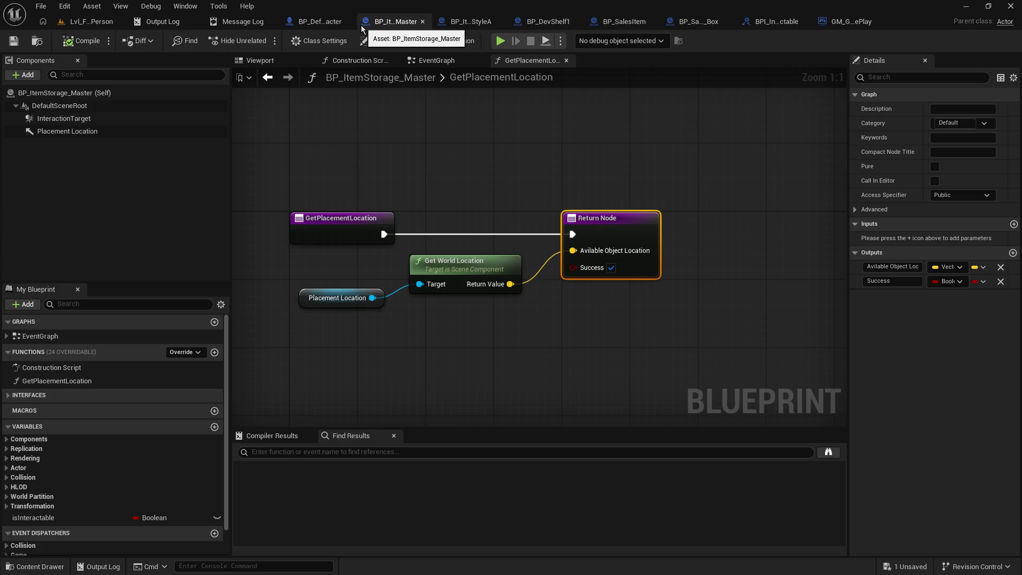
pyautogui.click(426, 62)
pyautogui.click(354, 62)
pyautogui.click(261, 60)
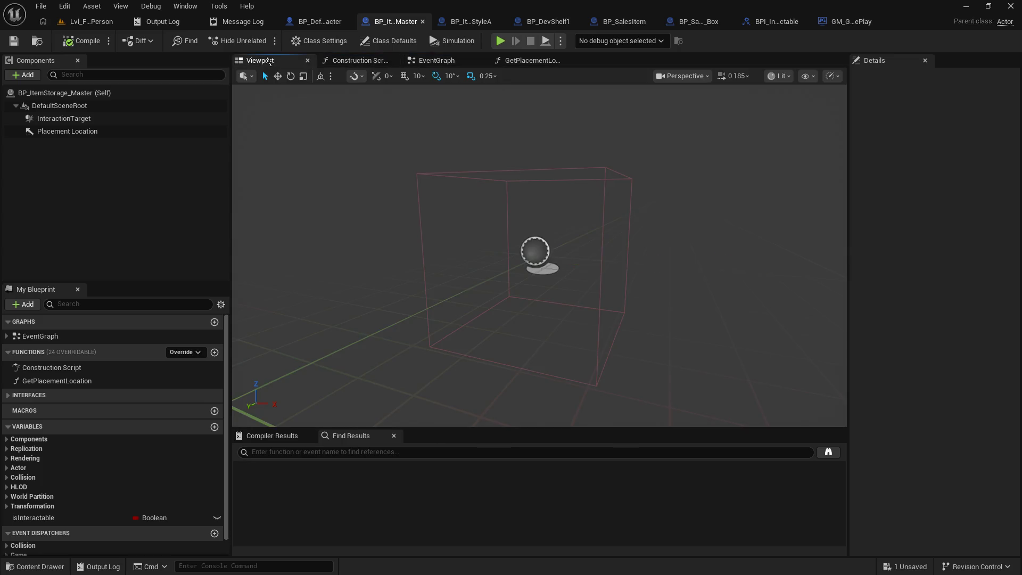
pyautogui.click(525, 61)
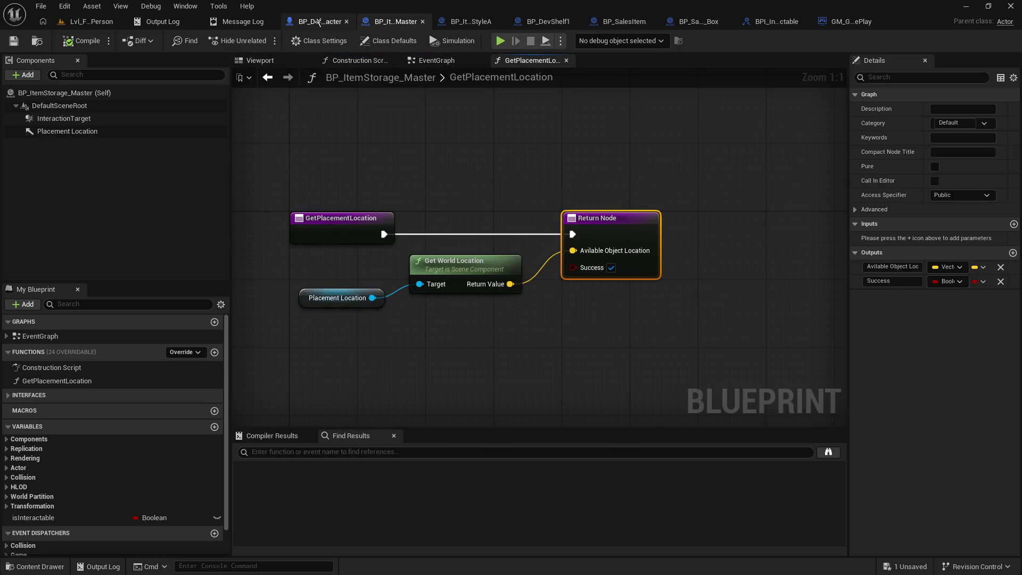
# In BP_DefaultDevCharacter, add a Cursor Target getter and cast it to BP_SalesItem.
pyautogui.click(319, 22)
pyautogui.moveTo(538, 244); pyautogui.dragTo(513, 198)
pyautogui.moveTo(427, 316); pyautogui.dragTo(515, 319)
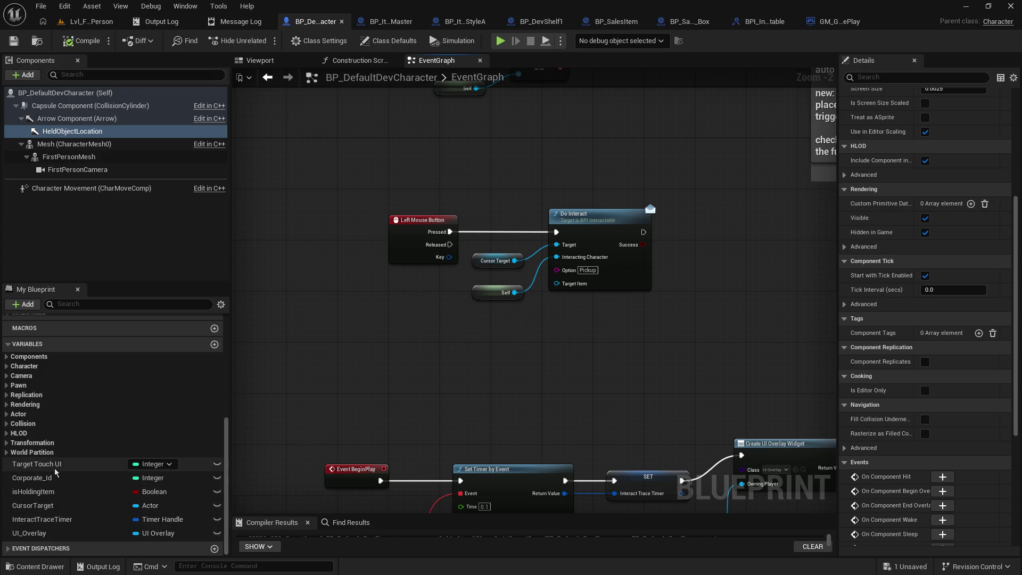
pyautogui.moveTo(49, 508)
pyautogui.mouseDown()
pyautogui.moveTo(482, 352)
pyautogui.moveTo(459, 321)
pyautogui.moveTo(529, 314)
pyautogui.moveTo(560, 286)
pyautogui.moveTo(541, 356)
pyautogui.mouseUp()
pyautogui.click(495, 341)
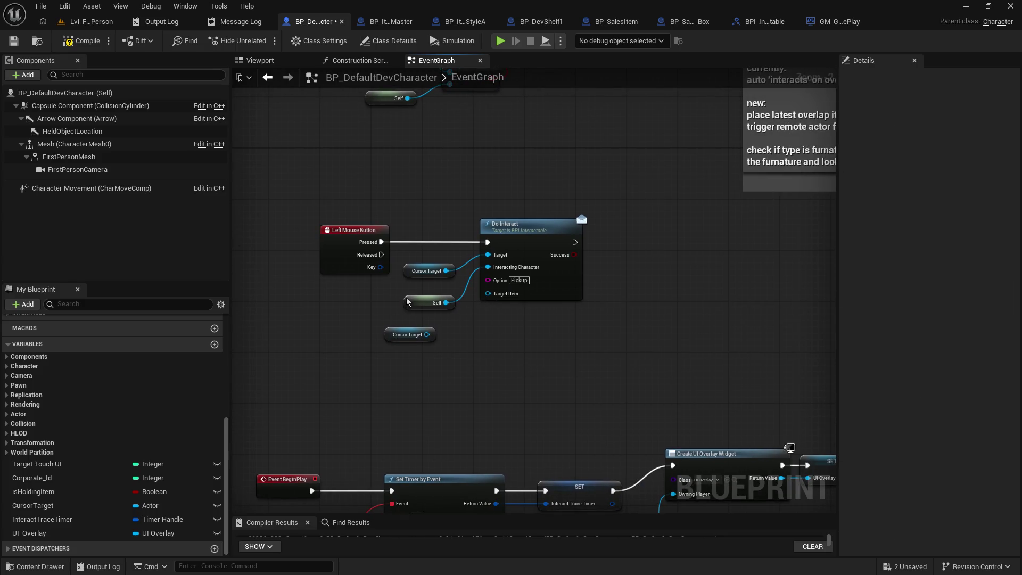
pyautogui.moveTo(408, 304); pyautogui.dragTo(407, 291)
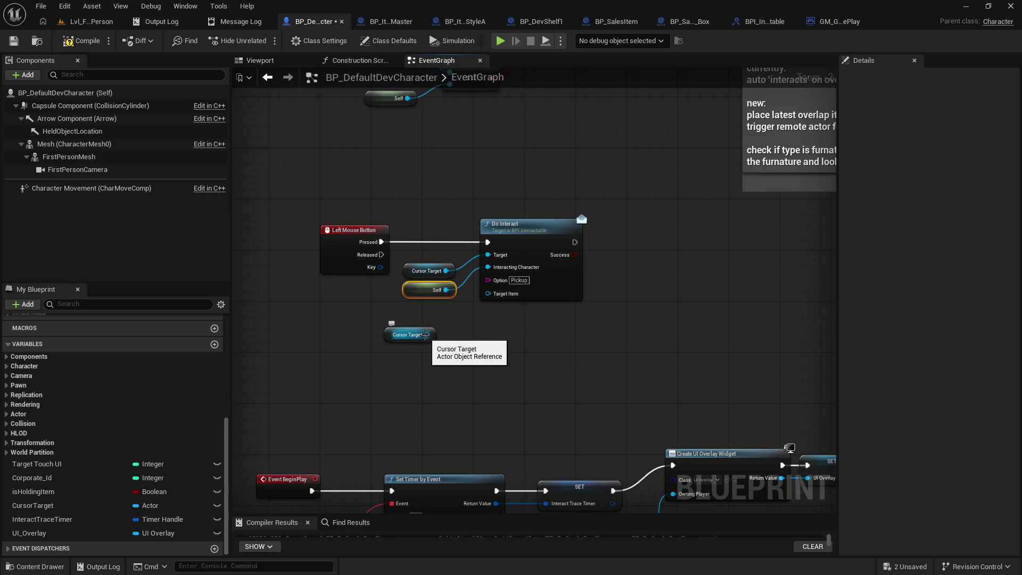
pyautogui.moveTo(427, 334); pyautogui.dragTo(483, 346)
pyautogui.write('cast')
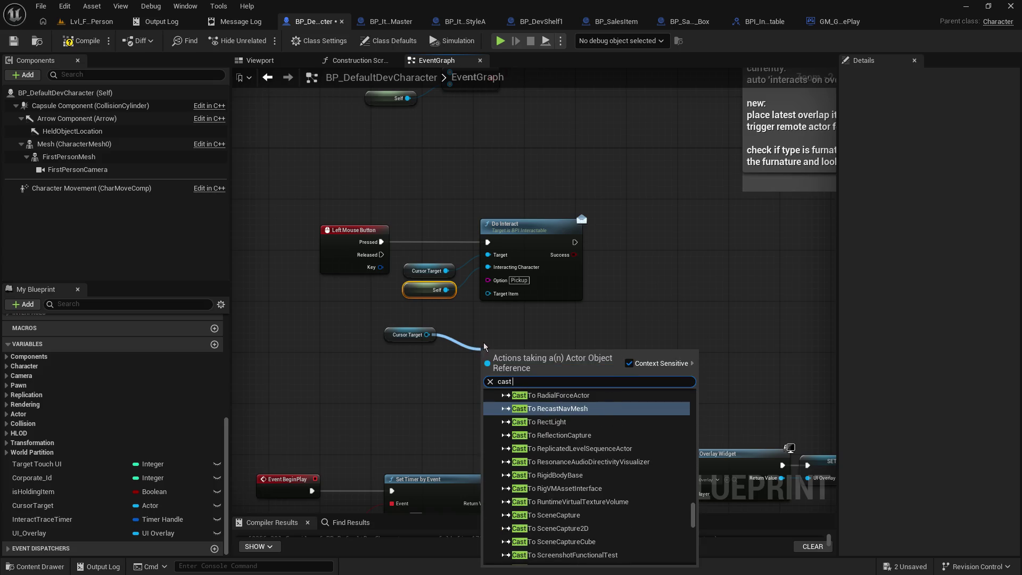
pyautogui.write(' tobp_sales')
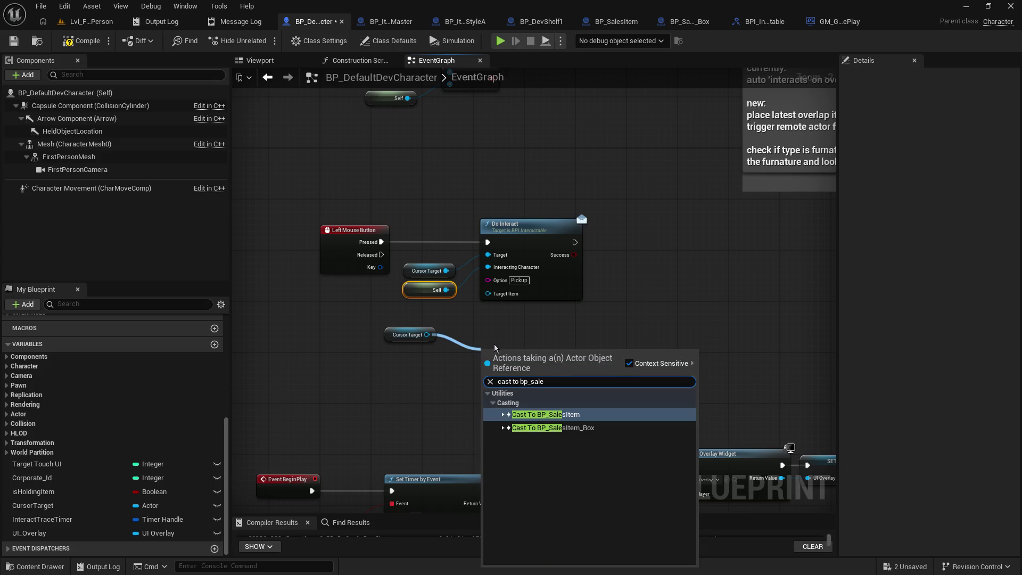
pyautogui.press('Return')
# Route Pressed through the cast, feed As BP Sales Item into Target Item, and save.
pyautogui.moveTo(531, 255); pyautogui.dragTo(634, 255)
pyautogui.moveTo(410, 259)
pyautogui.mouseDown()
pyautogui.moveTo(458, 299)
pyautogui.moveTo(434, 298)
pyautogui.moveTo(536, 285)
pyautogui.mouseUp()
pyautogui.moveTo(384, 248)
pyautogui.mouseDown()
pyautogui.moveTo(487, 351)
pyautogui.moveTo(512, 355)
pyautogui.moveTo(445, 224)
pyautogui.moveTo(449, 239)
pyautogui.moveTo(580, 250)
pyautogui.moveTo(655, 223)
pyautogui.mouseUp()
pyautogui.click(629, 224)
pyautogui.moveTo(554, 306)
pyautogui.mouseDown()
pyautogui.moveTo(528, 265)
pyautogui.moveTo(561, 265)
pyautogui.mouseUp()
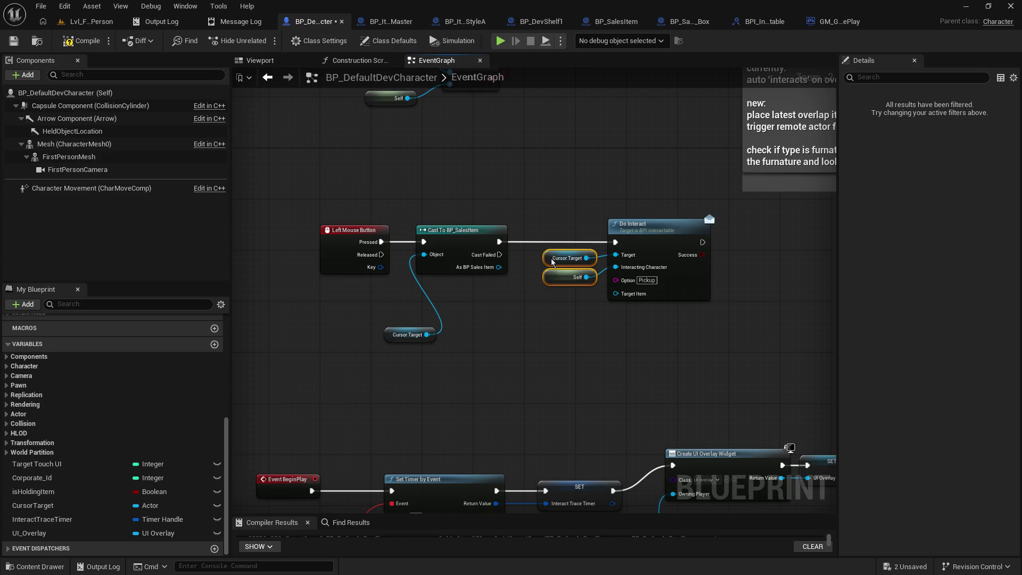
pyautogui.moveTo(498, 267); pyautogui.dragTo(615, 293)
pyautogui.click(13, 41)
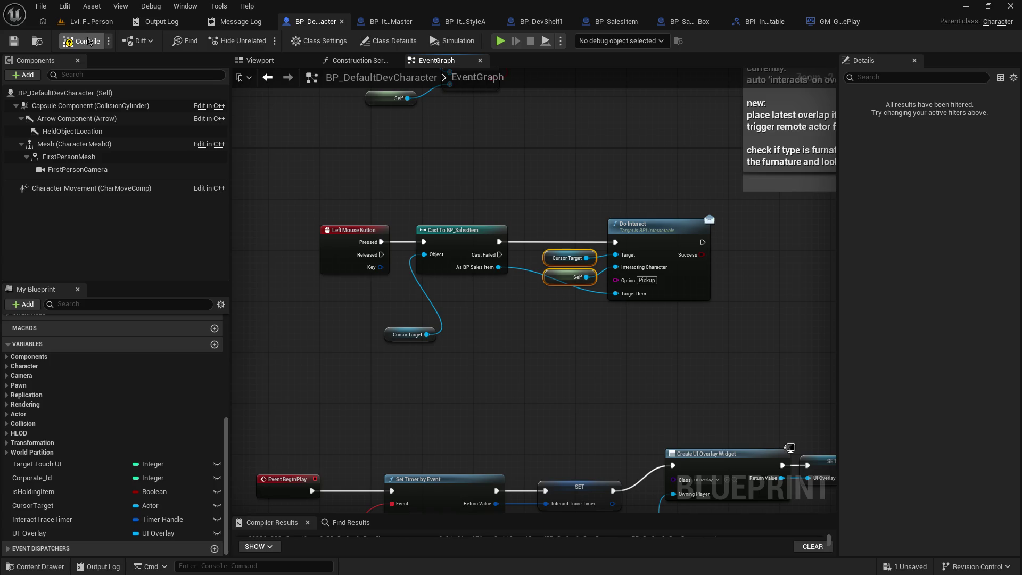
pyautogui.moveTo(692, 266)
pyautogui.mouseDown()
pyautogui.moveTo(660, 250)
pyautogui.moveTo(666, 133)
pyautogui.moveTo(729, 161)
pyautogui.moveTo(250, 159)
pyautogui.moveTo(213, 175)
pyautogui.mouseUp()
pyautogui.doubleClick(627, 333)
pyautogui.write('[ LEFT-MOUSE ] - Pick Up')
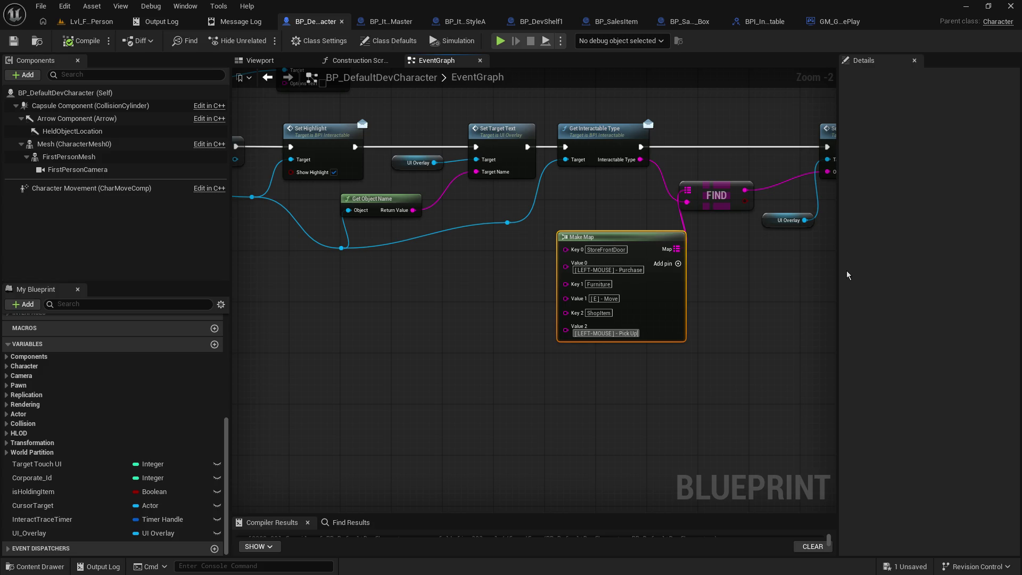
# Commit the Value 2 hint and add map entry ItemStorage → '[RIGHT-MOUSE] - Place Item', then save.
pyautogui.press('Return')
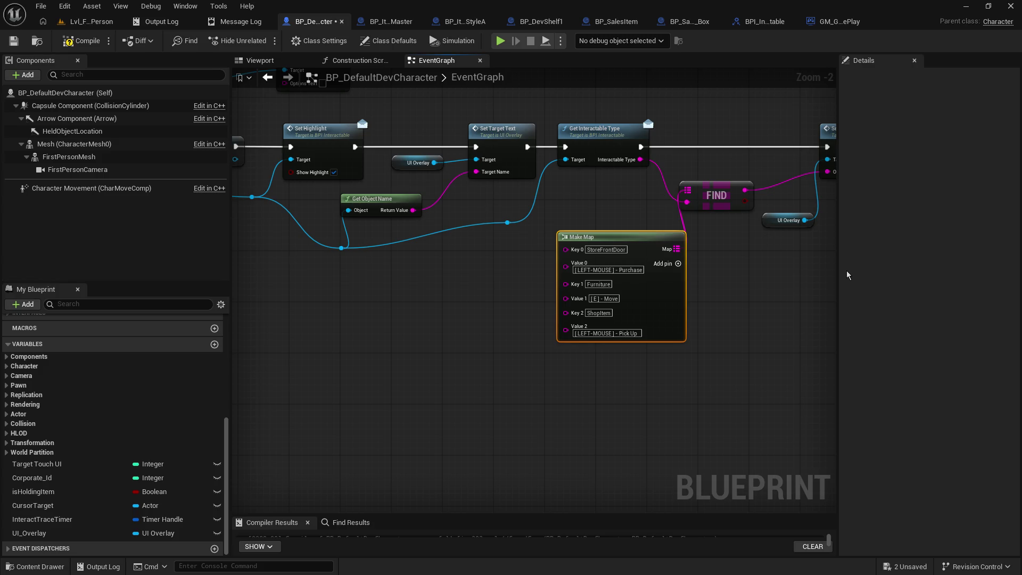
pyautogui.click(678, 264)
pyautogui.click(589, 347)
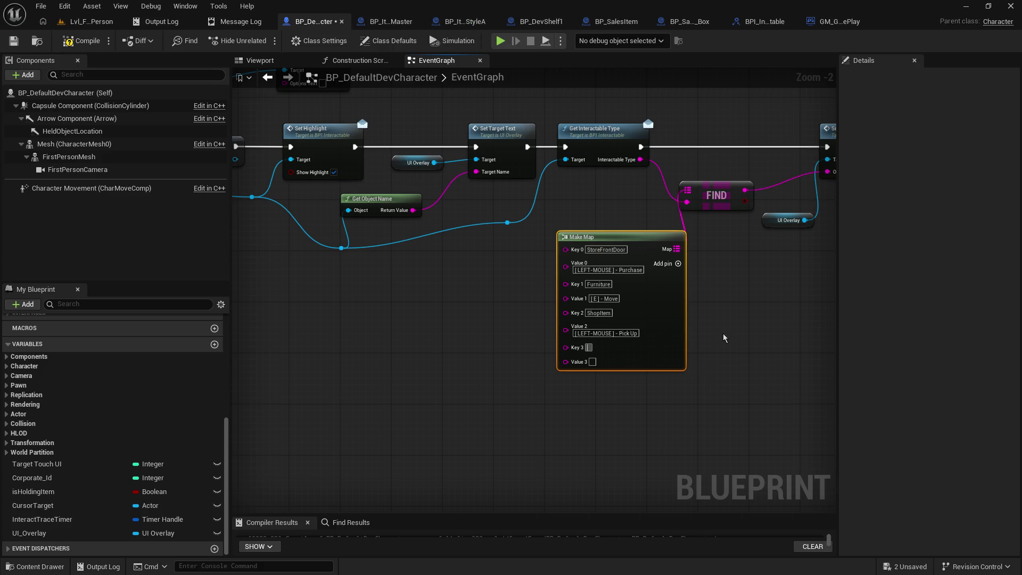
pyautogui.write('ItemStorage')
pyautogui.press('Return')
pyautogui.click(593, 362)
pyautogui.write('OUSE] - Place')
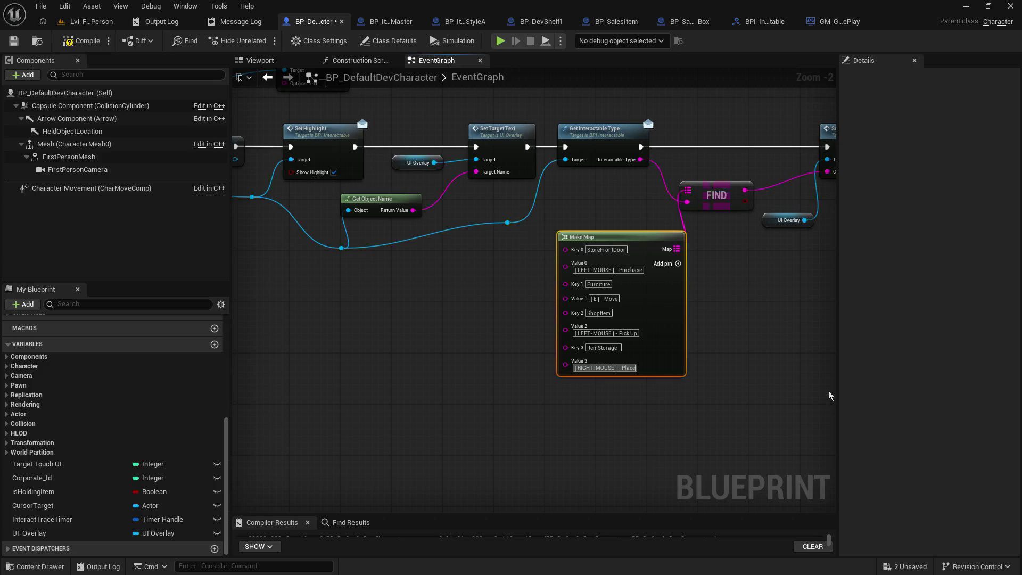
pyautogui.write(' Item')
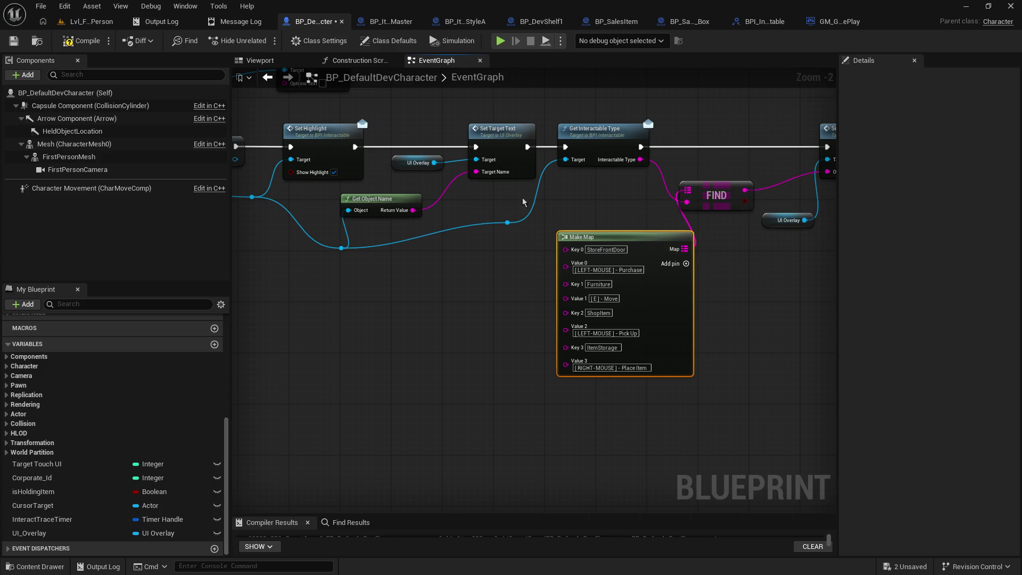
pyautogui.click(14, 40)
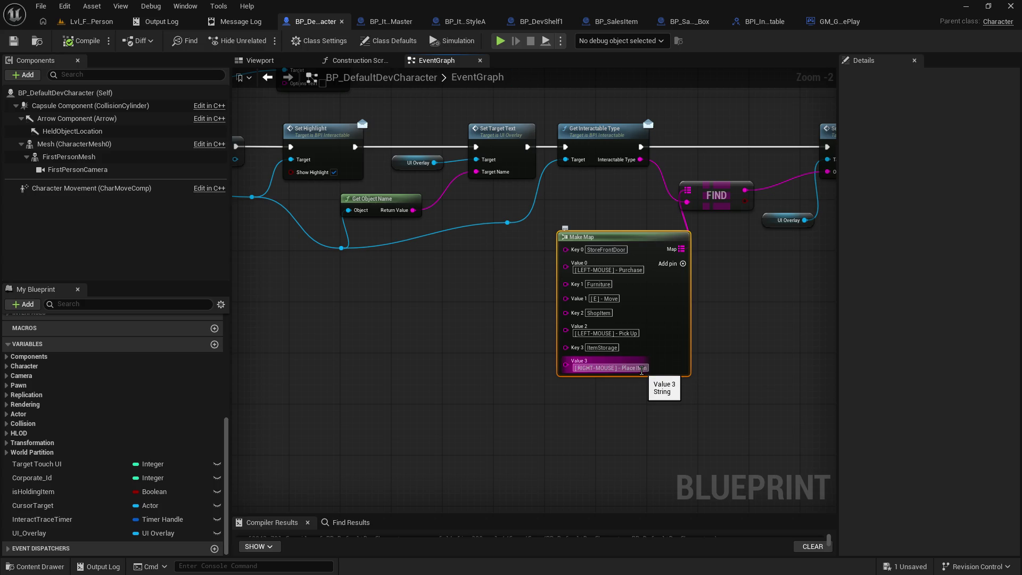
# Copy the ItemStorage key text and switch to BP_ItemStorage_Master.
pyautogui.rightClick(617, 347)
pyautogui.click(650, 395)
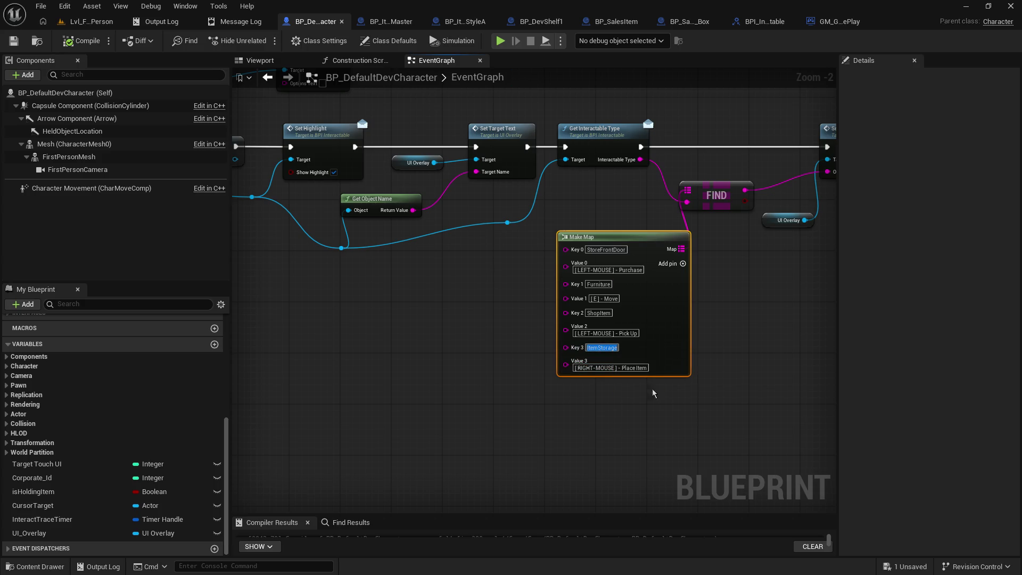
pyautogui.click(391, 22)
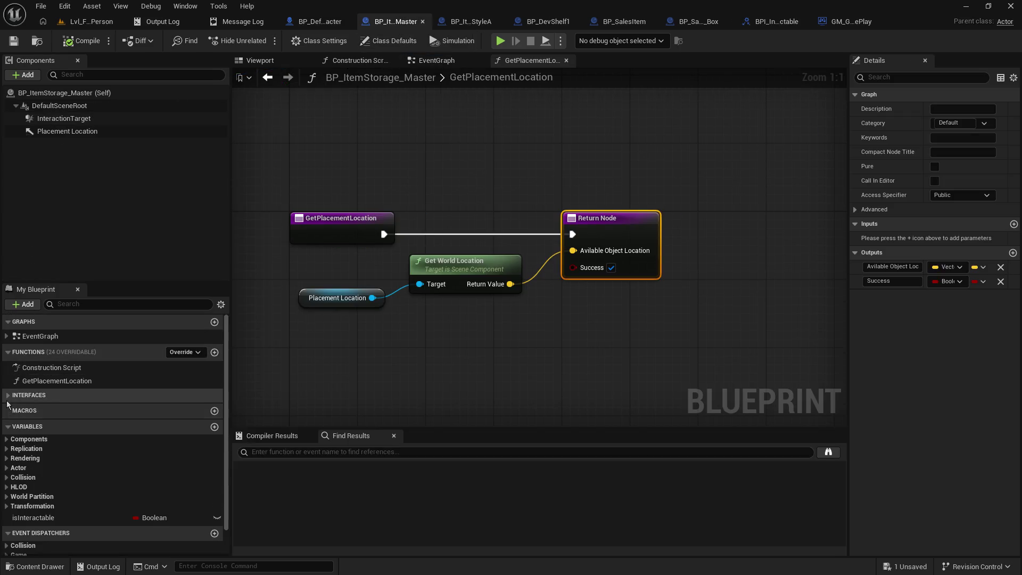
# Make get_Interactable_Type's Return Node output ItemStorage, then start a Lvl_FirstPerson play-test.
pyautogui.click(7, 398)
pyautogui.doubleClick(56, 435)
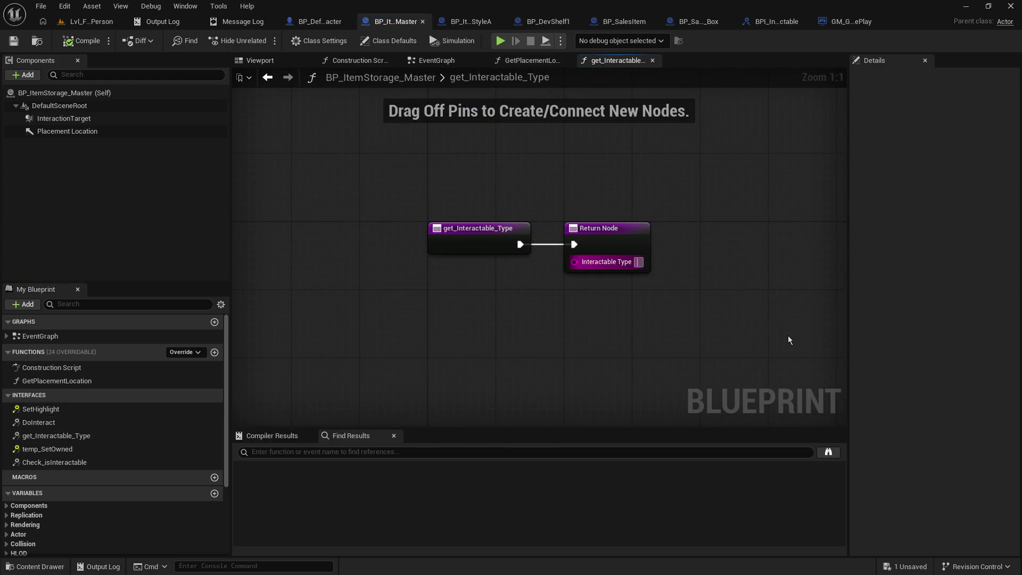
pyautogui.write('ItemStorage')
pyautogui.click(606, 270)
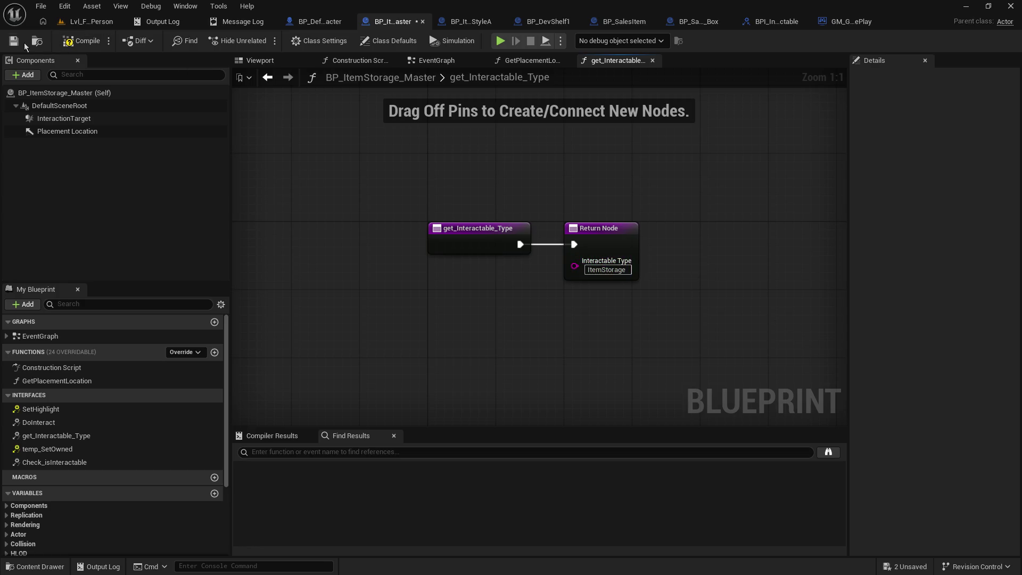
pyautogui.click(88, 22)
pyautogui.click(263, 40)
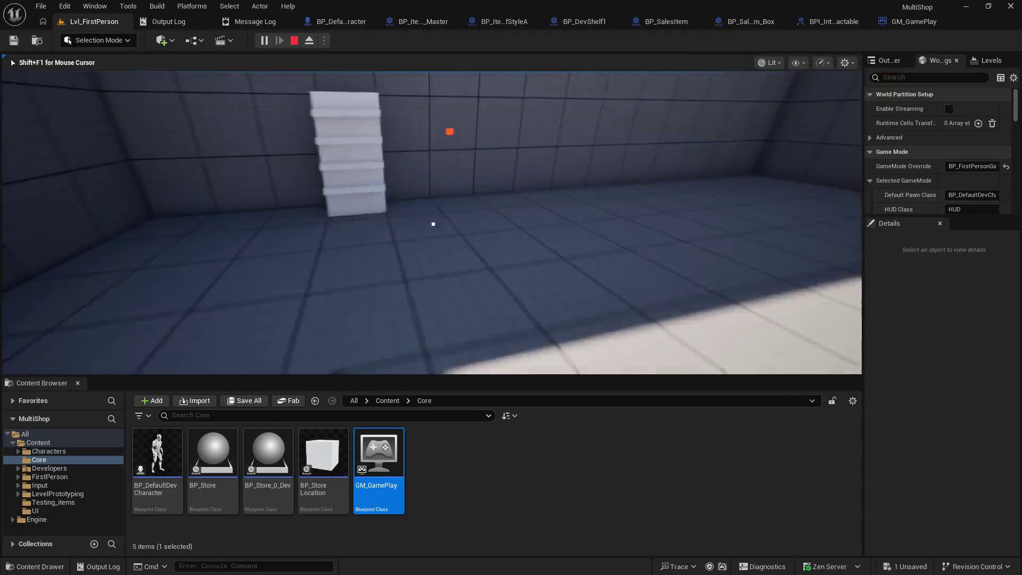
# Walk the player up to the shelf in the running game, then stop the play-test.
pyautogui.press('w')
pyautogui.press('w')
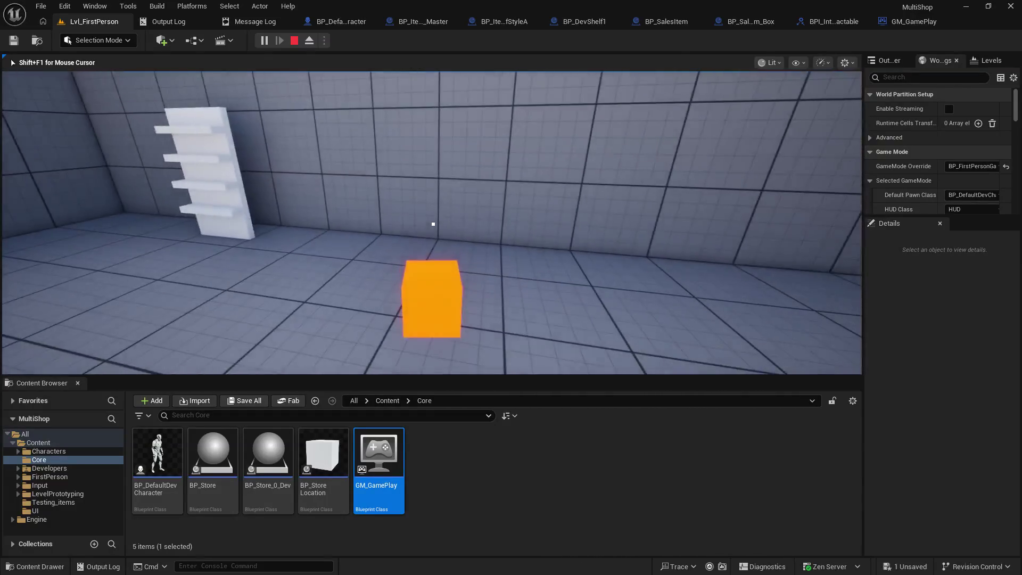
pyautogui.press('Escape')
pyautogui.click(445, 25)
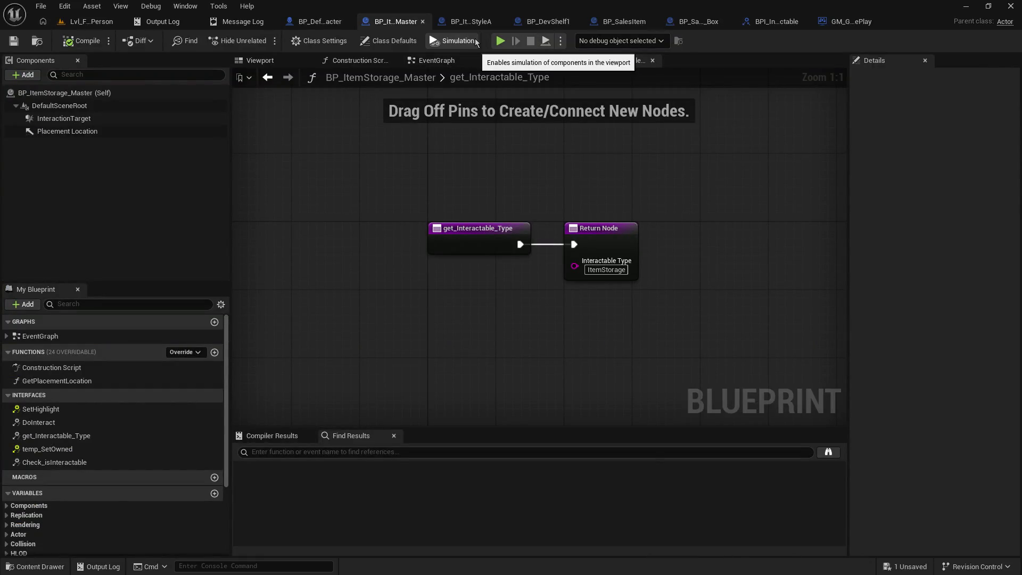
# Set InteractionTarget's Collision Presets to Custom, keeping Object Type as WorldDynamic.
pyautogui.click(122, 118)
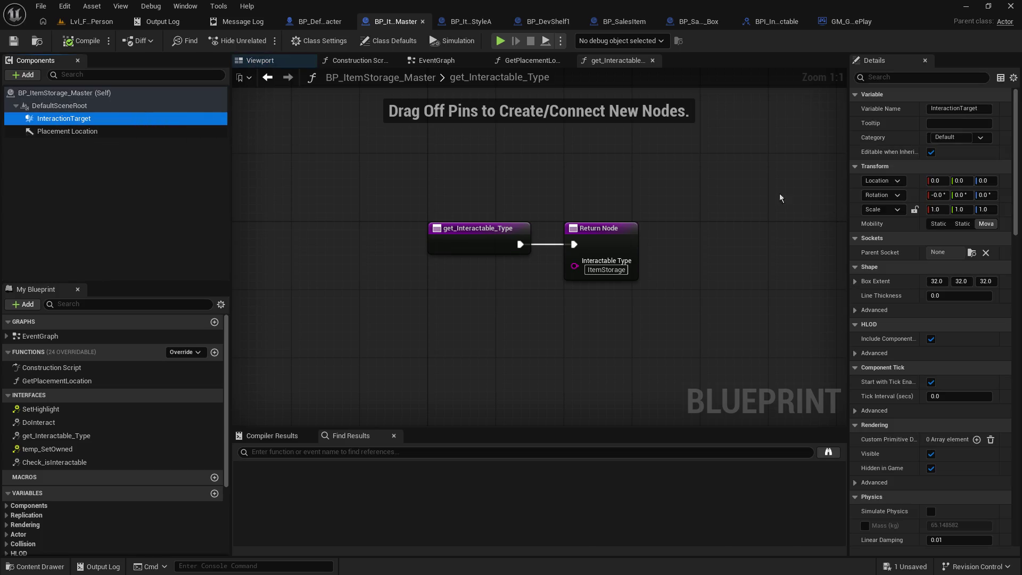
pyautogui.moveTo(851, 312); pyautogui.dragTo(797, 313)
pyautogui.scroll(-10, 957, 493)
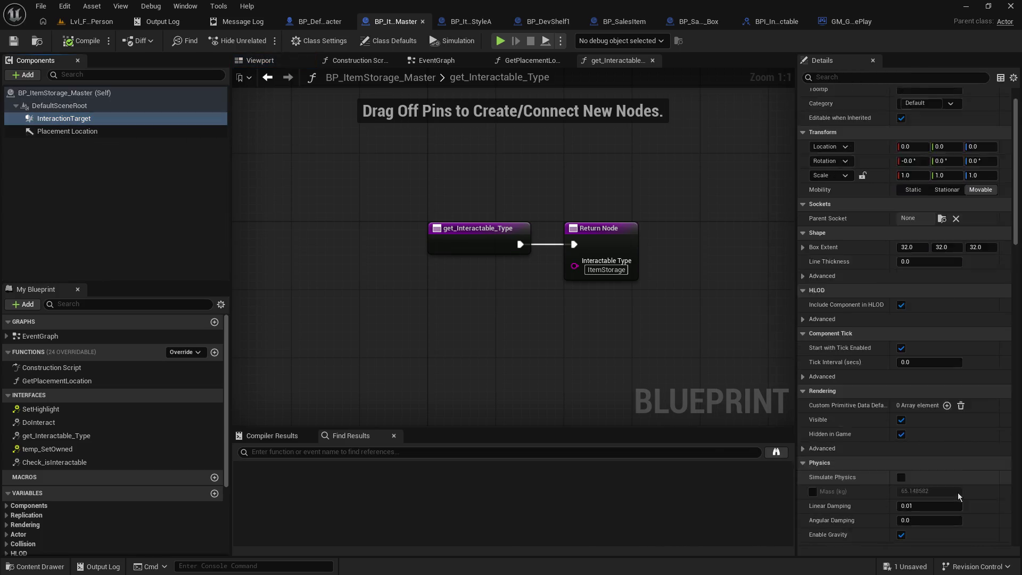
pyautogui.scroll(-5, 949, 490)
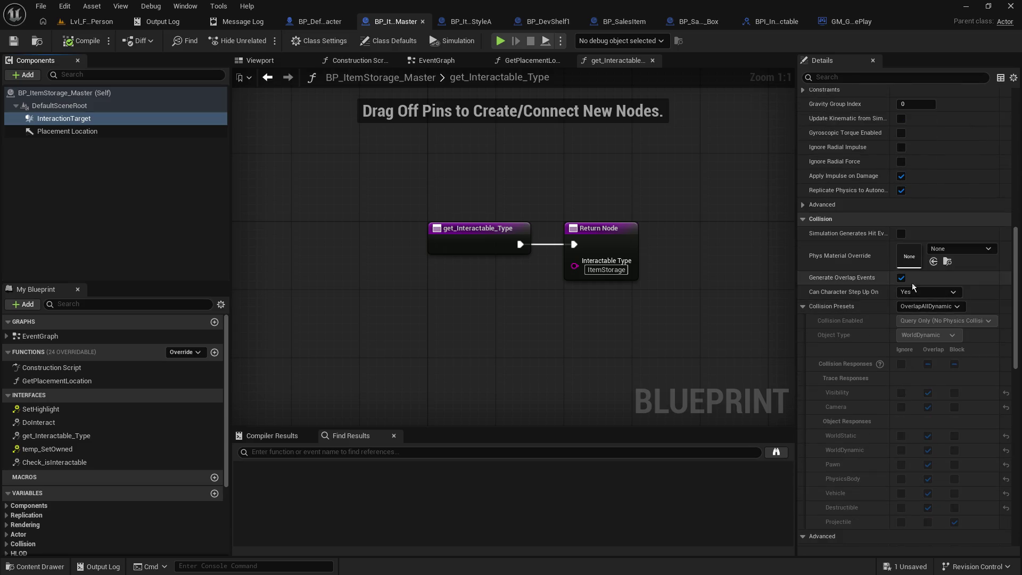
pyautogui.click(922, 309)
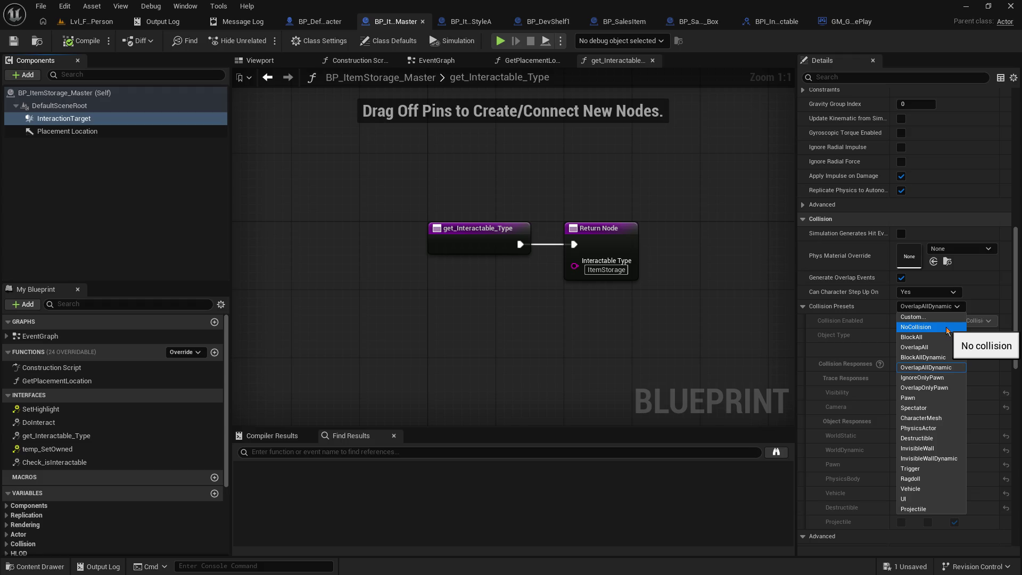
pyautogui.click(946, 317)
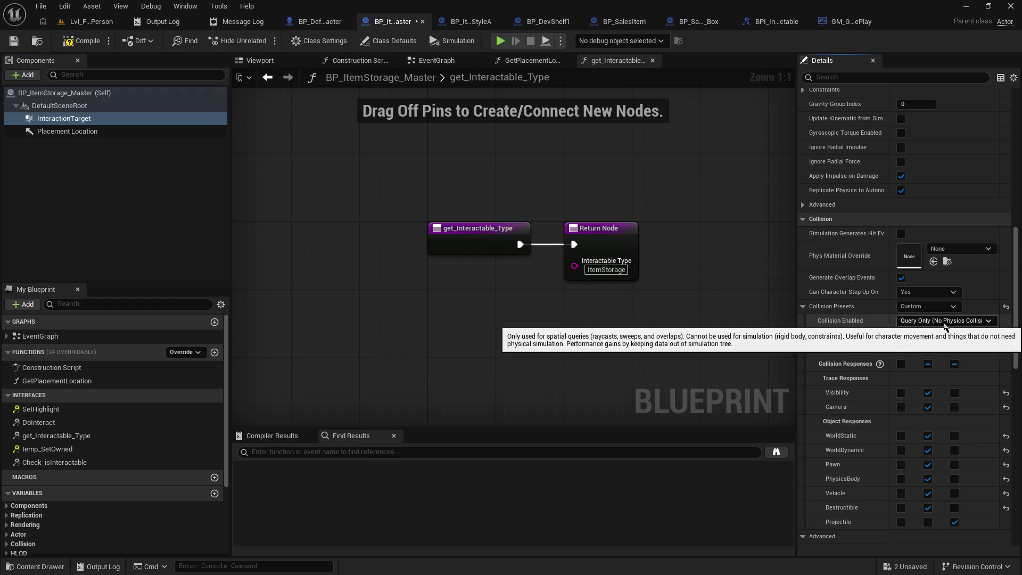
pyautogui.click(948, 336)
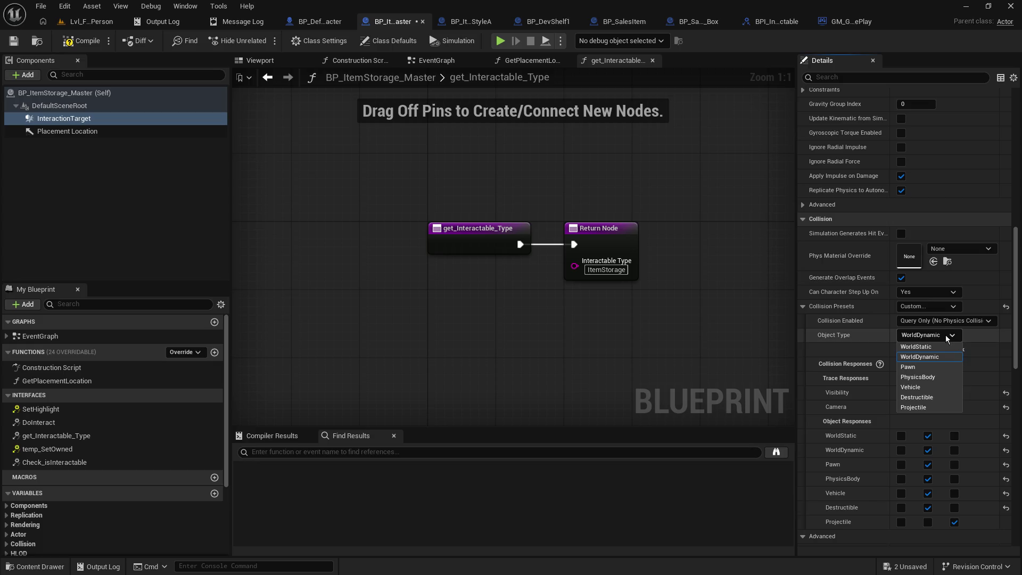
pyautogui.click(947, 337)
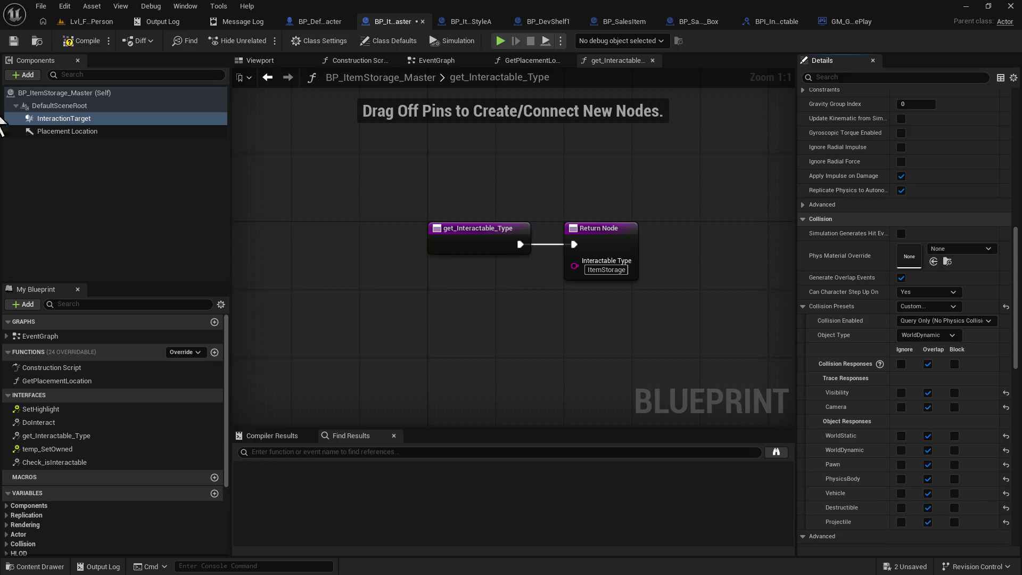
pyautogui.hotkey('alt', 'p')
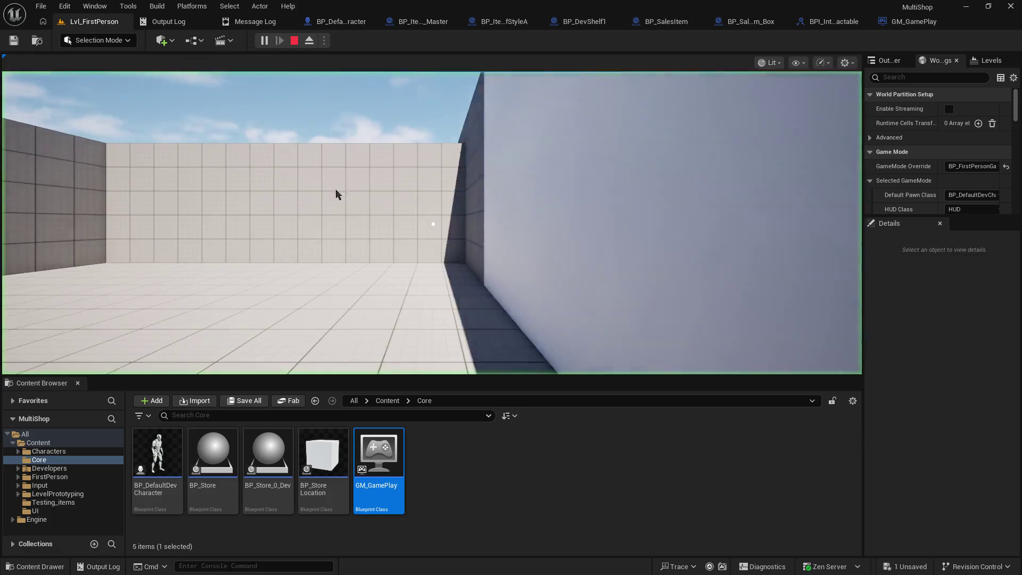
# Walk to BP_DevShelf1 in play mode to confirm the '[E] - Move' highlight, then stop.
pyautogui.click(336, 193)
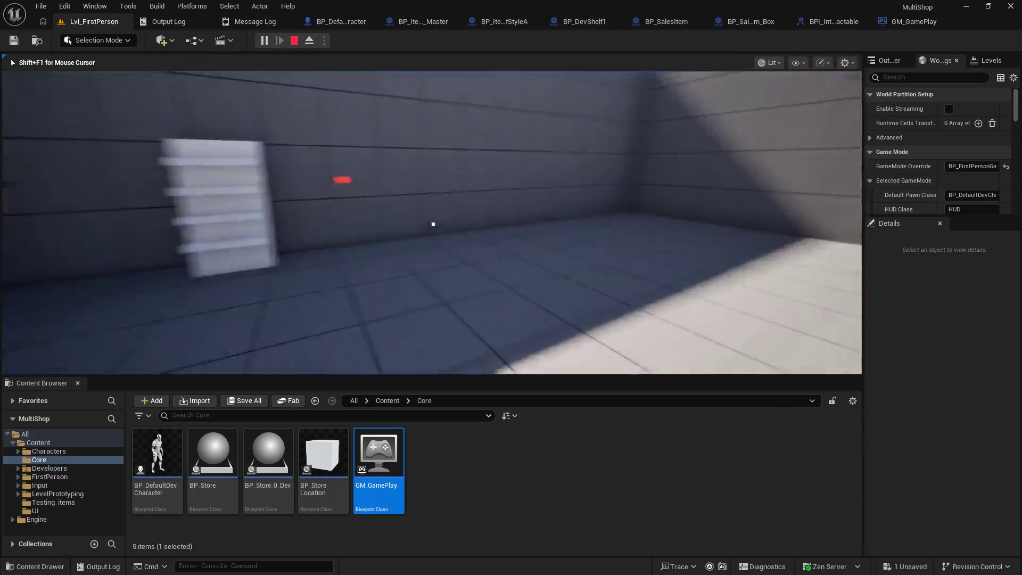
pyautogui.press('w')
pyautogui.press('w')
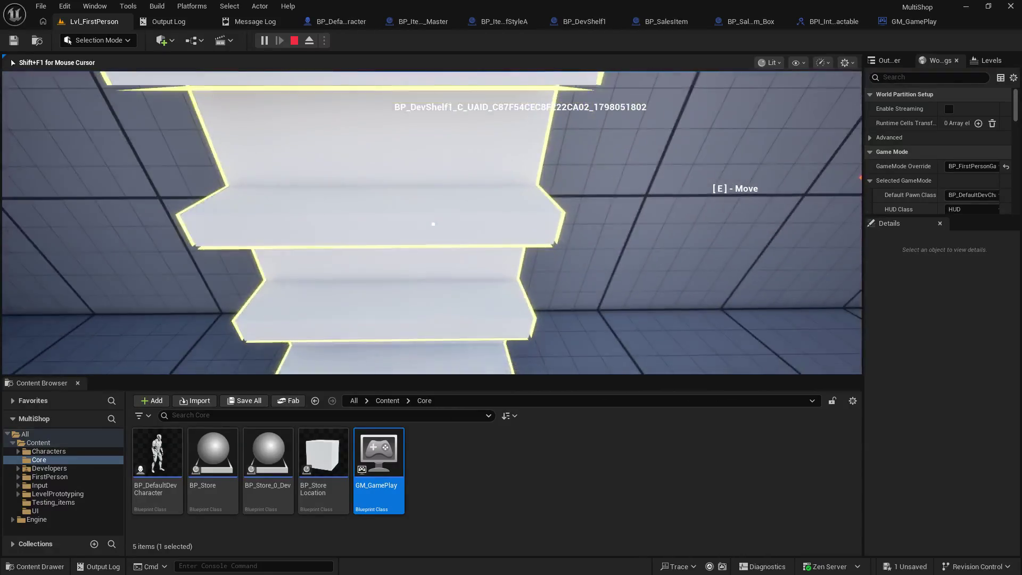
pyautogui.press('Escape')
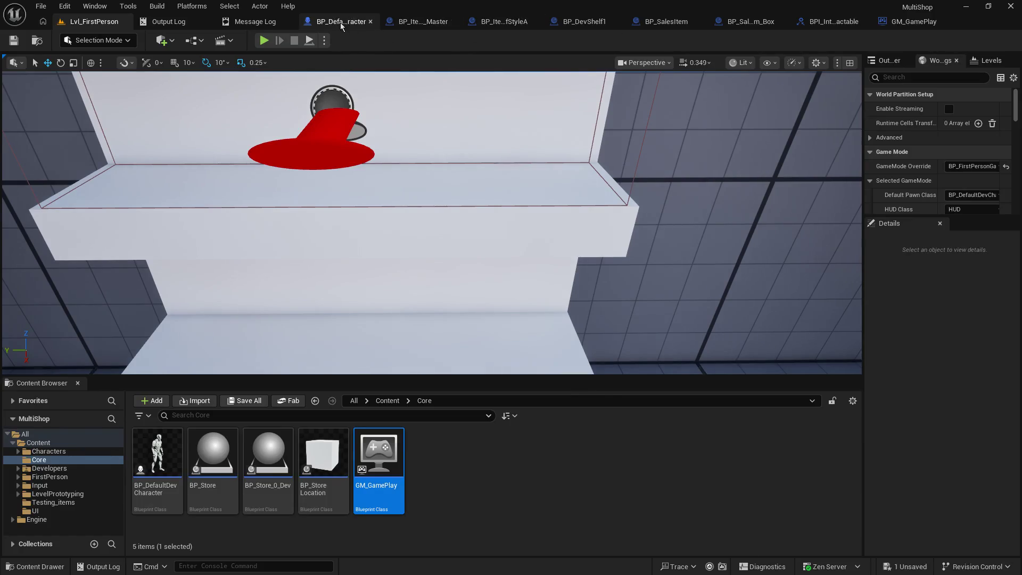
pyautogui.click(342, 22)
# Set Make Array's [3] class to BP_ItemStorage_Master, compile, and launch a level play-test.
pyautogui.moveTo(612, 184)
pyautogui.mouseDown()
pyautogui.moveTo(456, 227)
pyautogui.moveTo(585, 240)
pyautogui.mouseUp()
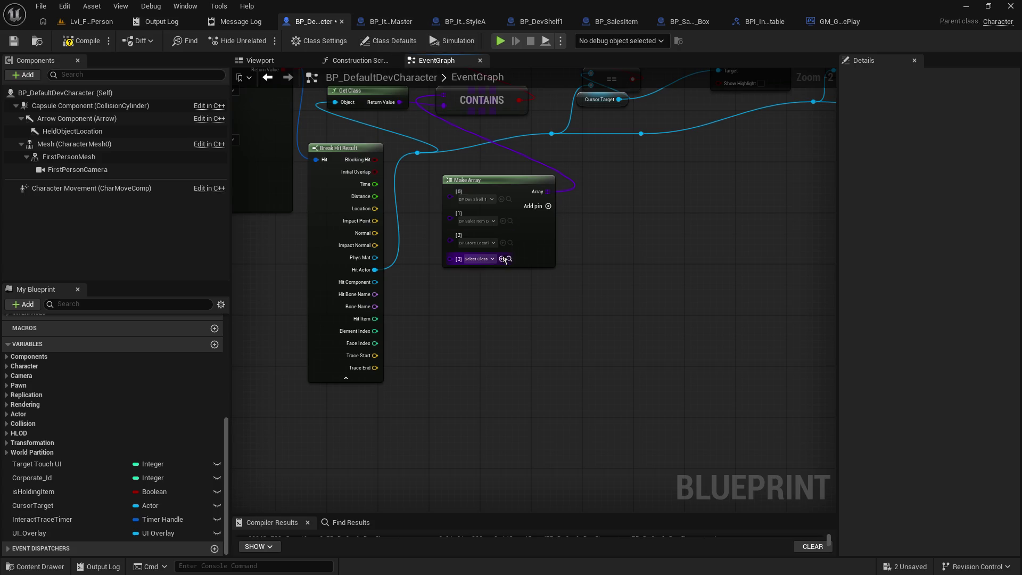
pyautogui.click(482, 259)
pyautogui.write('itemstorage')
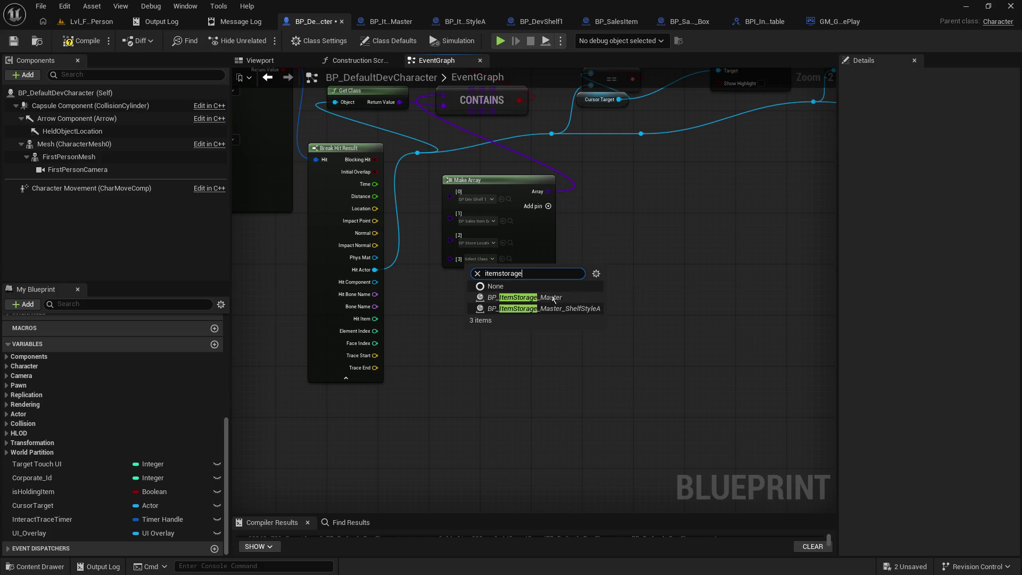
pyautogui.click(538, 298)
pyautogui.click(81, 40)
pyautogui.click(91, 21)
pyautogui.click(264, 40)
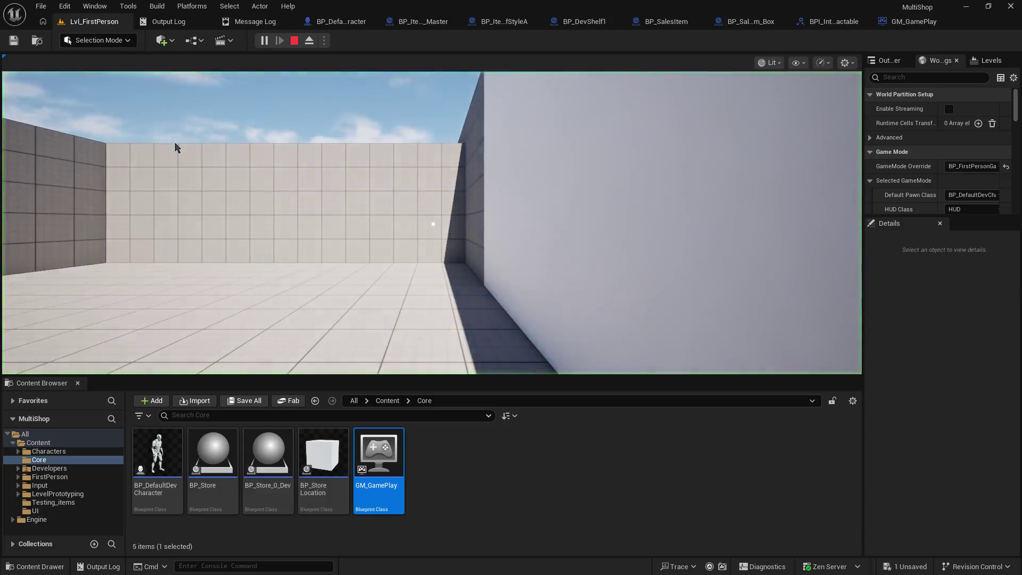
# Walk up to the highlighted BP_DevShelf1, grab it with E, and look around the room.
pyautogui.press('w')
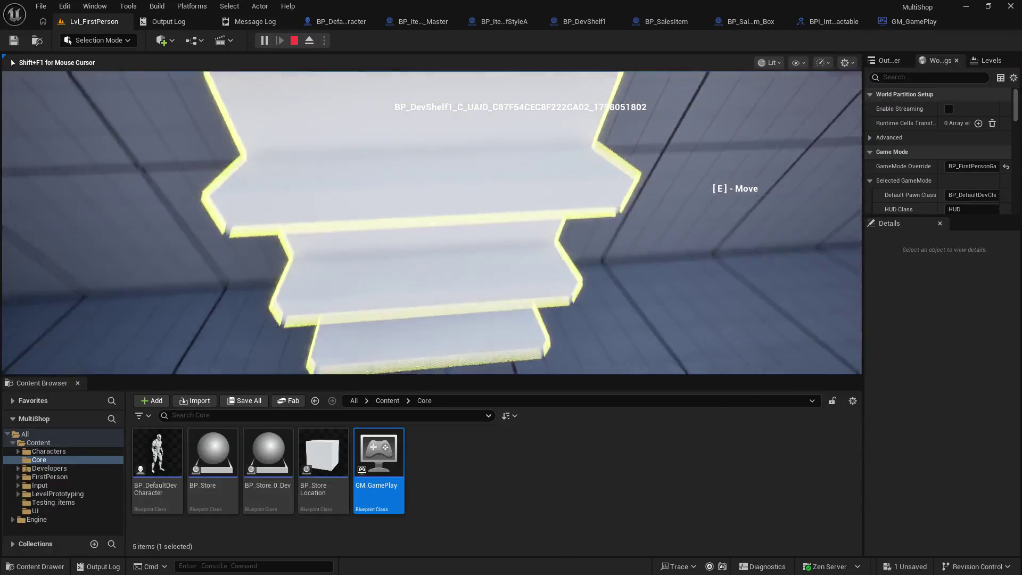
pyautogui.press('e')
pyautogui.press('e')
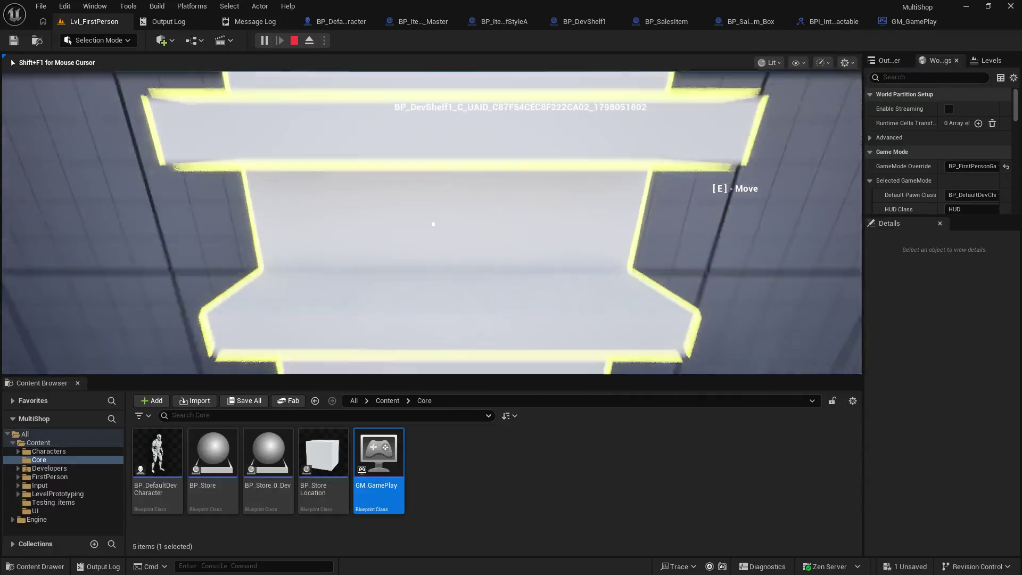
pyautogui.press('w')
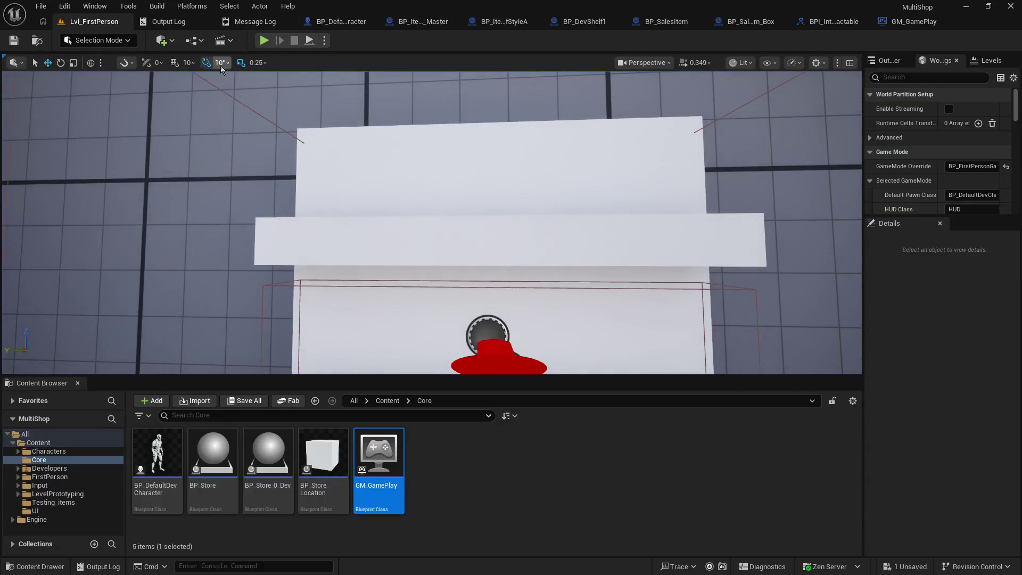
# Select the item storage box on the shelf, then go back to BP_DefaultDevCharacter's event graph.
pyautogui.moveTo(383, 176); pyautogui.dragTo(372, 107)
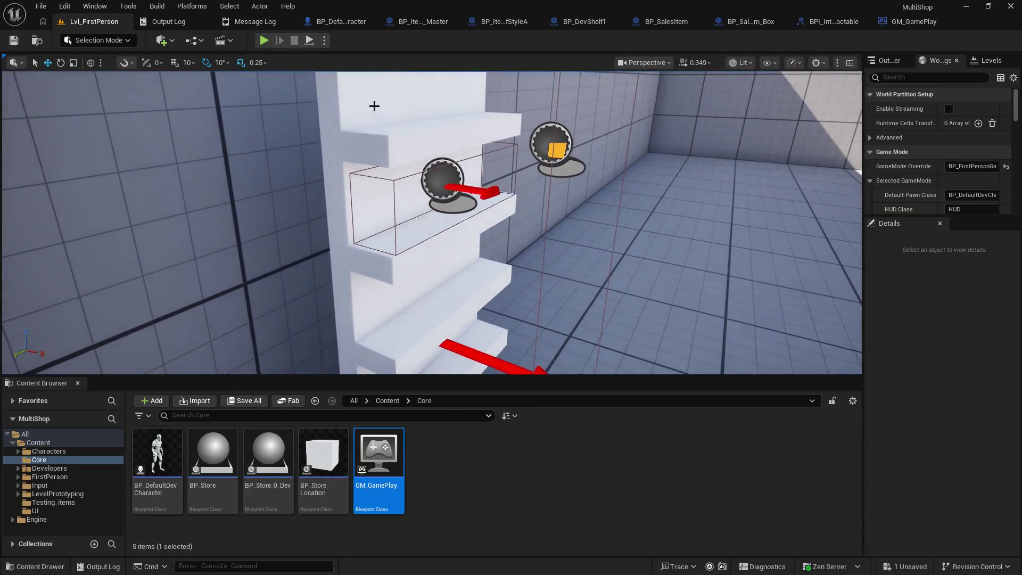
pyautogui.click(392, 173)
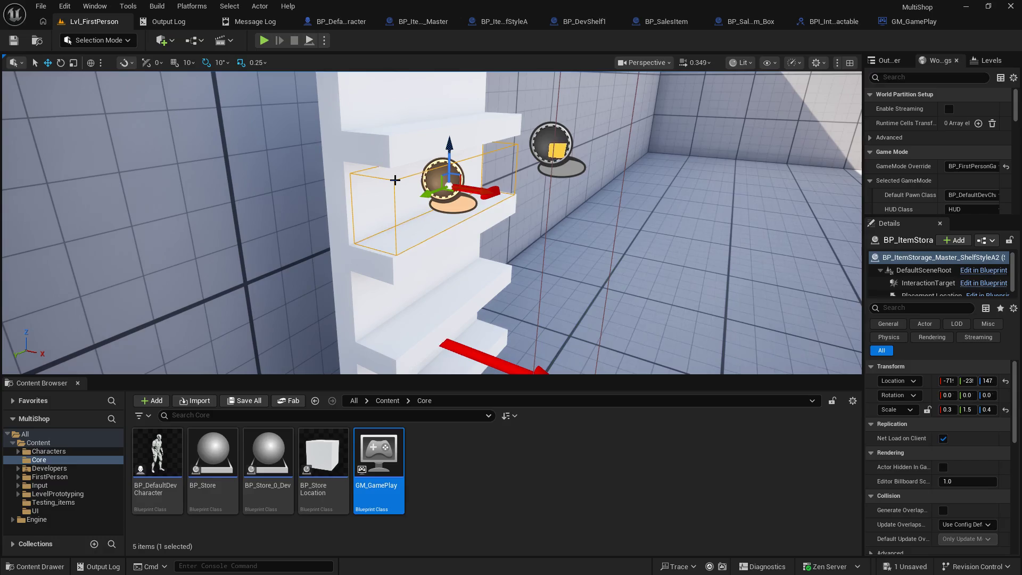
pyautogui.click(422, 23)
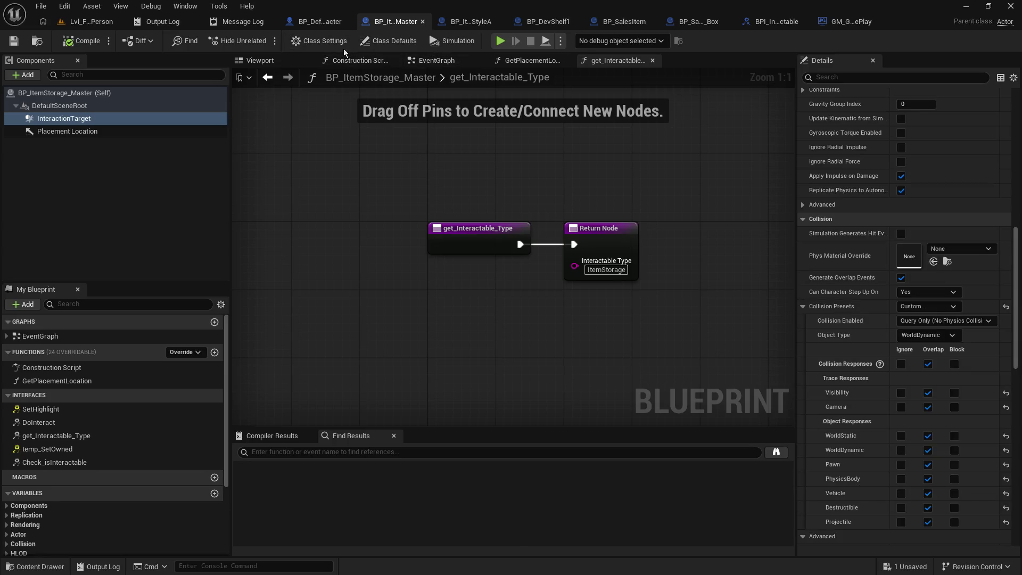
pyautogui.click(320, 22)
# Pan across the character's trace, highlight and interaction nodes, then return to Lvl_FirstPerson.
pyautogui.moveTo(378, 122)
pyautogui.mouseDown()
pyautogui.moveTo(516, 243)
pyautogui.moveTo(500, 314)
pyautogui.moveTo(274, 299)
pyautogui.moveTo(239, 307)
pyautogui.moveTo(446, 289)
pyautogui.mouseUp()
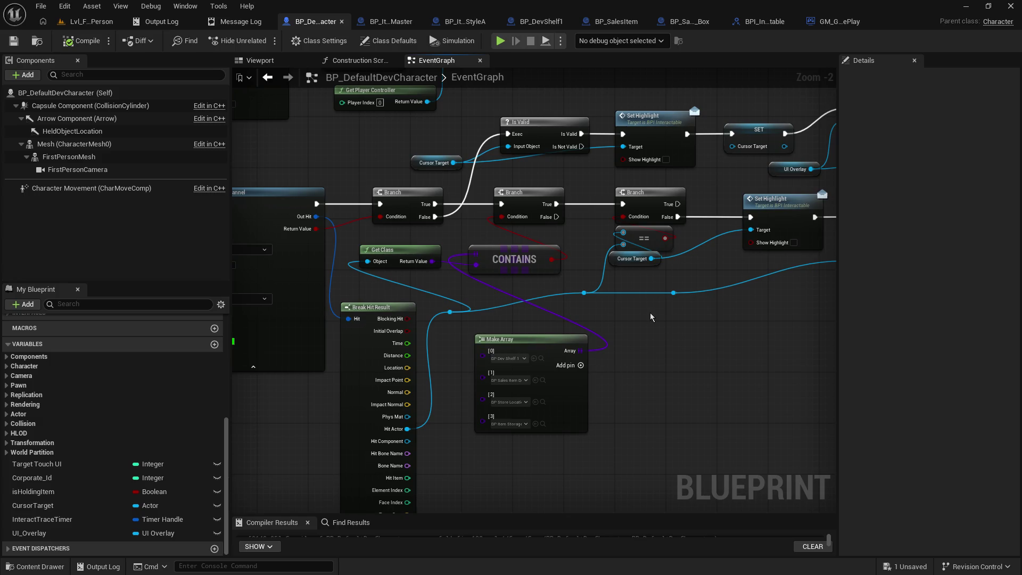
pyautogui.moveTo(651, 312); pyautogui.dragTo(449, 322)
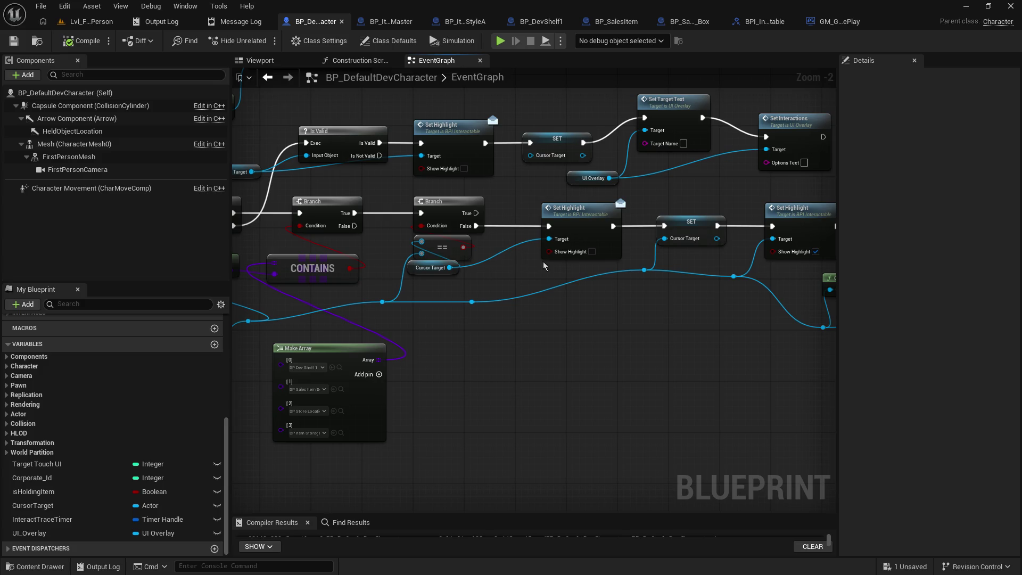
pyautogui.moveTo(685, 287); pyautogui.dragTo(385, 306)
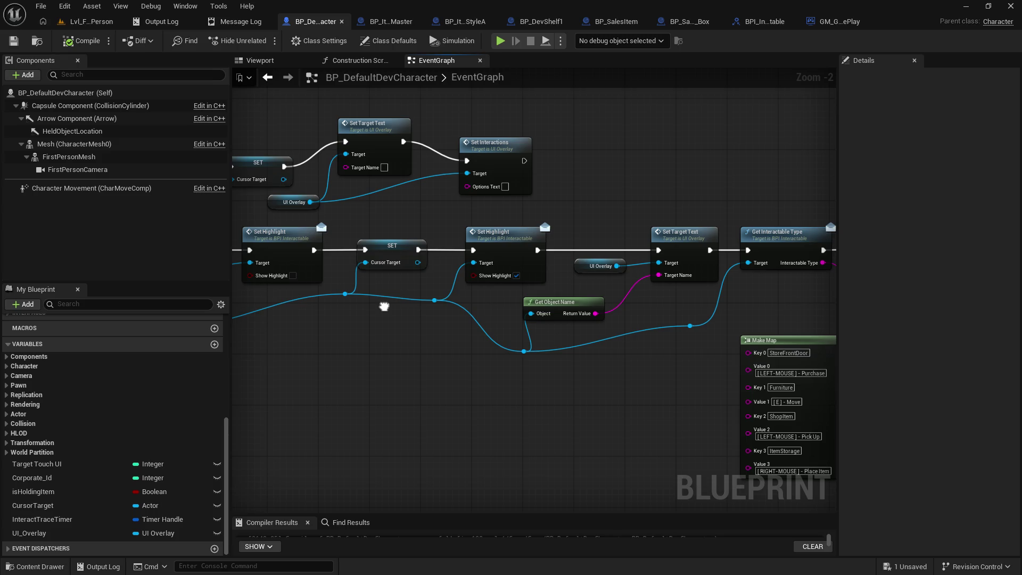
pyautogui.moveTo(384, 307)
pyautogui.mouseDown()
pyautogui.moveTo(275, 304)
pyautogui.moveTo(353, 307)
pyautogui.moveTo(747, 269)
pyautogui.moveTo(874, 276)
pyautogui.mouseUp()
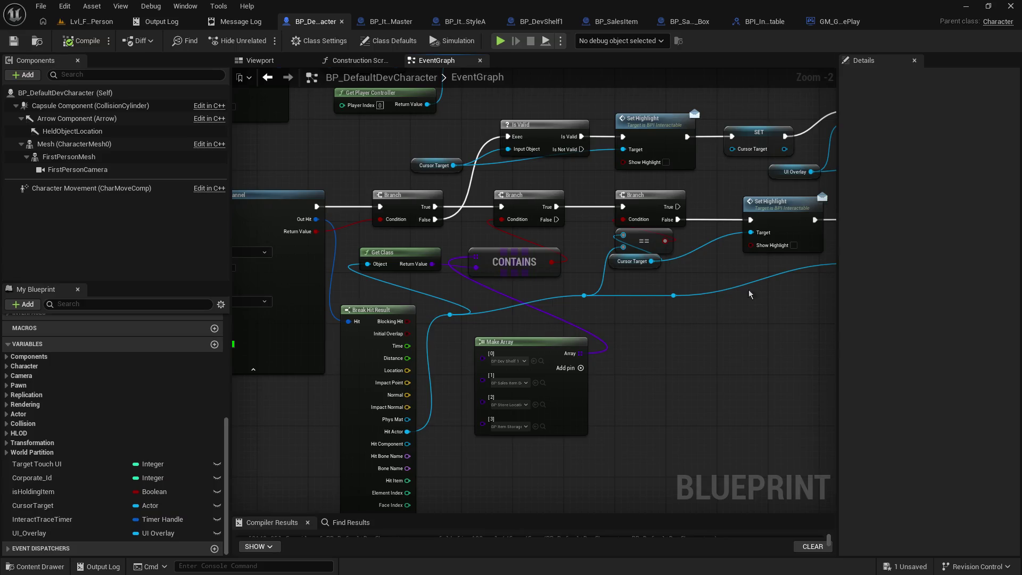
pyautogui.moveTo(297, 405); pyautogui.dragTo(557, 374)
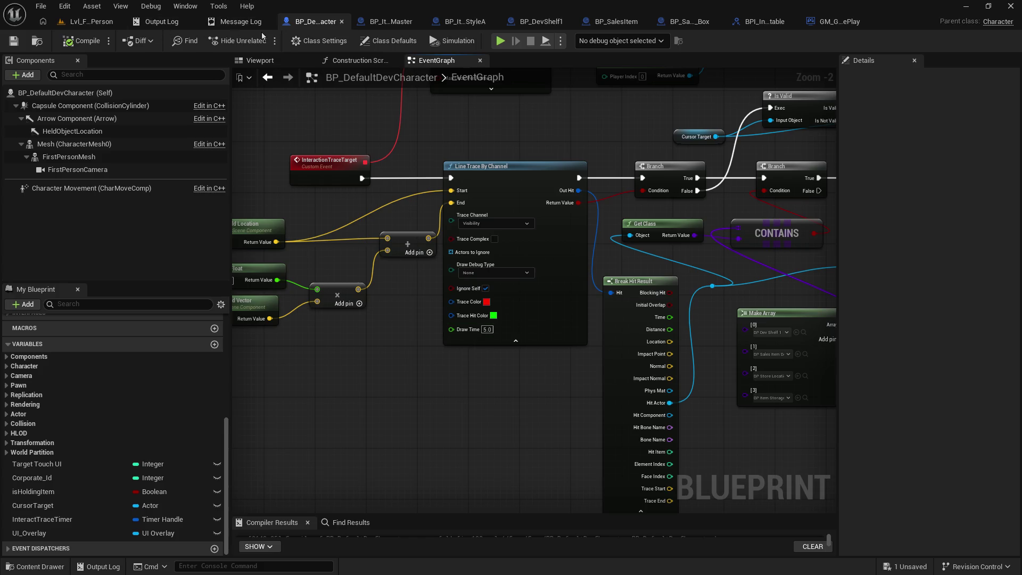
pyautogui.click(79, 23)
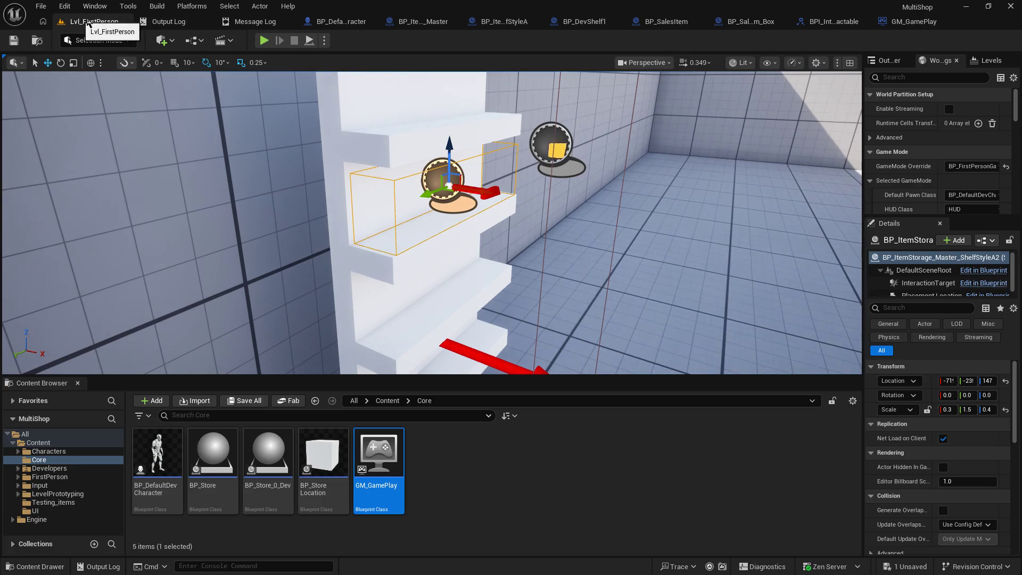
# Untick Hidden in Game on BP_ItemStorage_Master's InteractionTarget component.
pyautogui.click(410, 24)
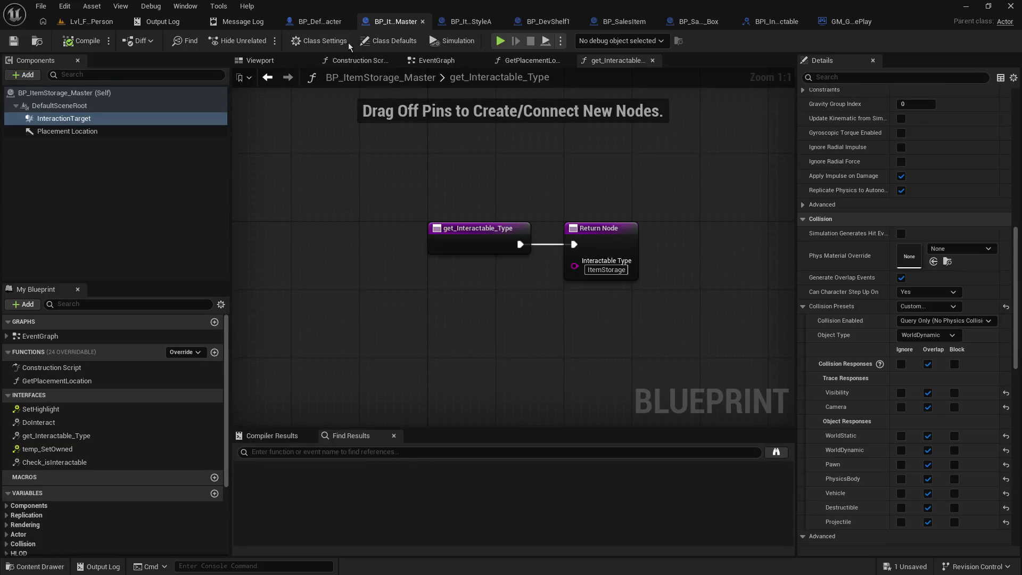
pyautogui.click(100, 123)
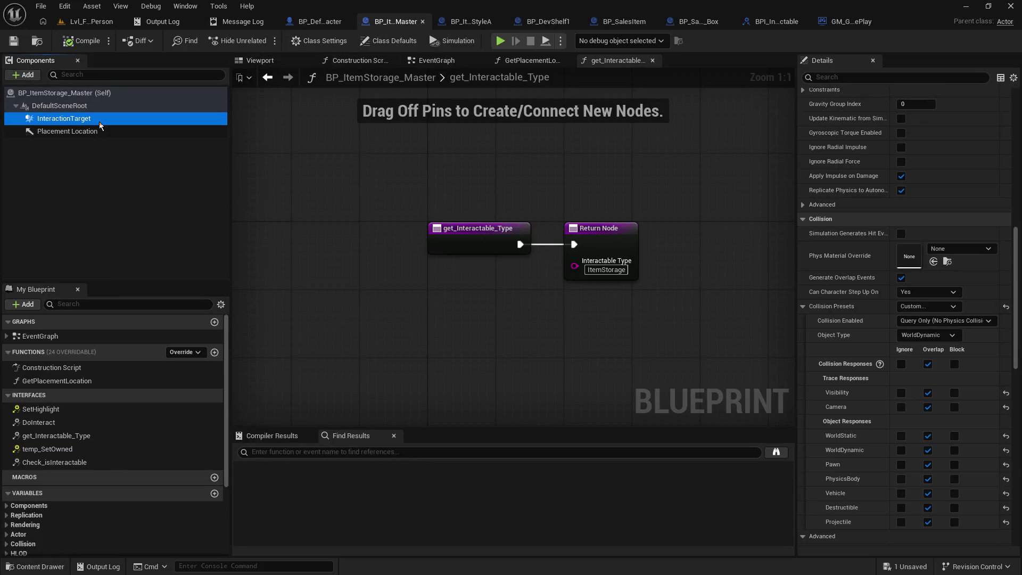
pyautogui.scroll(-3, 905, 393)
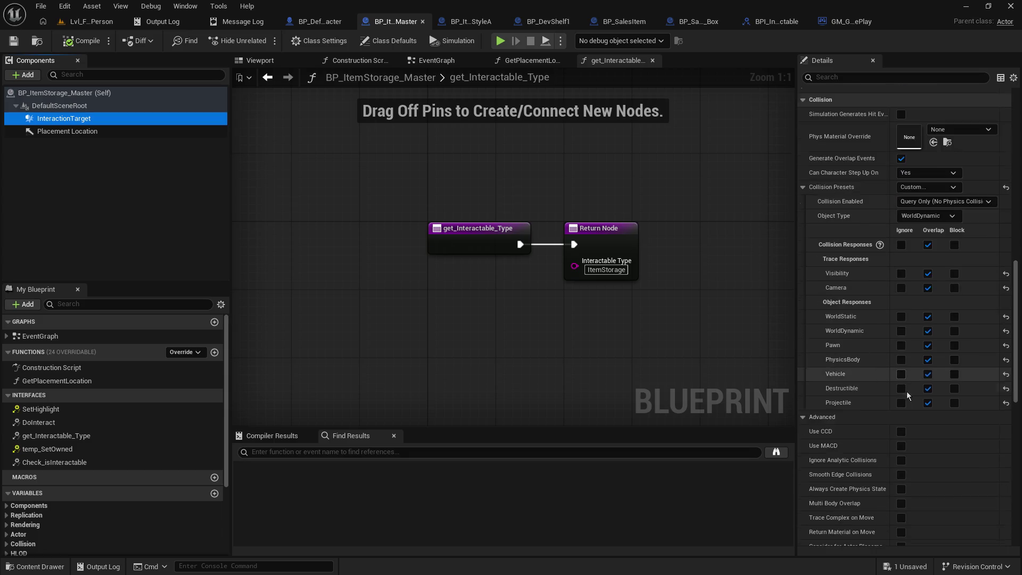
pyautogui.scroll(-8, 906, 391)
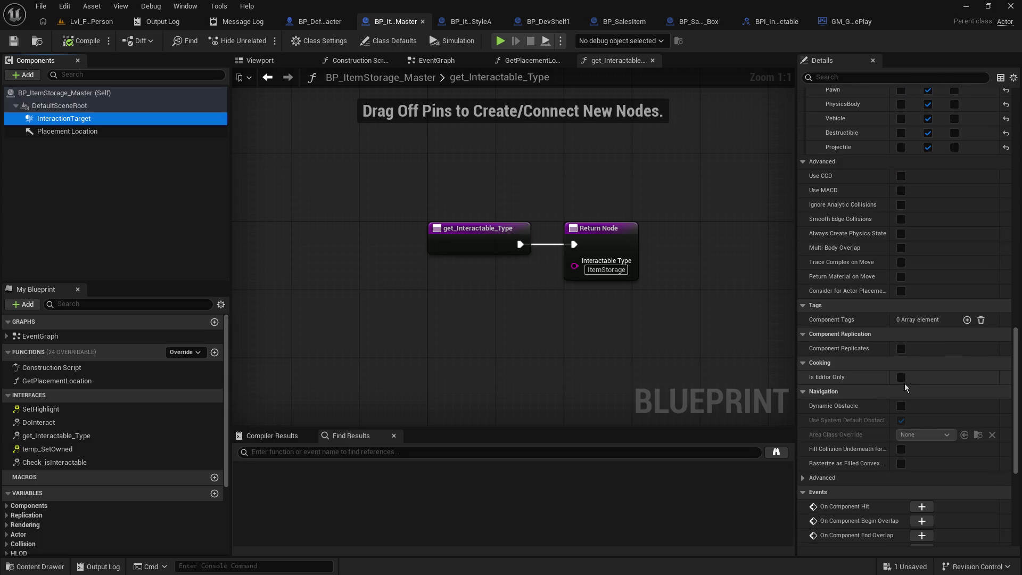
pyautogui.scroll(-3, 905, 384)
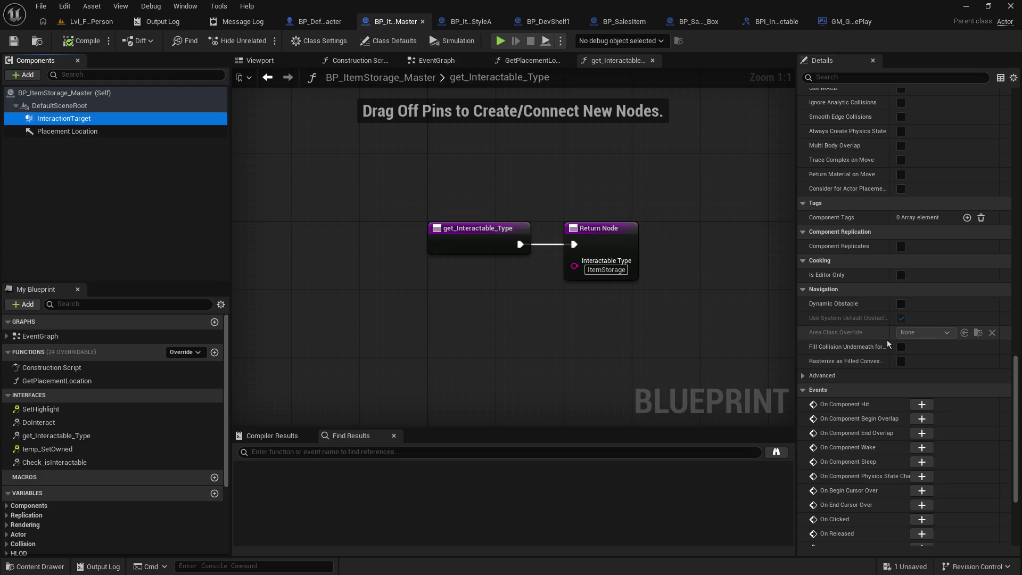
pyautogui.scroll(-4, 887, 344)
pyautogui.scroll(8, 887, 359)
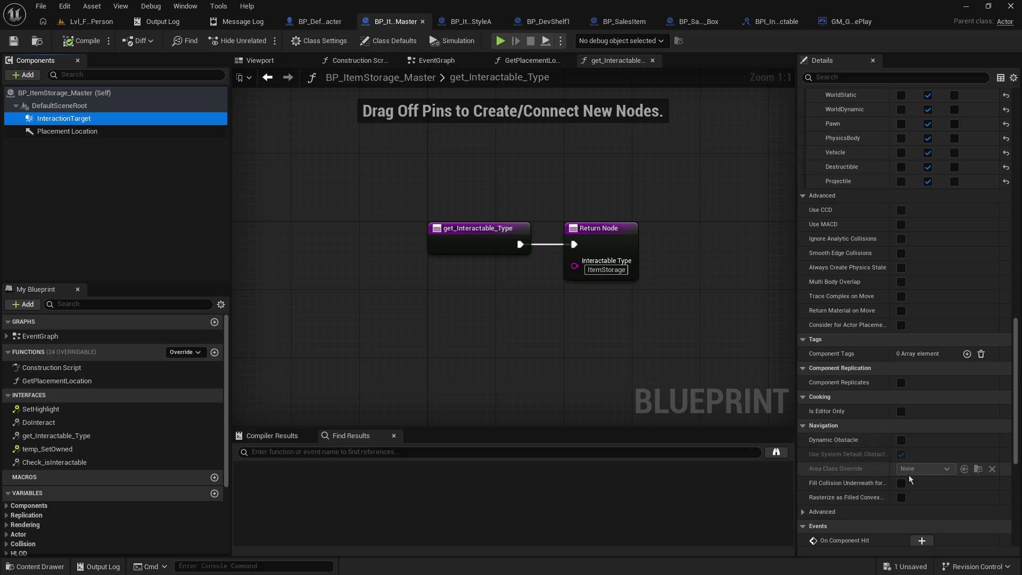
pyautogui.scroll(-1, 909, 479)
pyautogui.scroll(4, 909, 478)
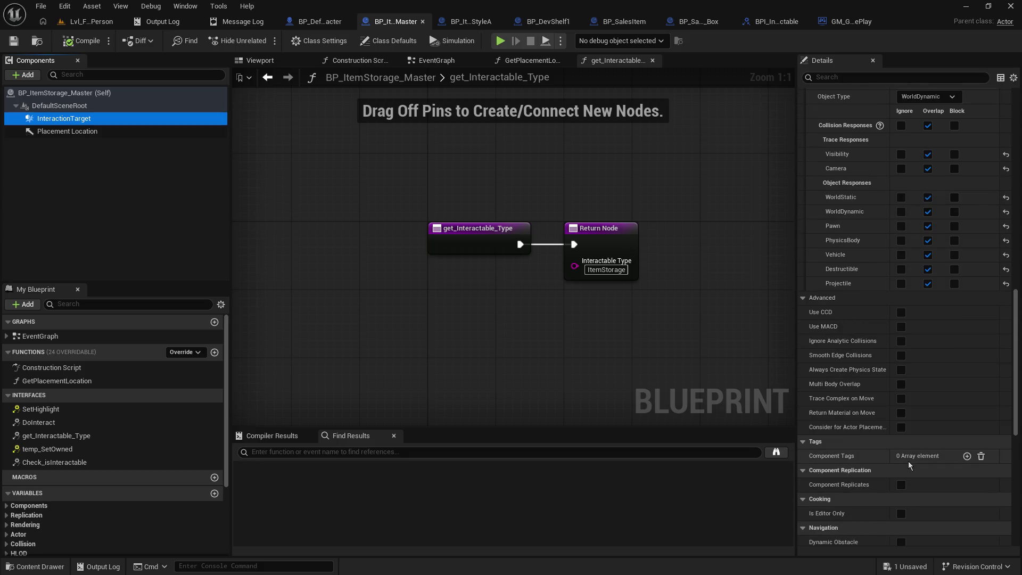
pyautogui.scroll(7, 908, 462)
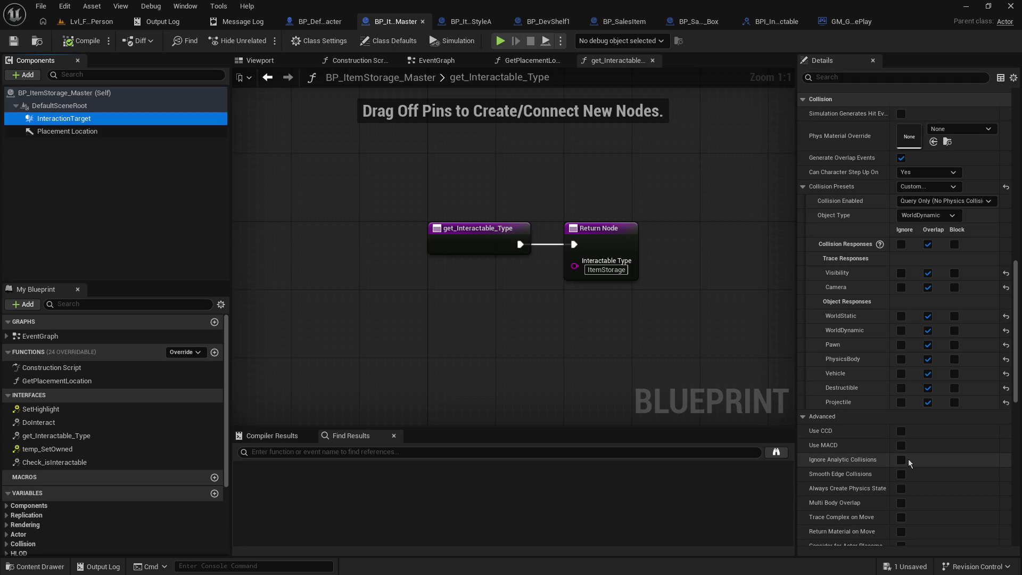
pyautogui.scroll(2, 908, 458)
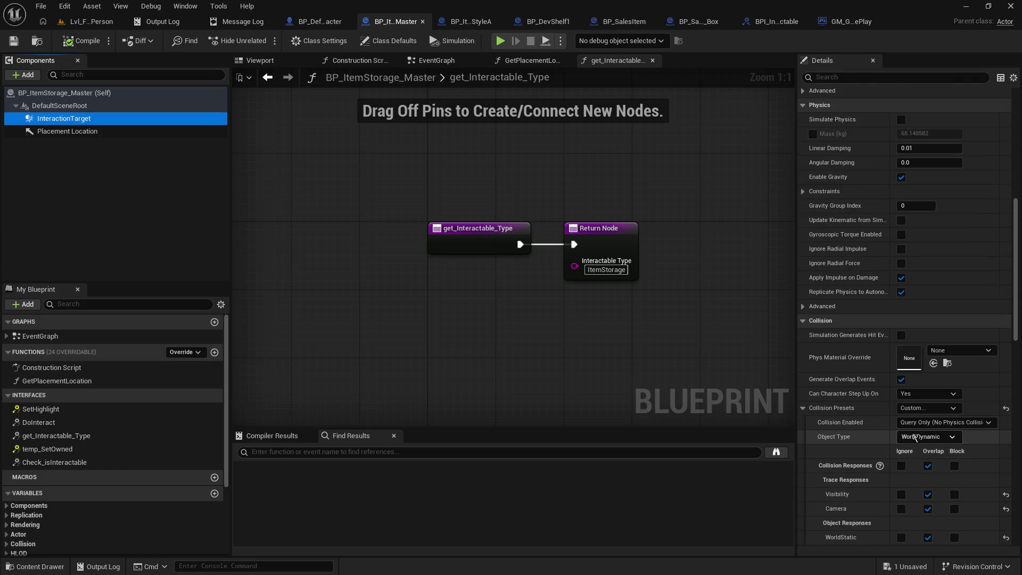
pyautogui.scroll(3, 900, 196)
pyautogui.click(901, 195)
# Compile and save the blueprint, then start a play-test in Lvl_FirstPerson.
pyautogui.click(14, 41)
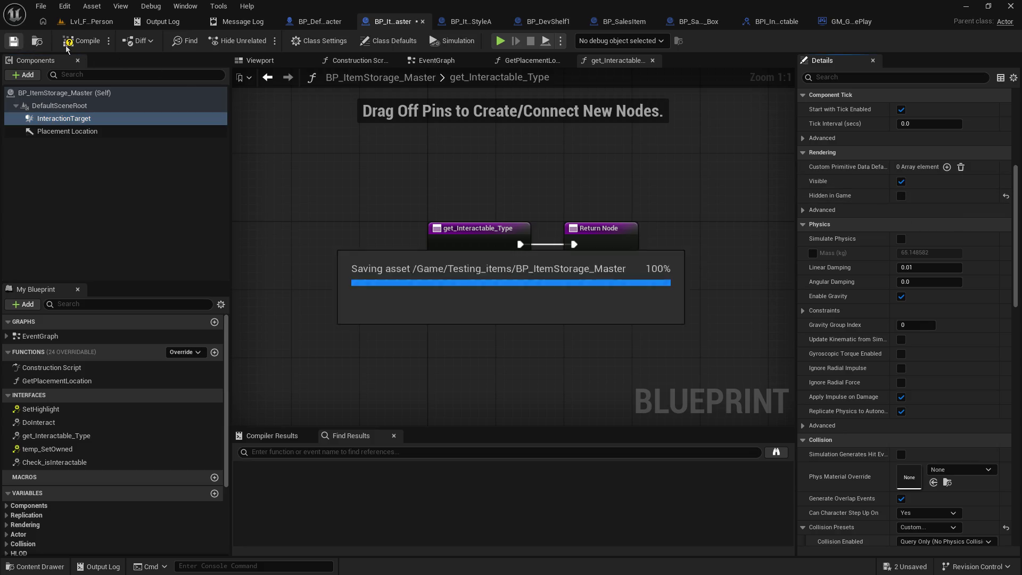
pyautogui.click(122, 25)
pyautogui.click(262, 41)
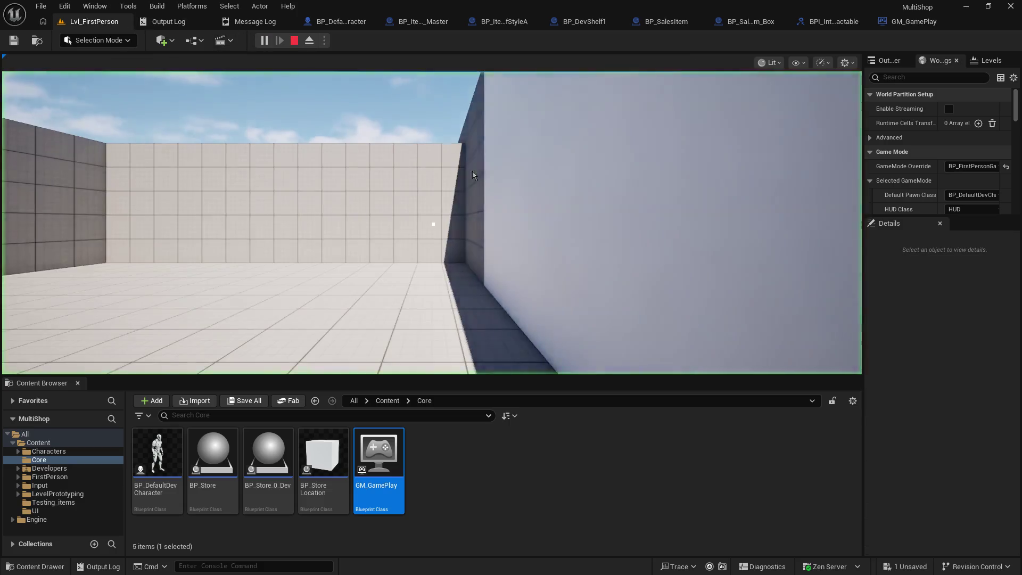
# Walk around BP_DevShelf1 to confirm its highlight box and '[E] - Move' prompt, then stop playing.
pyautogui.press('w')
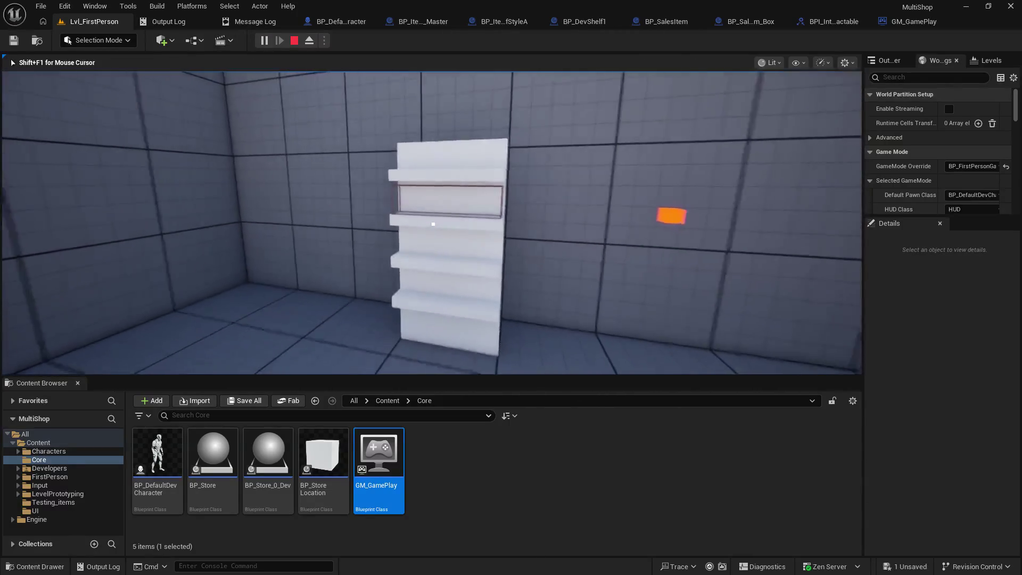
pyautogui.press('d')
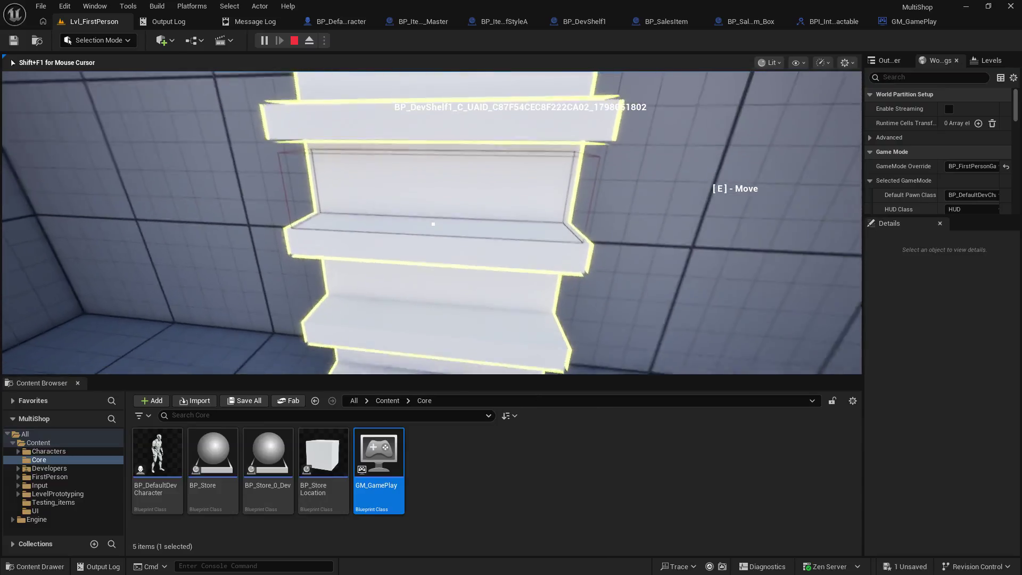
pyautogui.press('a')
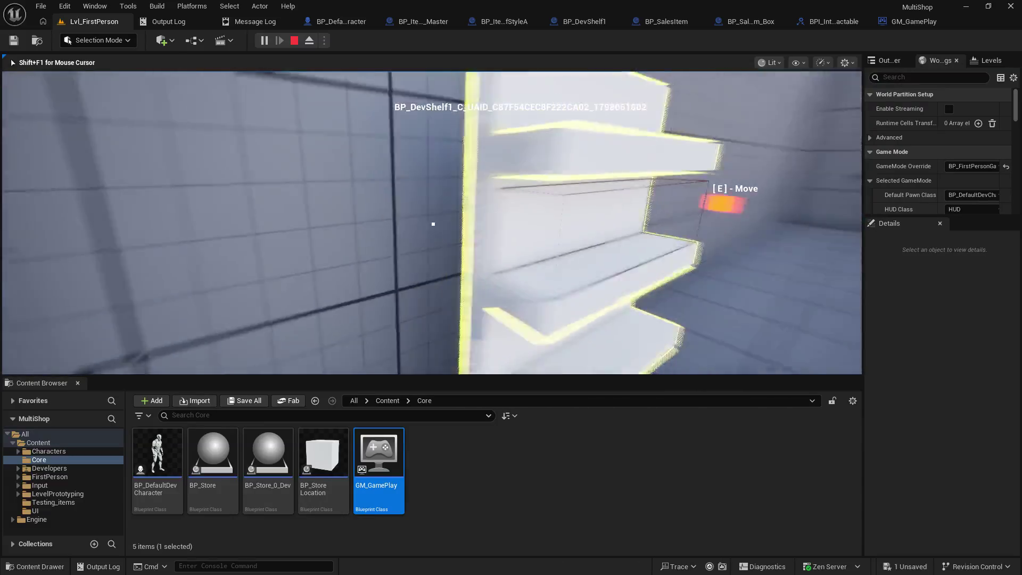
pyautogui.press('d')
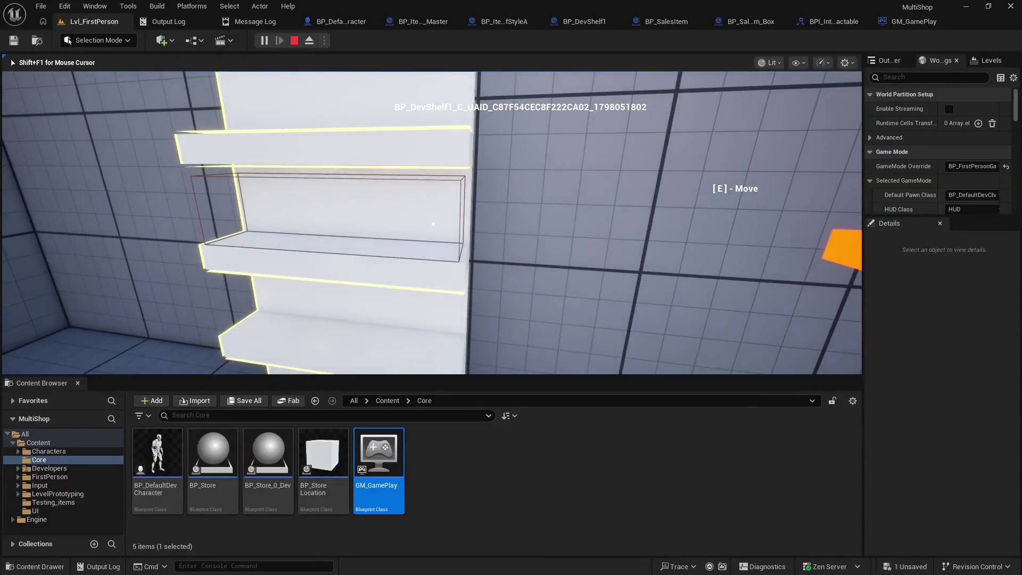
pyautogui.press('Escape')
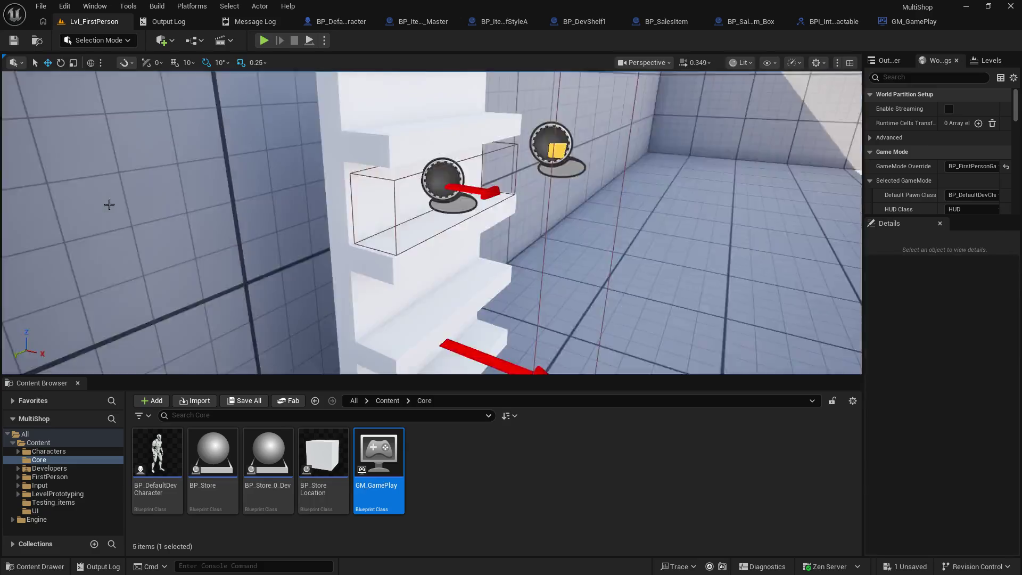
# Pan BP_DefaultDevCharacter's graph along the Line Trace and Set Highlight nodes, then reopen get_Interactable_Type.
pyautogui.click(410, 24)
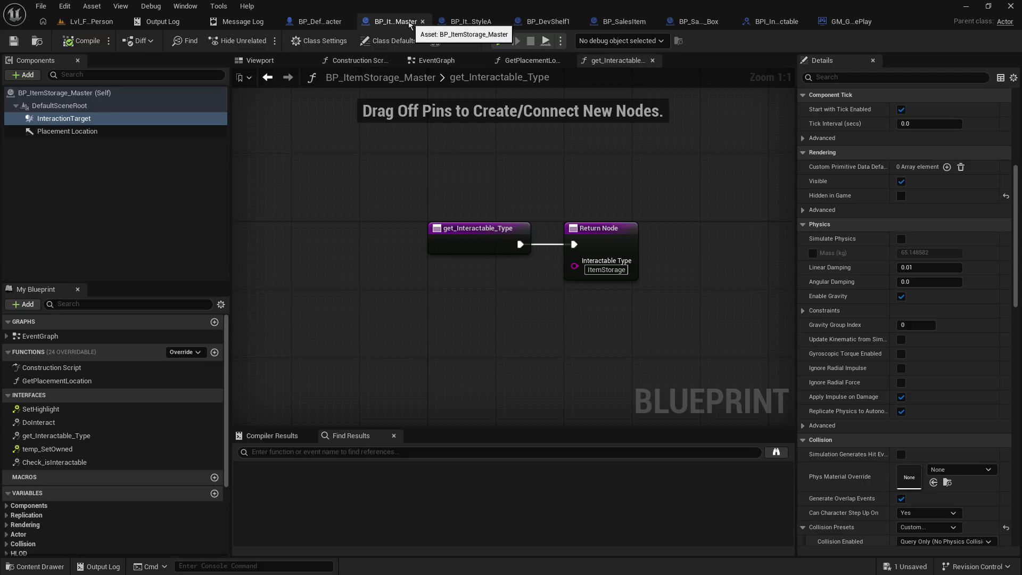
pyautogui.click(327, 24)
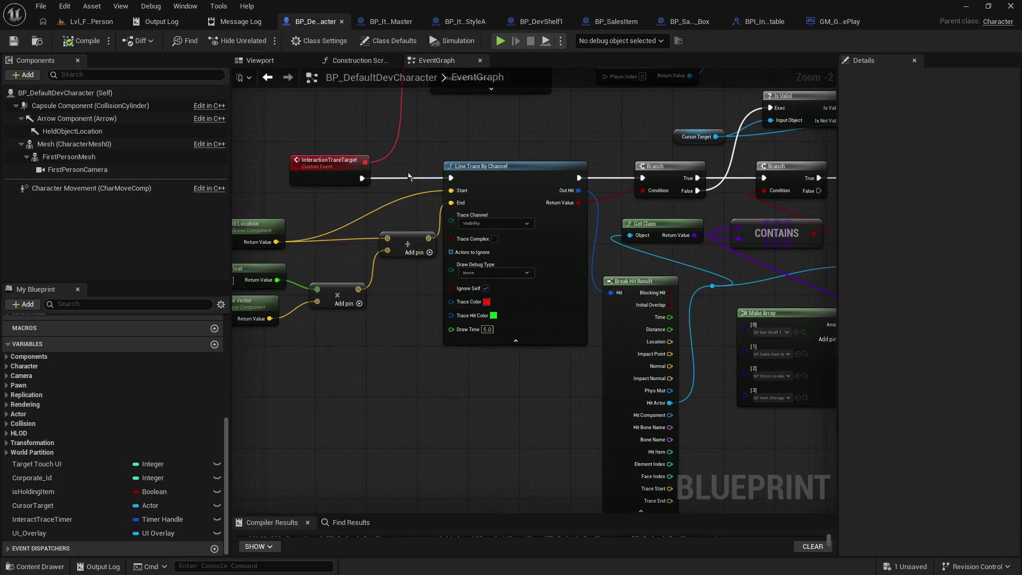
pyautogui.moveTo(640, 266)
pyautogui.mouseDown()
pyautogui.moveTo(821, 269)
pyautogui.moveTo(337, 250)
pyautogui.mouseUp()
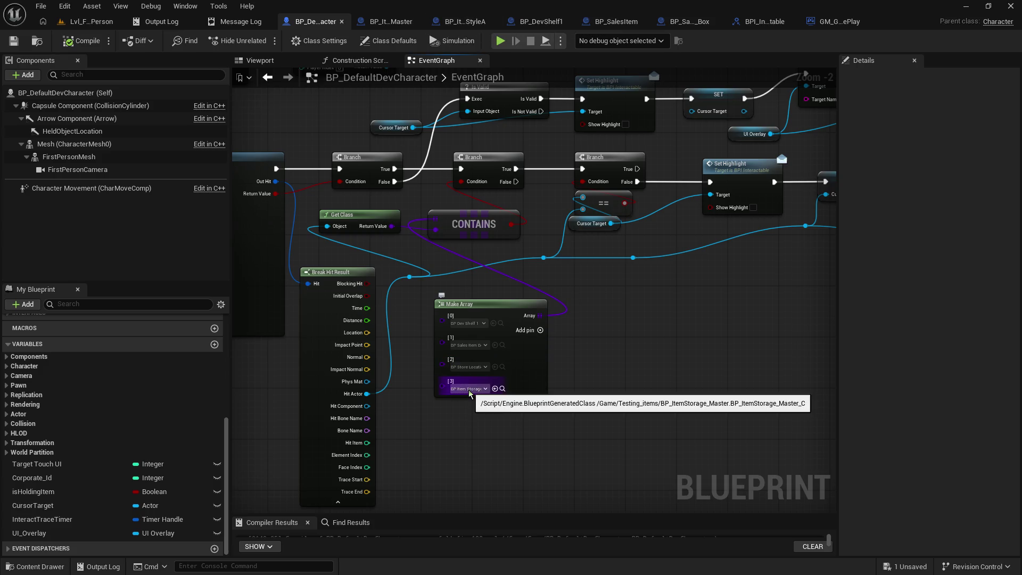
pyautogui.moveTo(648, 301); pyautogui.dragTo(498, 349)
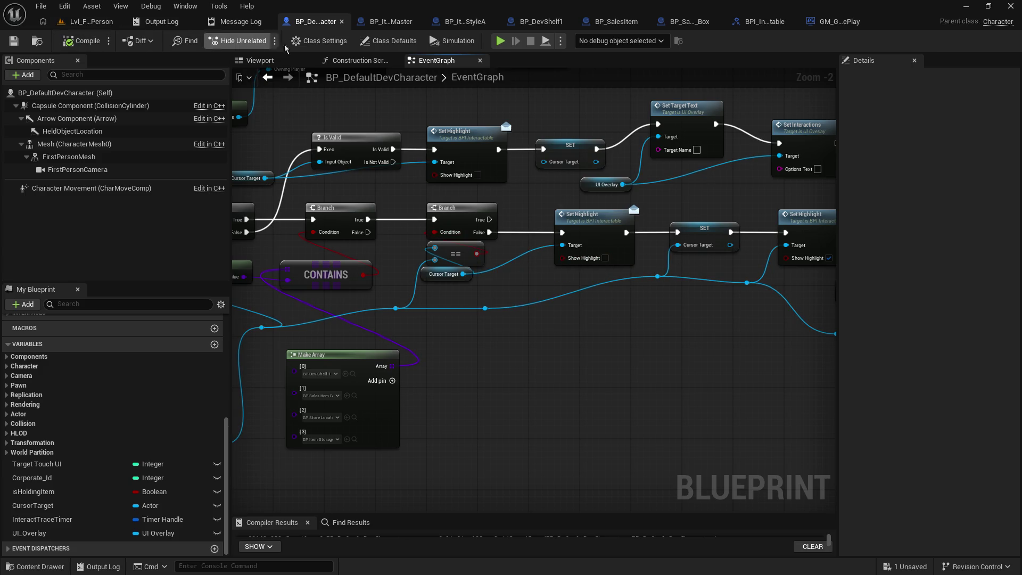
pyautogui.click(390, 24)
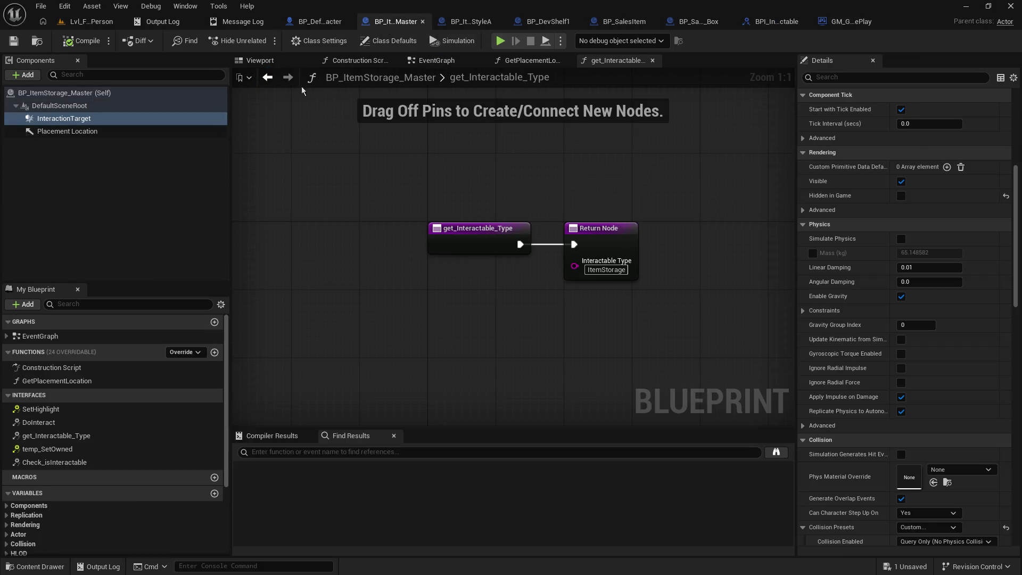
# Set InteractionTarget's Can Character Step Up On to No and collision to Query and Probe.
pyautogui.click(118, 120)
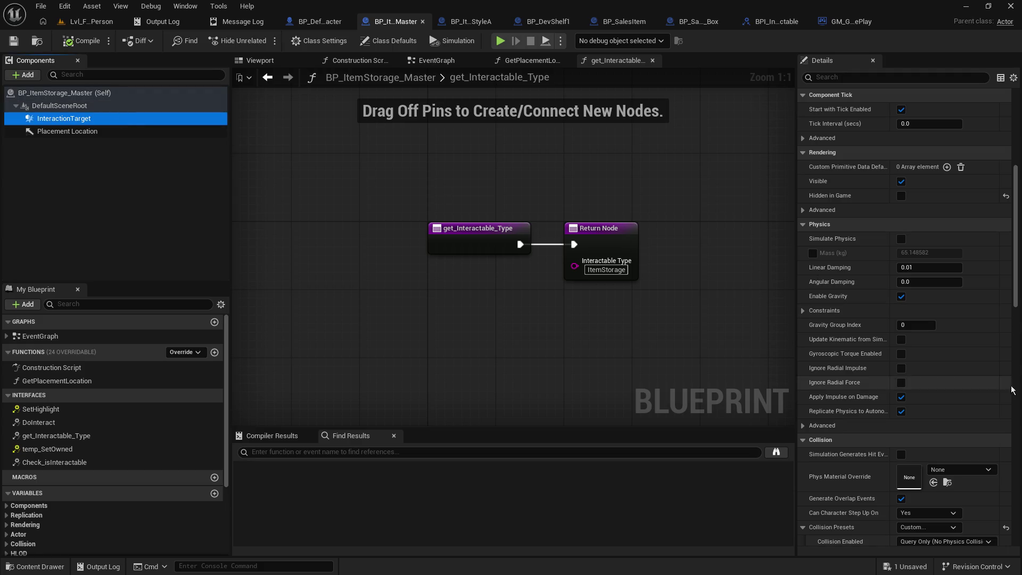
pyautogui.scroll(-3, 937, 522)
pyautogui.scroll(-3, 937, 519)
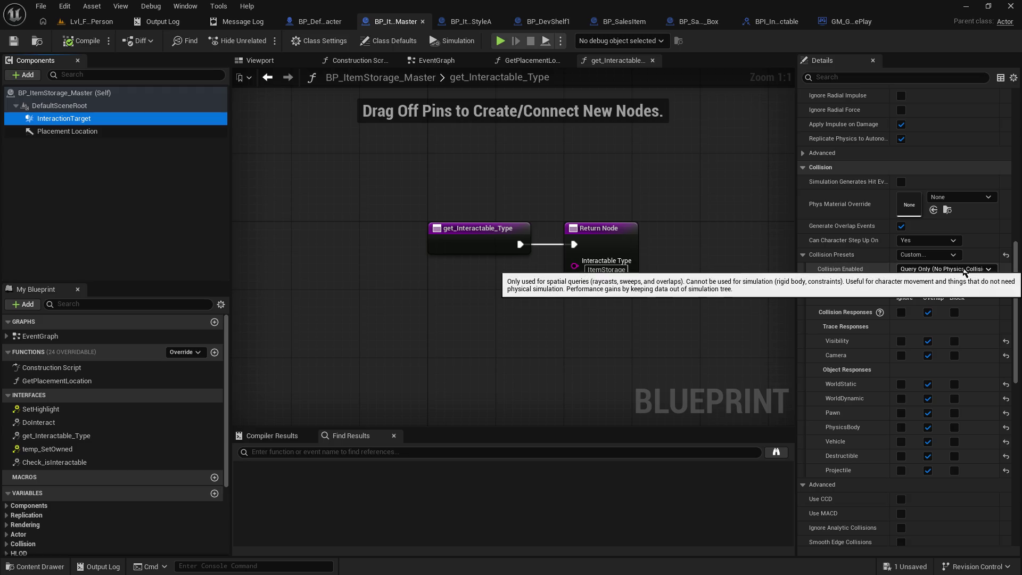
pyautogui.click(939, 242)
pyautogui.click(932, 255)
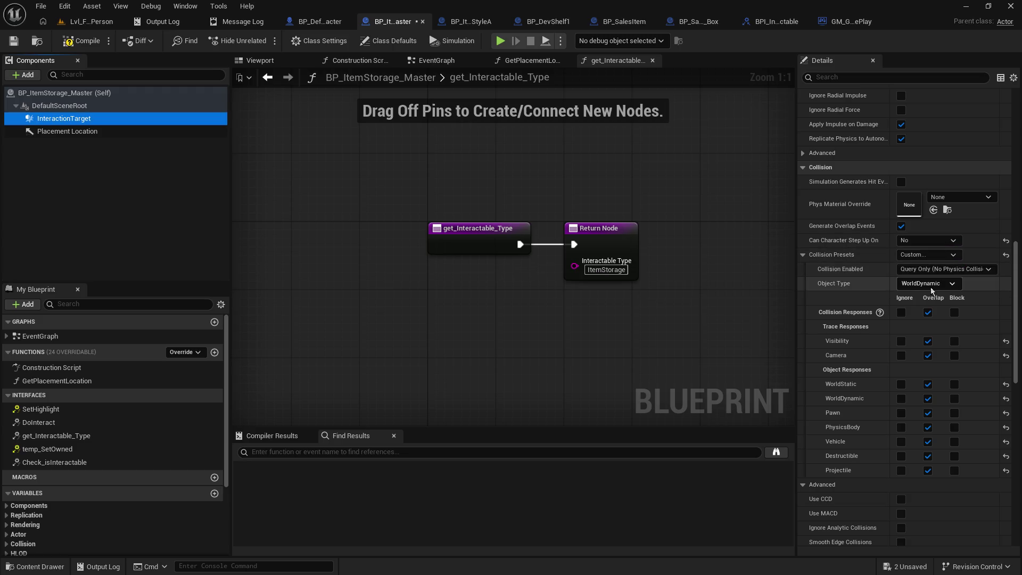
pyautogui.click(932, 285)
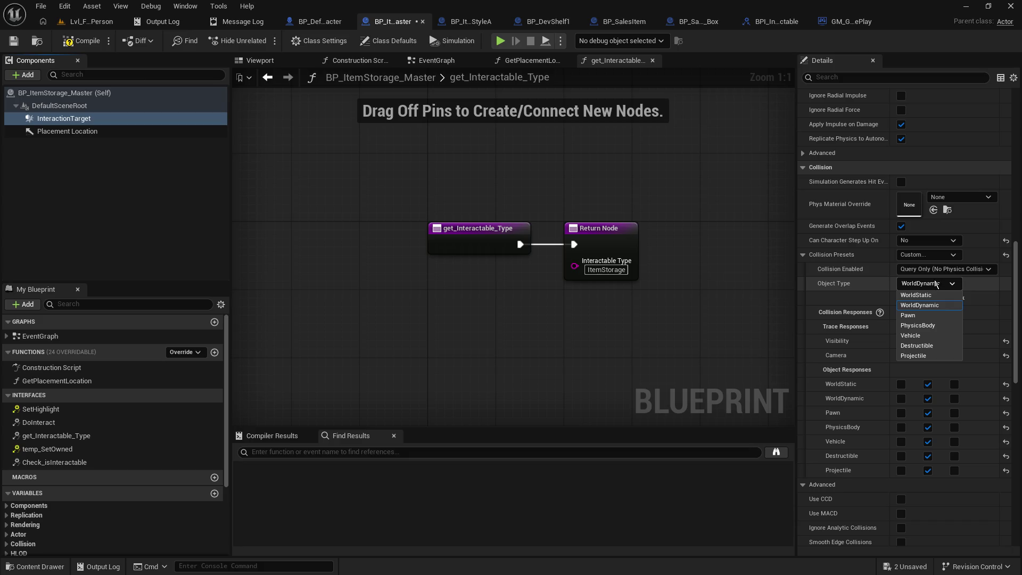
pyautogui.click(938, 284)
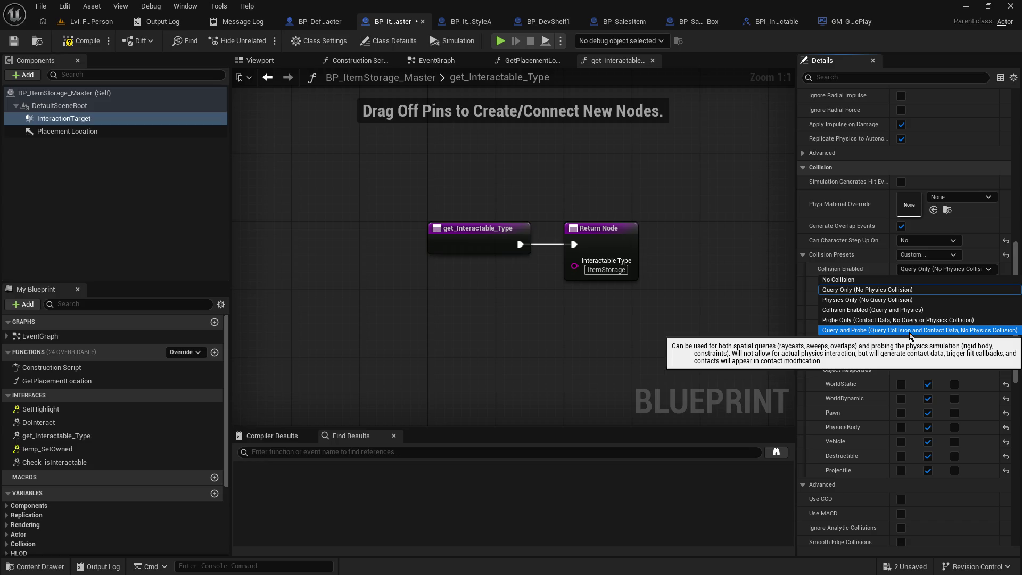
pyautogui.click(911, 330)
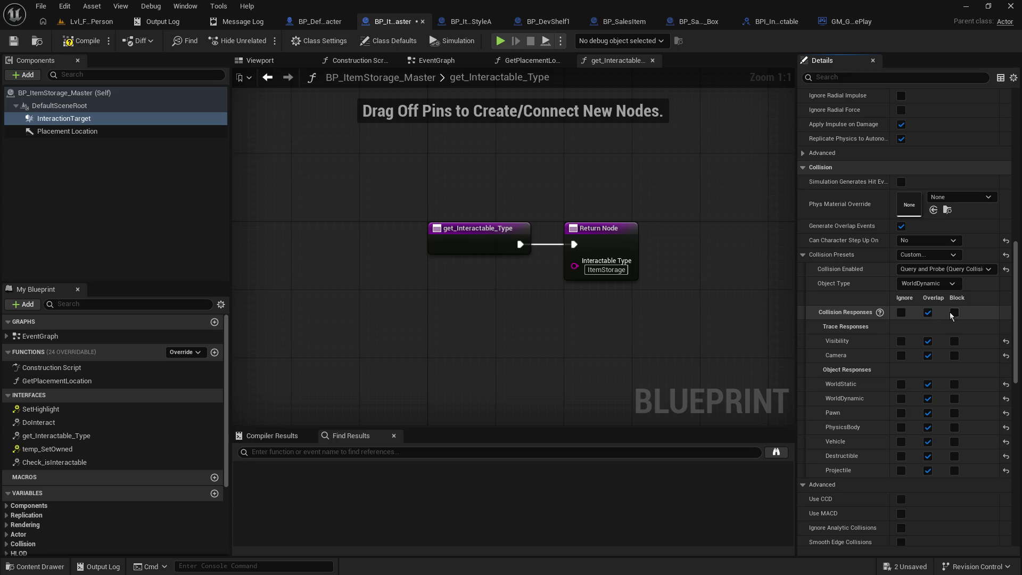
# Play-test walking up to the shelf, then open BP_DevShelf1's get_Interactable_Type graph.
pyautogui.click(95, 22)
pyautogui.click(263, 41)
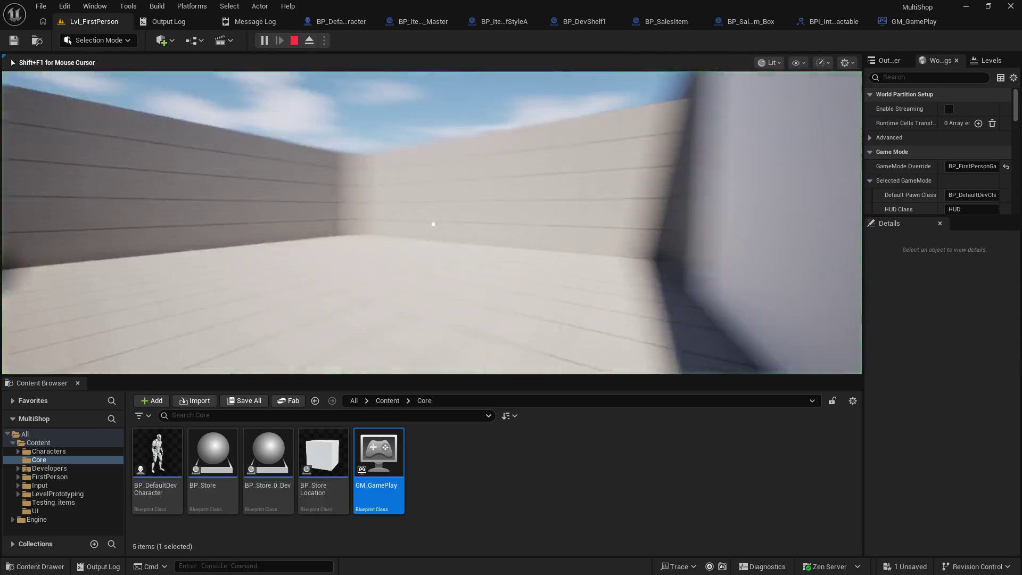
pyautogui.press('w')
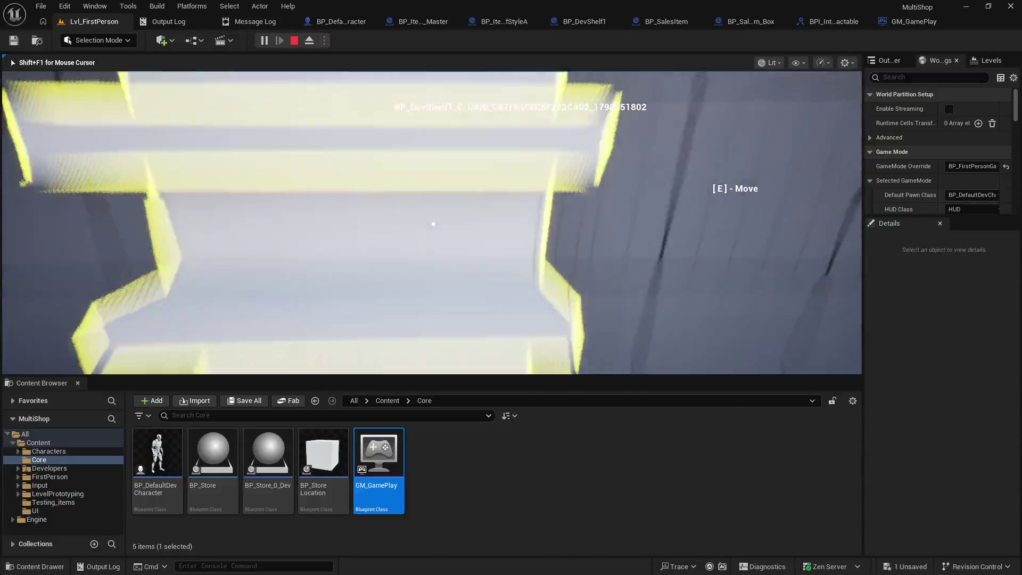
pyautogui.press('Escape')
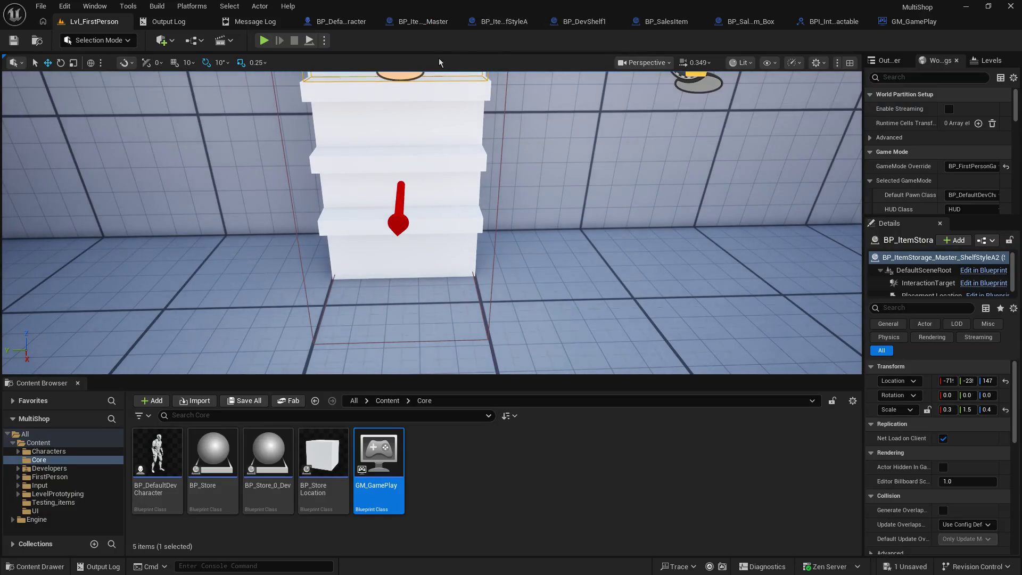
pyautogui.click(585, 21)
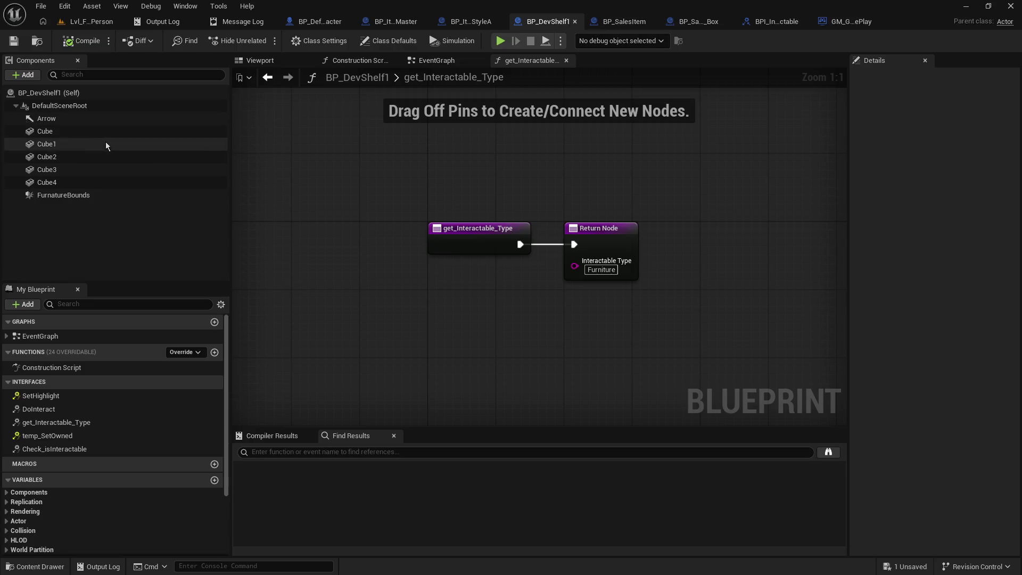
# In BP_DevShelf1, inspect the Cube1 and FurnatureBounds components' collision settings.
pyautogui.click(98, 144)
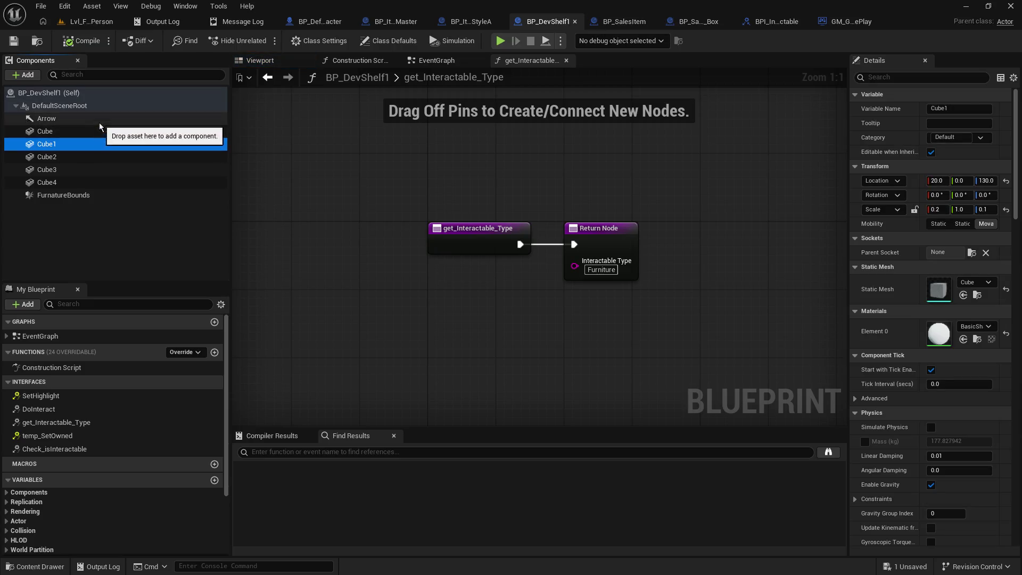
pyautogui.click(75, 194)
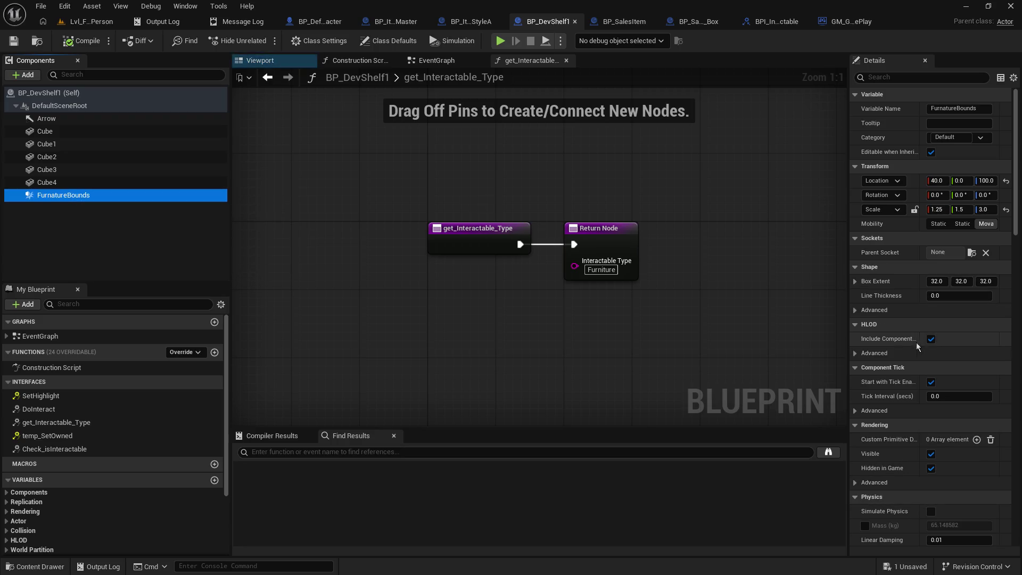
pyautogui.scroll(-5, 930, 344)
pyautogui.scroll(-10, 924, 330)
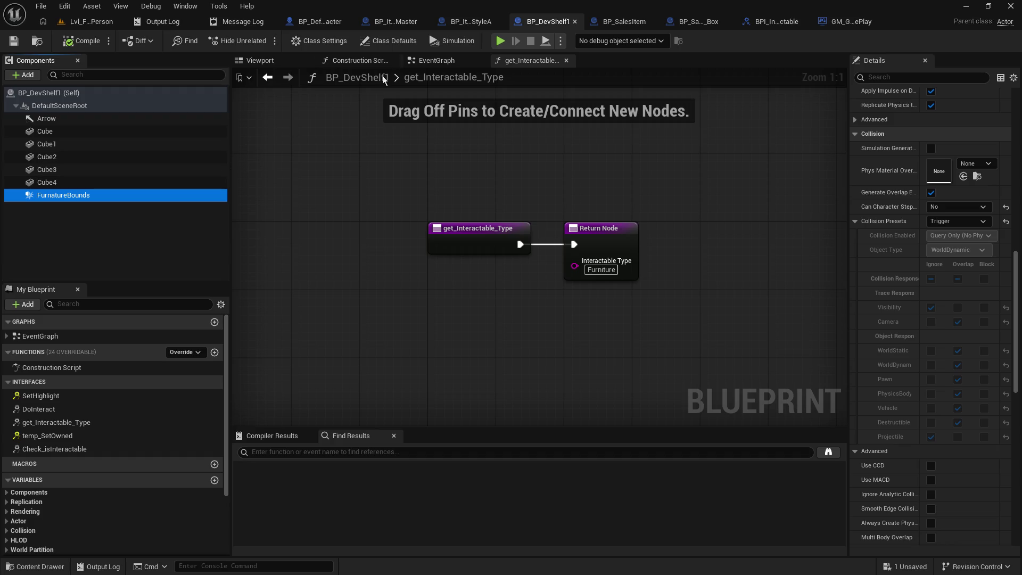
# Give BP_ItemStorage_Master's InteractionTarget the Trigger collision preset and save it.
pyautogui.click(397, 21)
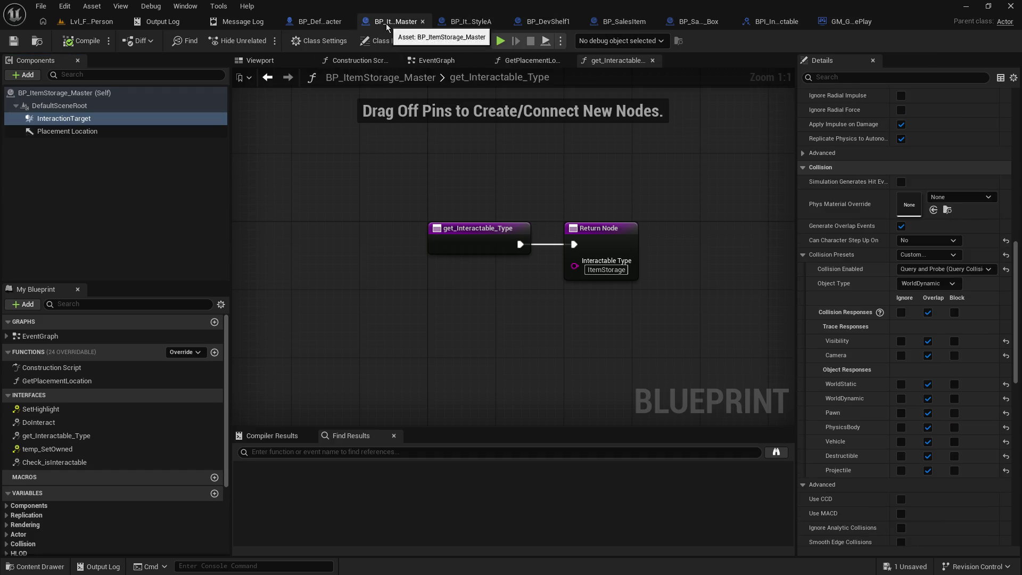
pyautogui.click(929, 254)
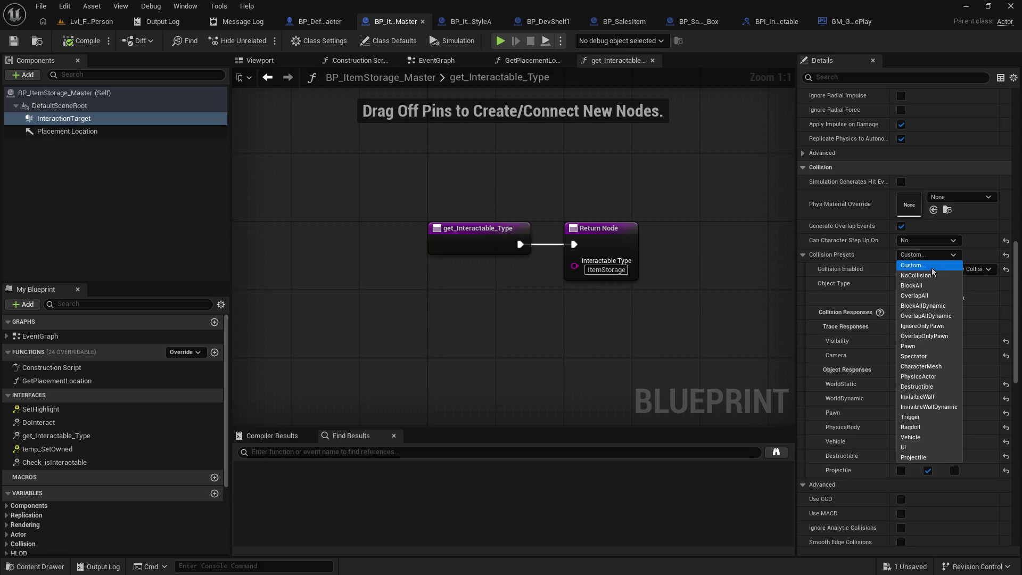
pyautogui.click(931, 418)
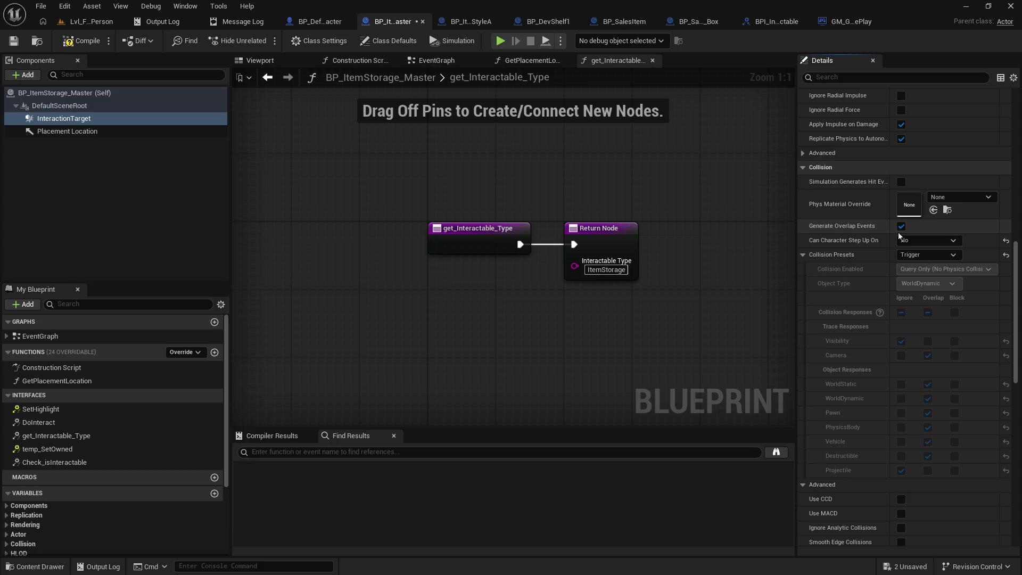
pyautogui.click(13, 41)
pyautogui.click(89, 22)
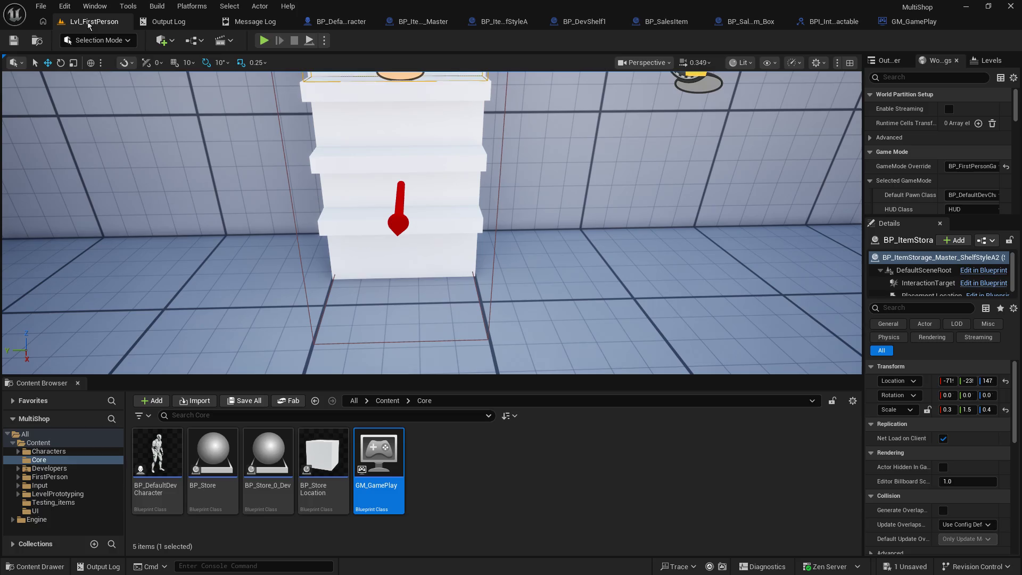
# Play-test circling the shelf to confirm it highlights with '[E] - Move'.
pyautogui.click(264, 40)
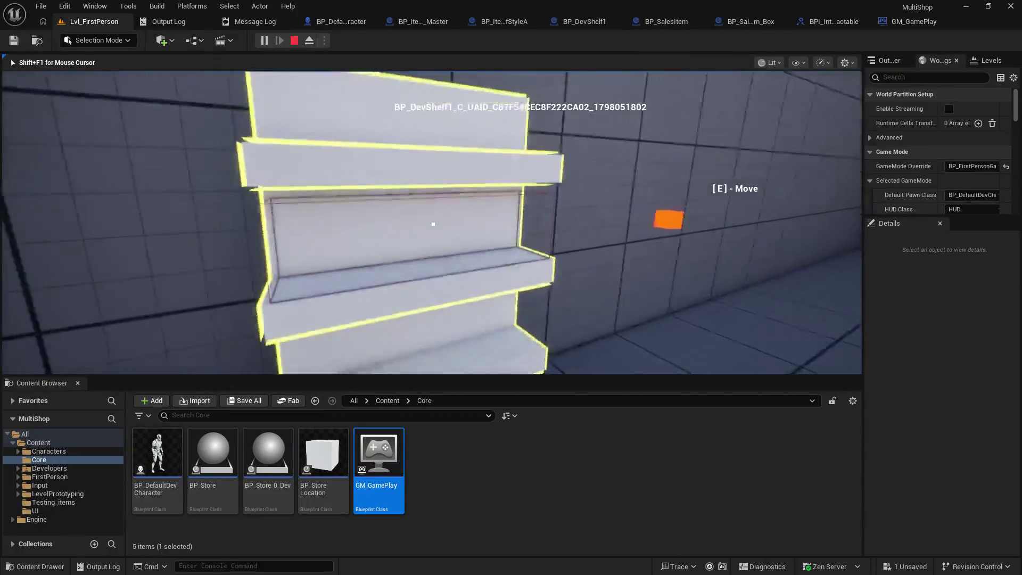
pyautogui.press('w')
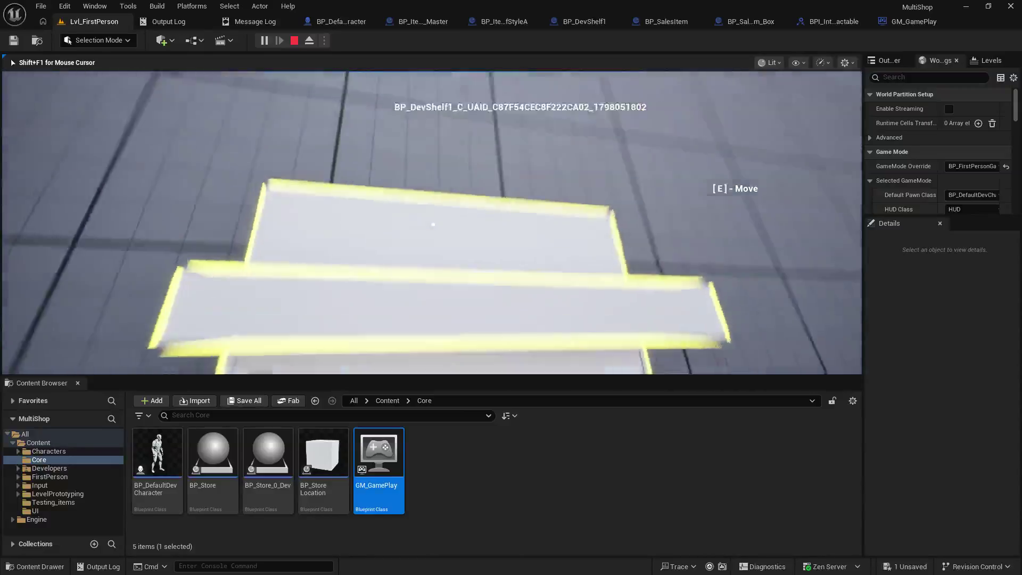
pyautogui.press('w')
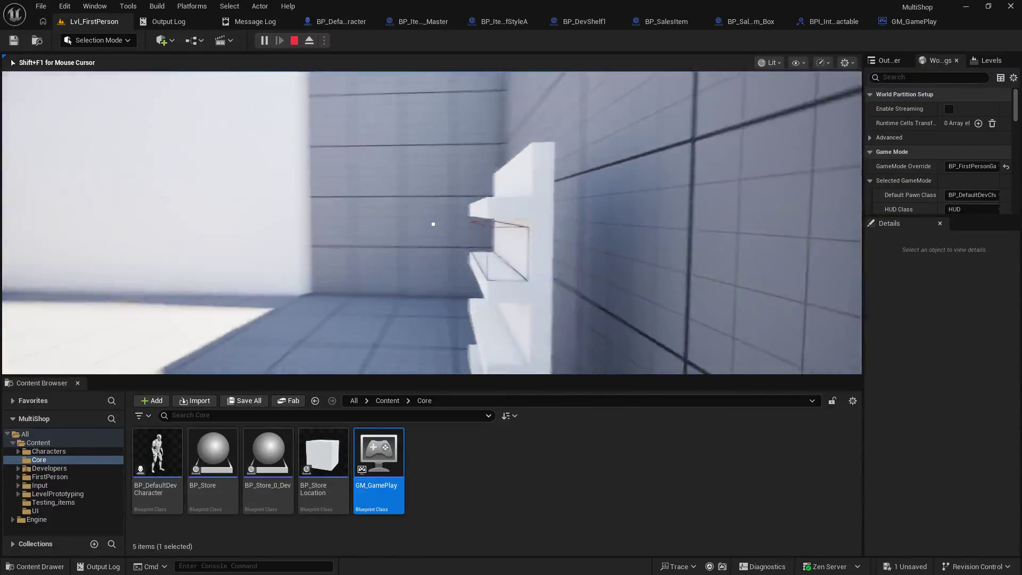
pyautogui.press('Escape')
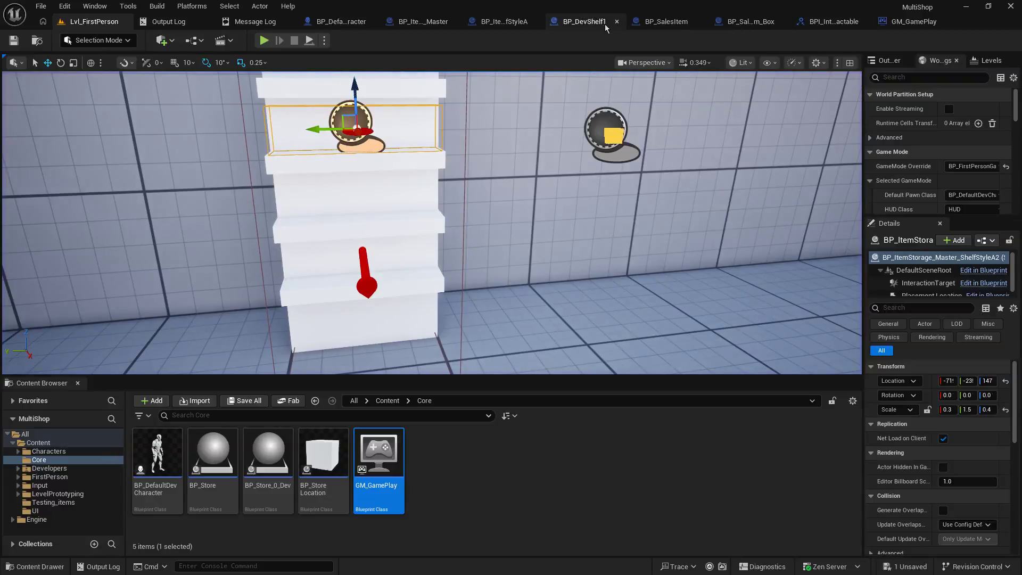
# Look over the item storage master and ShelfStyleA blueprints, then open the character's event graph.
pyautogui.click(432, 24)
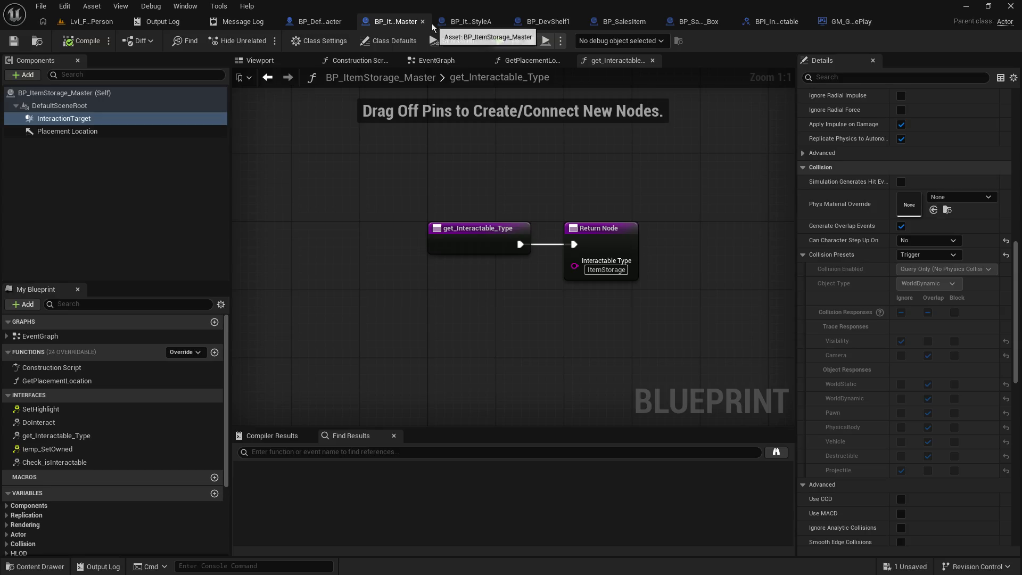
pyautogui.click(486, 23)
pyautogui.click(362, 23)
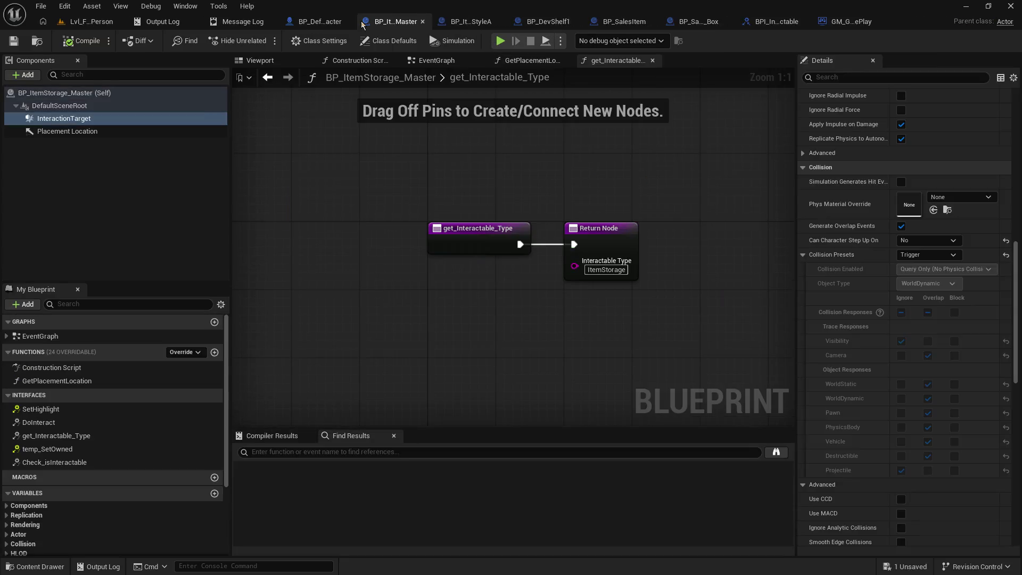
pyautogui.click(320, 22)
pyautogui.scroll(2, 609, 271)
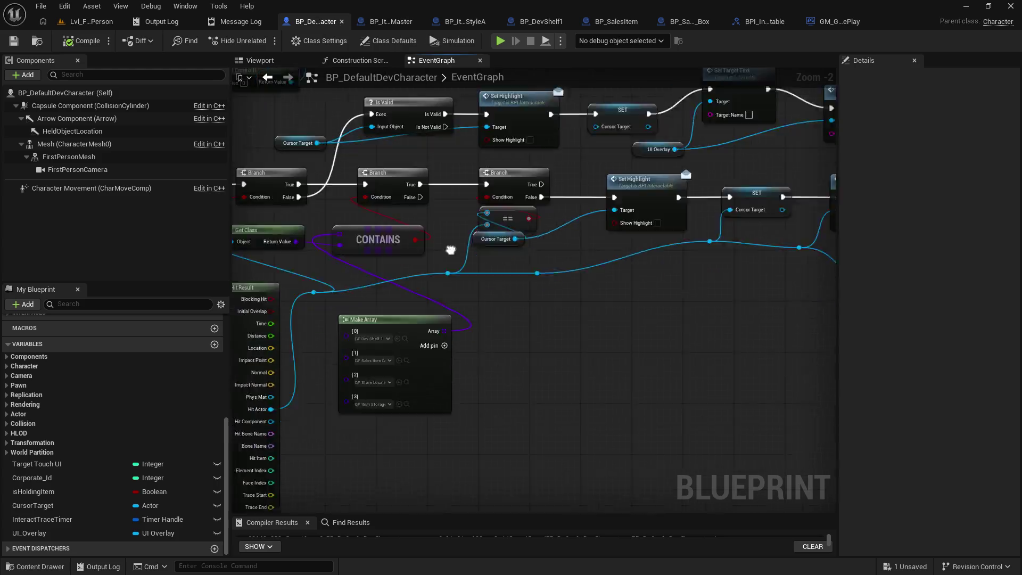
# Add BP_ItemStorage_Master_ShelfStyleA as Make Array entry [4], then save and compile.
pyautogui.click(618, 230)
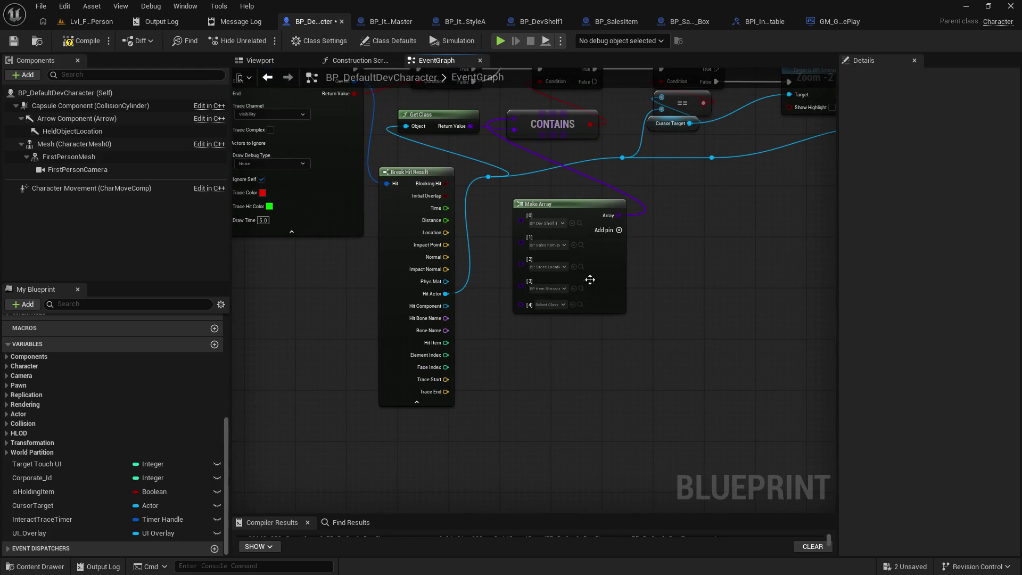
pyautogui.click(554, 305)
pyautogui.write('s')
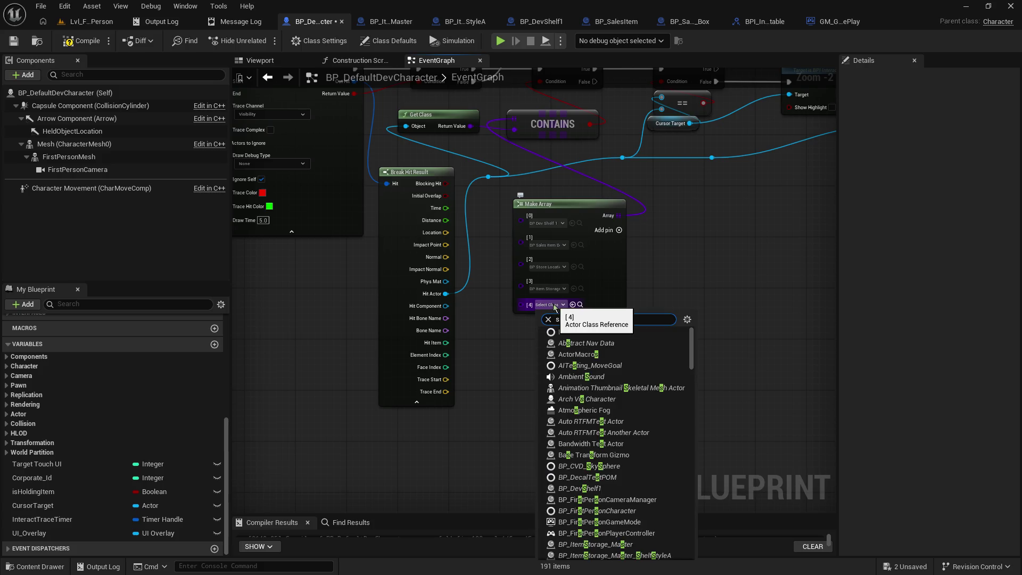
pyautogui.write('torage')
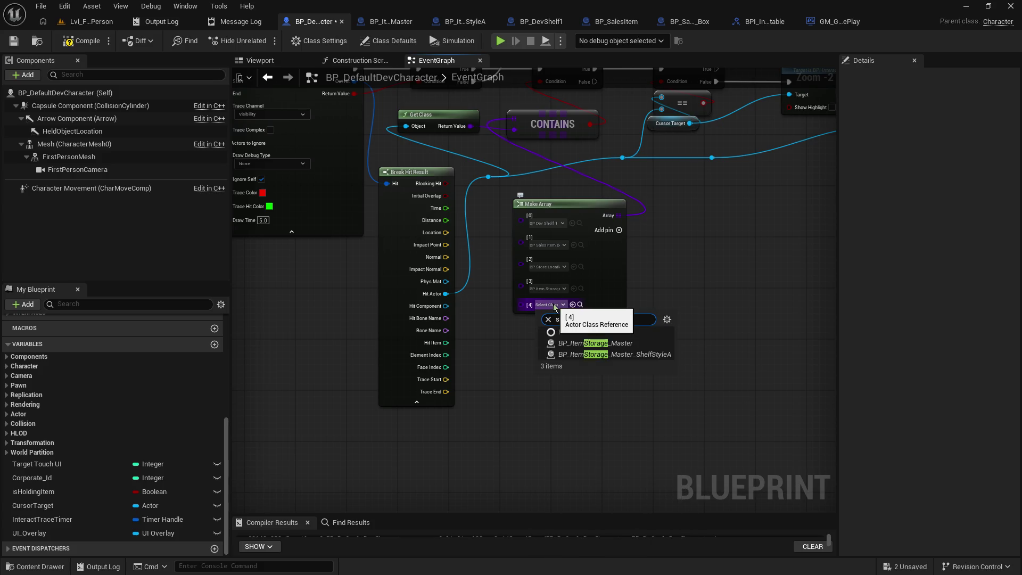
pyautogui.click(621, 356)
pyautogui.click(14, 41)
pyautogui.click(75, 41)
# Run a quick play-test of Lvl_FirstPerson with the new class entry.
pyautogui.click(87, 21)
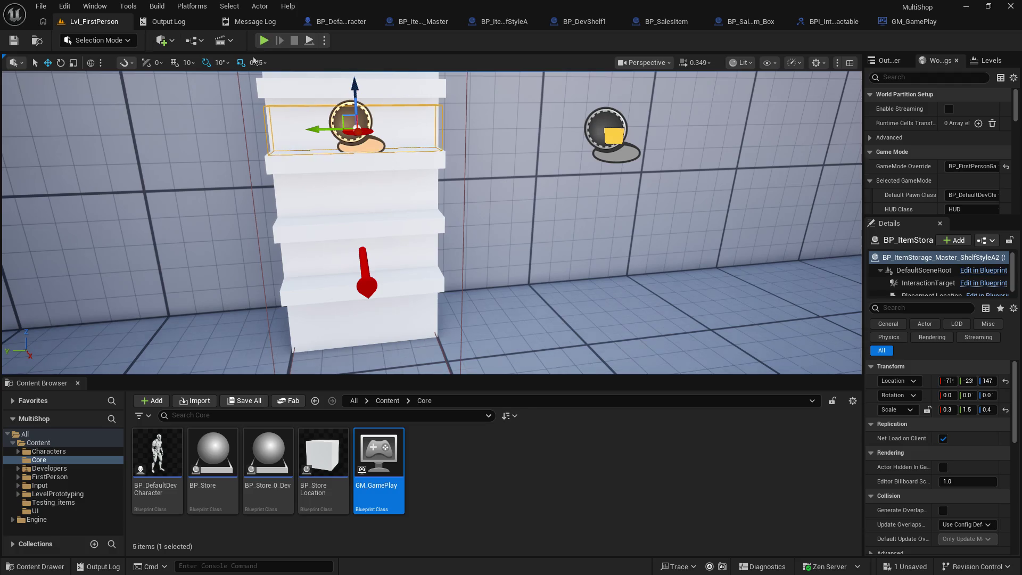
pyautogui.click(265, 41)
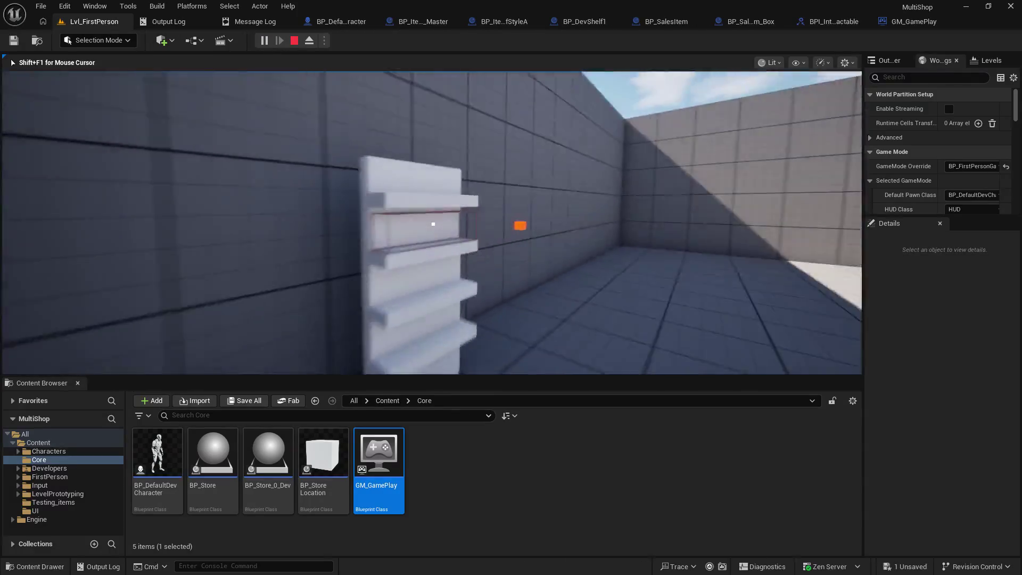
pyautogui.moveTo(434, 224)
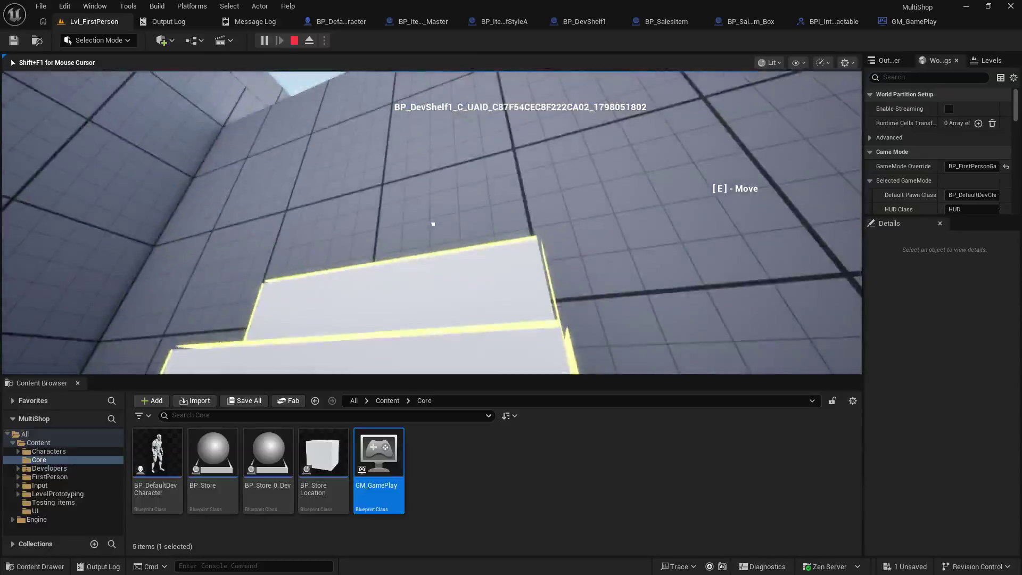
pyautogui.press('Escape')
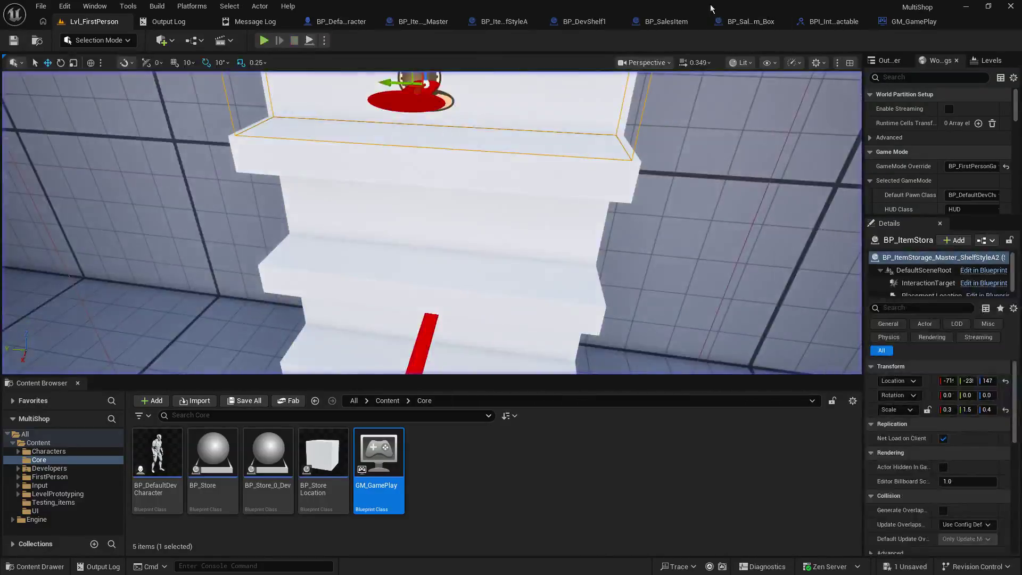
# Review the character's Line Trace By Channel and Make Array nodes, then return to the level.
pyautogui.click(328, 23)
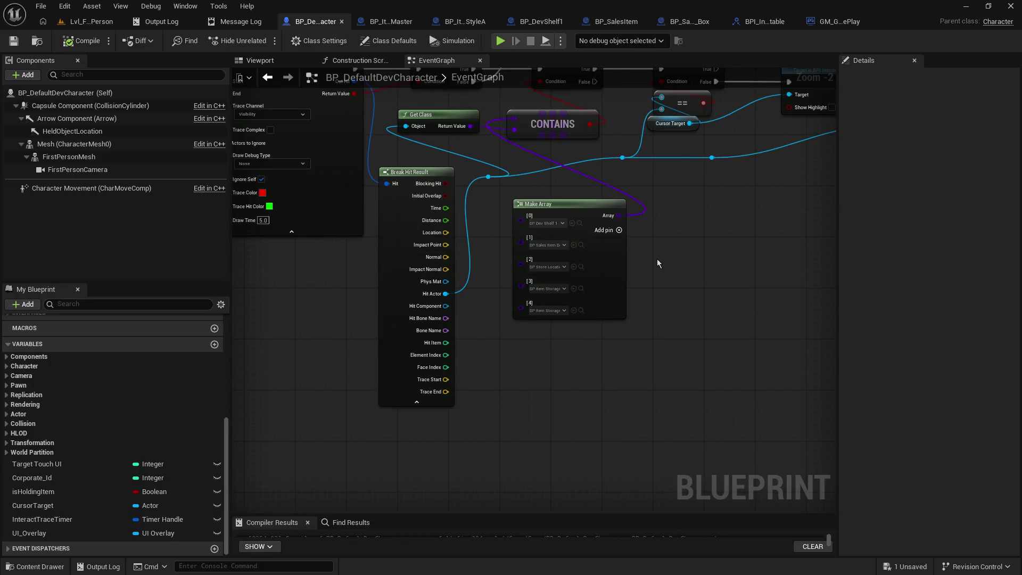
pyautogui.moveTo(661, 260)
pyautogui.mouseDown()
pyautogui.moveTo(778, 242)
pyautogui.moveTo(685, 347)
pyautogui.mouseUp()
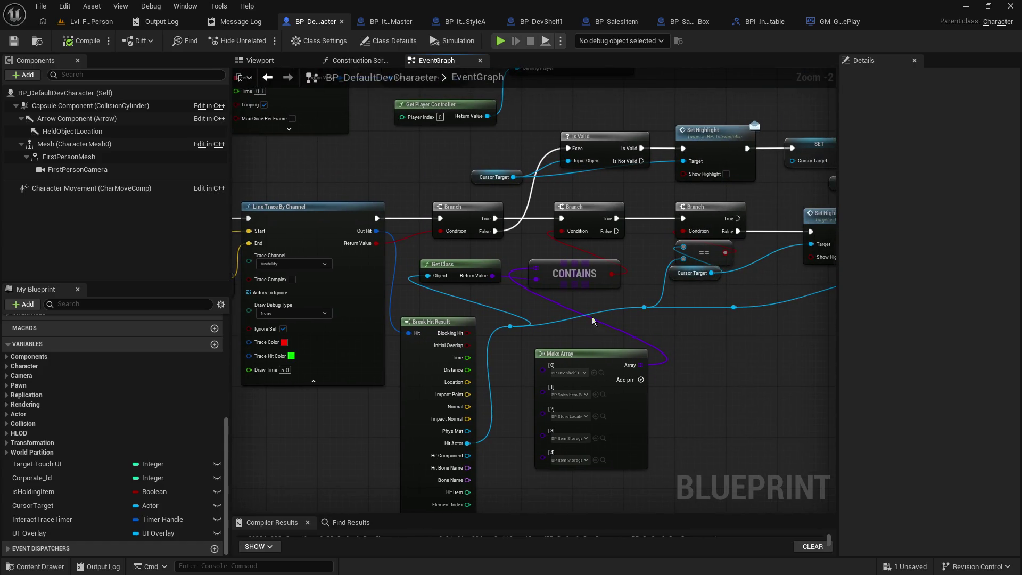
pyautogui.scroll(2, 607, 324)
pyautogui.moveTo(575, 310); pyautogui.dragTo(616, 164)
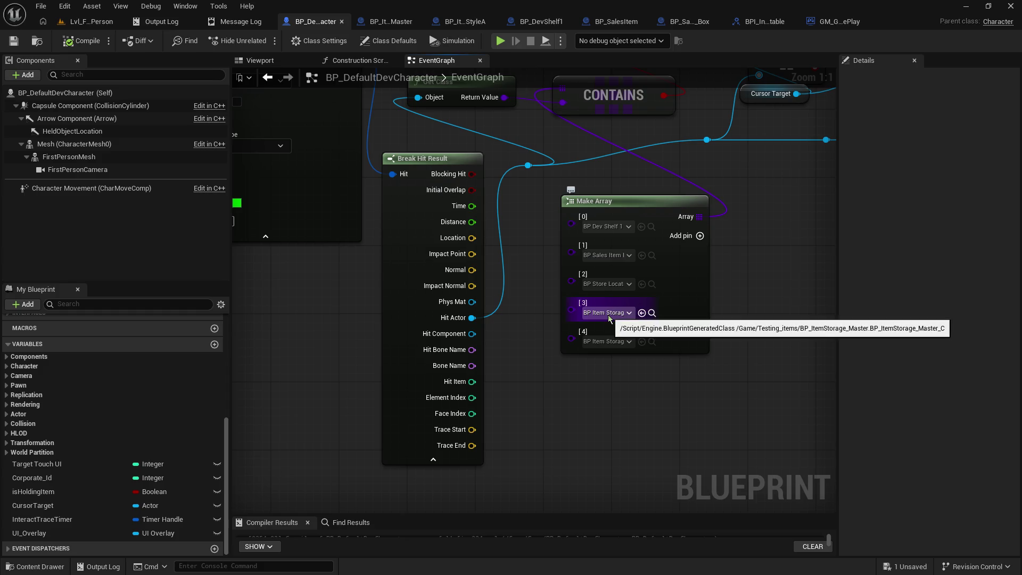
pyautogui.click(94, 22)
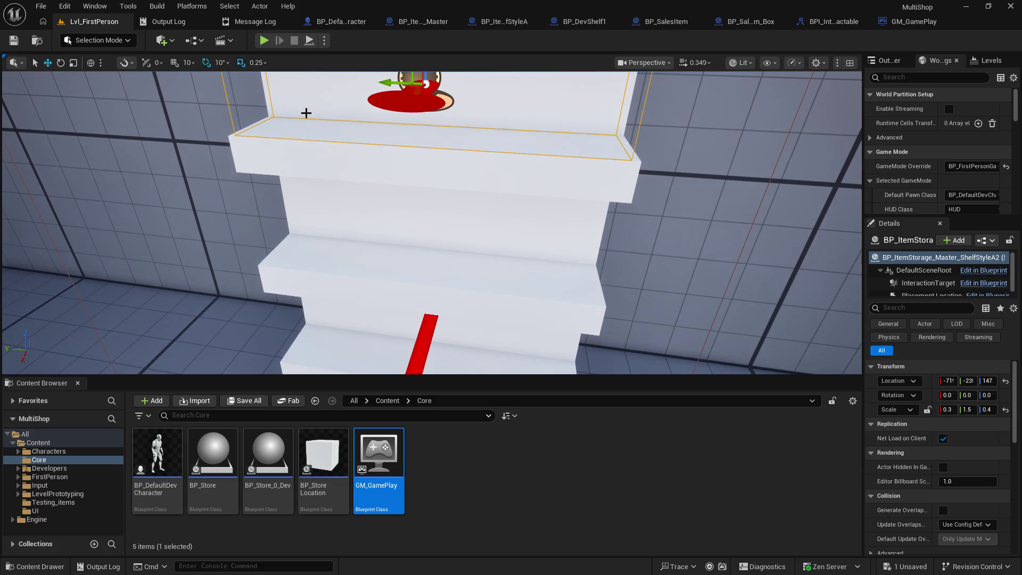
# Select the ShelfStyleA2 shelf actor and turn on Generate Overlap Events During Level Streaming.
pyautogui.click(226, 106)
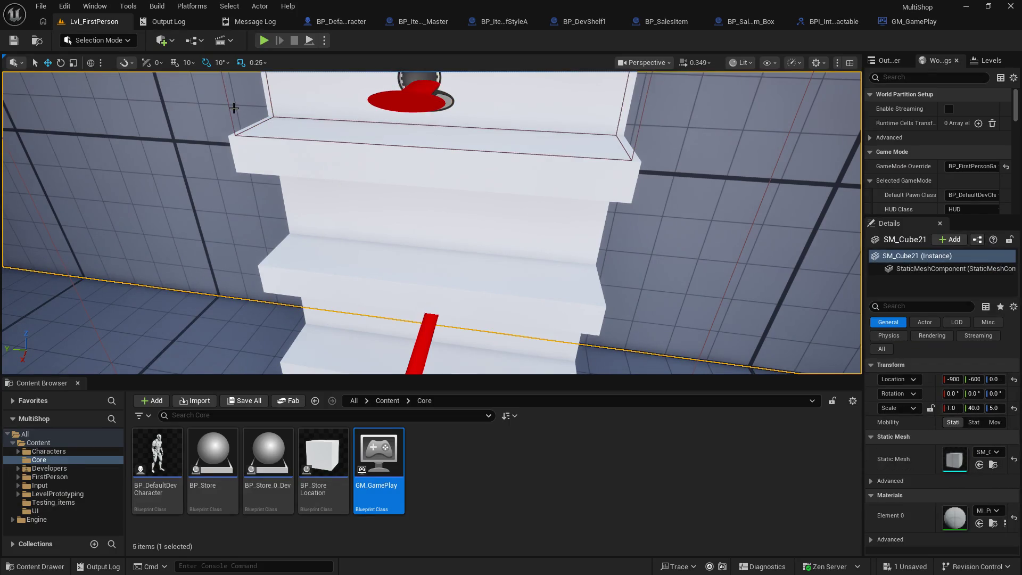
pyautogui.click(229, 108)
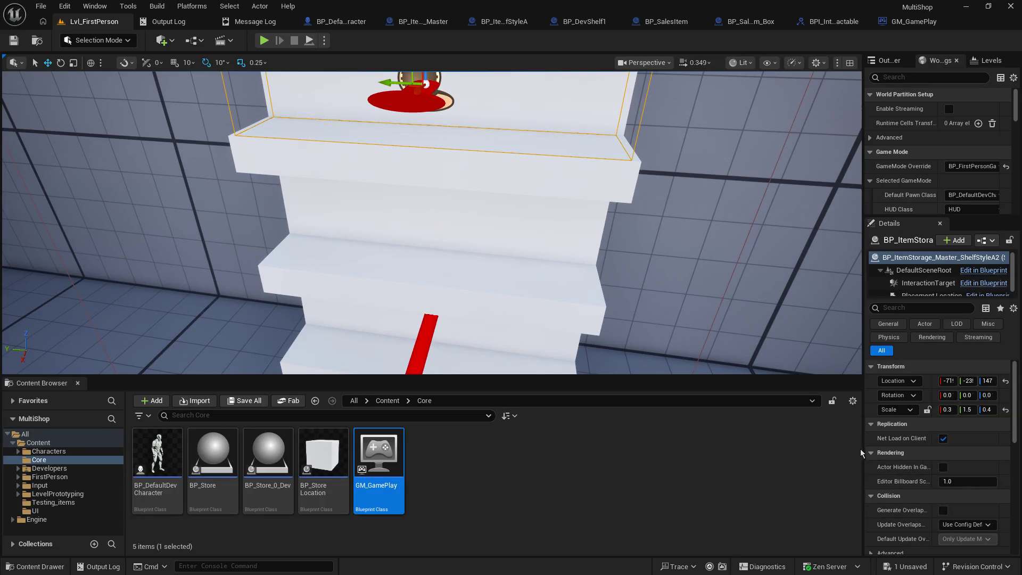
pyautogui.moveTo(861, 453); pyautogui.dragTo(805, 453)
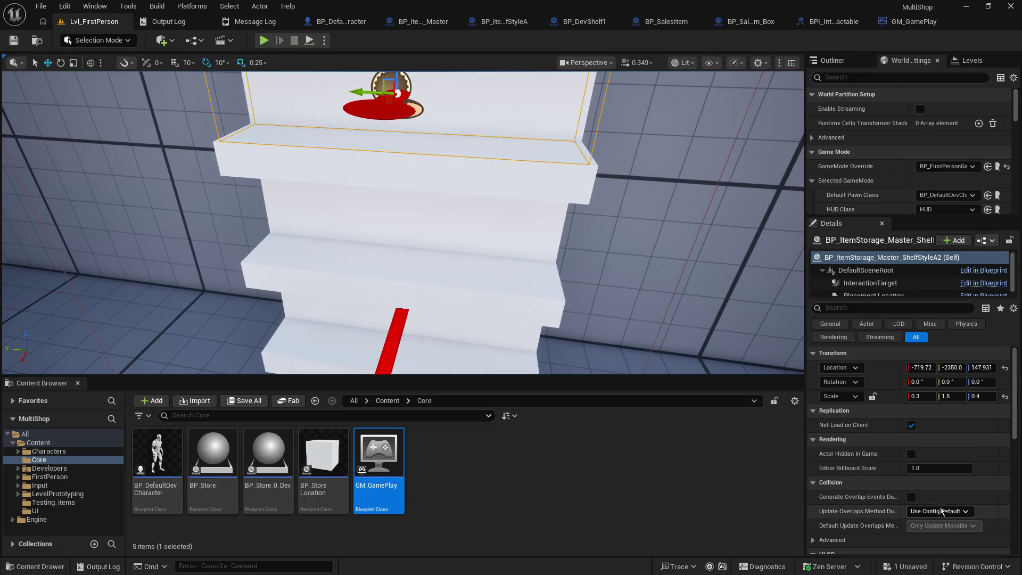
pyautogui.moveTo(893, 496)
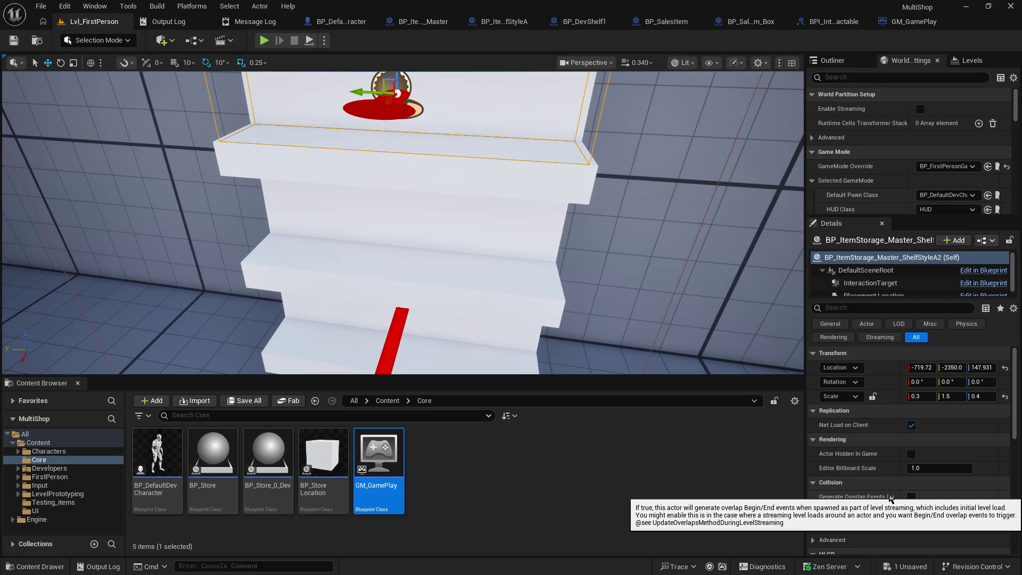
pyautogui.click(911, 497)
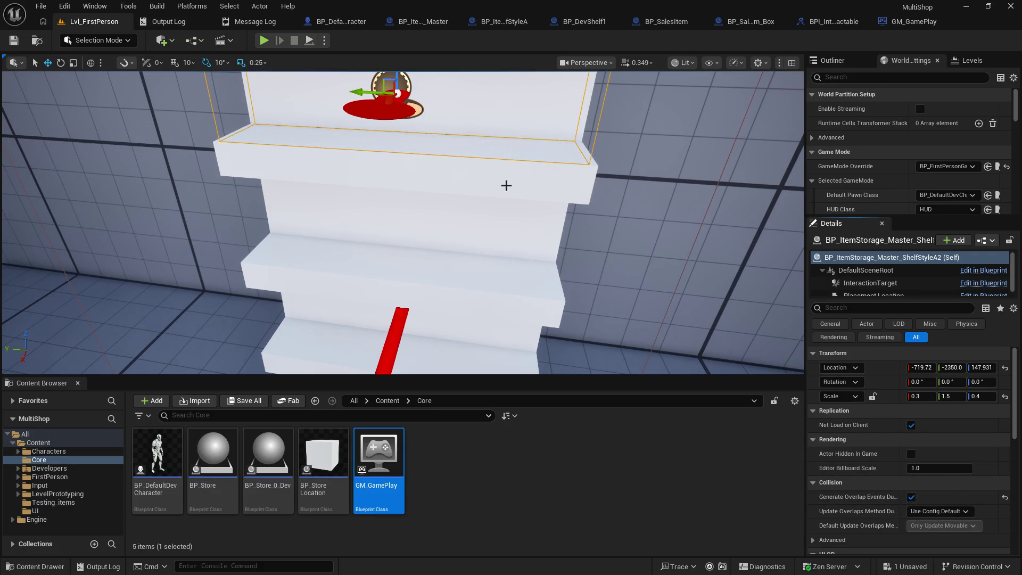
# Play-test interacting with the shelf using E, then turn the overlap-events option back off.
pyautogui.click(265, 41)
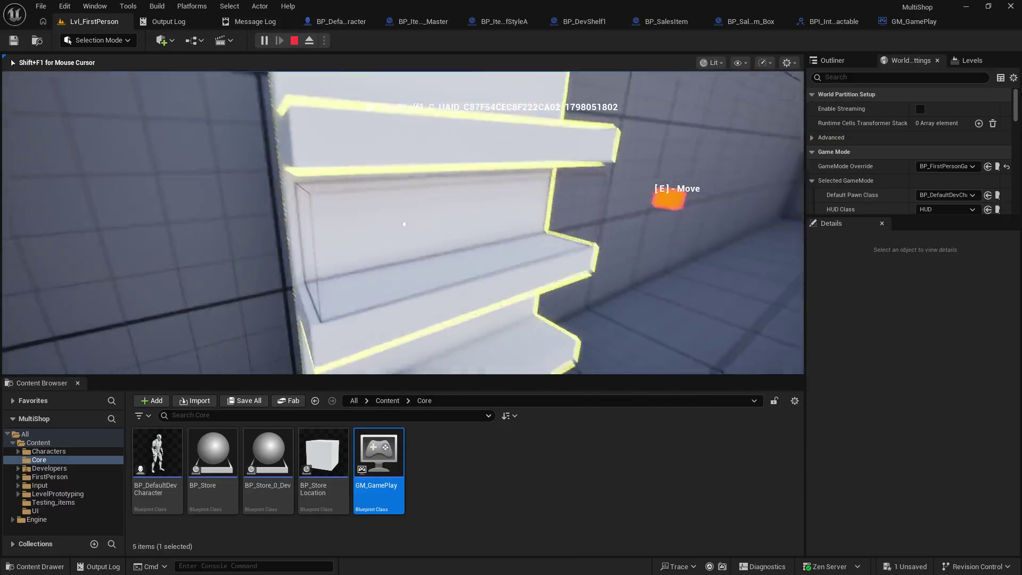
pyautogui.press('e')
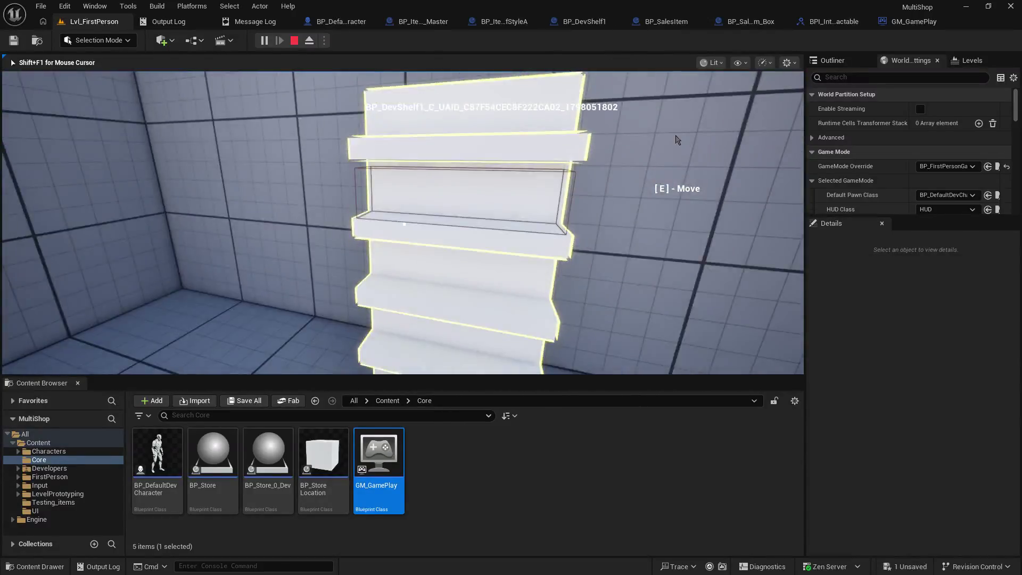
pyautogui.press('Escape')
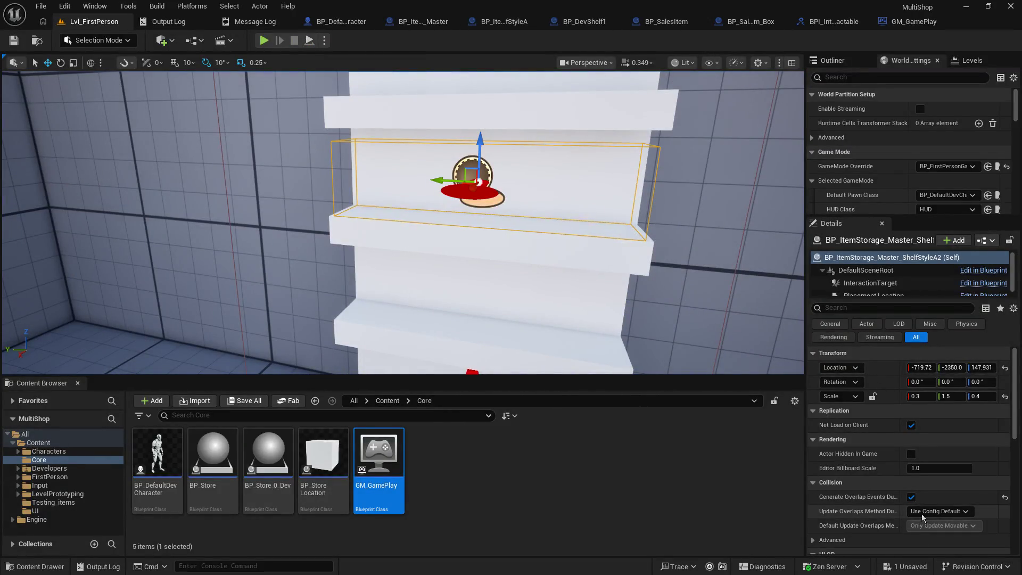
pyautogui.click(911, 497)
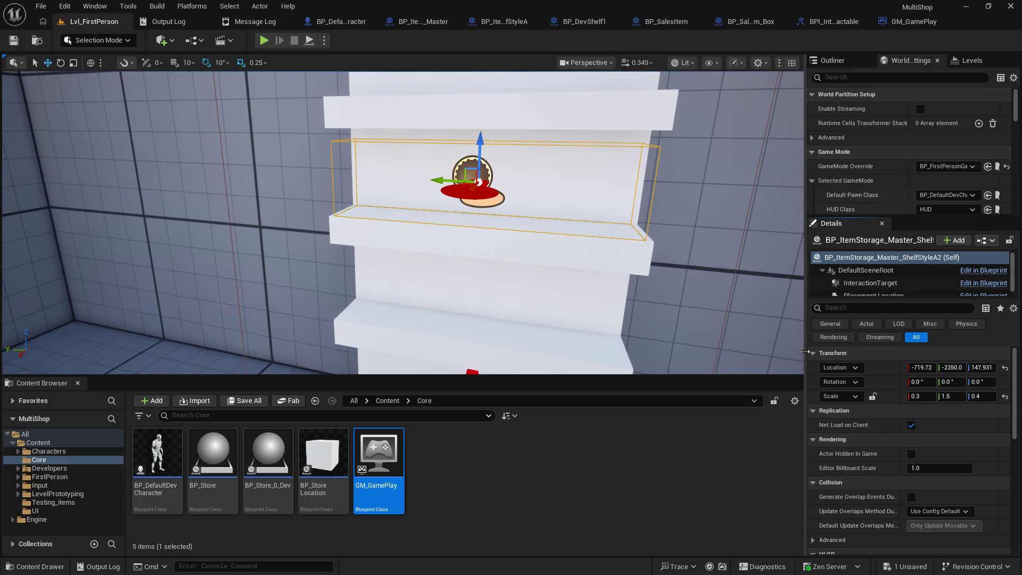
# Confirm the shelf's InteractionTarget uses the Trigger collision preset, then return to BP_DefaultDevCharacter's EventGraph.
pyautogui.click(873, 282)
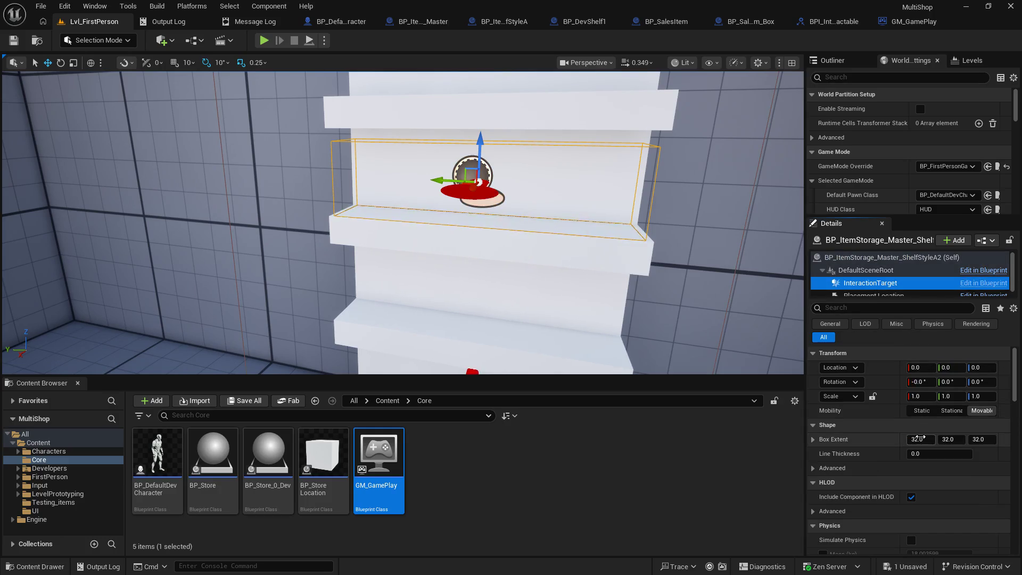
pyautogui.scroll(-10, 968, 506)
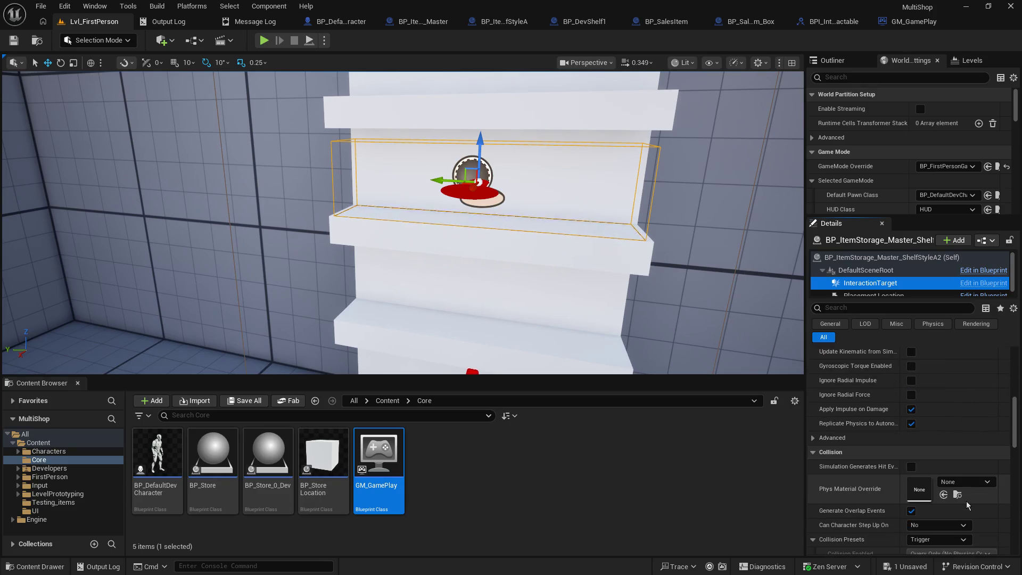
pyautogui.scroll(-1, 967, 506)
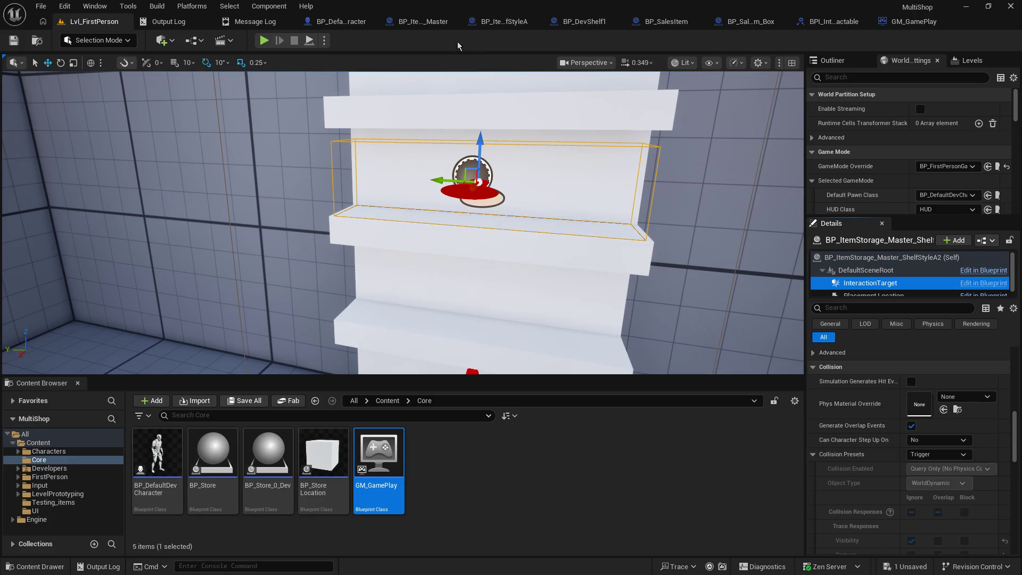
pyautogui.click(432, 27)
pyautogui.click(330, 22)
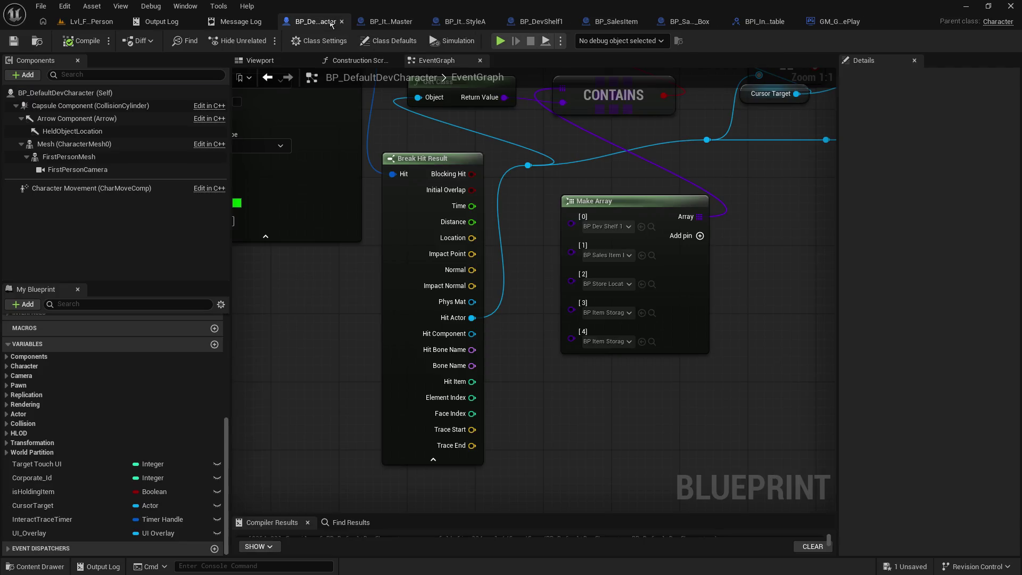
# Pan across the Line Trace By Channel, third Branch, Is Valid and Set Highlight nodes, checking Cursor Target.
pyautogui.moveTo(458, 178)
pyautogui.mouseDown()
pyautogui.moveTo(728, 353)
pyautogui.moveTo(584, 314)
pyautogui.mouseUp()
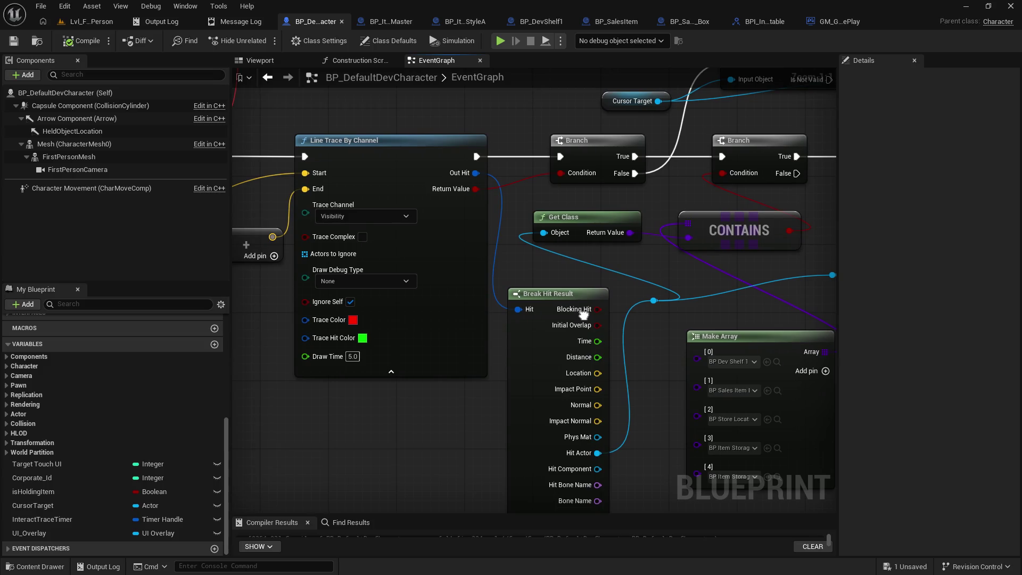
pyautogui.moveTo(584, 315)
pyautogui.mouseDown()
pyautogui.moveTo(520, 319)
pyautogui.moveTo(492, 333)
pyautogui.mouseUp()
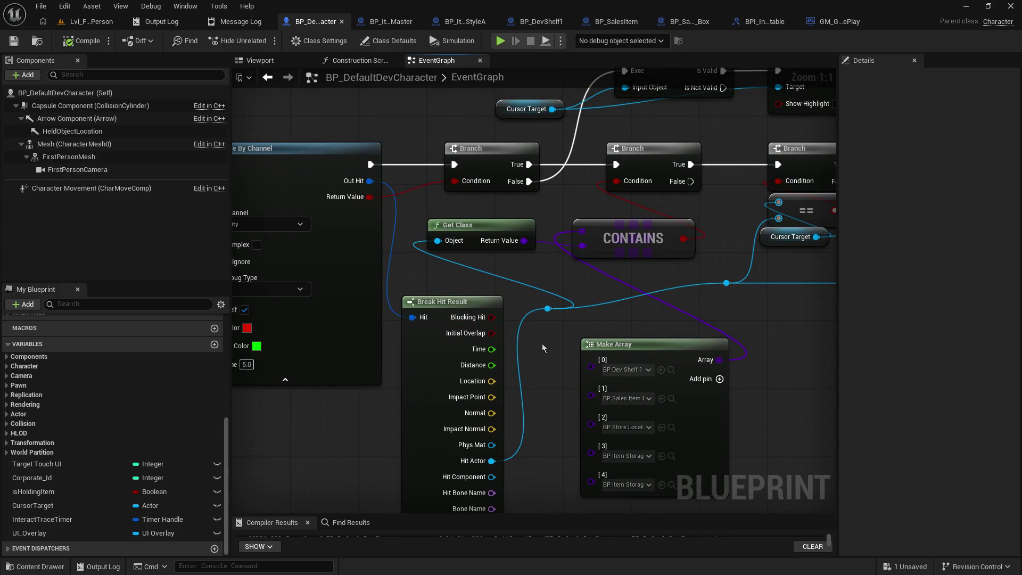
pyautogui.moveTo(724, 311); pyautogui.dragTo(675, 357)
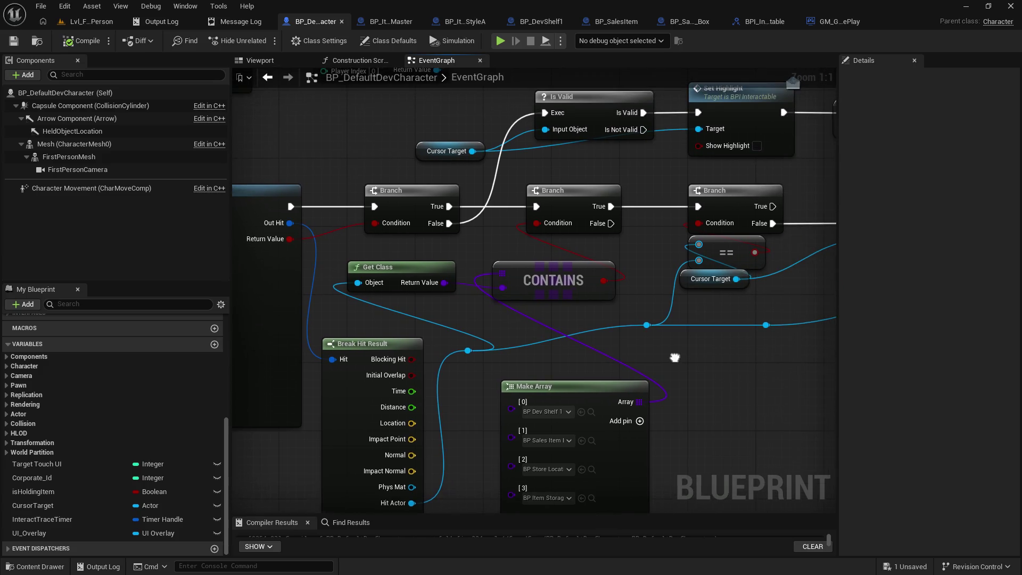
pyautogui.click(699, 281)
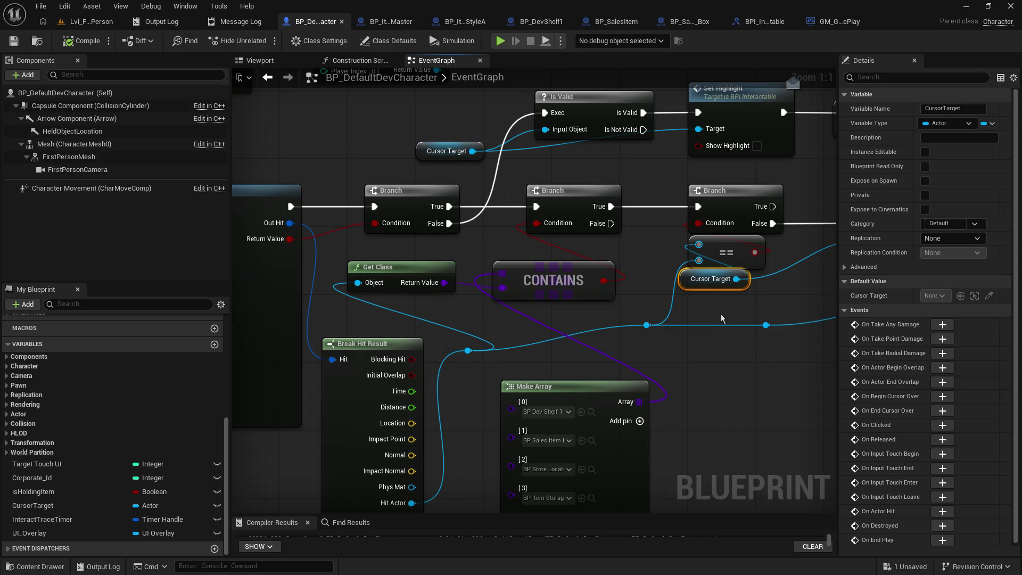
# Put an F9 breakpoint on the third Branch node and go back to Lvl_FirstPerson.
pyautogui.click(690, 215)
pyautogui.press('F9')
pyautogui.click(82, 23)
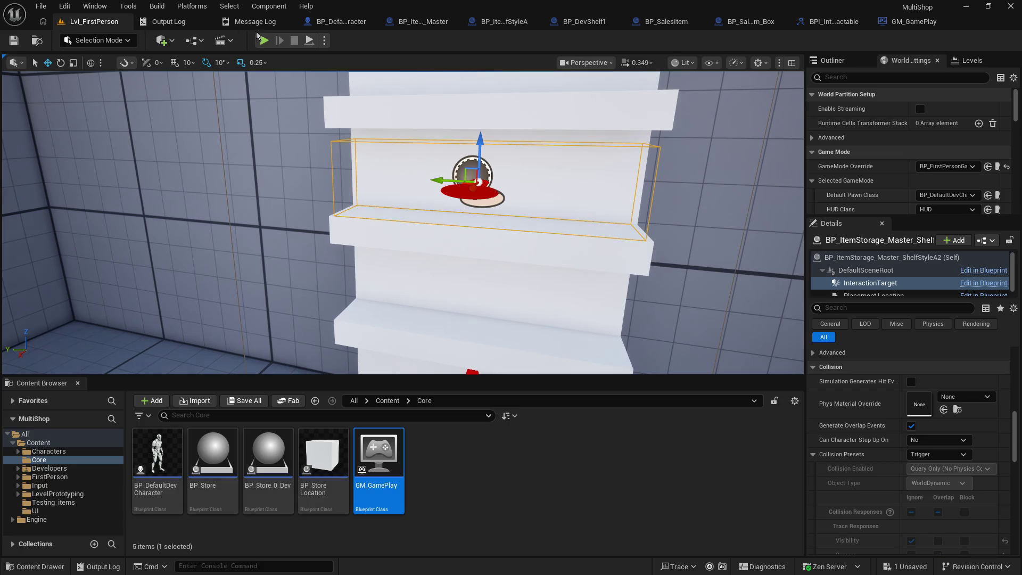
# Play-test the level, resume past the breakpoint and walk the player up to the shelf.
pyautogui.click(263, 41)
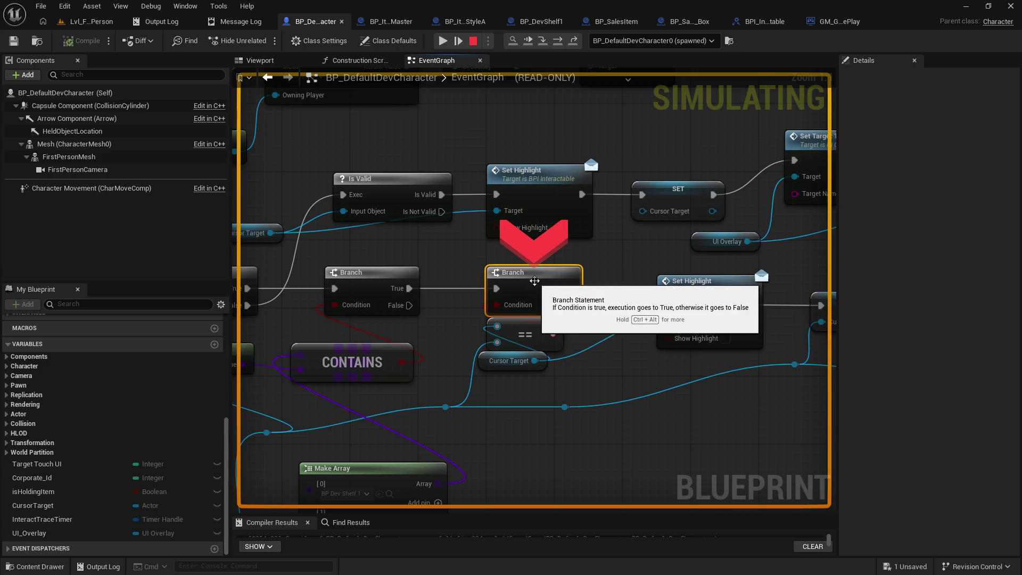
pyautogui.click(442, 40)
pyautogui.press('w')
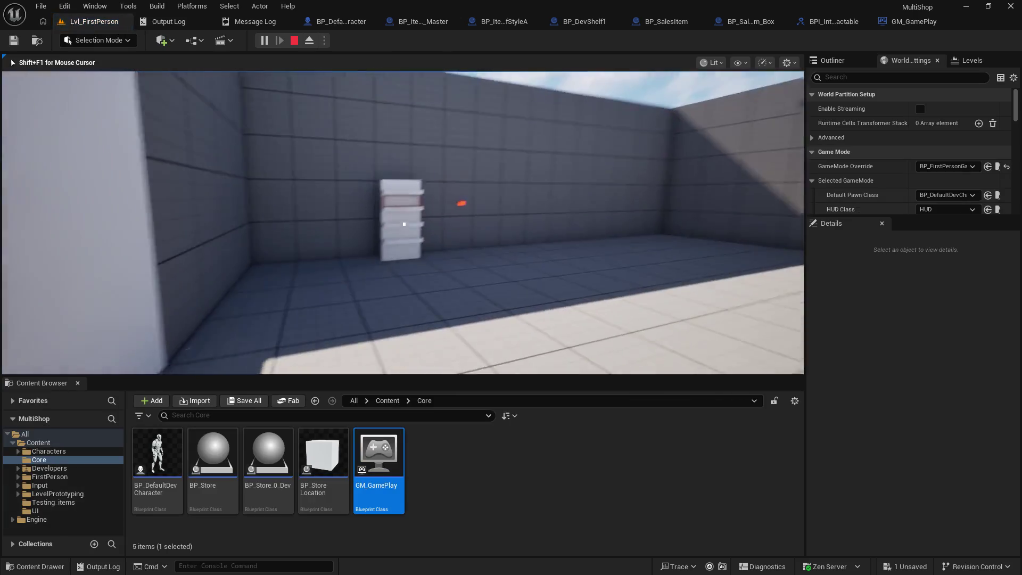
pyautogui.press('w')
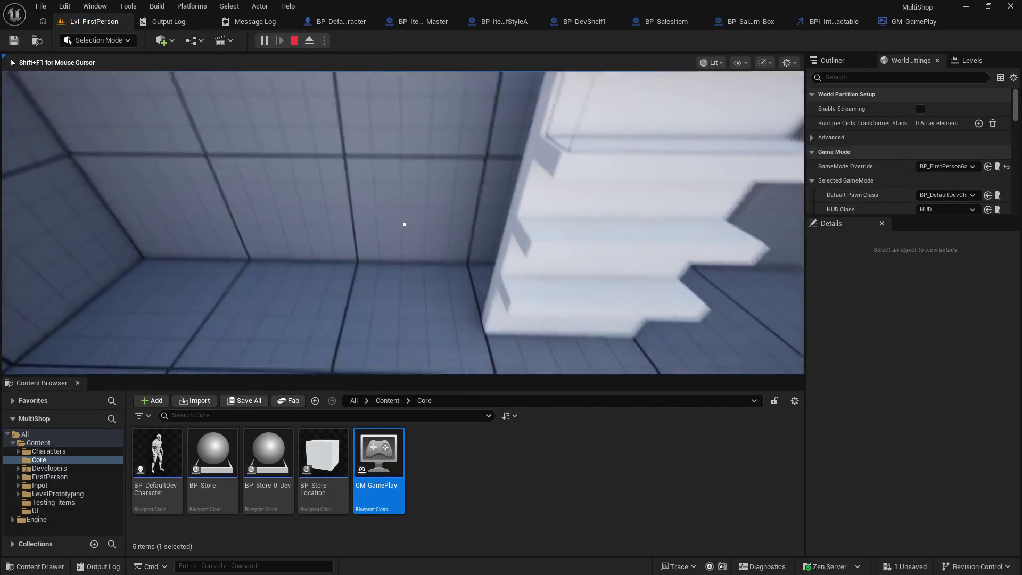
pyautogui.hotkey('shift', 'F1')
# Check BP_DevShelf1's interactable type, then toggle the Branch breakpoint on and off.
pyautogui.click(590, 22)
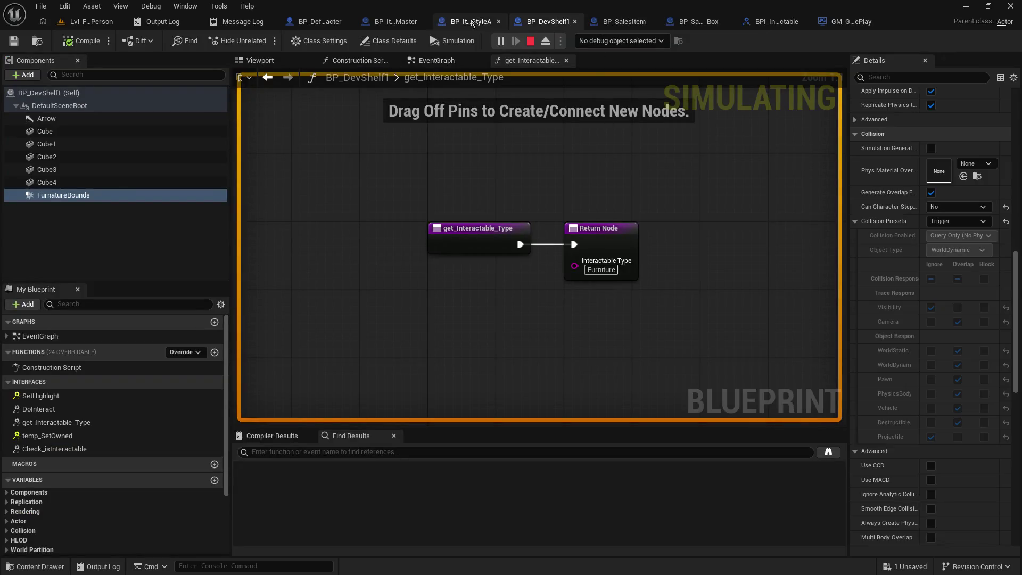
pyautogui.click(314, 21)
pyautogui.press('F9')
pyautogui.moveTo(488, 361)
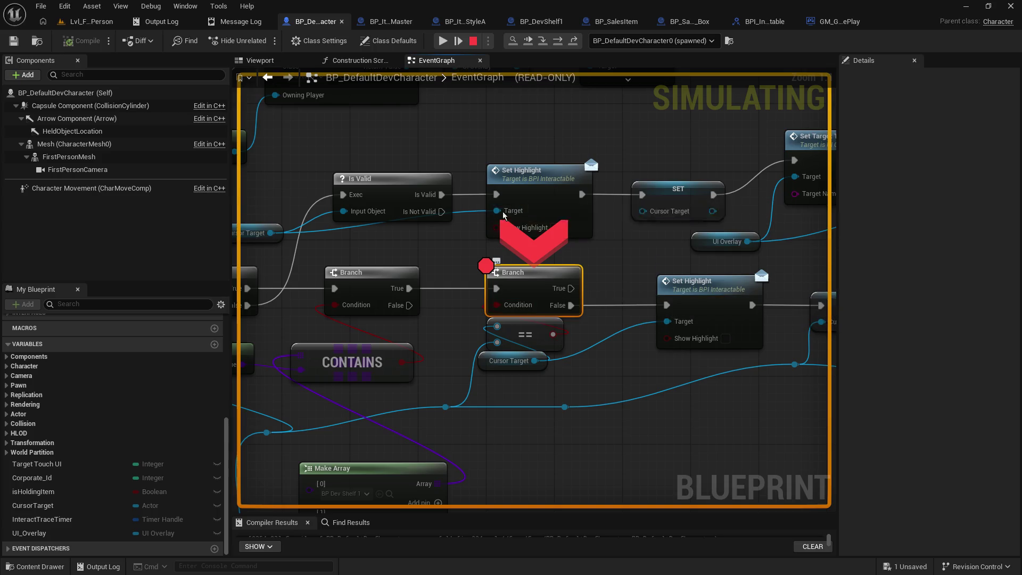
pyautogui.press('F9')
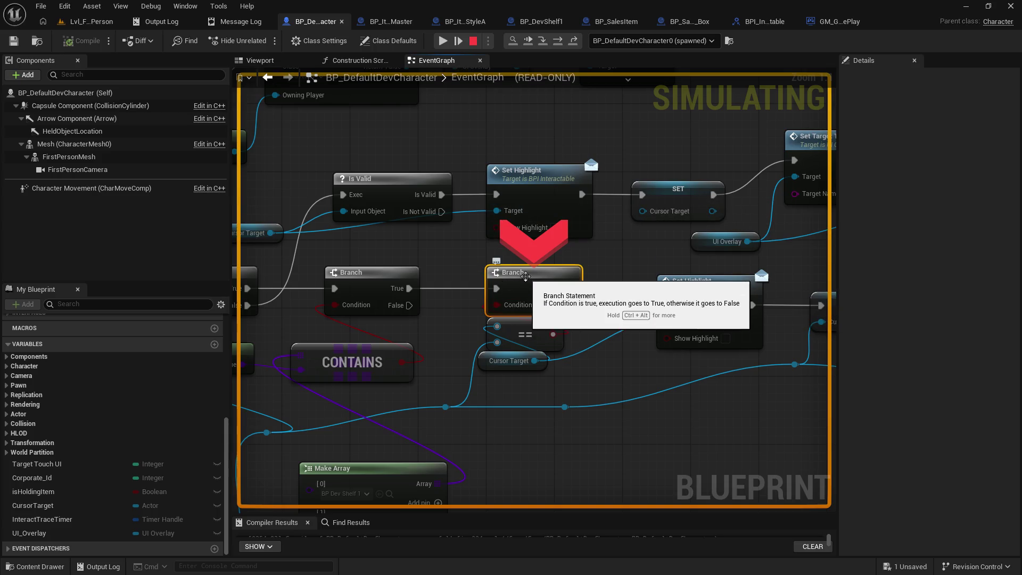
# Resume the paused session, restore the Branch breakpoint and inspect the Cursor Target comparison pins.
pyautogui.click(91, 21)
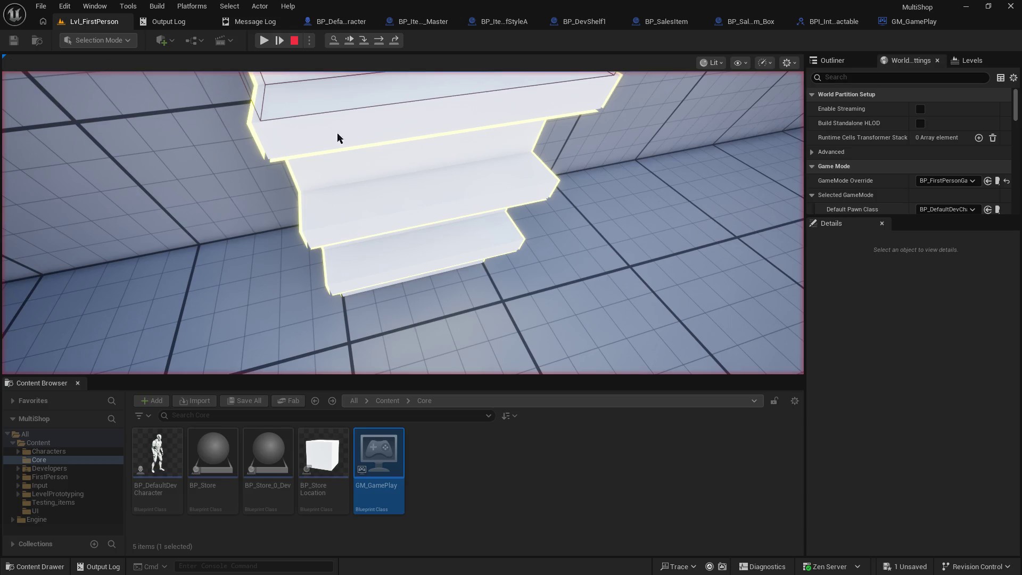
pyautogui.hotkey('shift', 'F1')
pyautogui.click(262, 40)
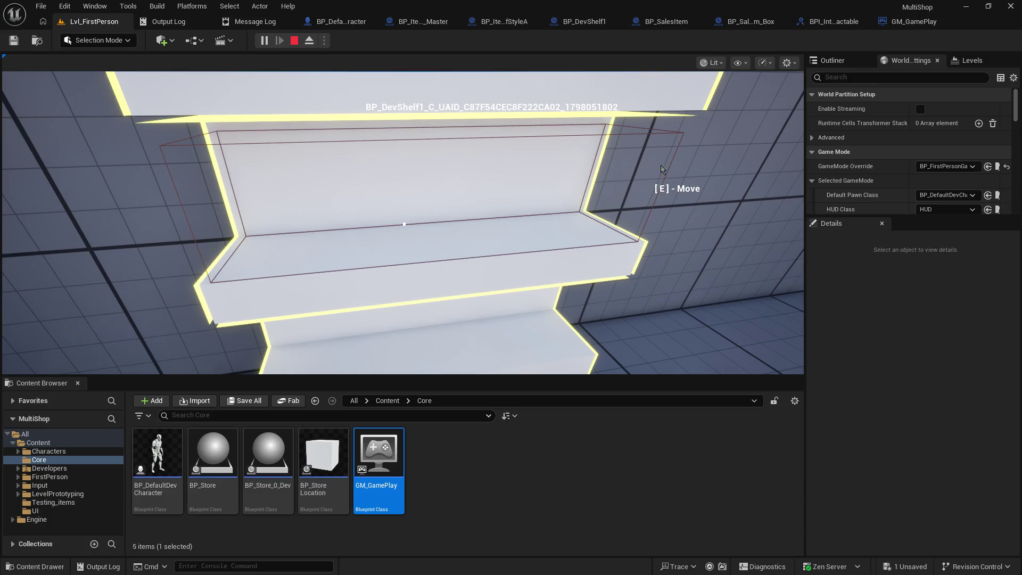
pyautogui.click(319, 24)
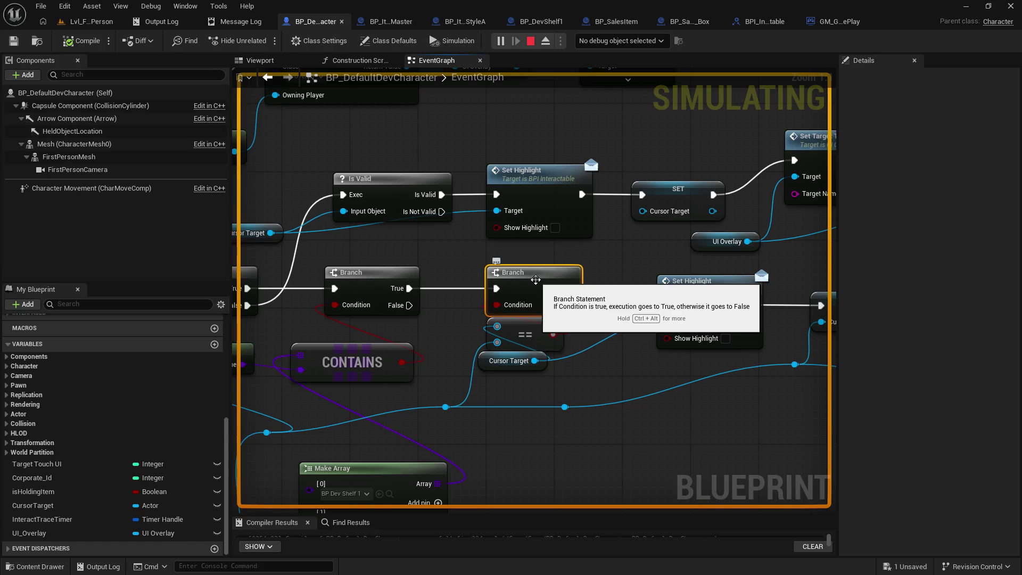
pyautogui.press('F9')
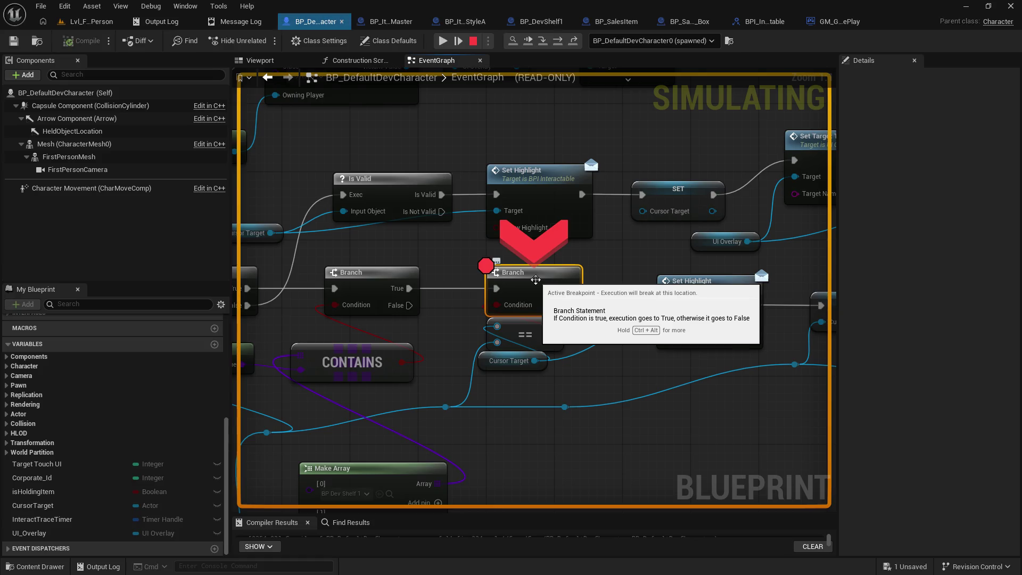
pyautogui.moveTo(497, 345)
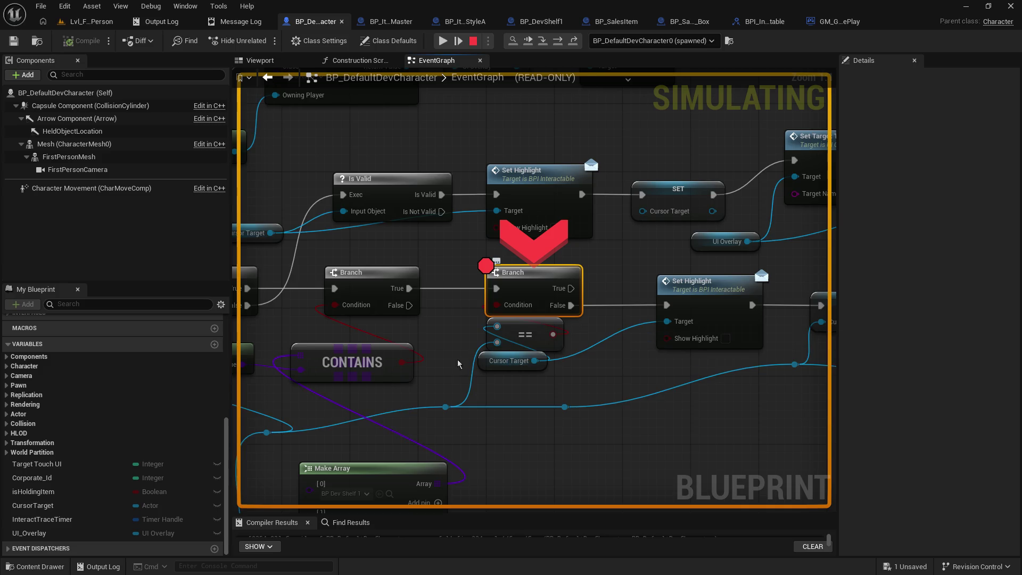
pyautogui.moveTo(428, 368); pyautogui.dragTo(607, 318)
pyautogui.moveTo(580, 319)
pyautogui.moveTo(554, 353); pyautogui.dragTo(649, 287)
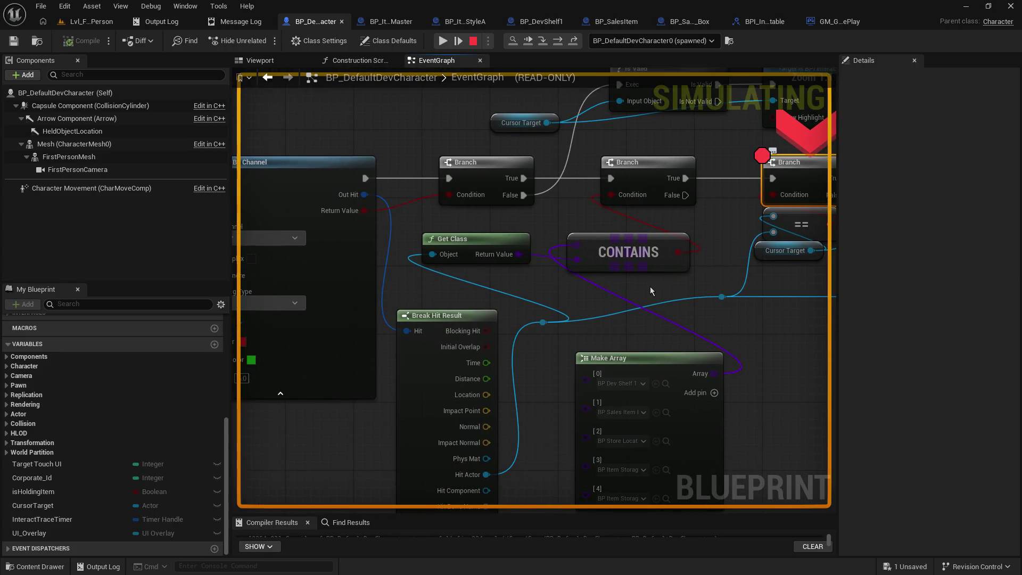
pyautogui.click(97, 27)
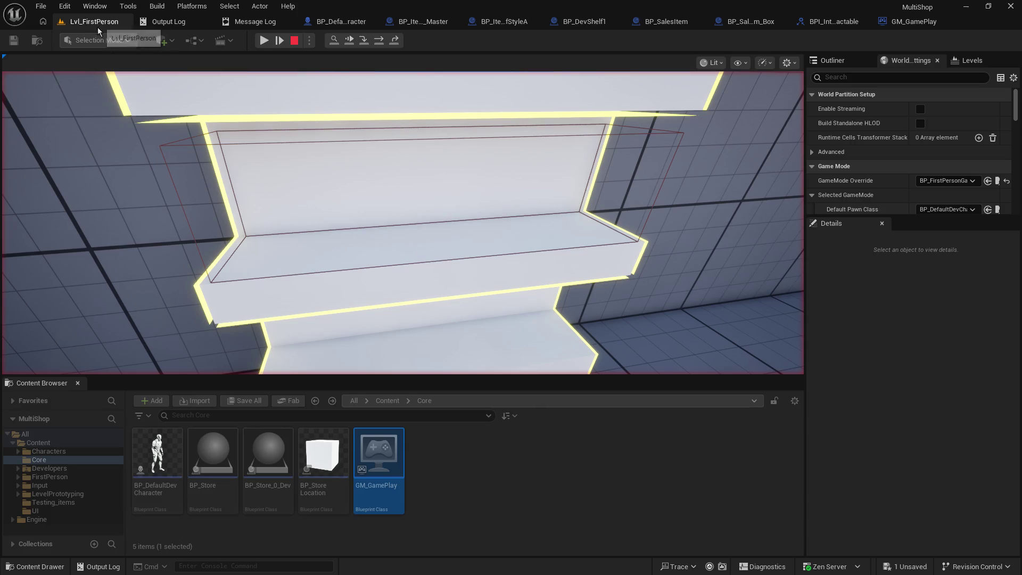
pyautogui.click(374, 269)
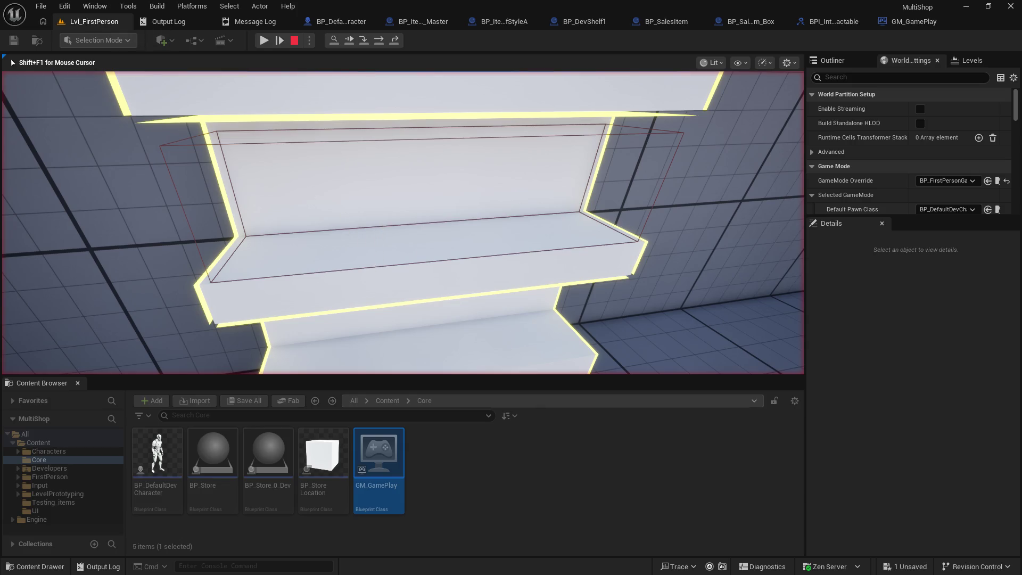
pyautogui.hotkey('shift', 'F1')
pyautogui.click(264, 40)
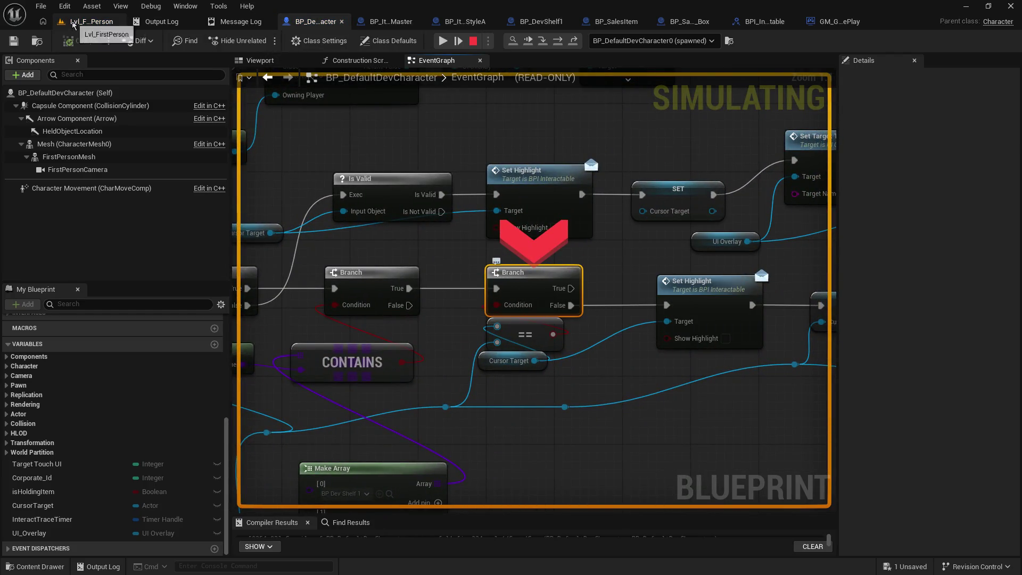
pyautogui.click(85, 22)
pyautogui.click(326, 212)
pyautogui.hotkey('shift', 'F1')
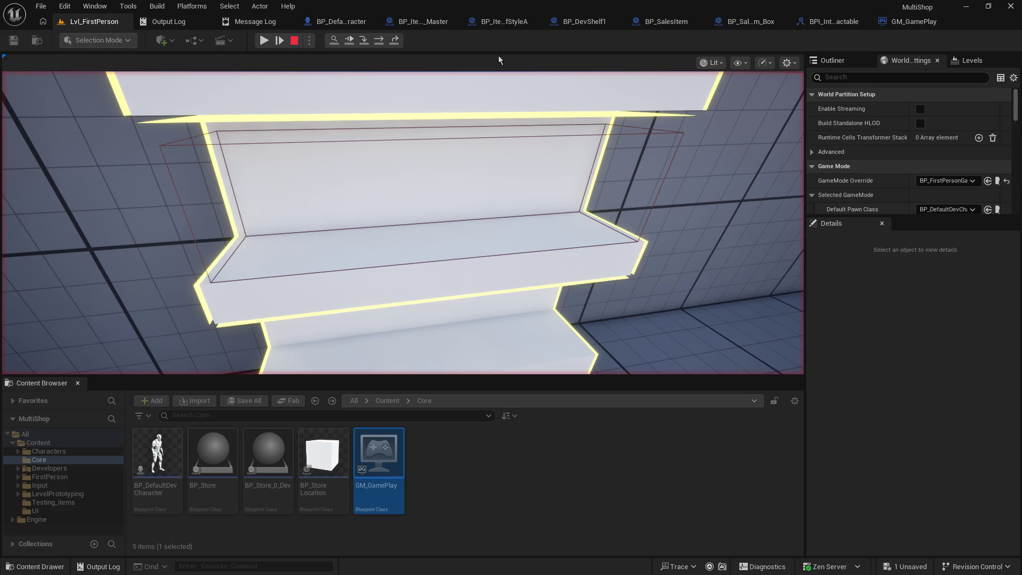
pyautogui.click(264, 42)
pyautogui.click(322, 225)
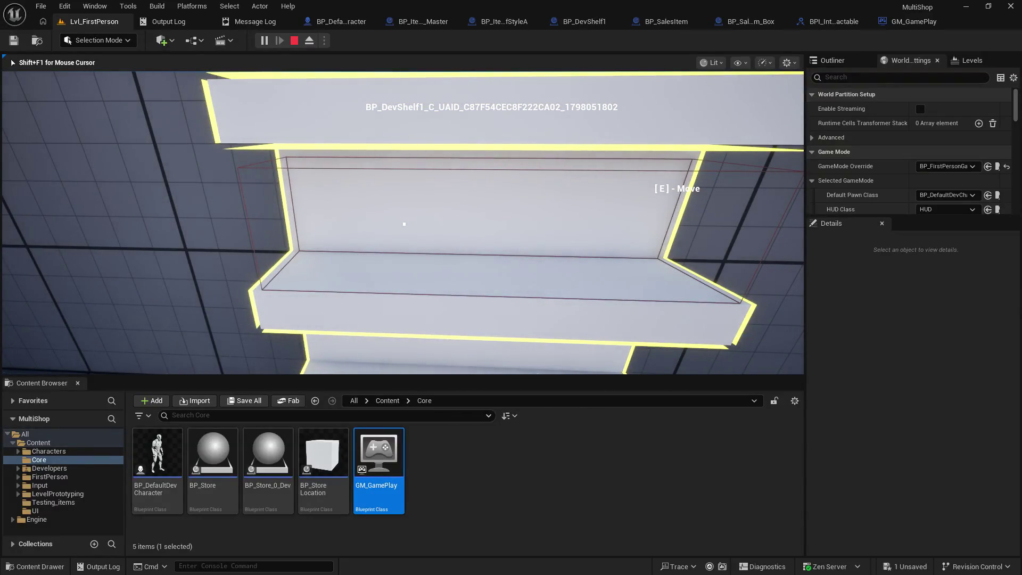
pyautogui.hotkey('shift', 'F1')
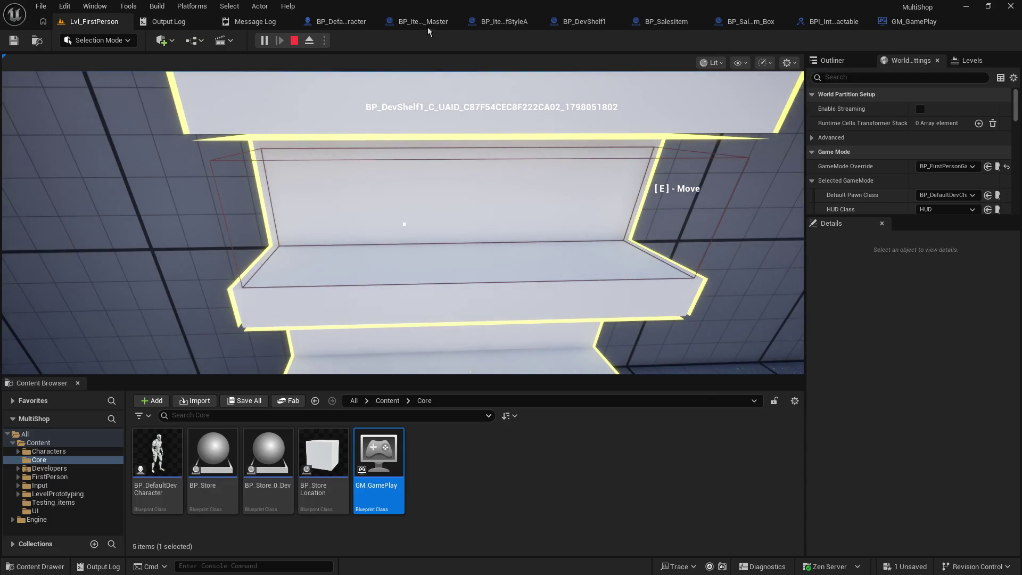
pyautogui.click(429, 27)
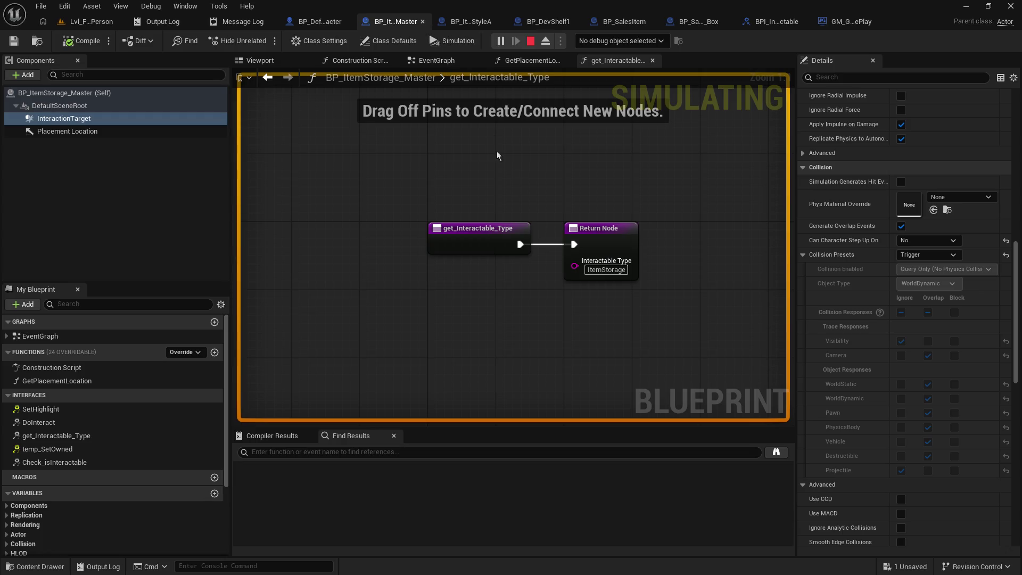
pyautogui.click(315, 21)
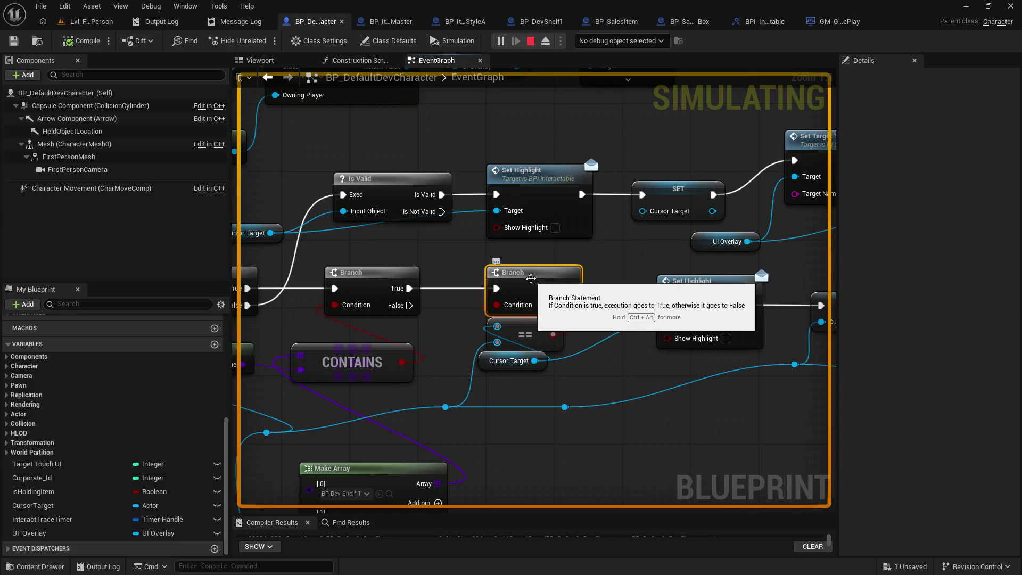
pyautogui.press('F9')
pyautogui.click(99, 20)
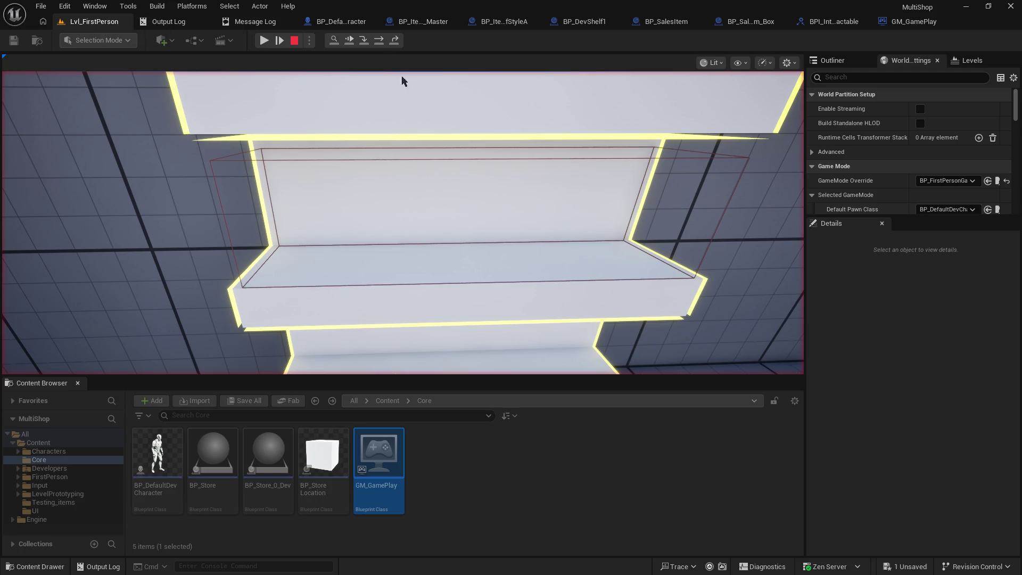
pyautogui.click(410, 25)
pyautogui.click(338, 24)
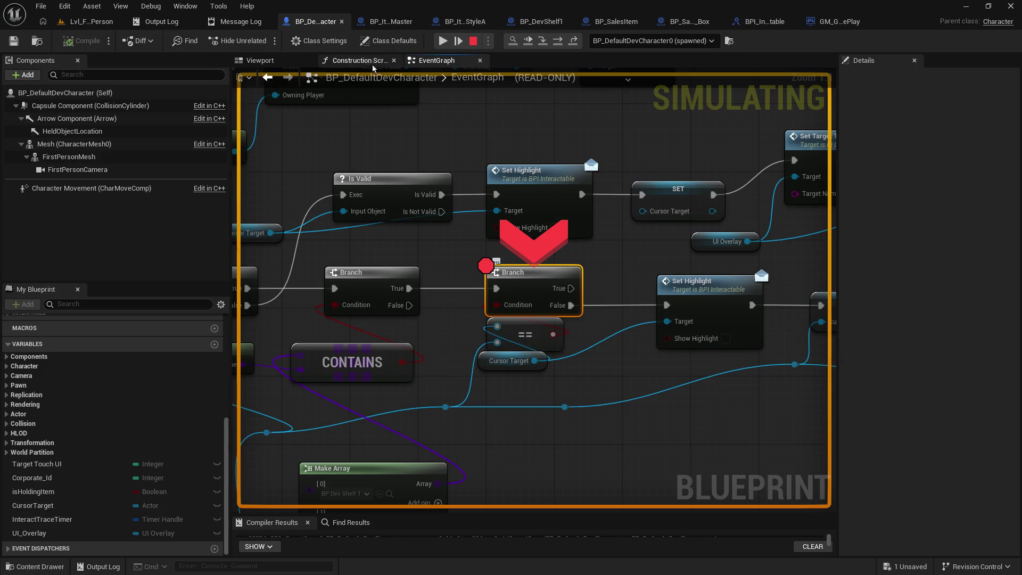
pyautogui.click(473, 41)
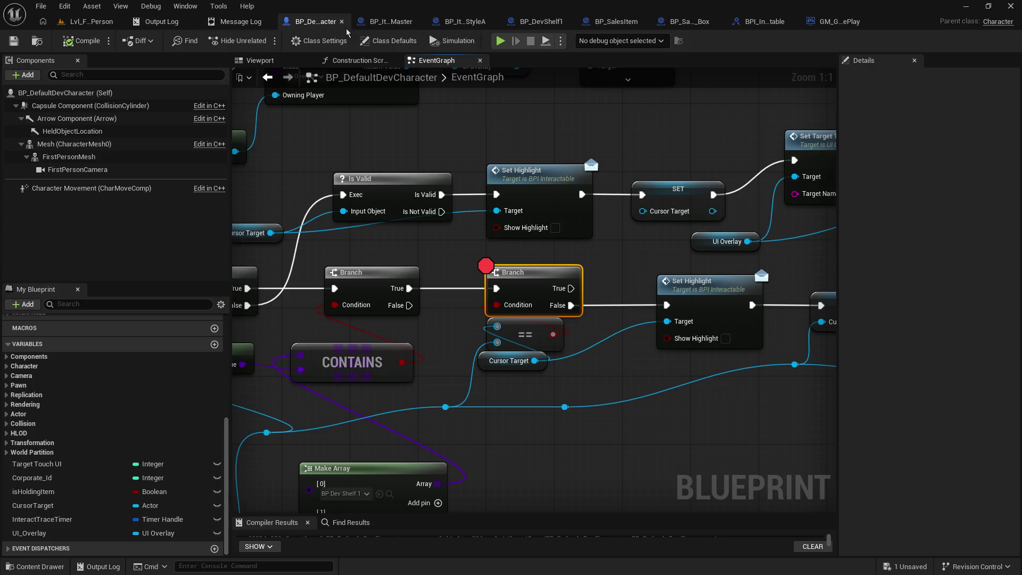
pyautogui.click(391, 21)
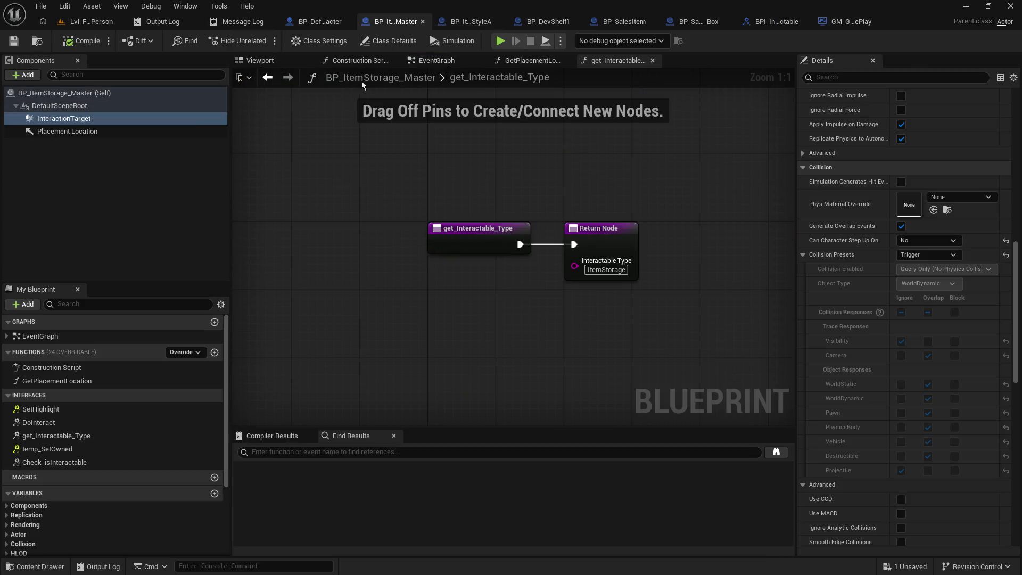
pyautogui.click(468, 21)
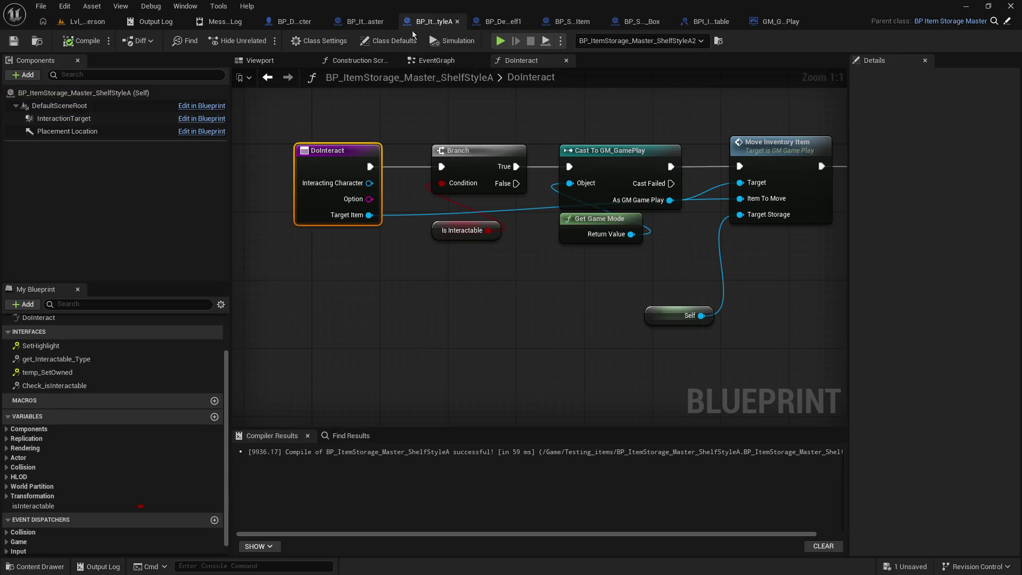
pyautogui.click(161, 124)
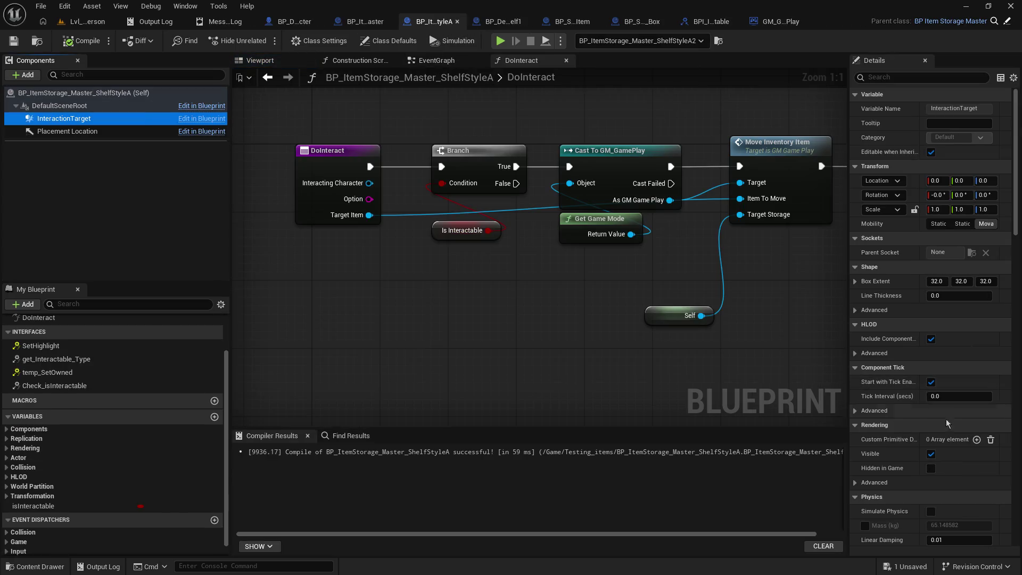
pyautogui.scroll(-3, 950, 433)
pyautogui.scroll(-10, 950, 433)
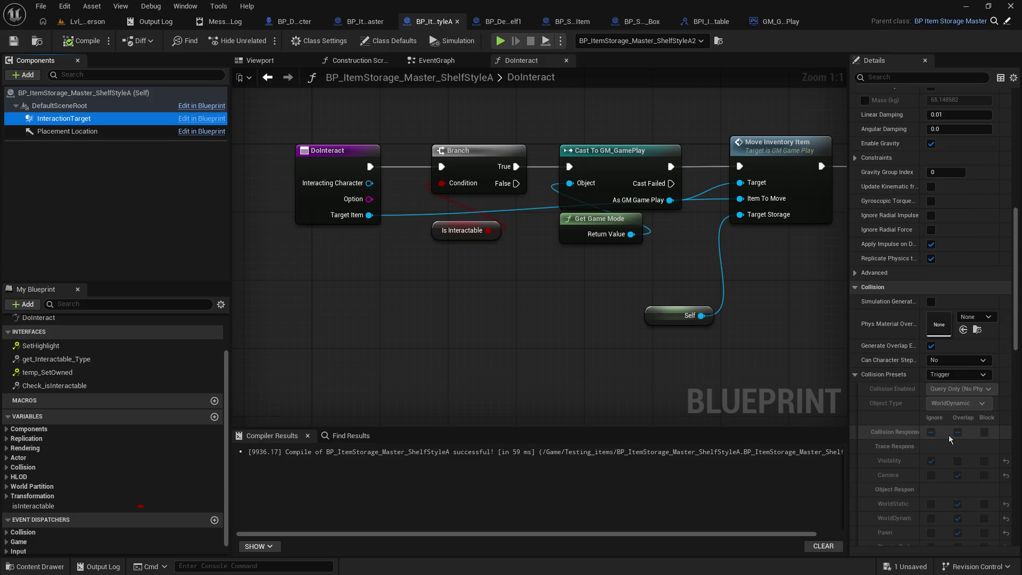
pyautogui.scroll(10, 950, 438)
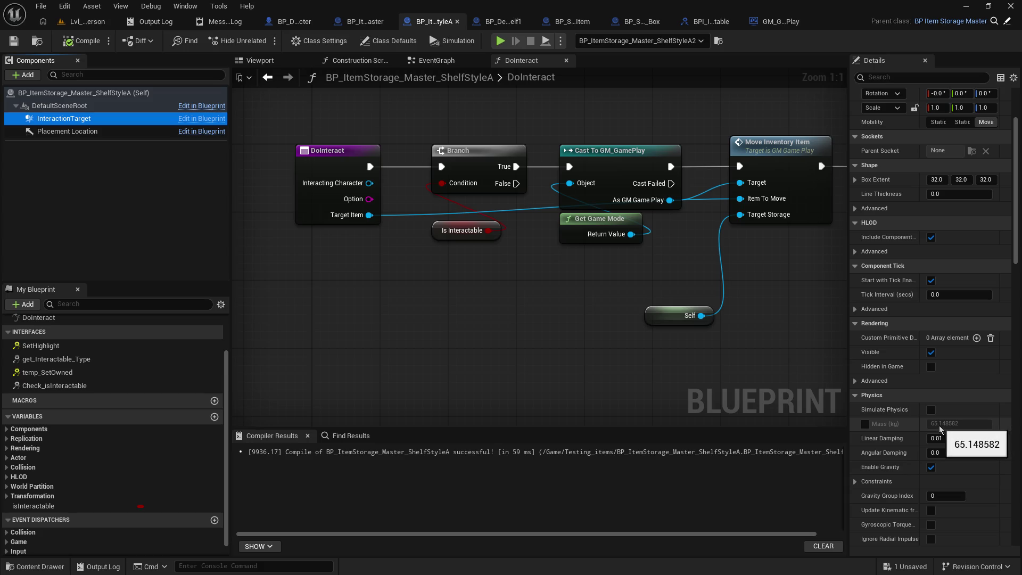
pyautogui.scroll(3, 940, 429)
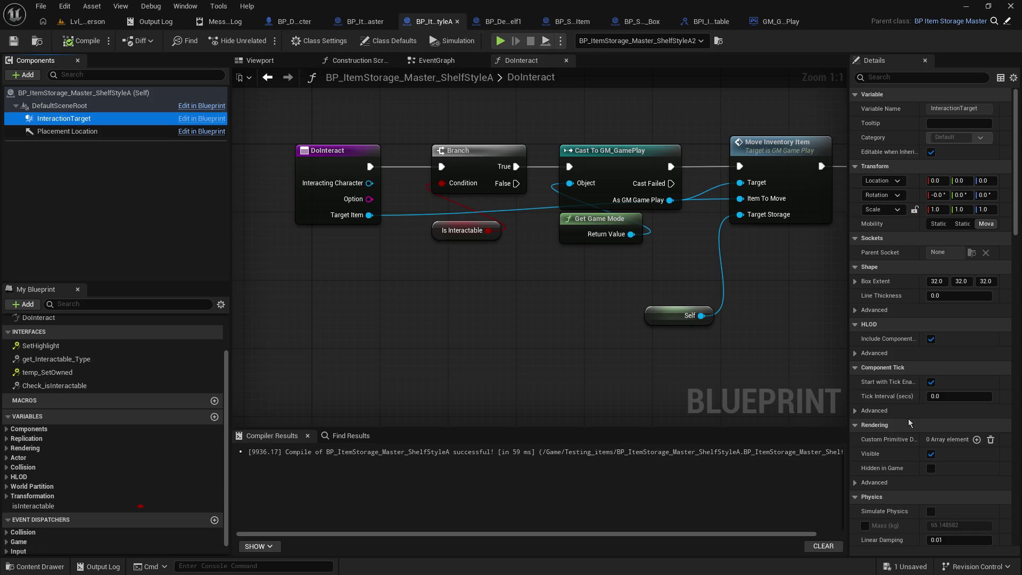
pyautogui.click(369, 24)
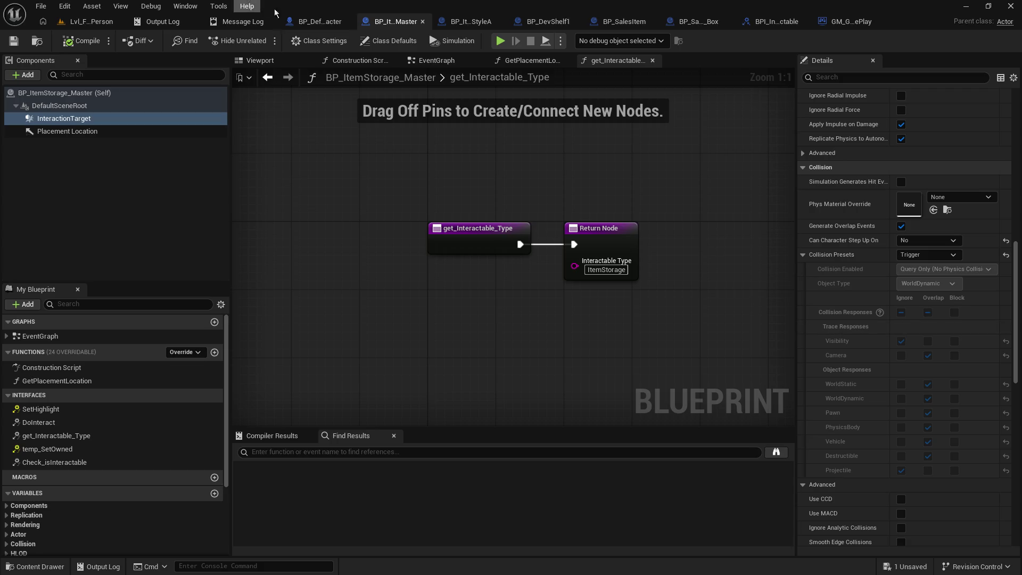
pyautogui.click(547, 23)
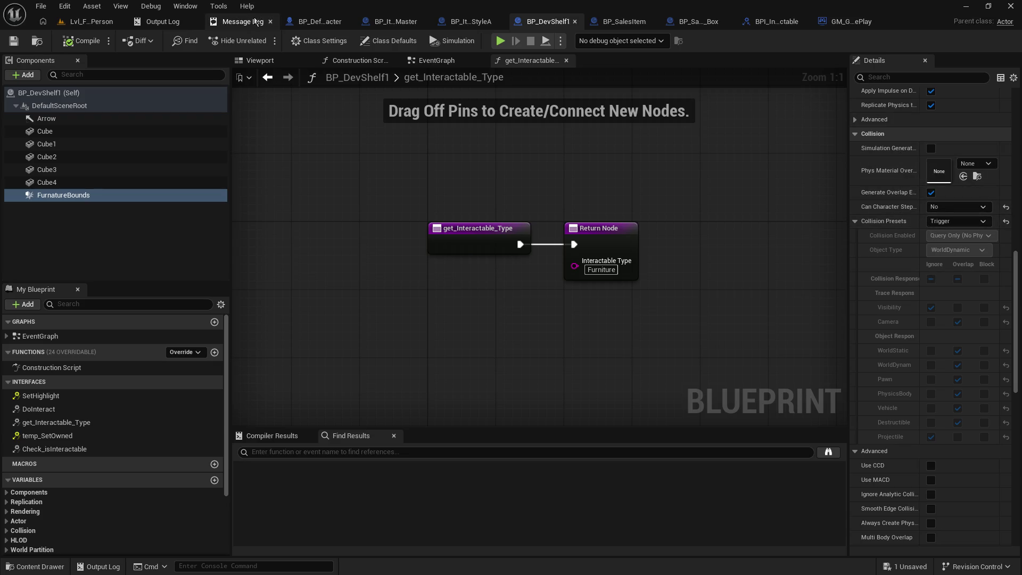
pyautogui.click(396, 21)
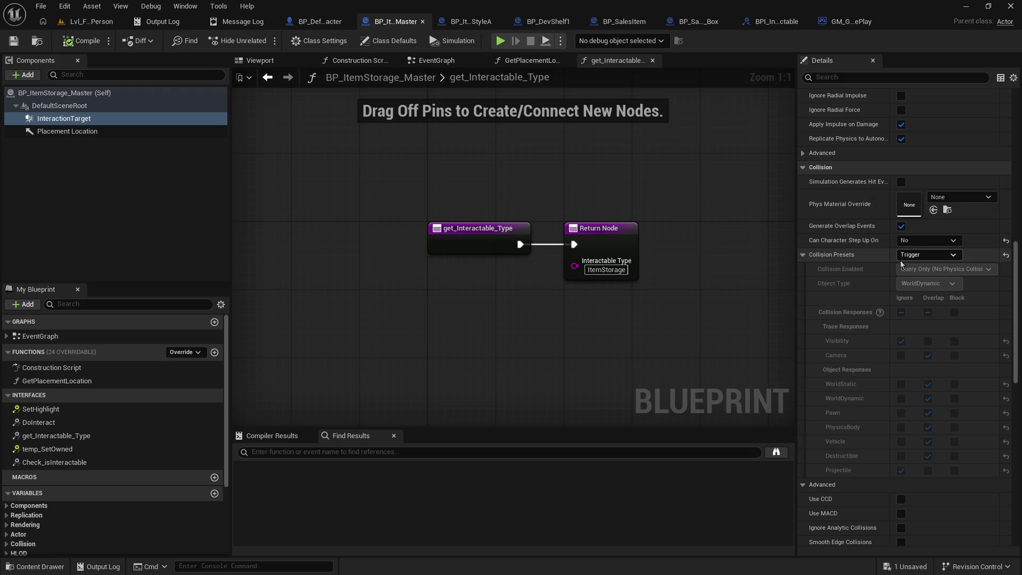
pyautogui.doubleClick(445, 77)
pyautogui.press('Escape')
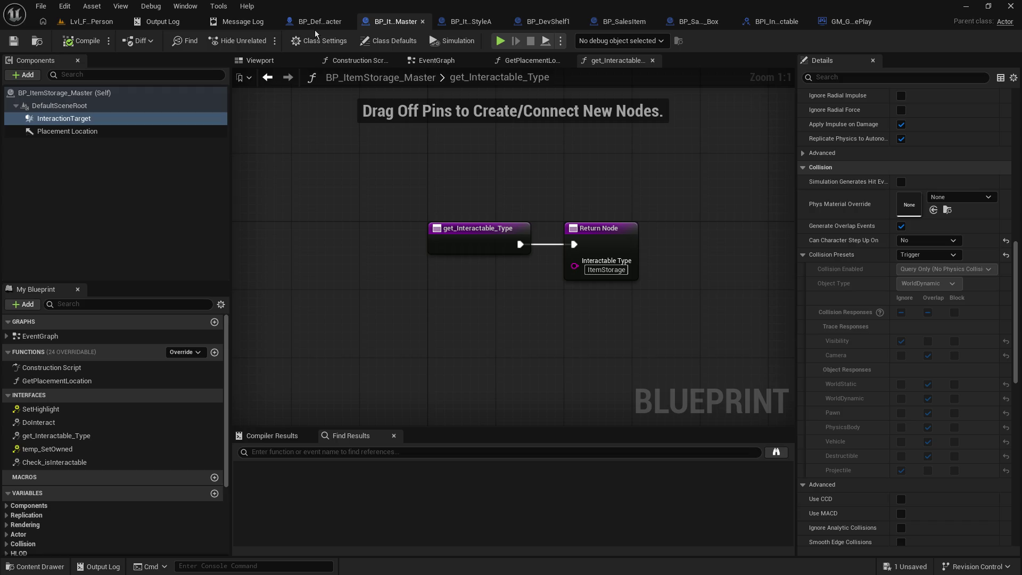
pyautogui.click(436, 60)
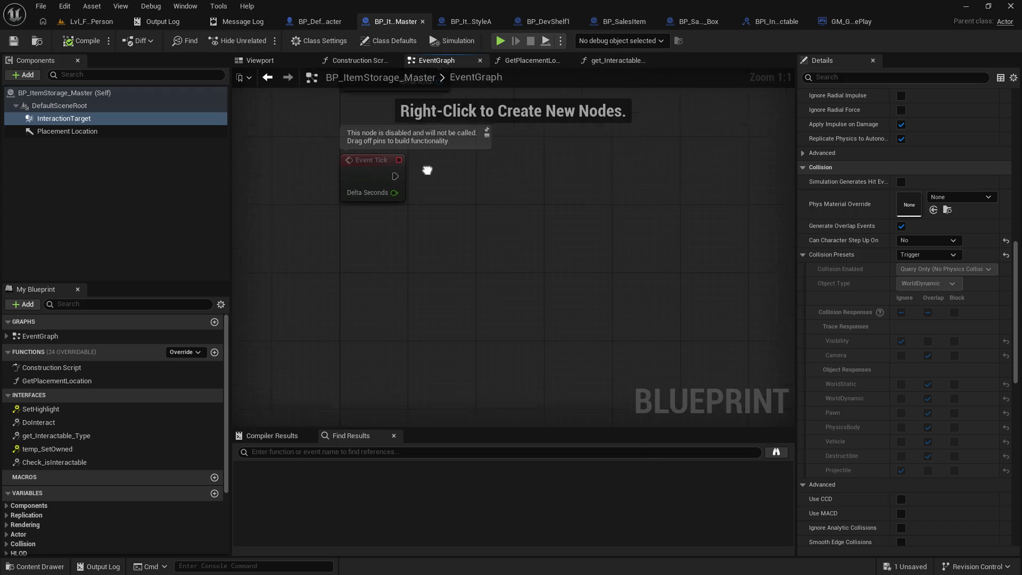
pyautogui.moveTo(413, 158); pyautogui.dragTo(559, 276)
pyautogui.click(260, 60)
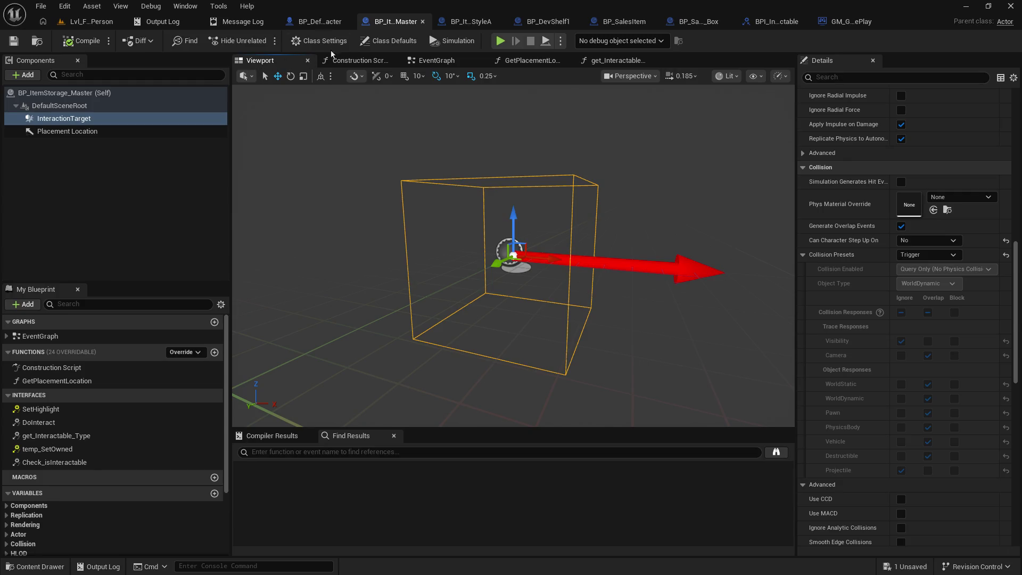
pyautogui.click(318, 22)
pyautogui.moveTo(449, 328)
pyautogui.mouseDown()
pyautogui.moveTo(498, 229)
pyautogui.moveTo(597, 175)
pyautogui.moveTo(623, 226)
pyautogui.moveTo(698, 272)
pyautogui.moveTo(299, 304)
pyautogui.moveTo(17, 302)
pyautogui.mouseUp()
pyautogui.moveTo(285, 413)
pyautogui.mouseDown()
pyautogui.moveTo(192, 412)
pyautogui.moveTo(626, 232)
pyautogui.moveTo(681, 231)
pyautogui.mouseUp()
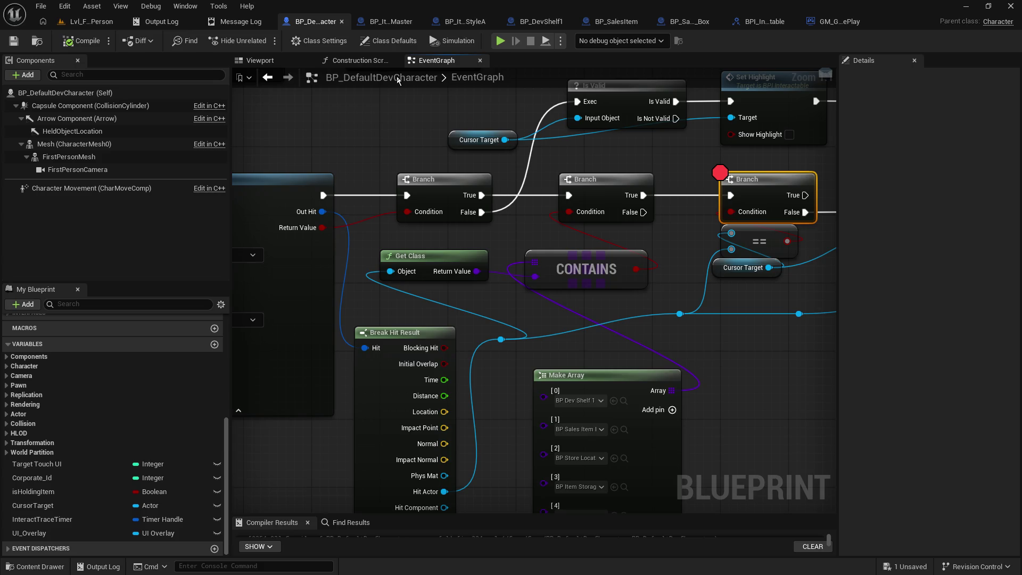
# Move the shelf along X to -671.42 and play-test, resuming at the breakpoint and walking around.
pyautogui.click(91, 24)
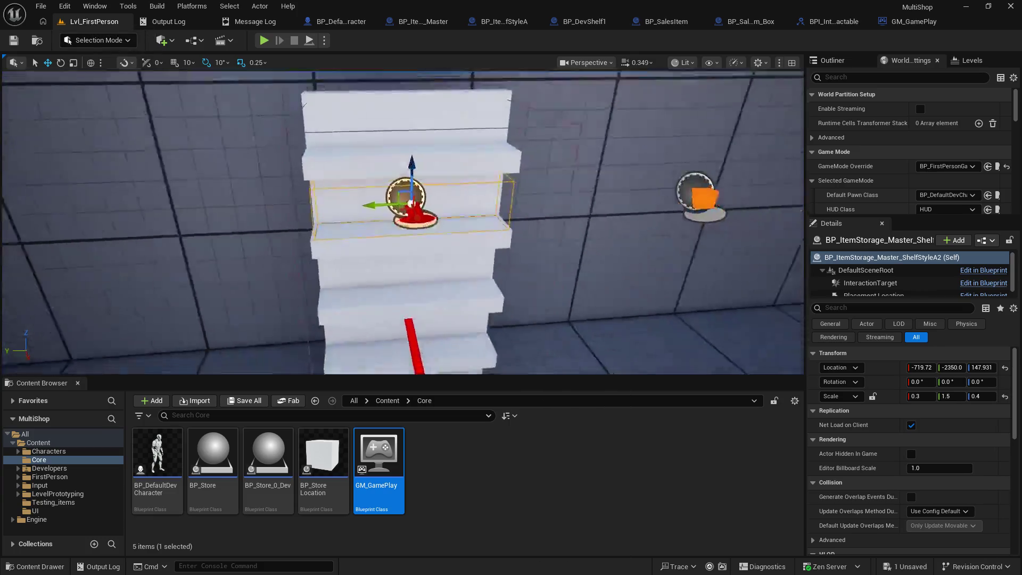
pyautogui.moveTo(415, 214); pyautogui.dragTo(432, 265)
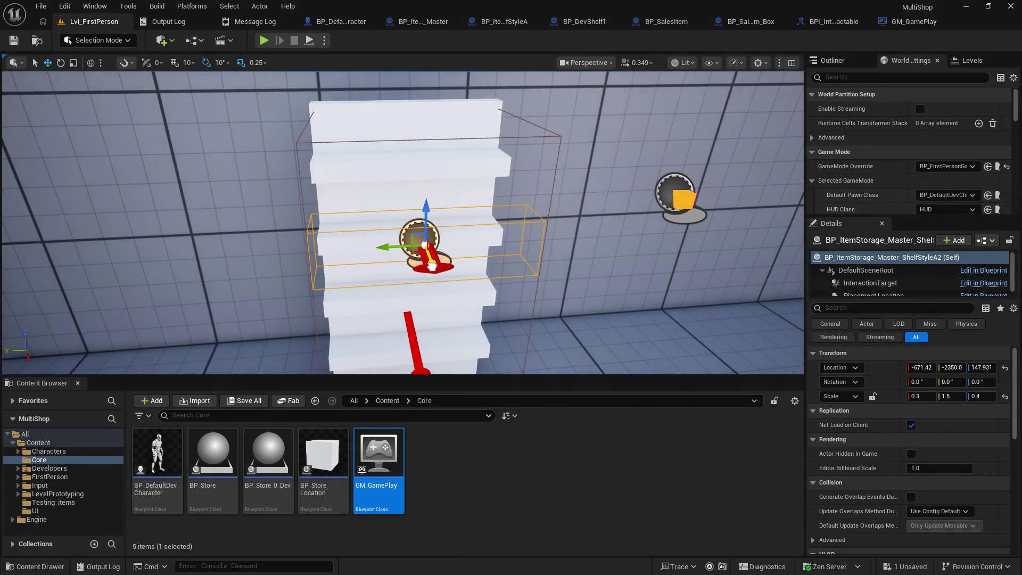
pyautogui.click(263, 40)
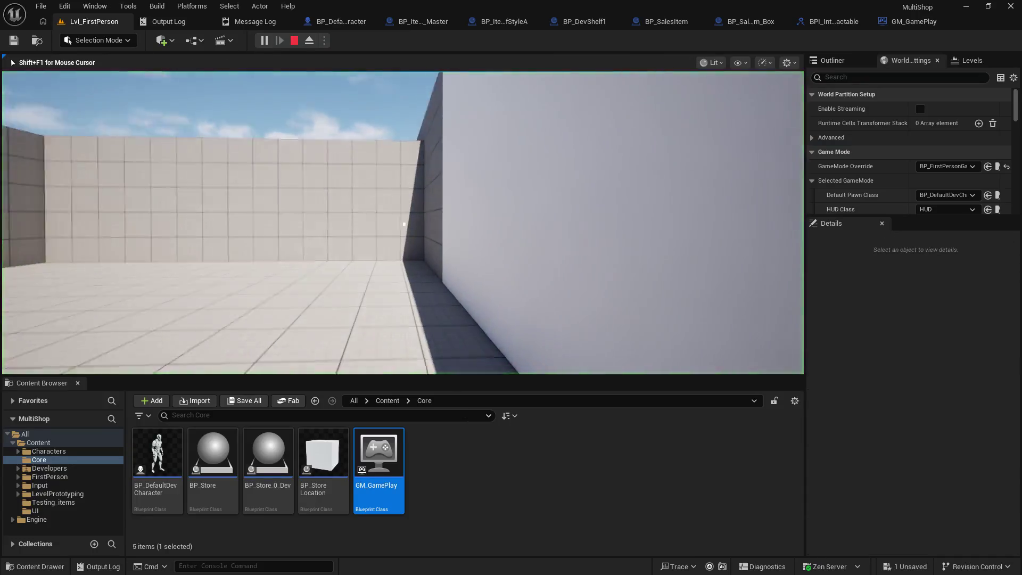
pyautogui.press('w')
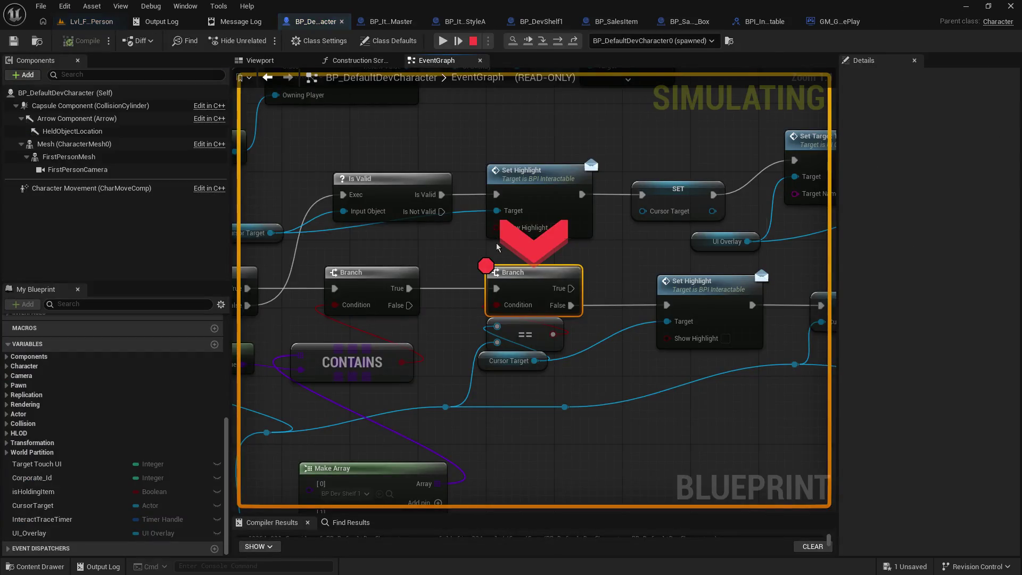
pyautogui.moveTo(508, 331)
pyautogui.click(88, 21)
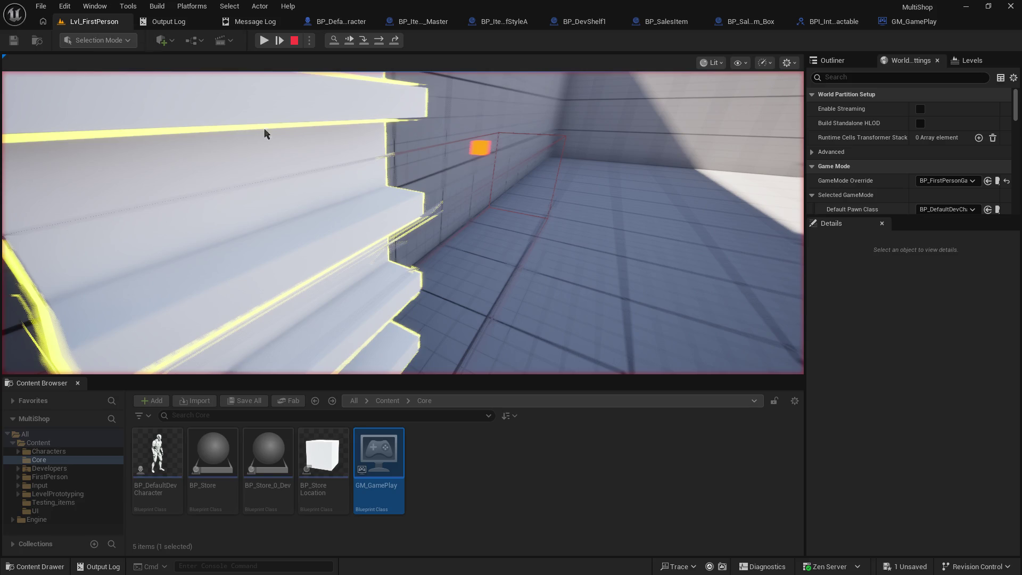
pyautogui.click(265, 40)
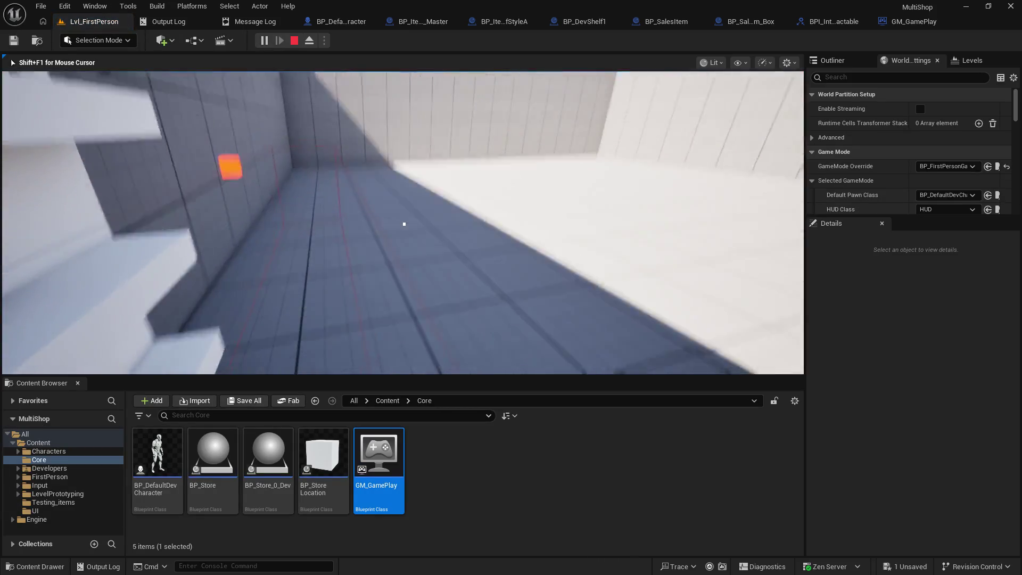
pyautogui.press('w')
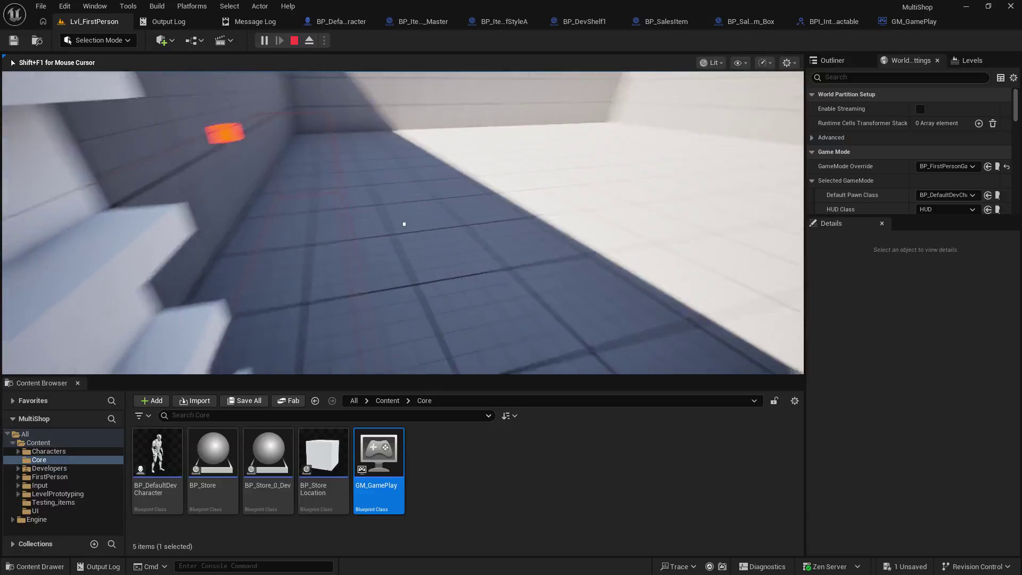
pyautogui.press('w')
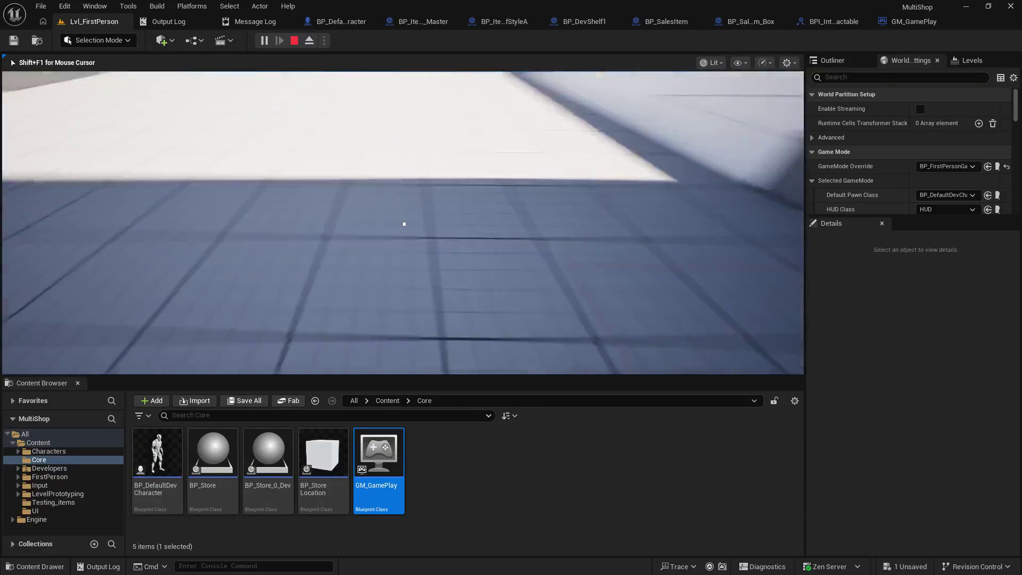
pyautogui.press('w')
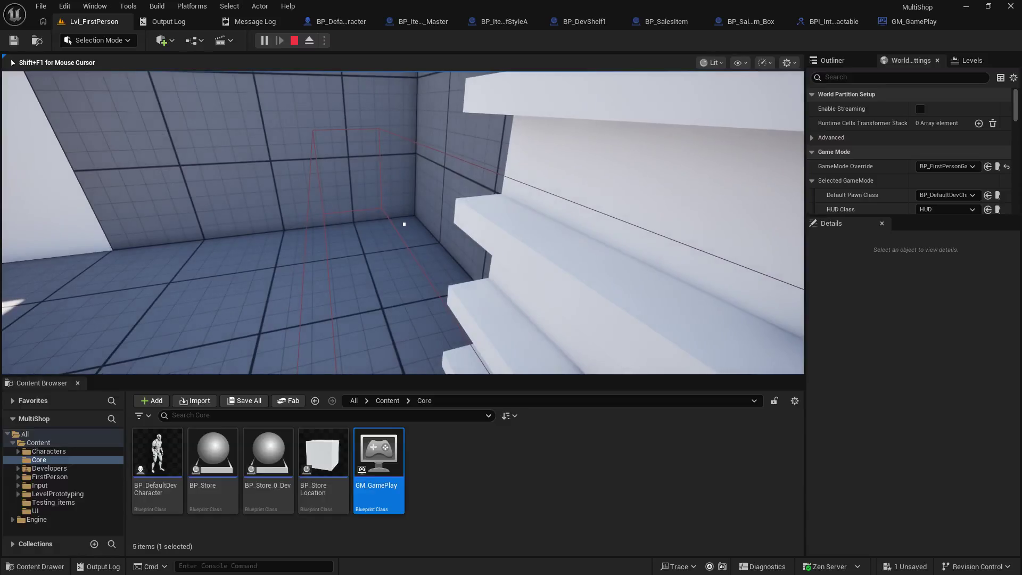
pyautogui.press('Escape')
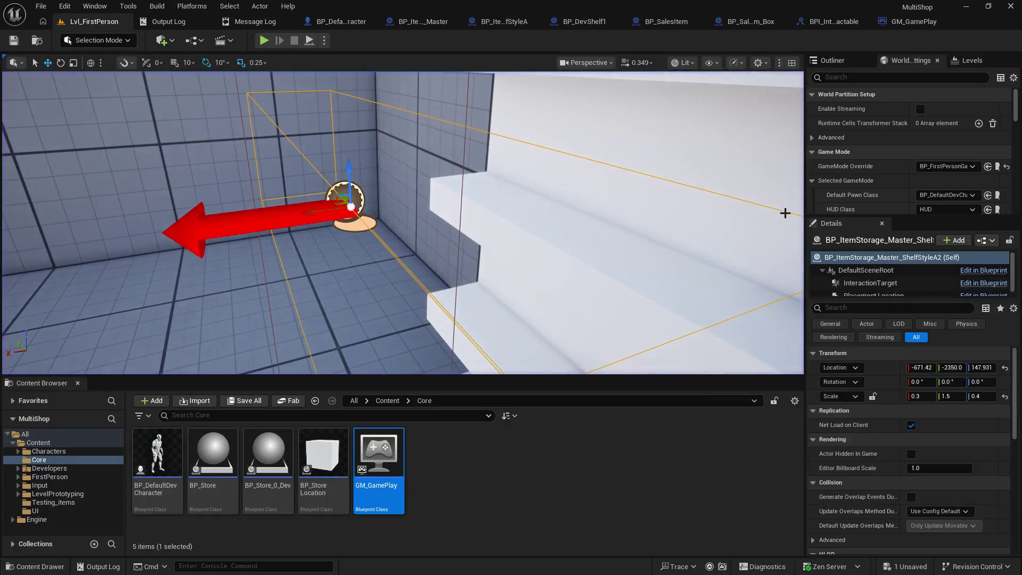
# Slide the shelf along X to -525.27 and play-test again, walking forward to find it.
pyautogui.moveTo(404, 264)
pyautogui.mouseDown()
pyautogui.moveTo(373, 256)
pyautogui.moveTo(404, 264)
pyautogui.mouseUp()
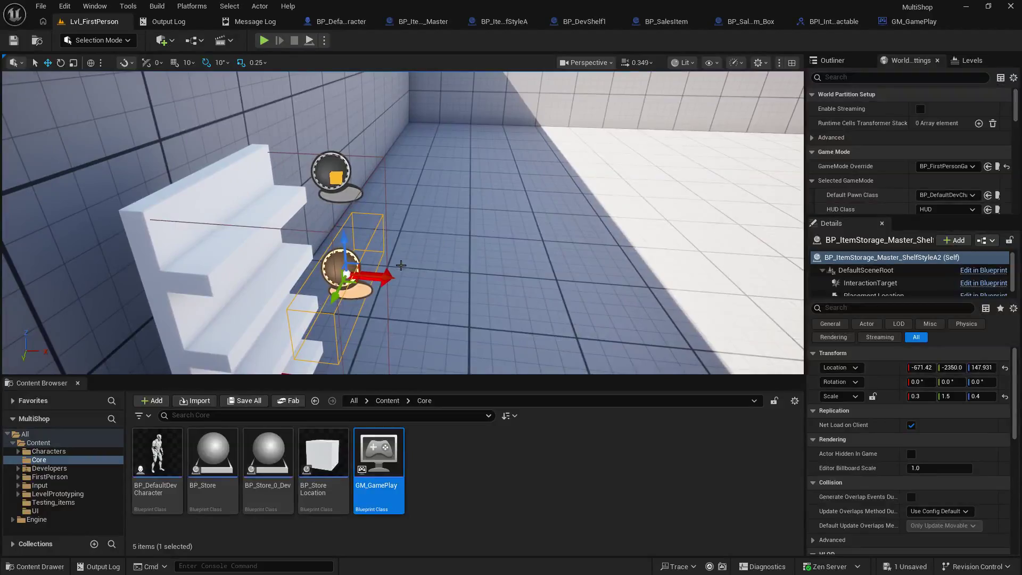
pyautogui.moveTo(707, 298)
pyautogui.mouseDown()
pyautogui.moveTo(638, 298)
pyautogui.moveTo(707, 298)
pyautogui.moveTo(719, 315)
pyautogui.mouseUp()
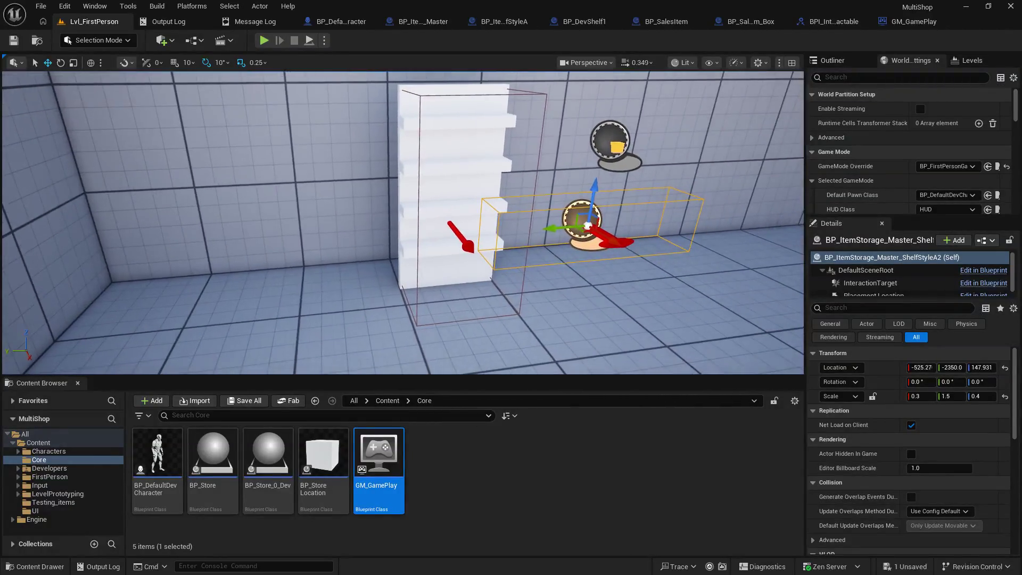
pyautogui.click(263, 42)
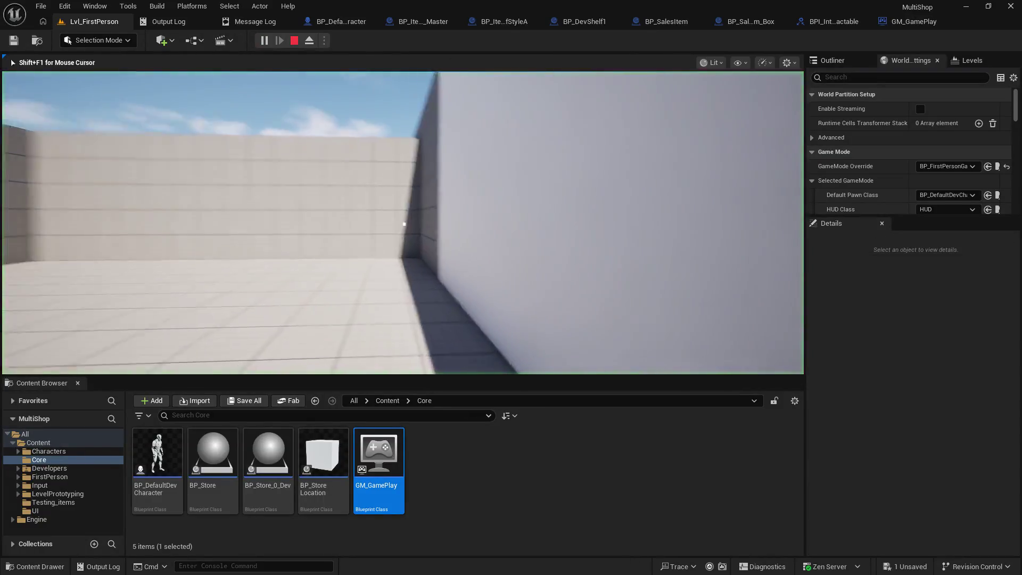
pyautogui.press('w')
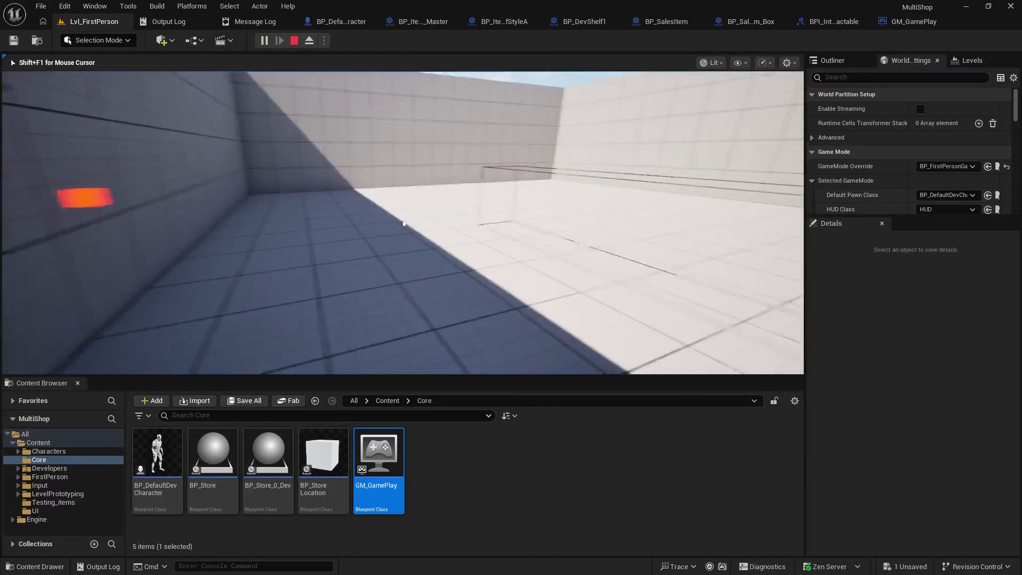
pyautogui.press('w')
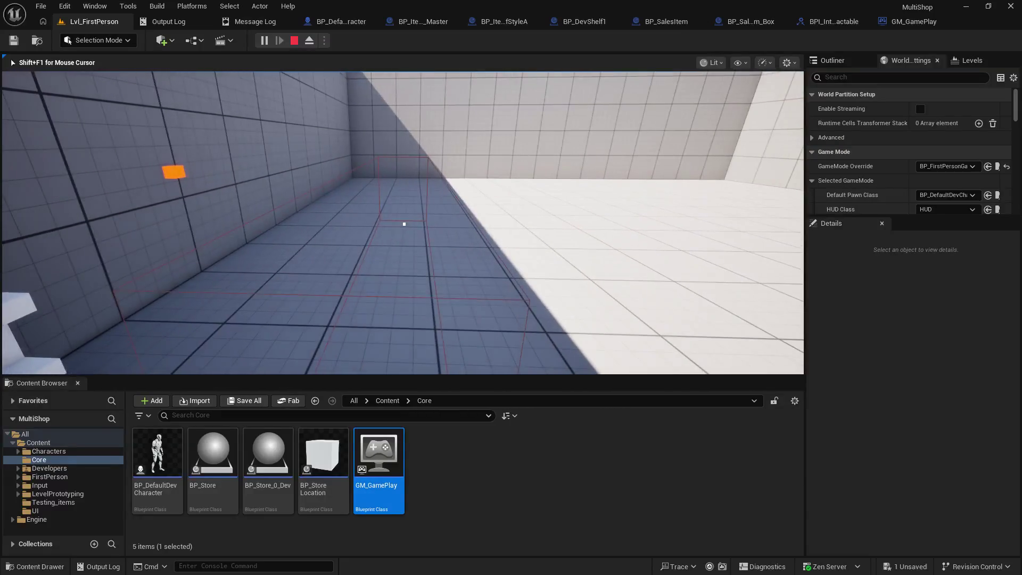
pyautogui.click(429, 22)
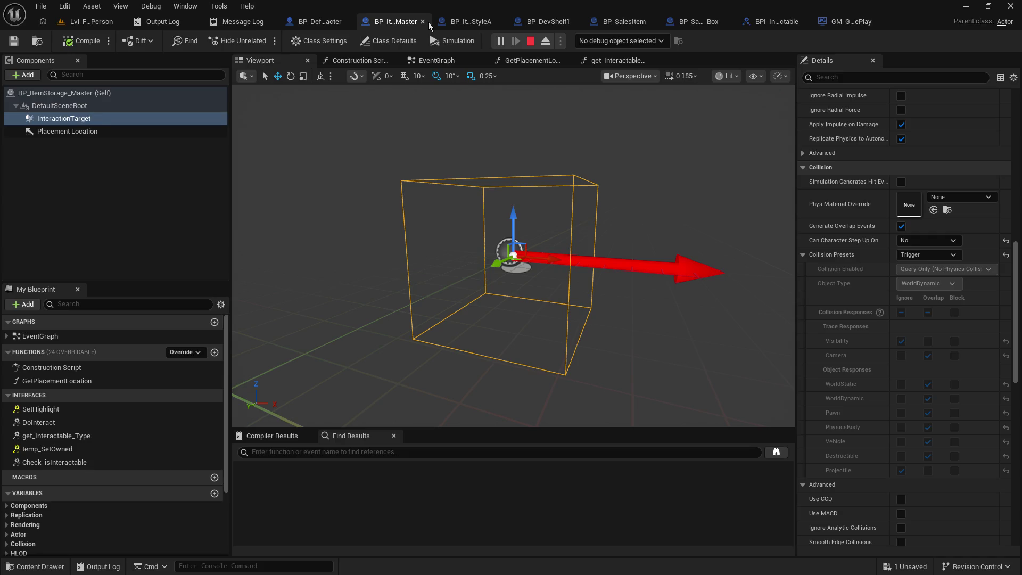
# Look over ShelfStyleA's DoInteract graph and the master blueprint, then release the mouse from the running game.
pyautogui.click(478, 23)
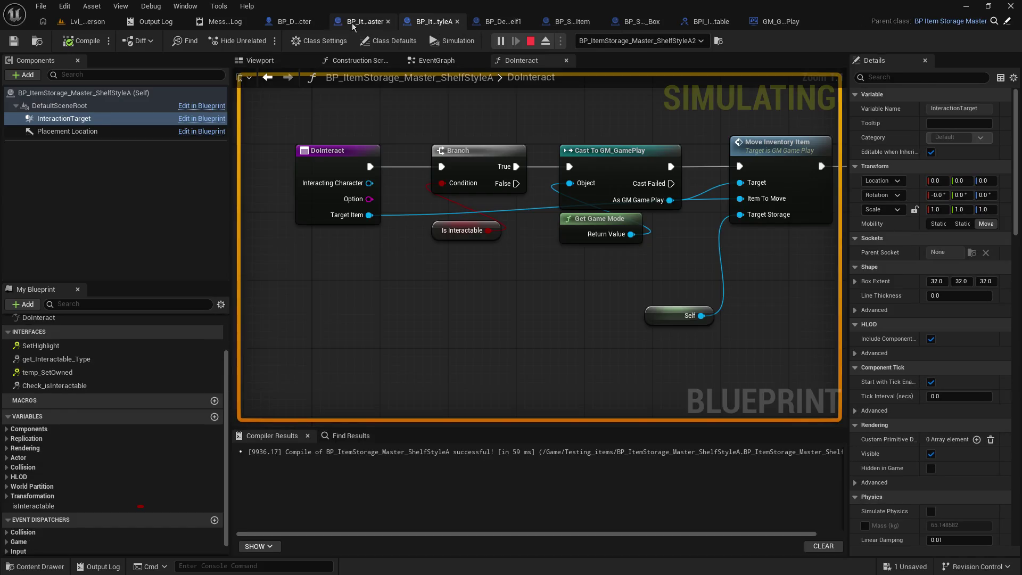
pyautogui.click(328, 24)
pyautogui.click(308, 26)
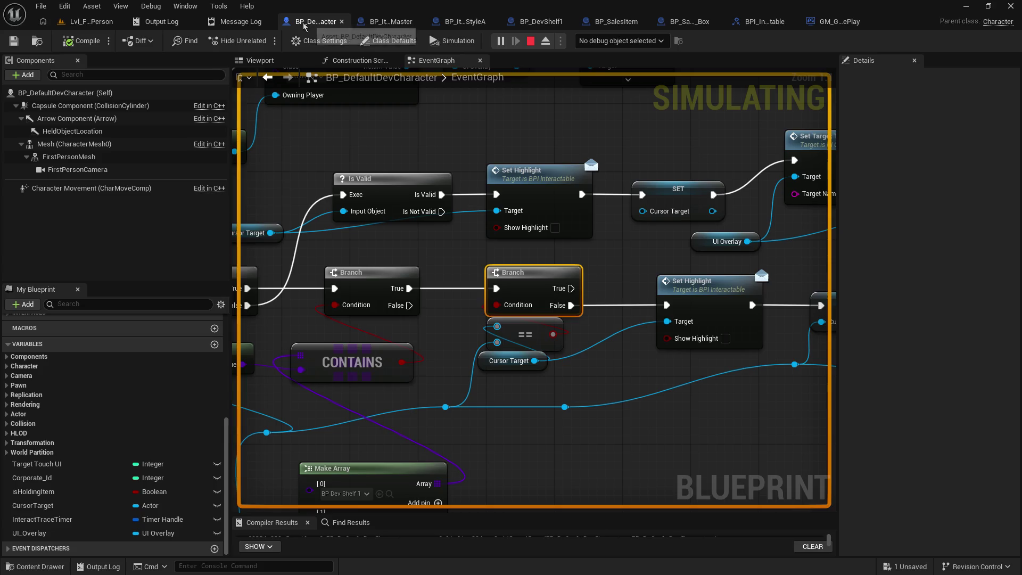
pyautogui.click(87, 21)
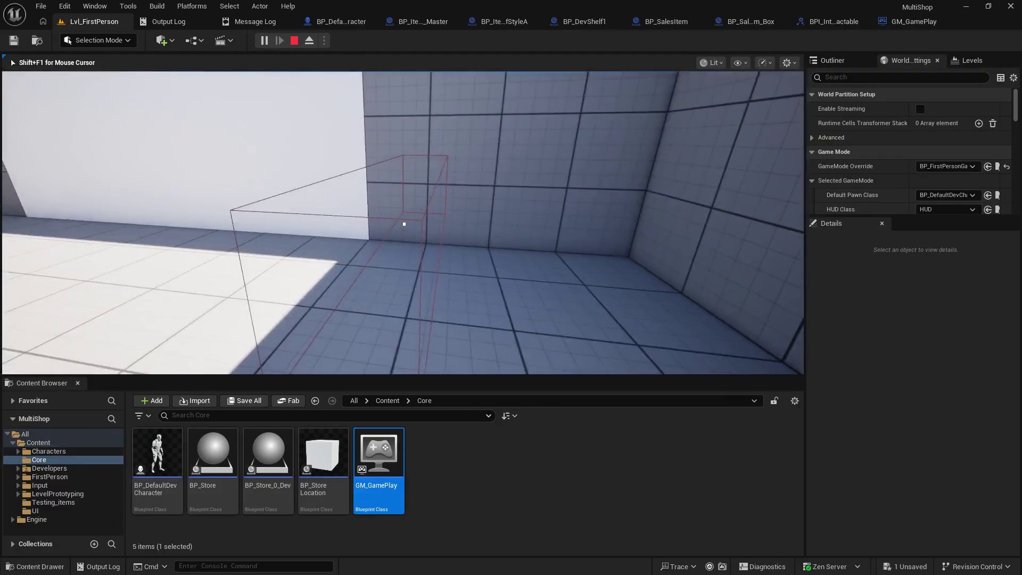
pyautogui.hotkey('shift', 'F1')
pyautogui.click(335, 21)
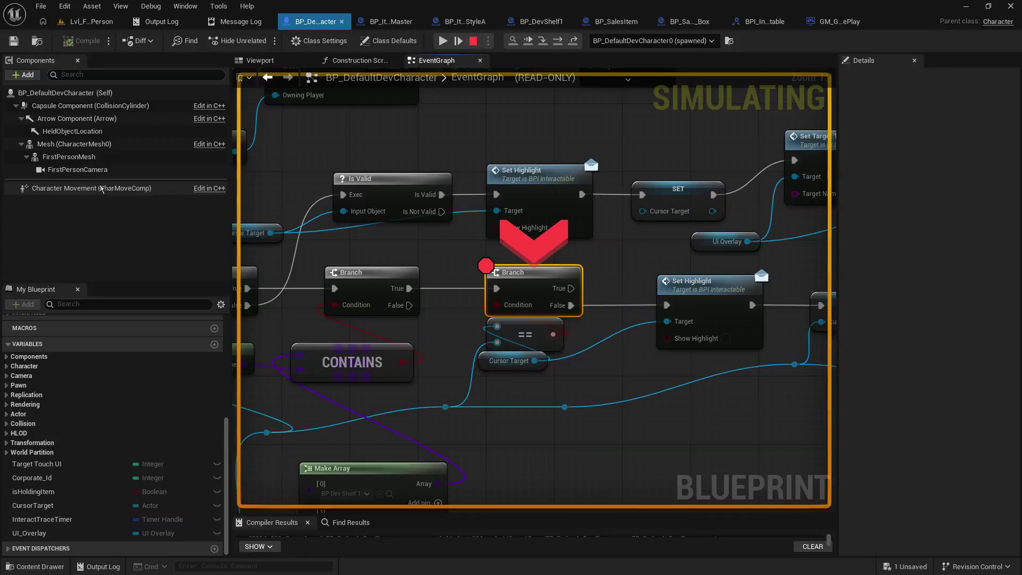
# Stop the simulation and pan the character's EventGraph to the Line Trace By Channel node.
pyautogui.rightClick(103, 188)
pyautogui.click(474, 42)
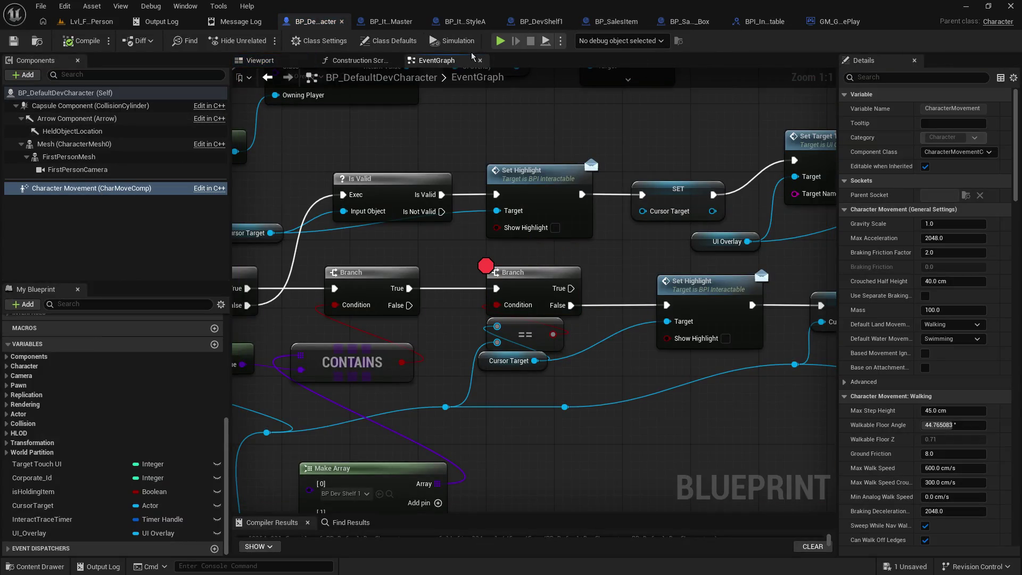
pyautogui.click(526, 277)
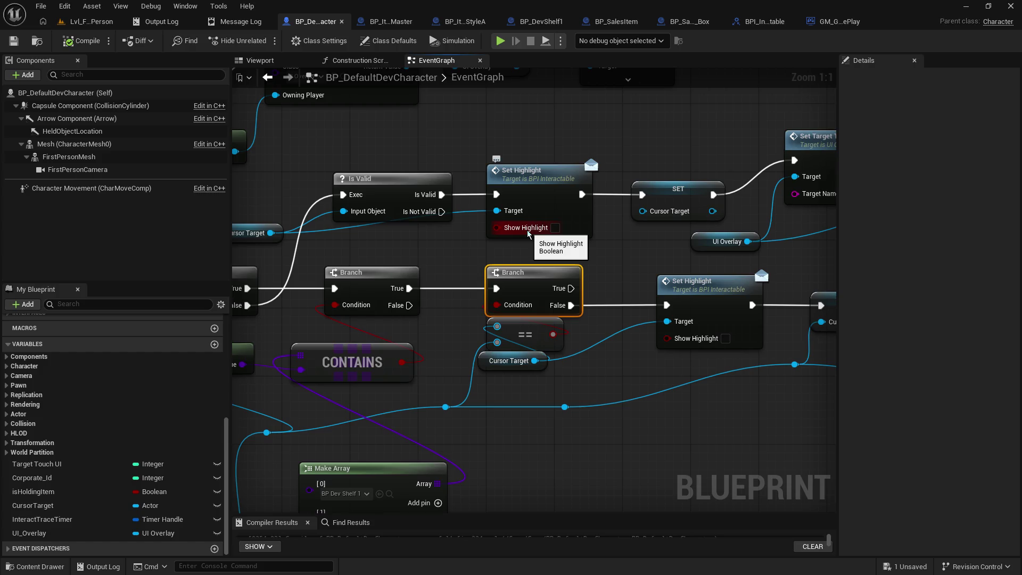
pyautogui.moveTo(529, 234)
pyautogui.mouseDown()
pyautogui.moveTo(554, 224)
pyautogui.moveTo(640, 139)
pyautogui.moveTo(836, 110)
pyautogui.mouseUp()
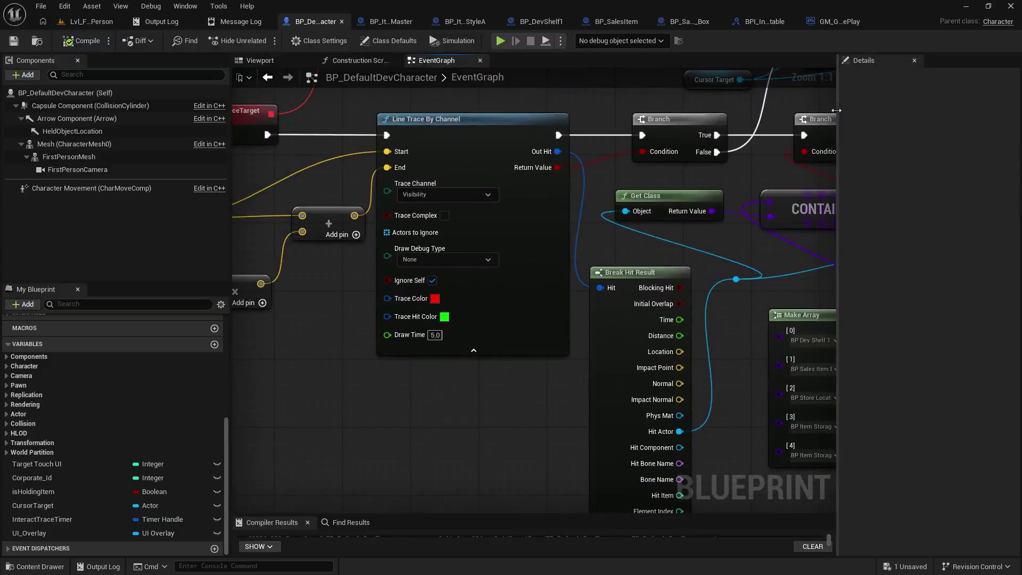
# Switch Line Trace By Channel's Trace Channel to Camera and play-test, confirming BP_DevShelf1 highlights.
pyautogui.click(455, 194)
pyautogui.click(449, 220)
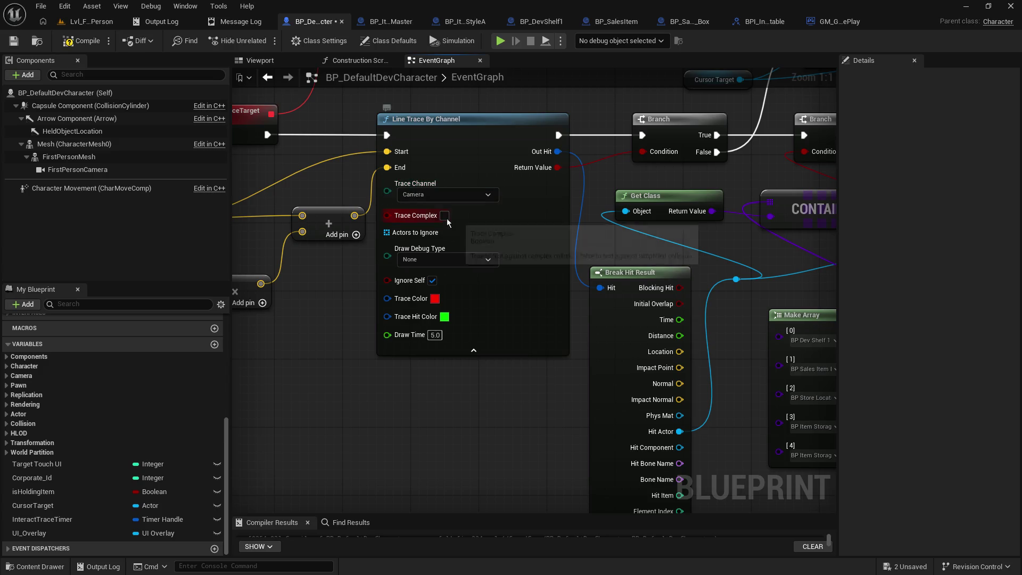
pyautogui.click(81, 41)
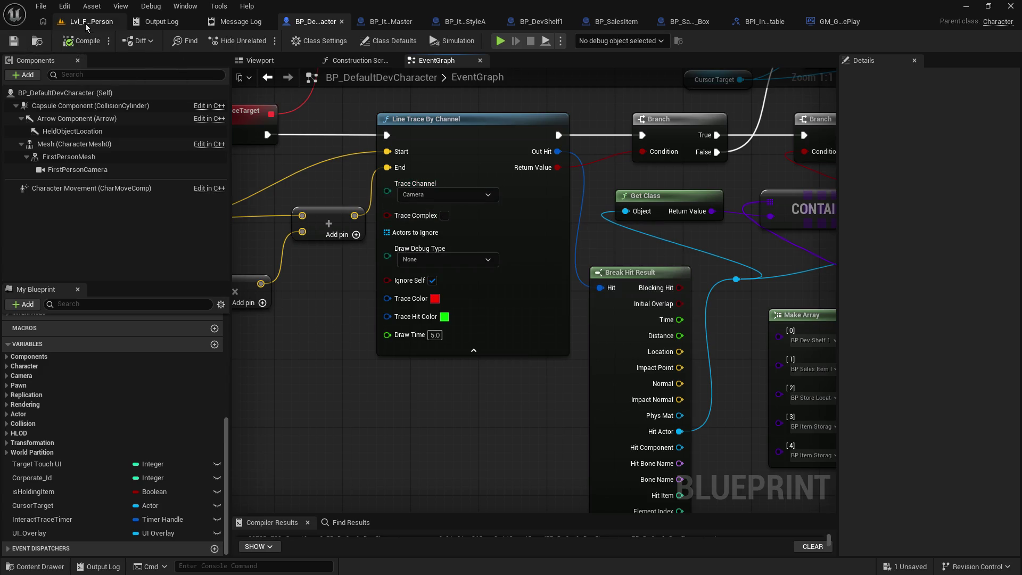
pyautogui.click(88, 22)
pyautogui.click(267, 45)
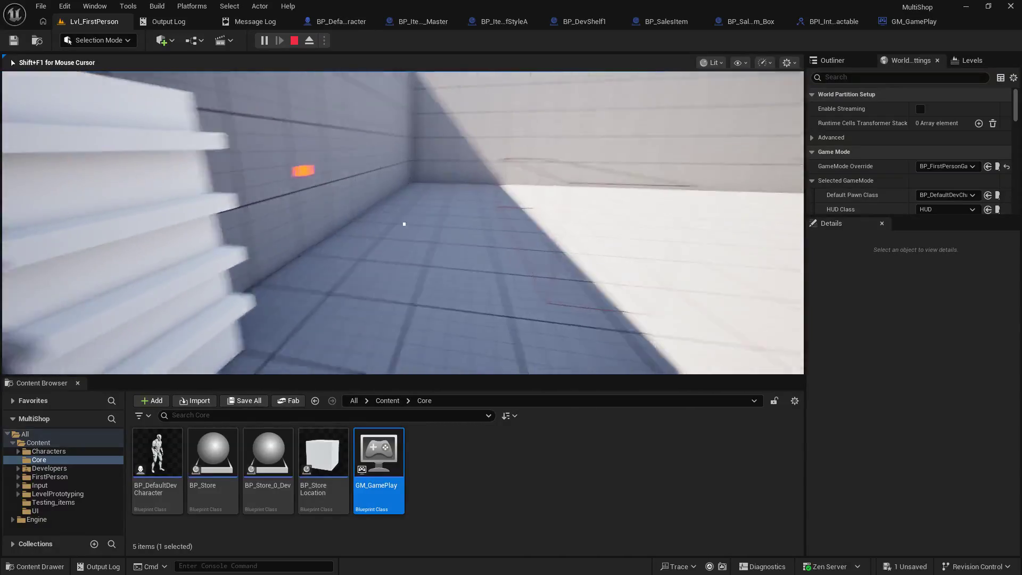
pyautogui.press('Escape')
pyautogui.click(418, 22)
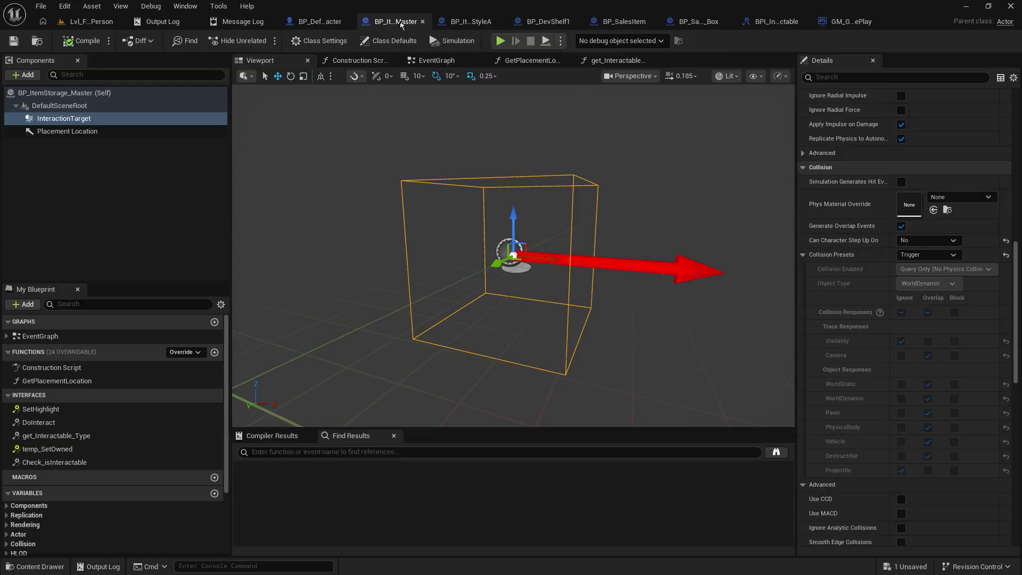
# Revert the line trace to Visibility, compile and save, then open the ShelfStyleA and BP_SalesItem blueprints.
pyautogui.click(332, 21)
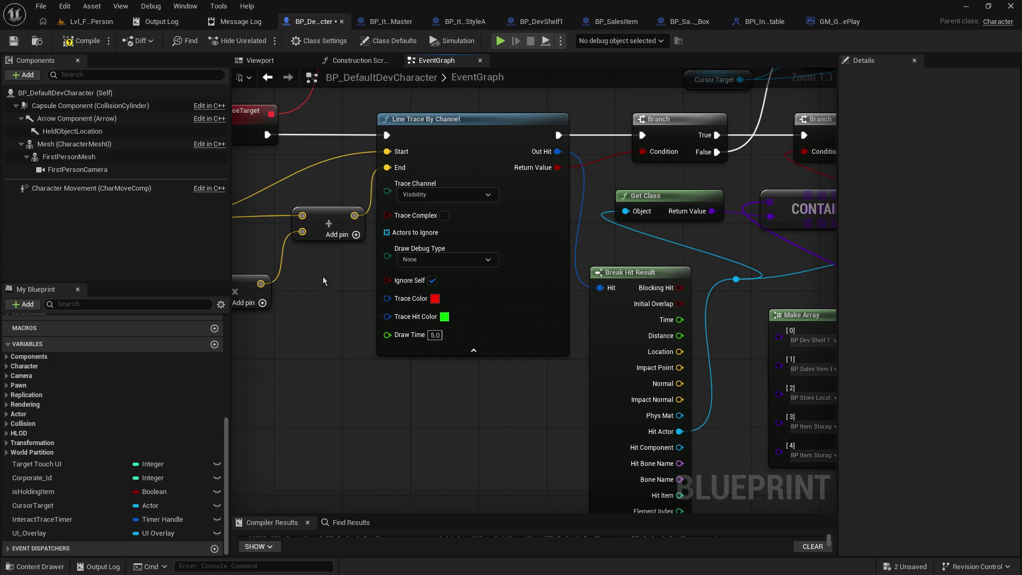
pyautogui.click(14, 41)
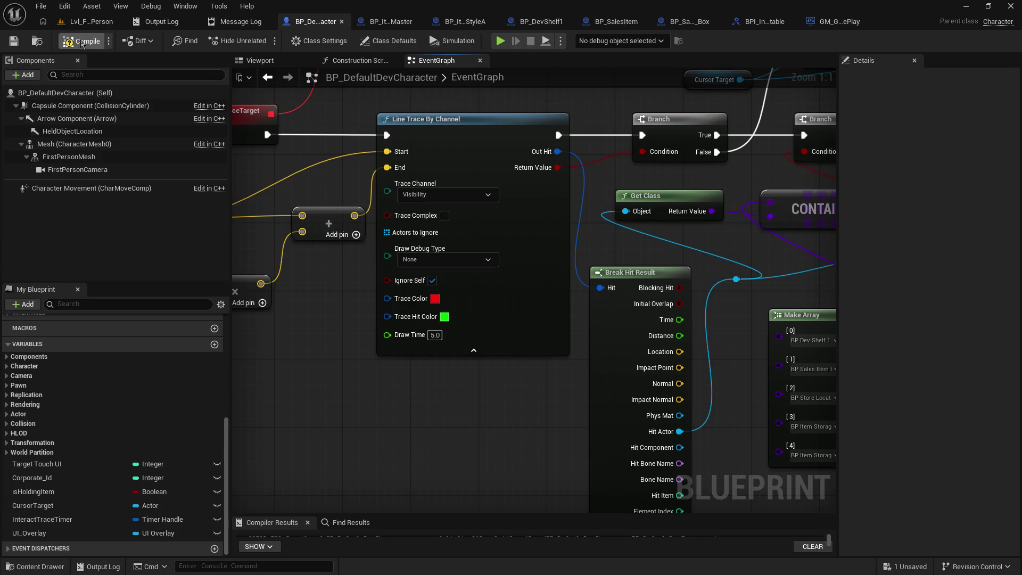
pyautogui.click(397, 22)
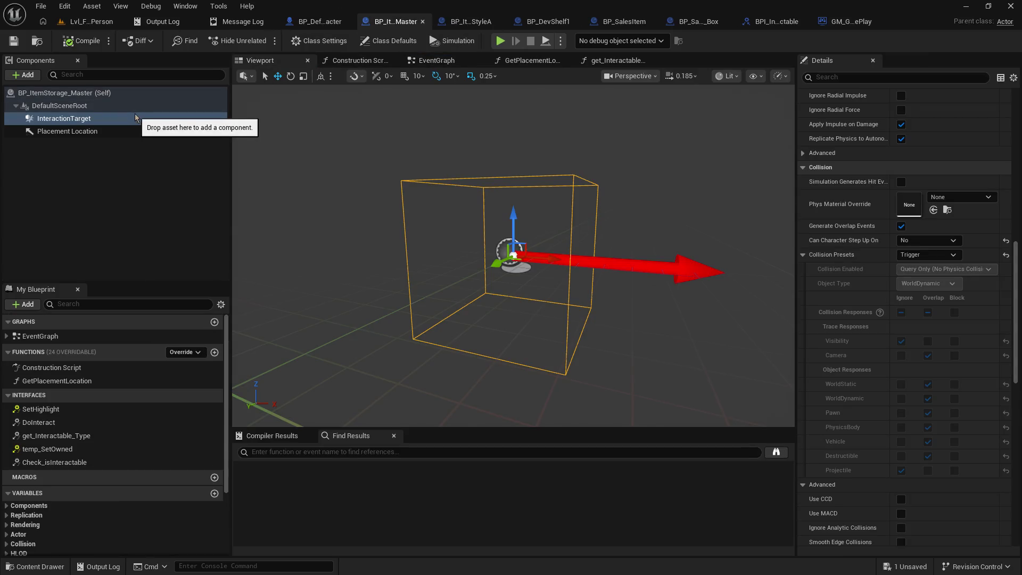
pyautogui.click(126, 95)
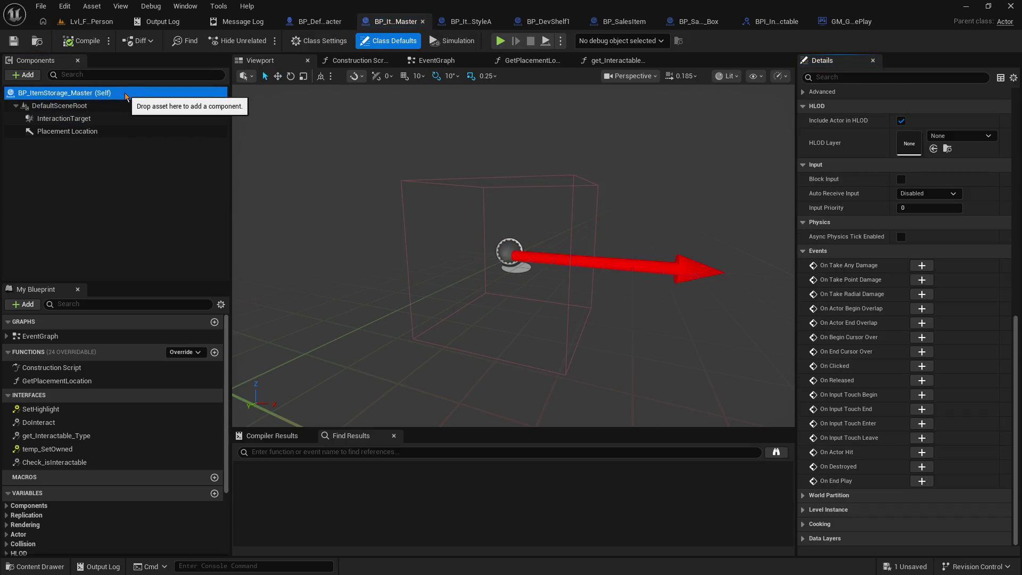
pyautogui.click(493, 22)
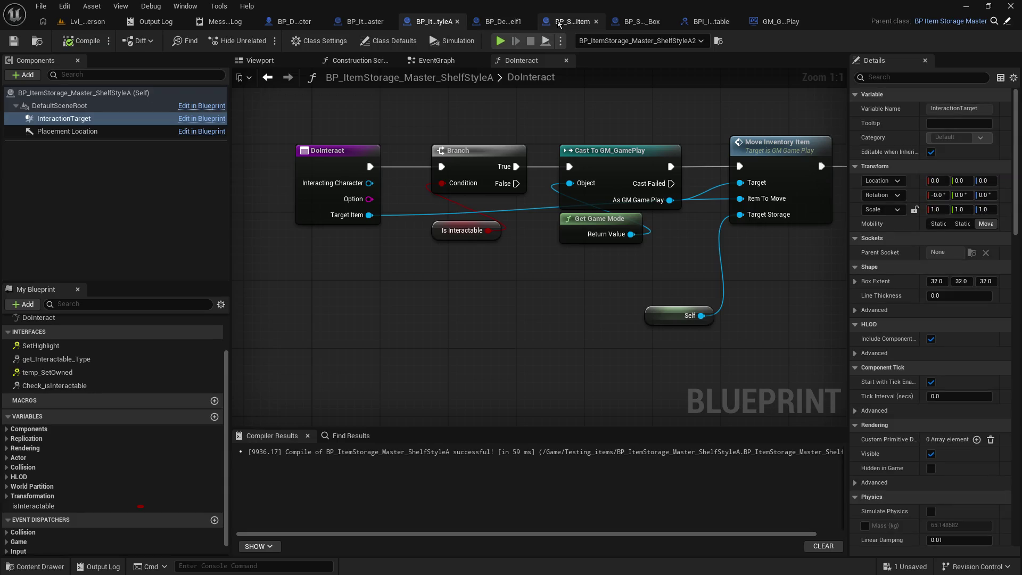
pyautogui.click(572, 22)
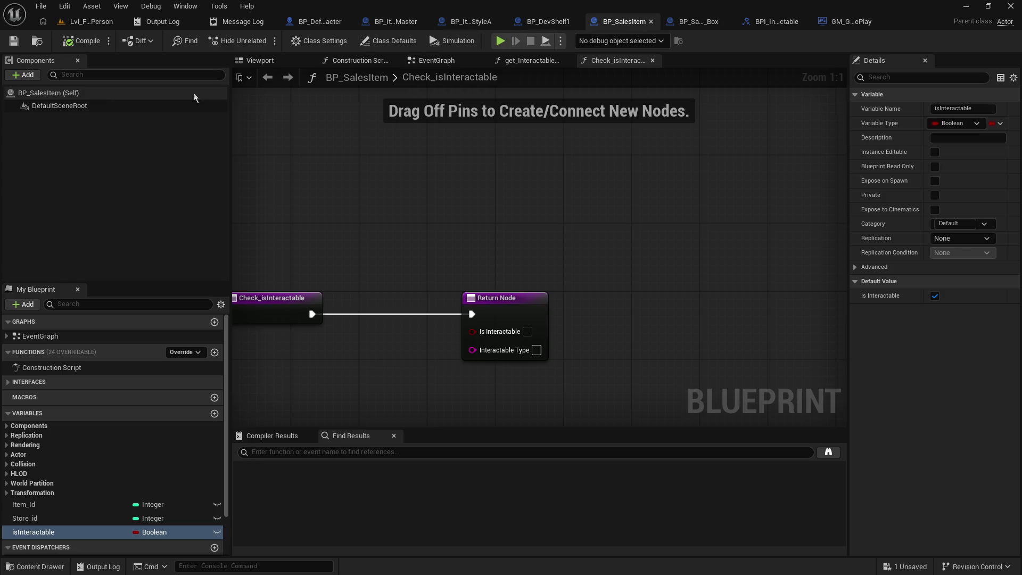
pyautogui.click(118, 95)
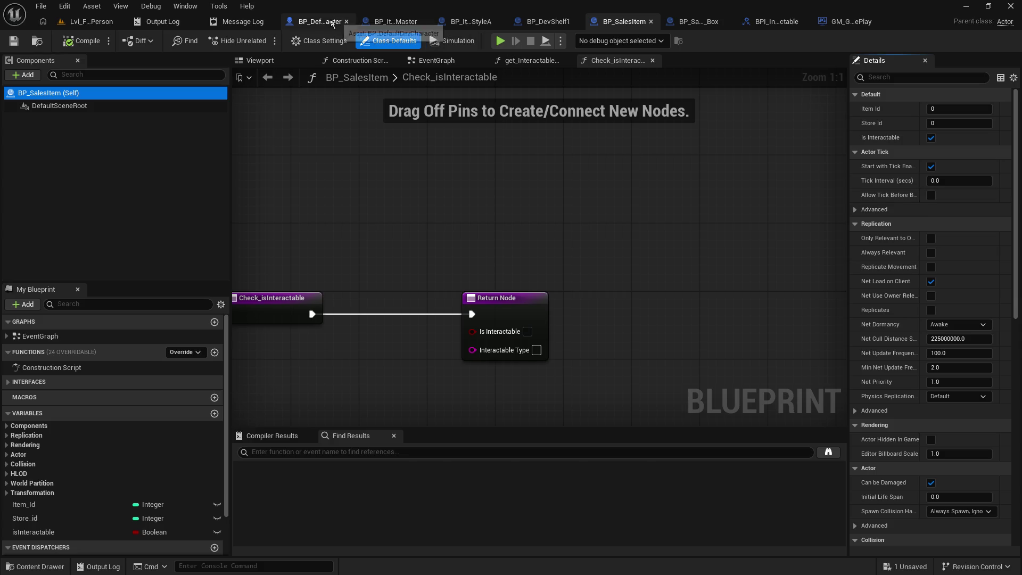
pyautogui.click(160, 110)
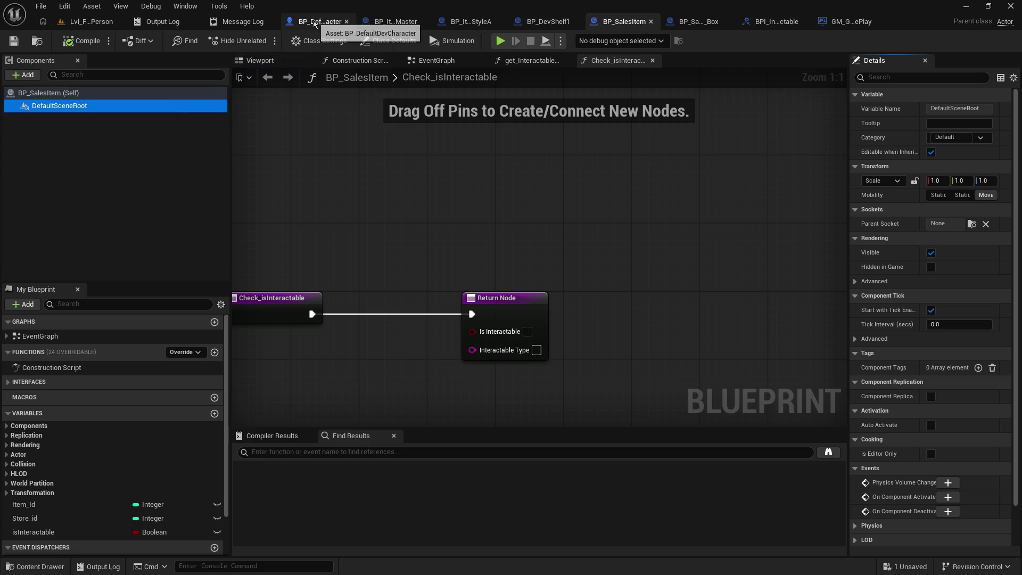
pyautogui.moveTo(628, 24); pyautogui.dragTo(469, 23)
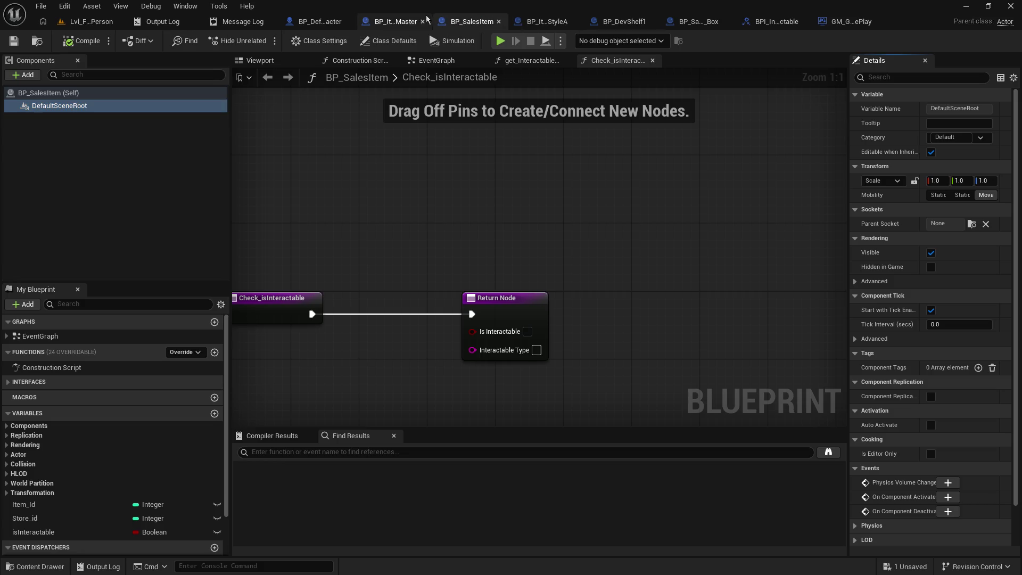
pyautogui.click(402, 24)
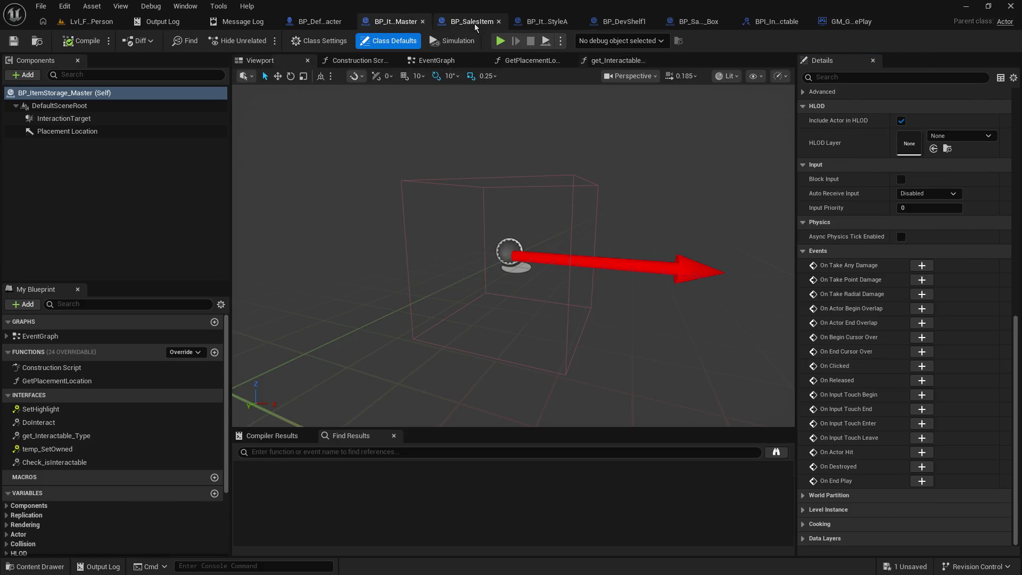
pyautogui.click(471, 22)
pyautogui.click(197, 93)
pyautogui.click(387, 24)
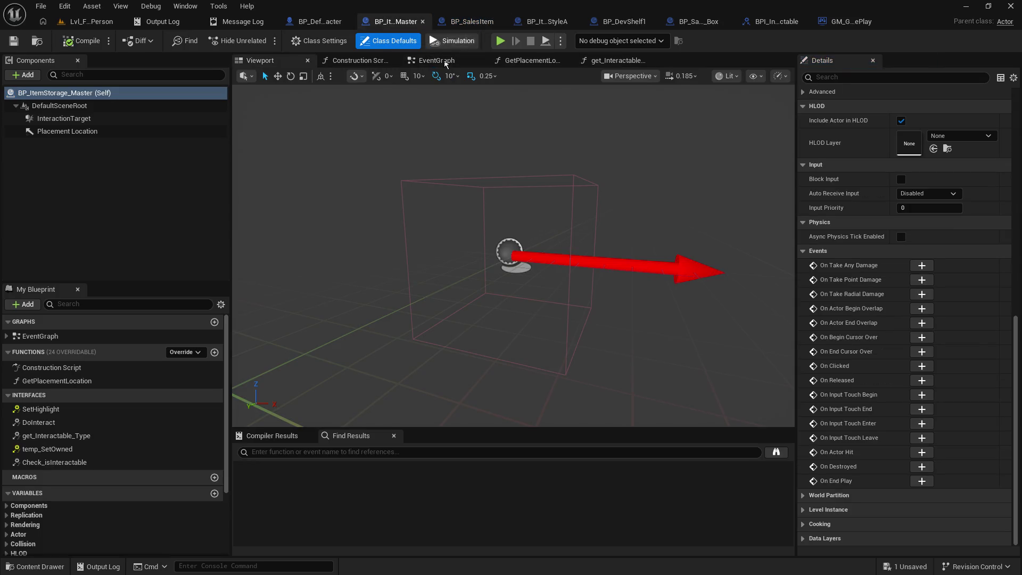
pyautogui.click(471, 22)
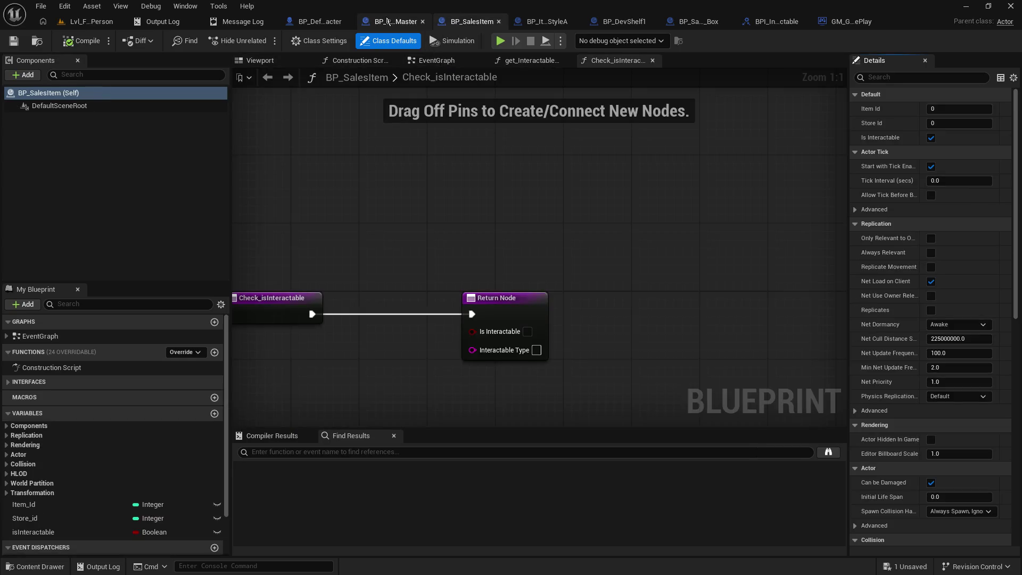
pyautogui.click(387, 20)
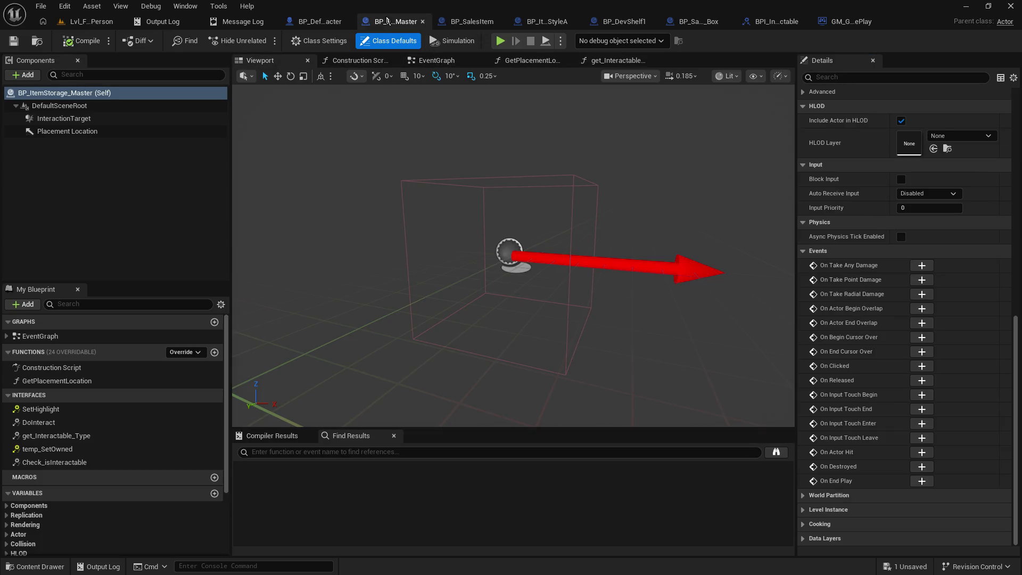
pyautogui.click(441, 24)
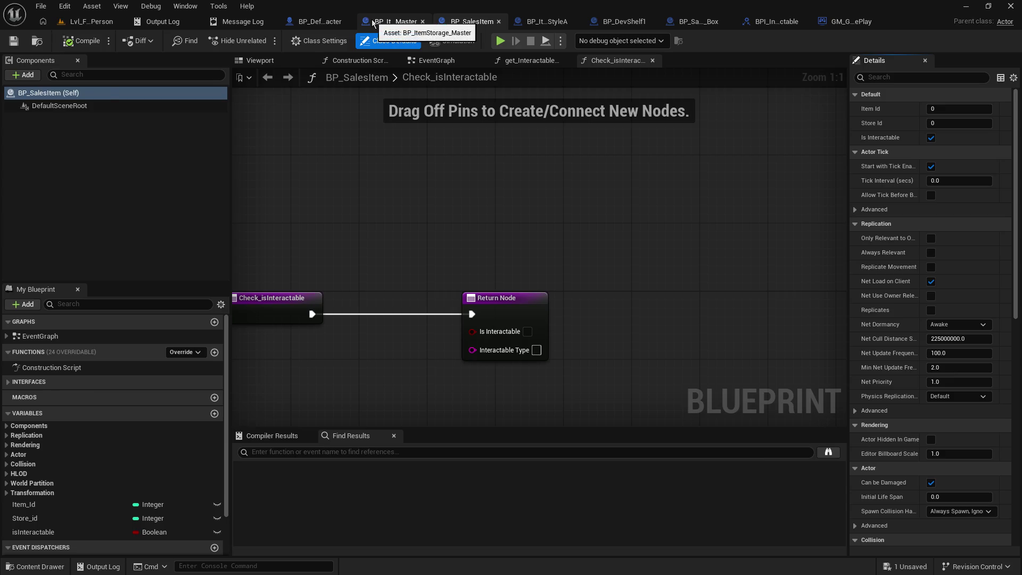
pyautogui.click(373, 22)
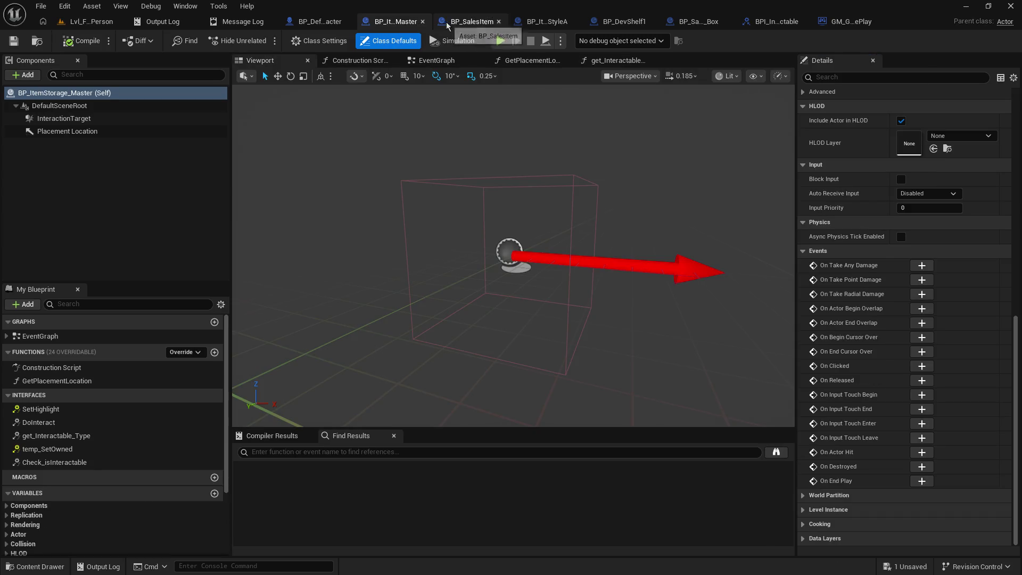
pyautogui.click(464, 21)
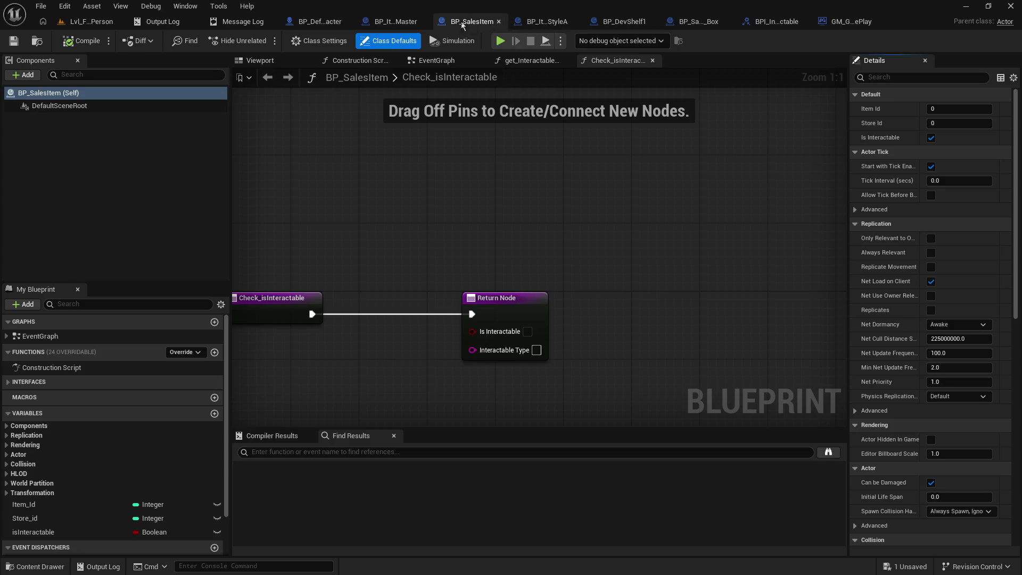
pyautogui.click(401, 23)
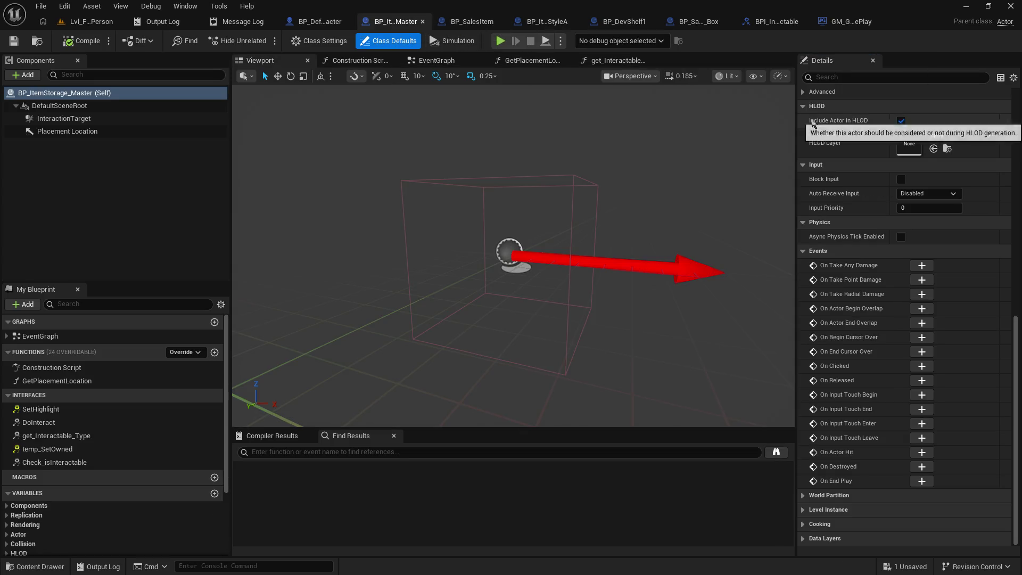
pyautogui.scroll(1, 801, 104)
pyautogui.moveTo(794, 108)
pyautogui.mouseDown()
pyautogui.moveTo(913, 118)
pyautogui.moveTo(837, 113)
pyautogui.mouseUp()
pyautogui.click(325, 23)
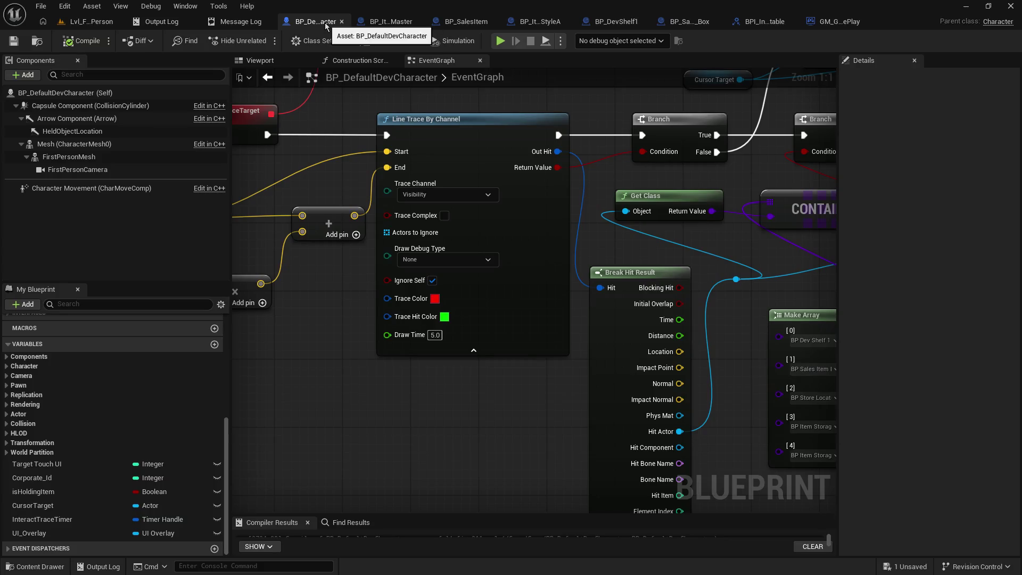
pyautogui.click(377, 22)
pyautogui.click(466, 21)
pyautogui.click(406, 22)
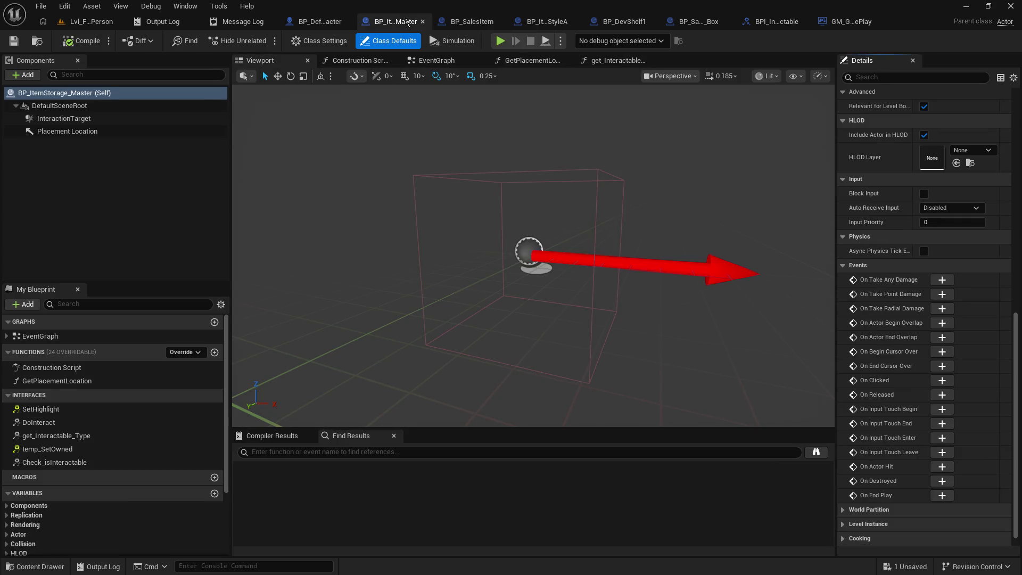
pyautogui.click(472, 22)
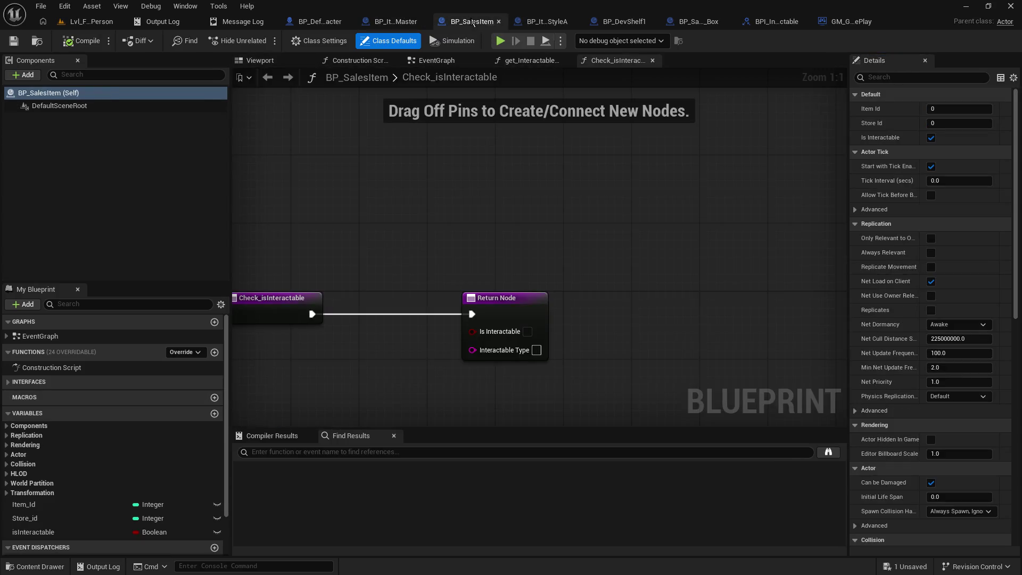
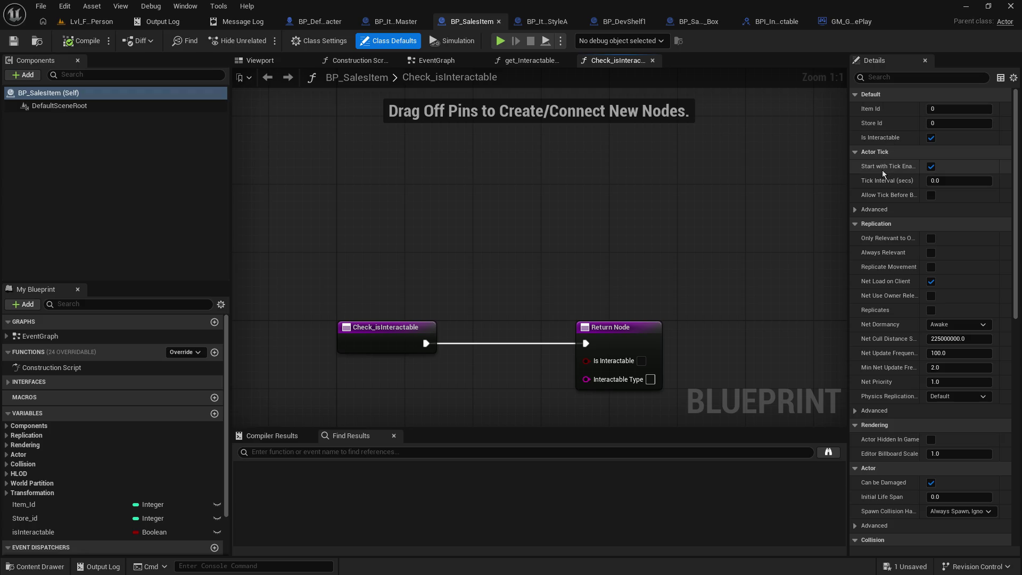
# Look over the open ShelfStyleA, BP_SalesItem and BP_ItemStorage_Master blueprints.
pyautogui.click(518, 22)
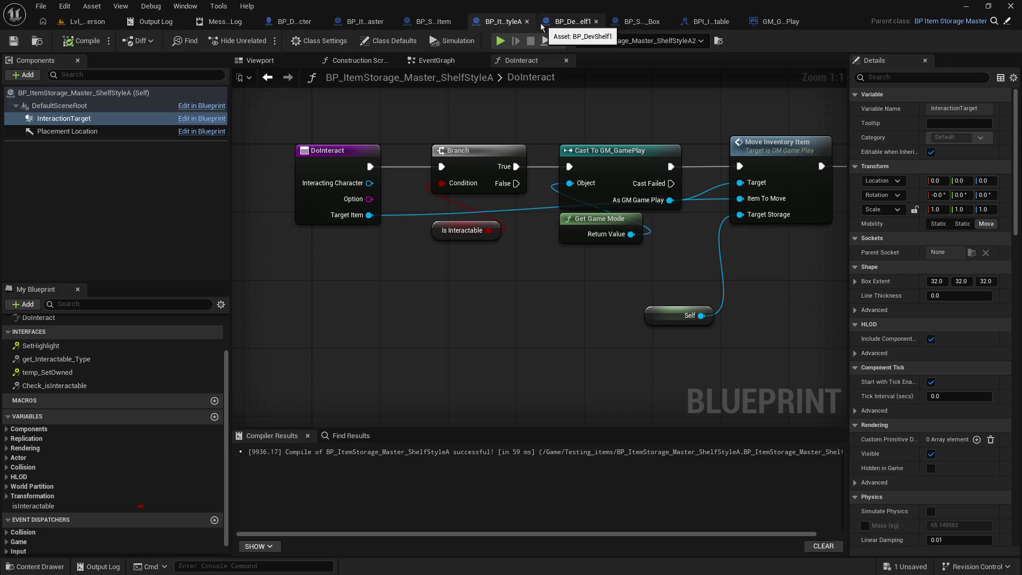
pyautogui.click(438, 22)
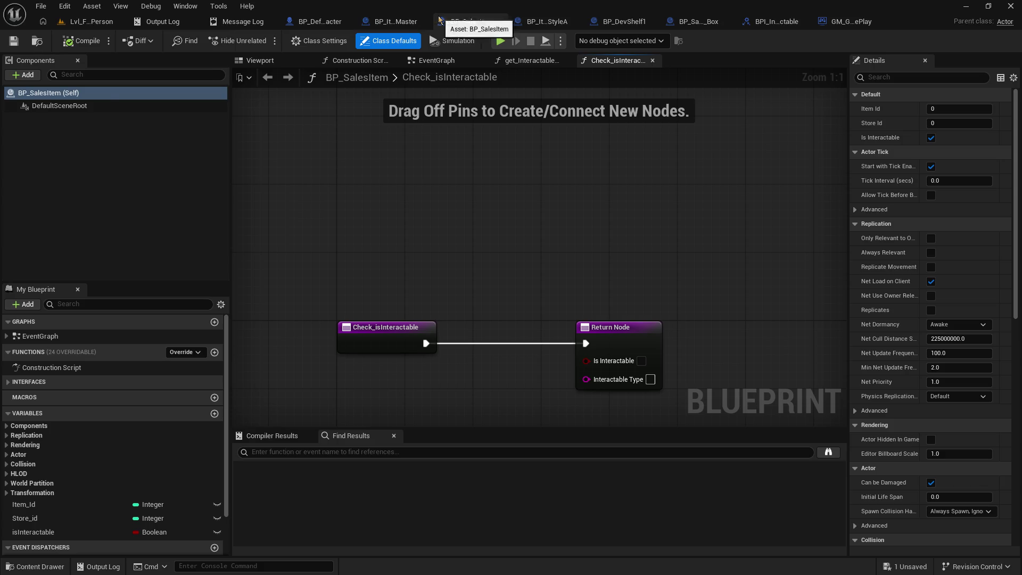
pyautogui.click(381, 21)
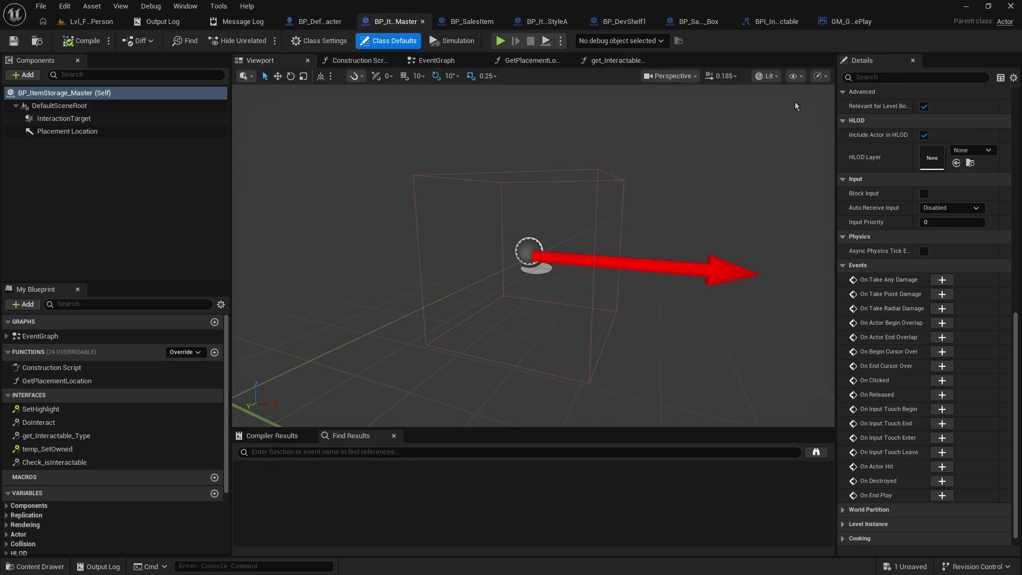
pyautogui.scroll(15, 893, 242)
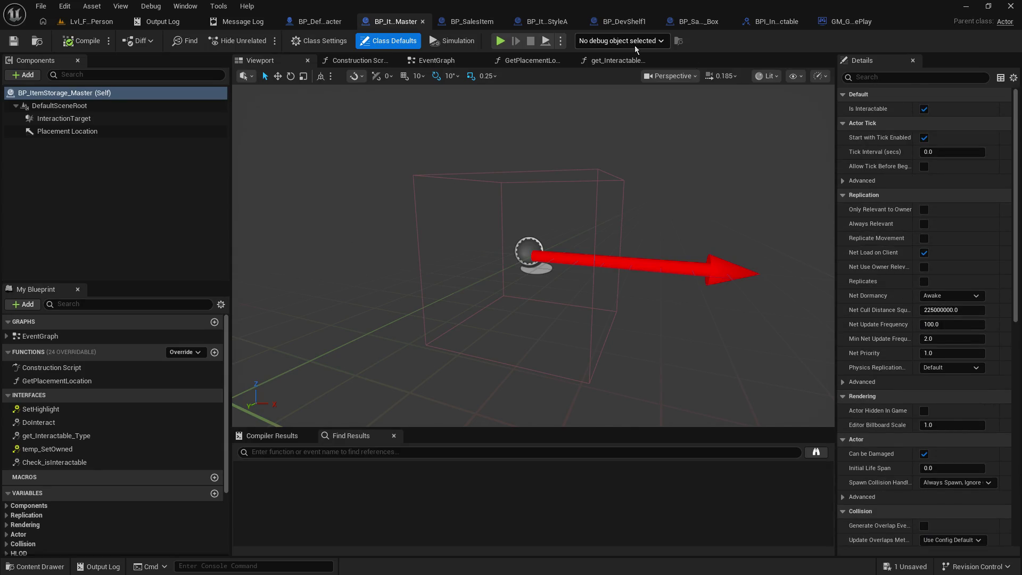
# Collapse the Default property group in both BP_SalesItem and BP_ItemStorage_Master.
pyautogui.click(470, 21)
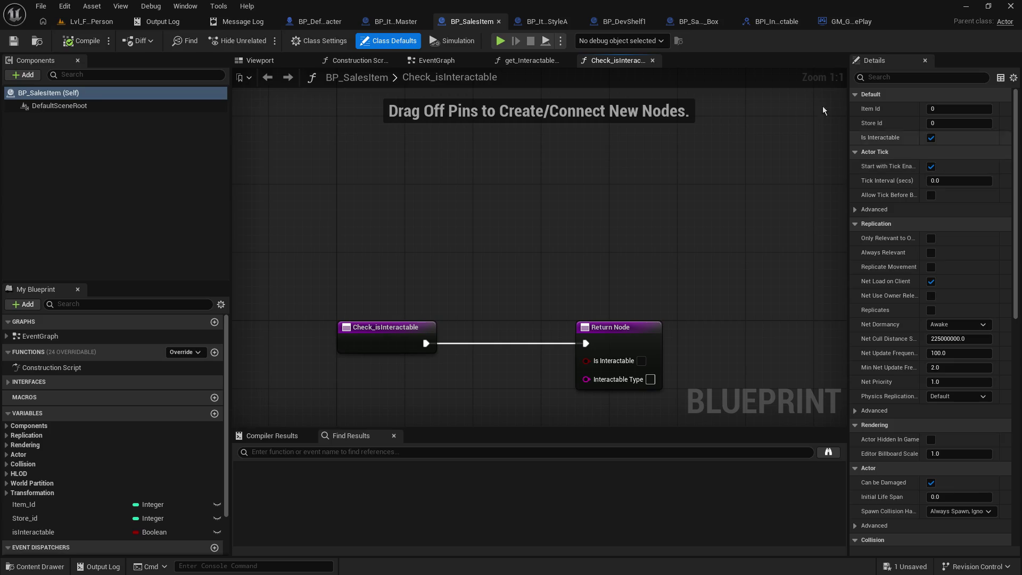
pyautogui.click(863, 95)
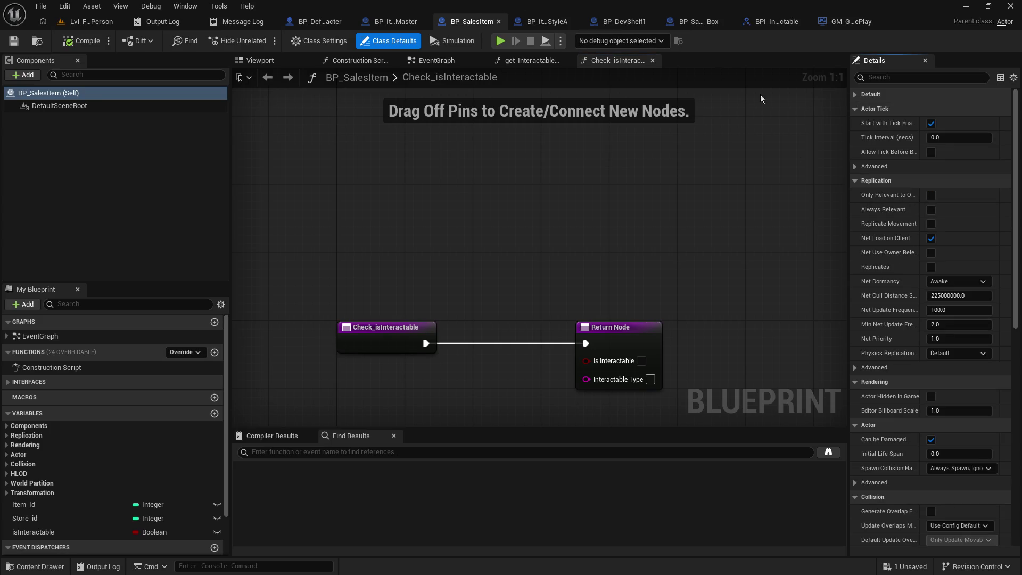
pyautogui.click(404, 23)
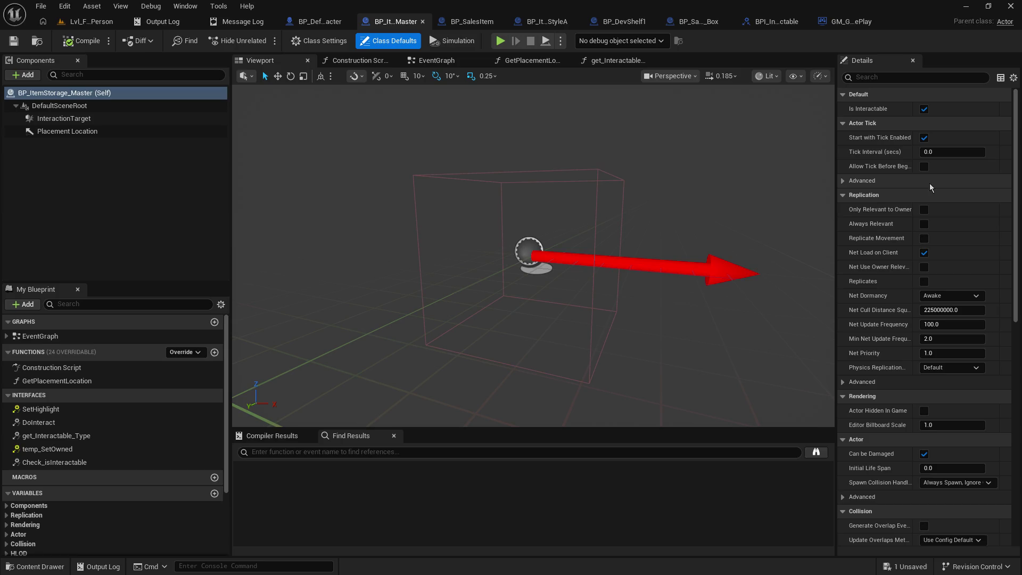
pyautogui.click(842, 96)
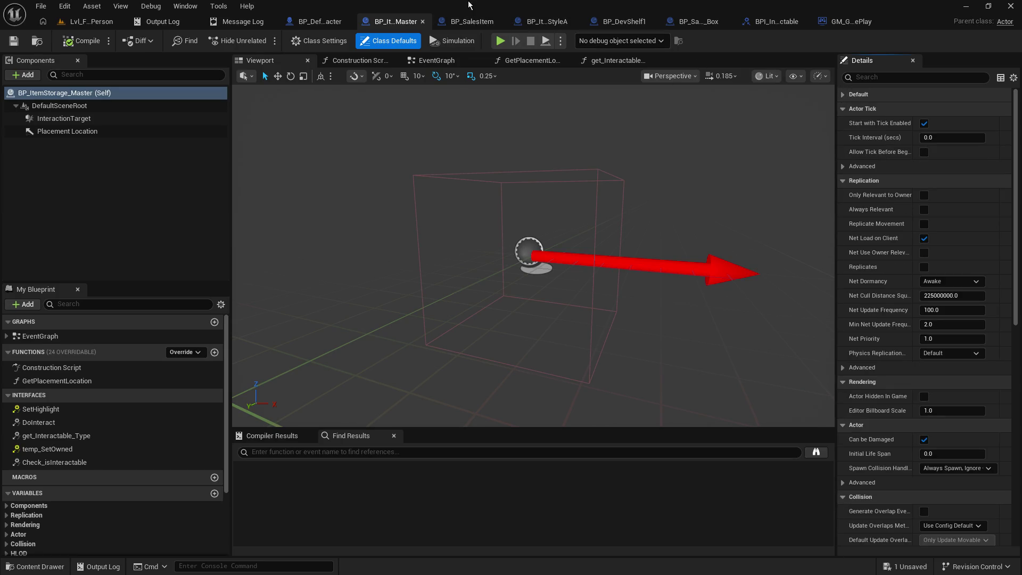
# Compare the BP_SalesItem and BP_ItemStorage_Master blueprints side by side.
pyautogui.click(468, 22)
pyautogui.click(405, 22)
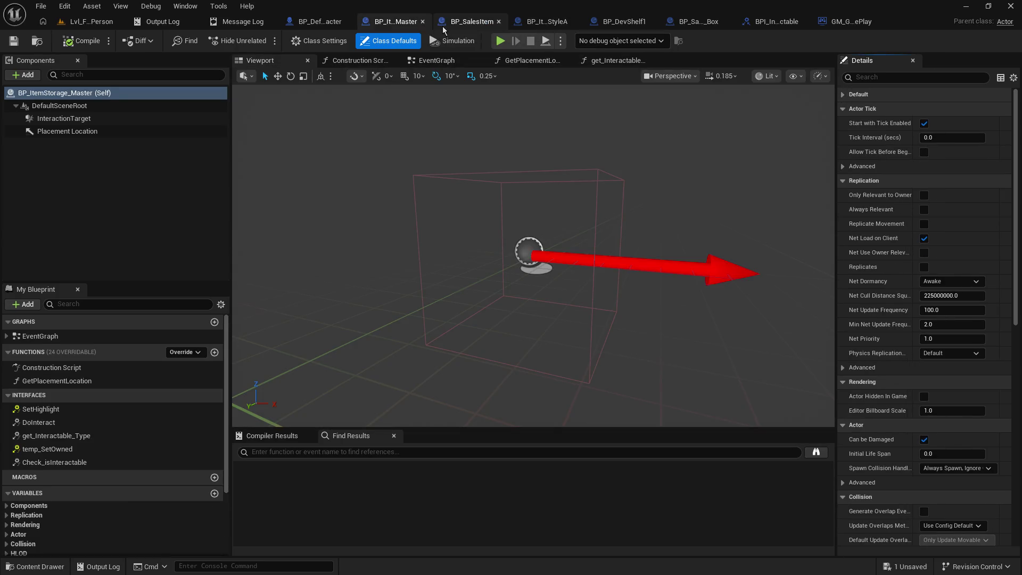
pyautogui.click(455, 22)
pyautogui.click(396, 26)
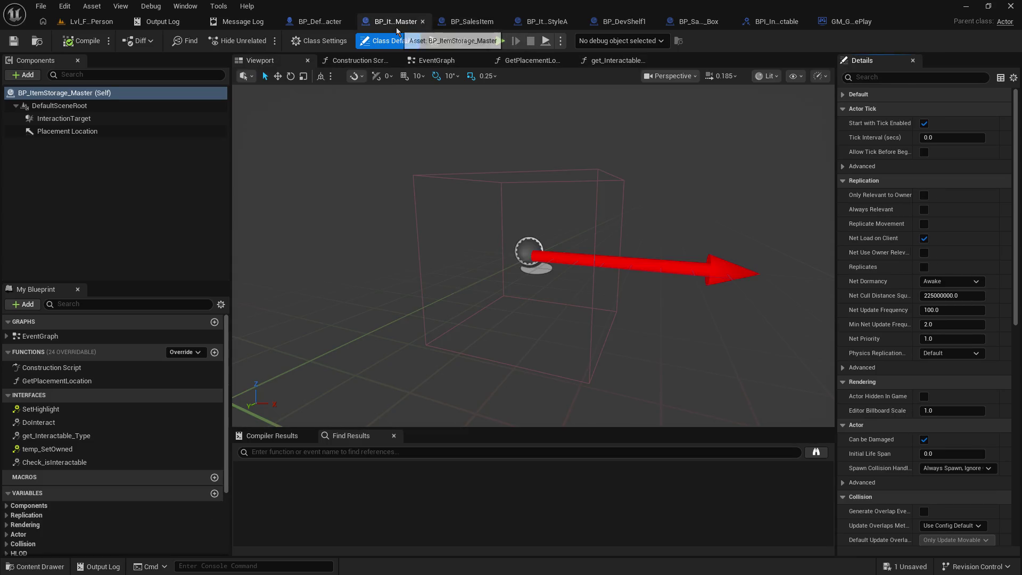
pyautogui.click(461, 24)
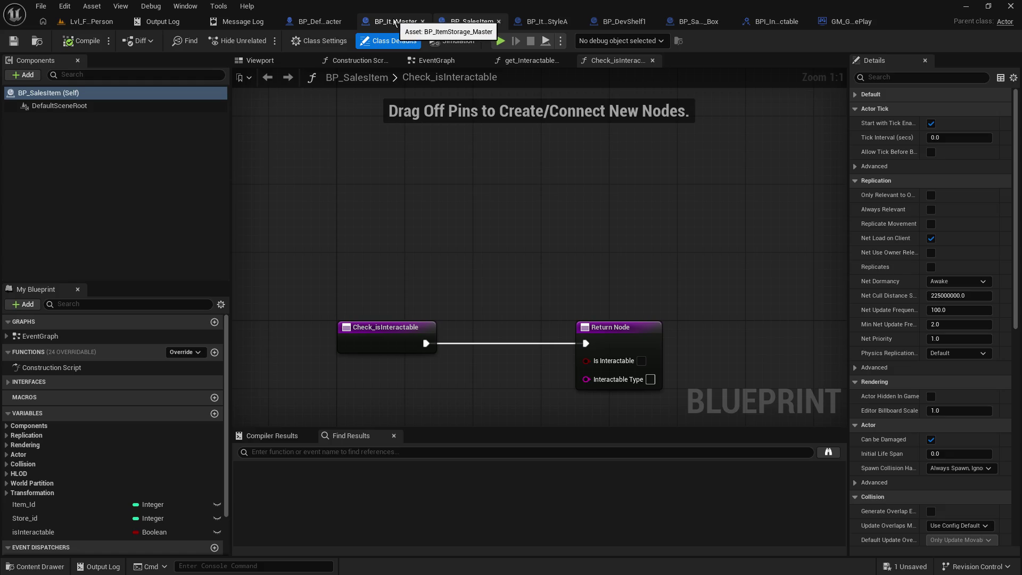
pyautogui.click(395, 24)
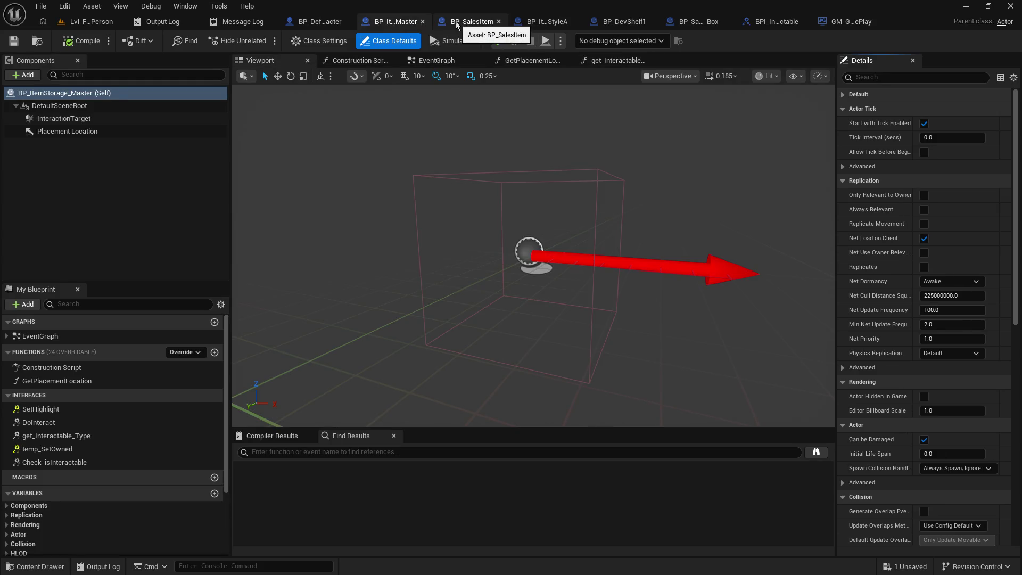
pyautogui.click(457, 24)
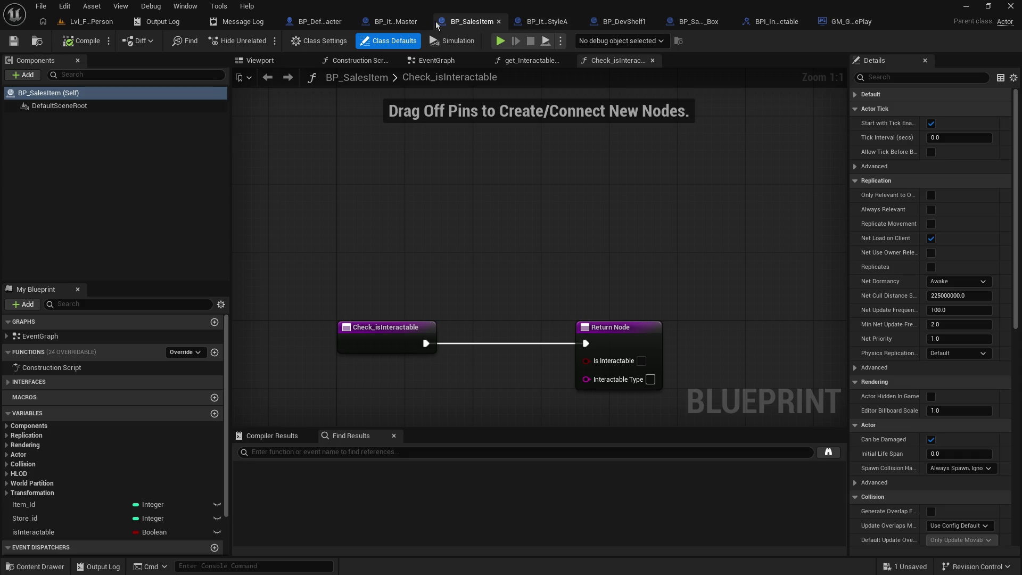
pyautogui.click(398, 23)
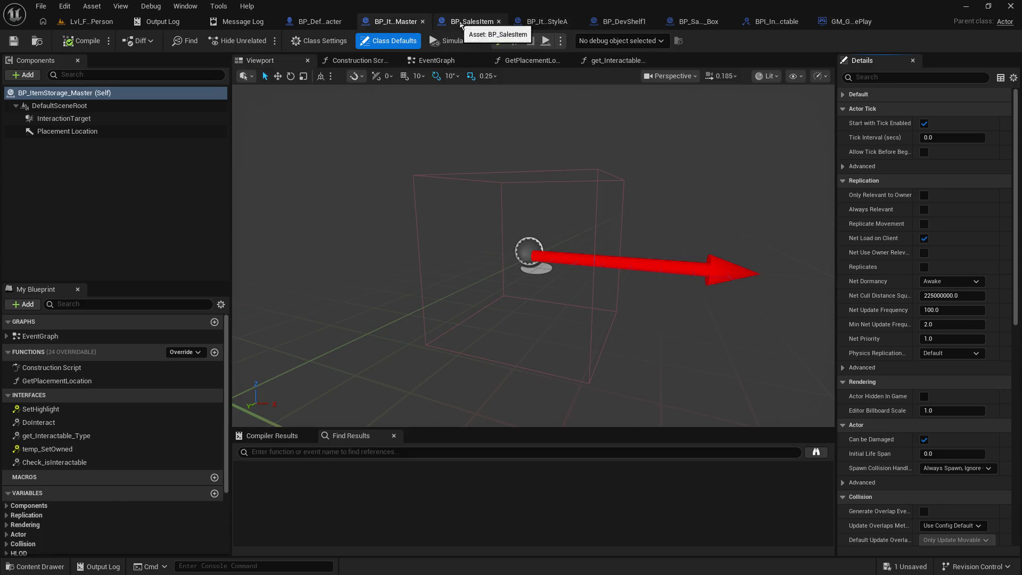
pyautogui.click(466, 24)
pyautogui.click(405, 22)
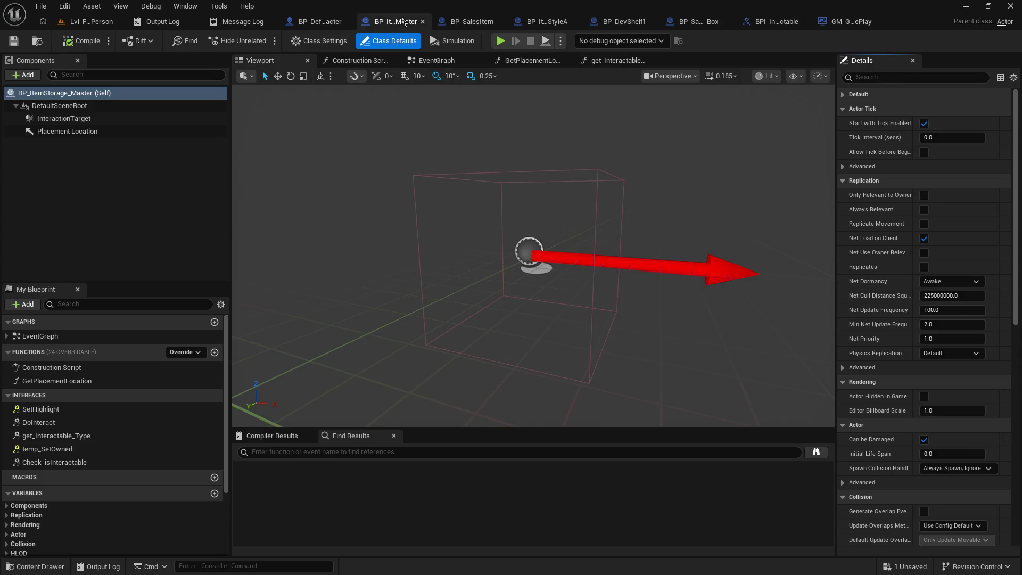
pyautogui.click(469, 24)
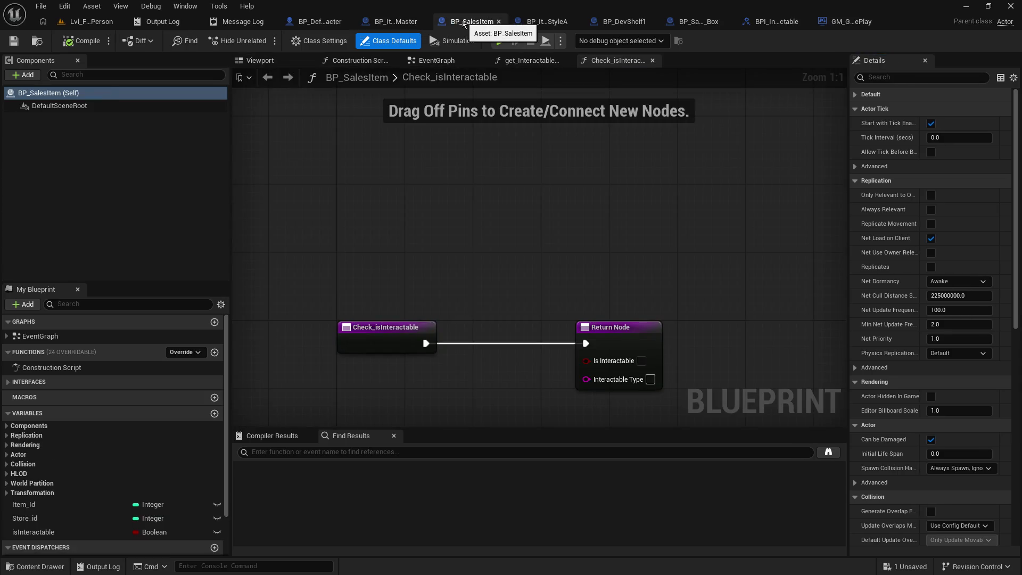
# Compare BP_SalesItem's Default properties against the master blueprint, then collapse them again.
pyautogui.click(855, 95)
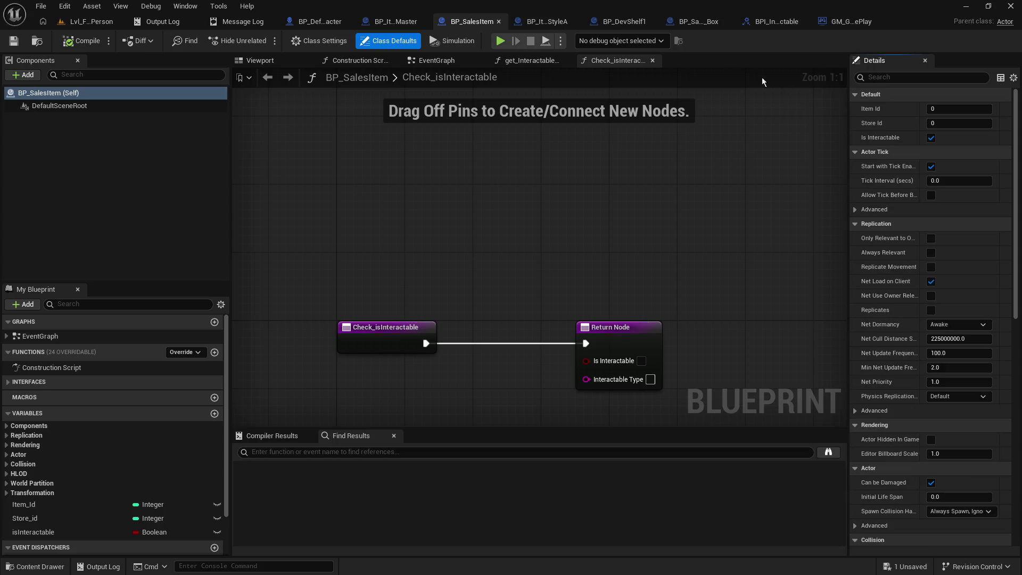
pyautogui.click(405, 21)
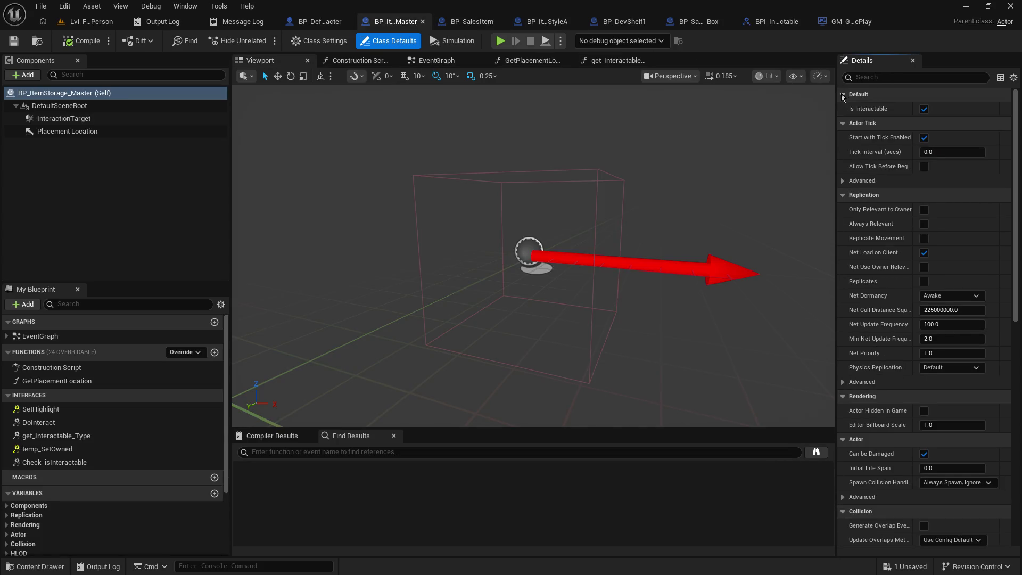
pyautogui.click(472, 21)
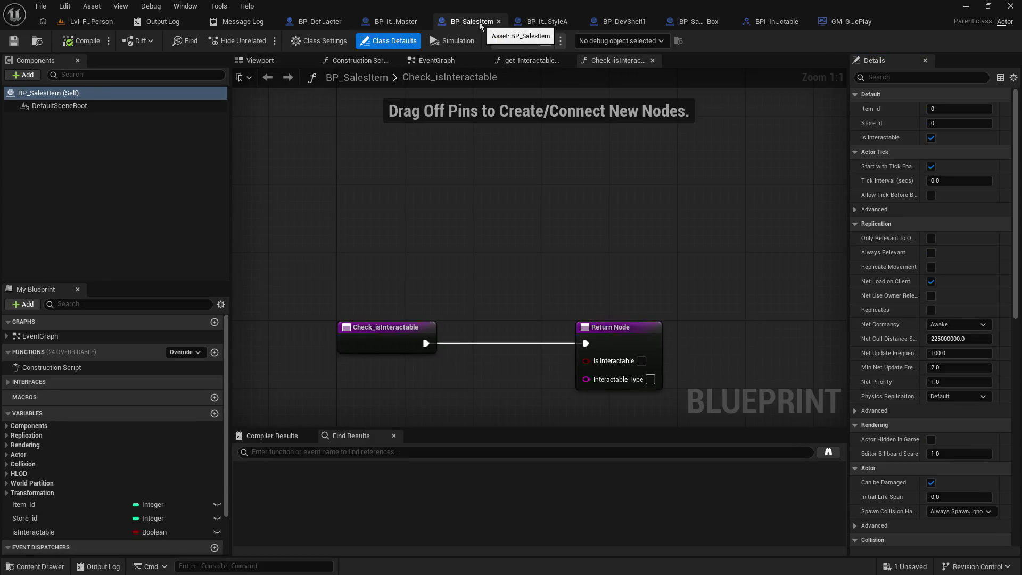
pyautogui.click(417, 21)
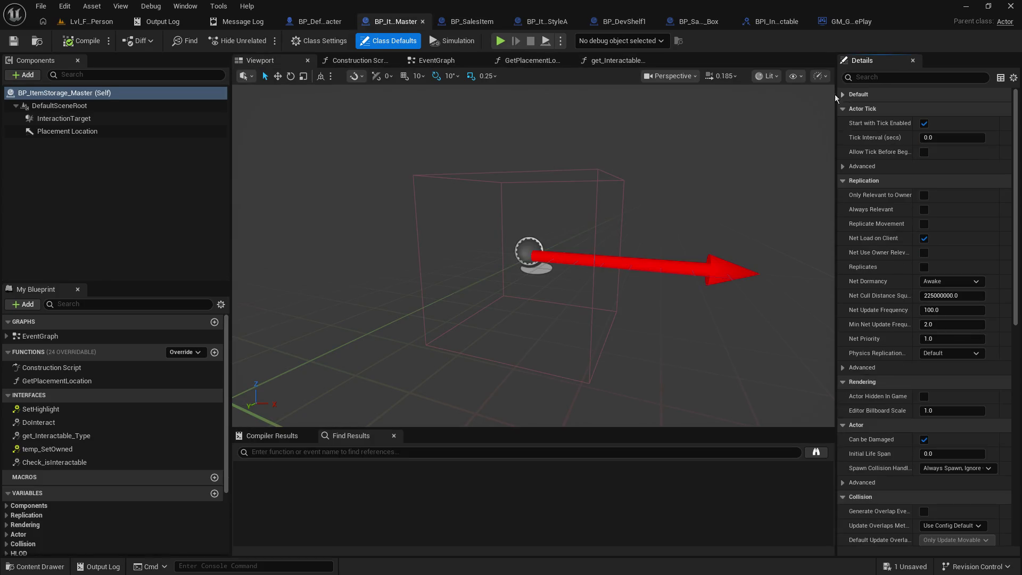
pyautogui.click(472, 21)
pyautogui.click(857, 95)
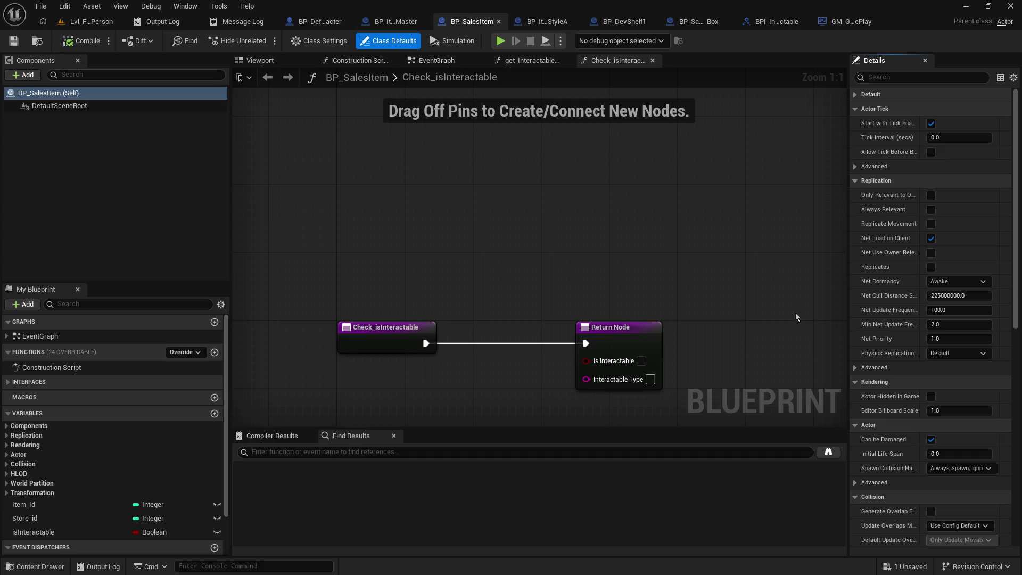
pyautogui.click(408, 23)
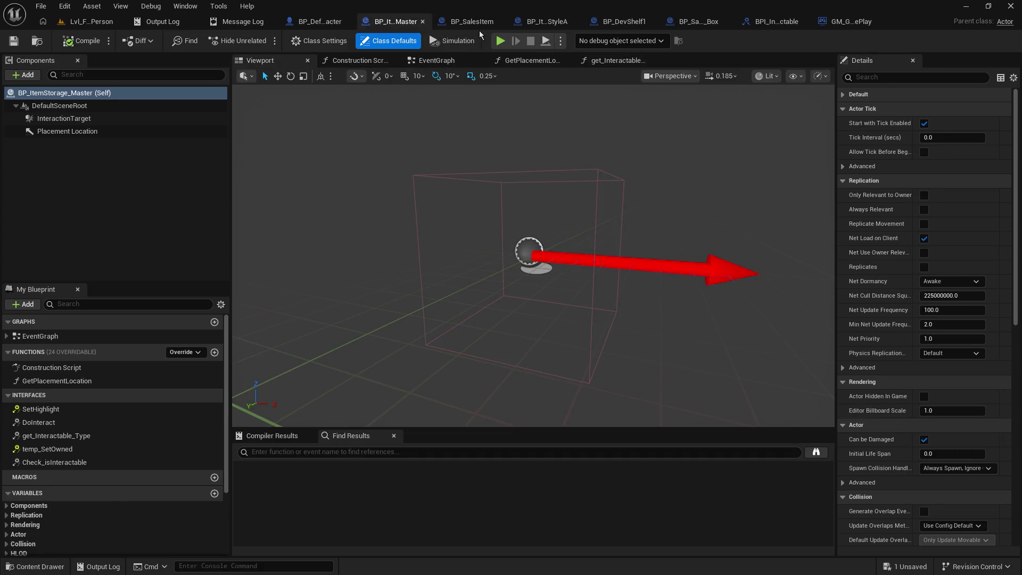
pyautogui.click(471, 22)
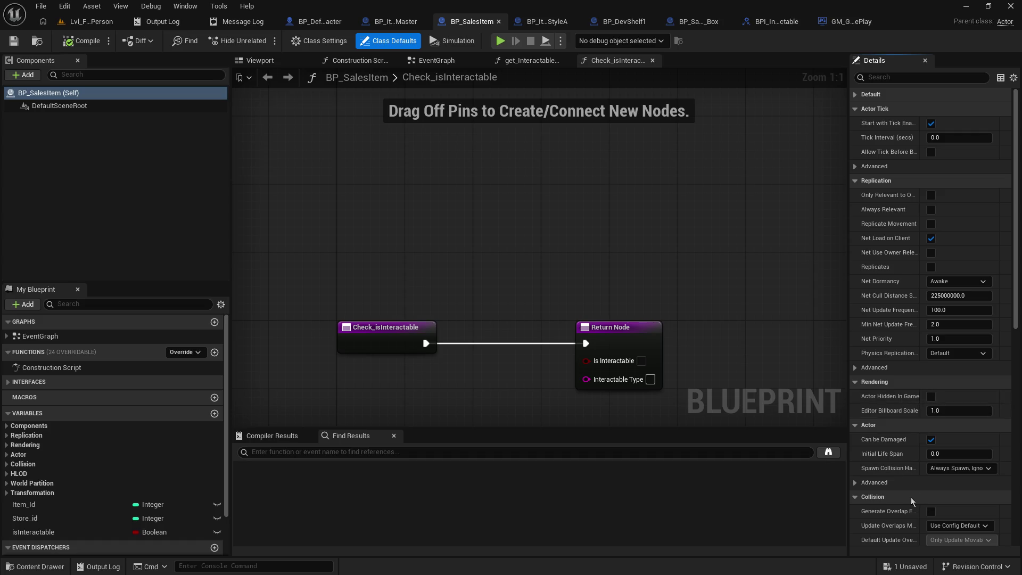
# Collapse BP_SalesItem's Actor Tick, Replication, Rendering and Actor property groups.
pyautogui.scroll(-10, 911, 493)
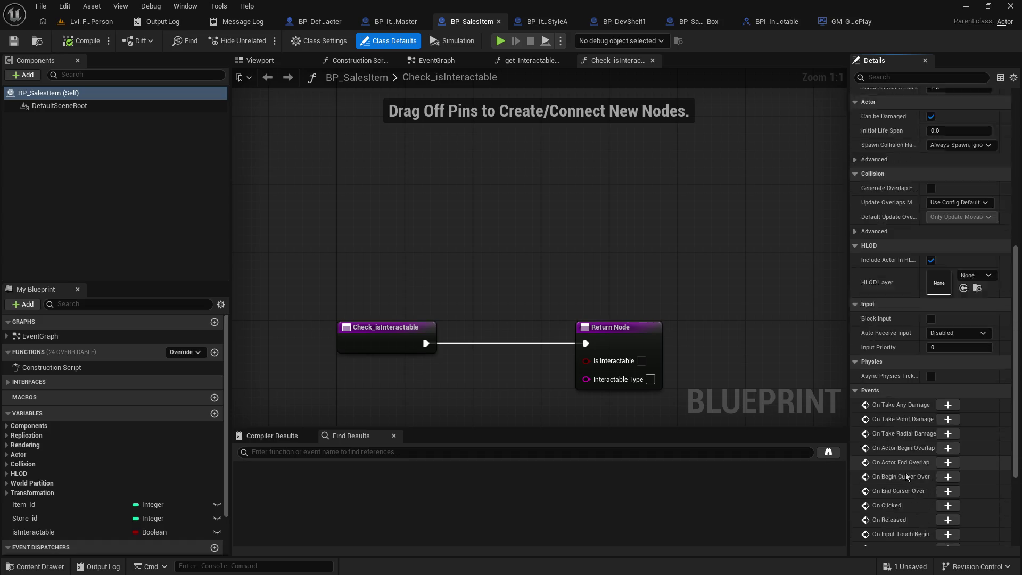
pyautogui.scroll(10, 907, 453)
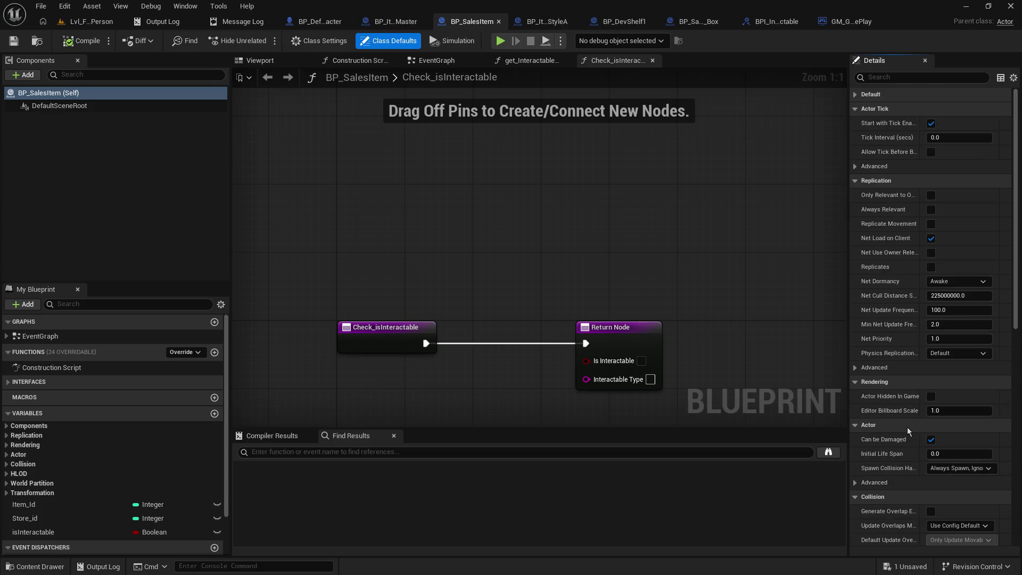
pyautogui.click(856, 109)
pyautogui.click(856, 124)
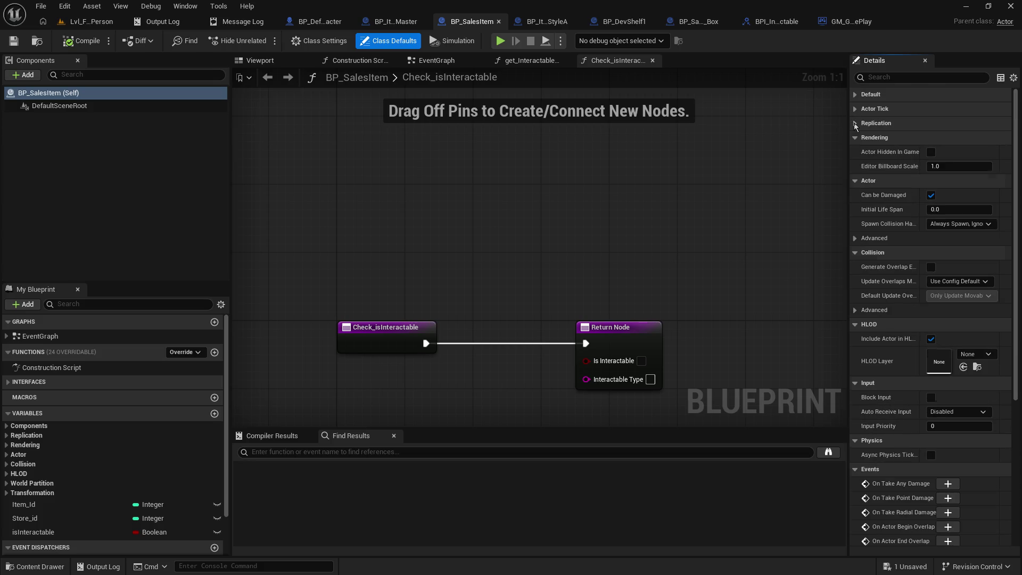
pyautogui.click(856, 138)
pyautogui.click(856, 152)
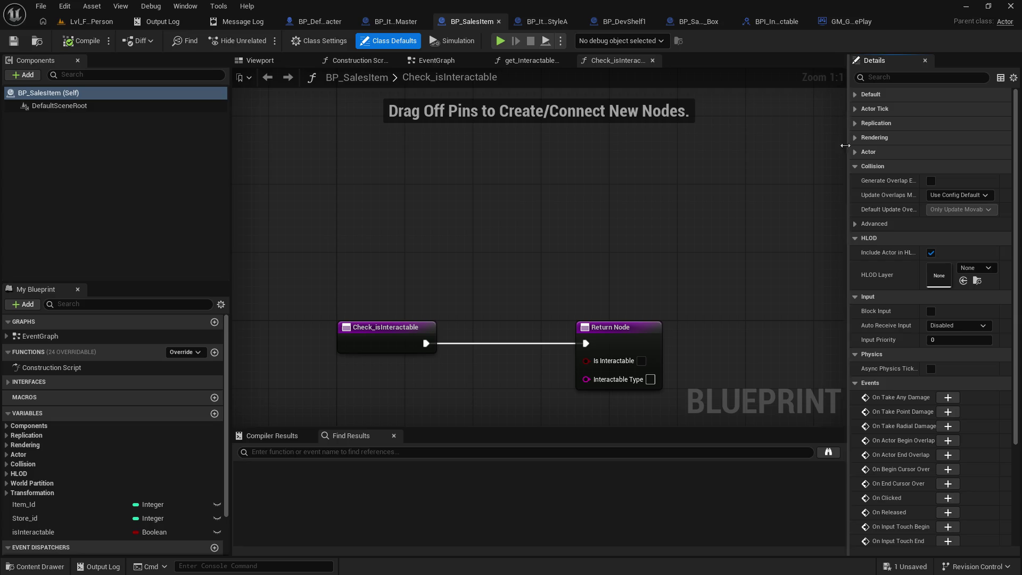
# Collapse the master blueprint's Actor Tick, Replication, Rendering and Actor groups.
pyautogui.click(387, 24)
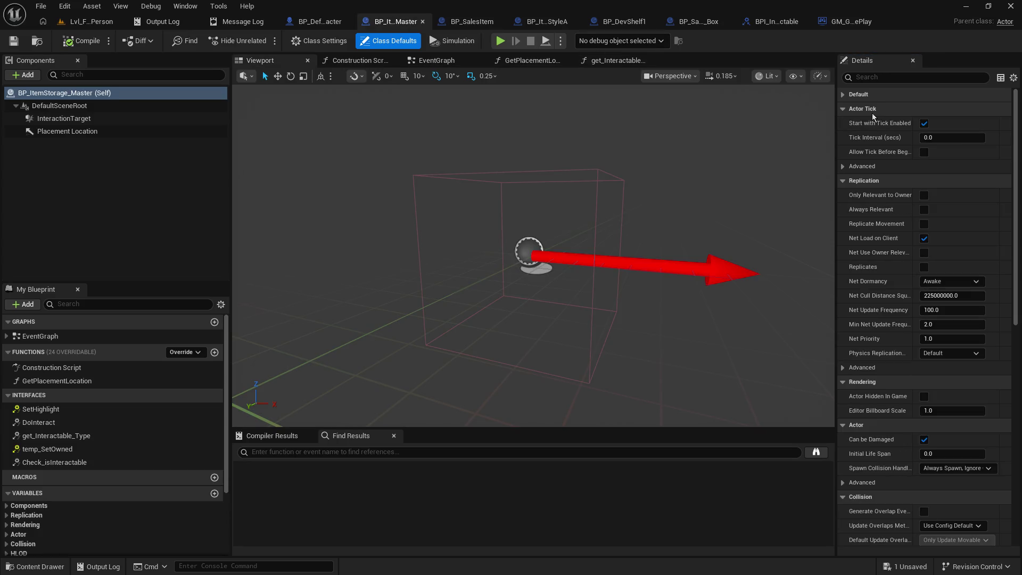
pyautogui.click(846, 109)
pyautogui.click(842, 123)
pyautogui.click(842, 138)
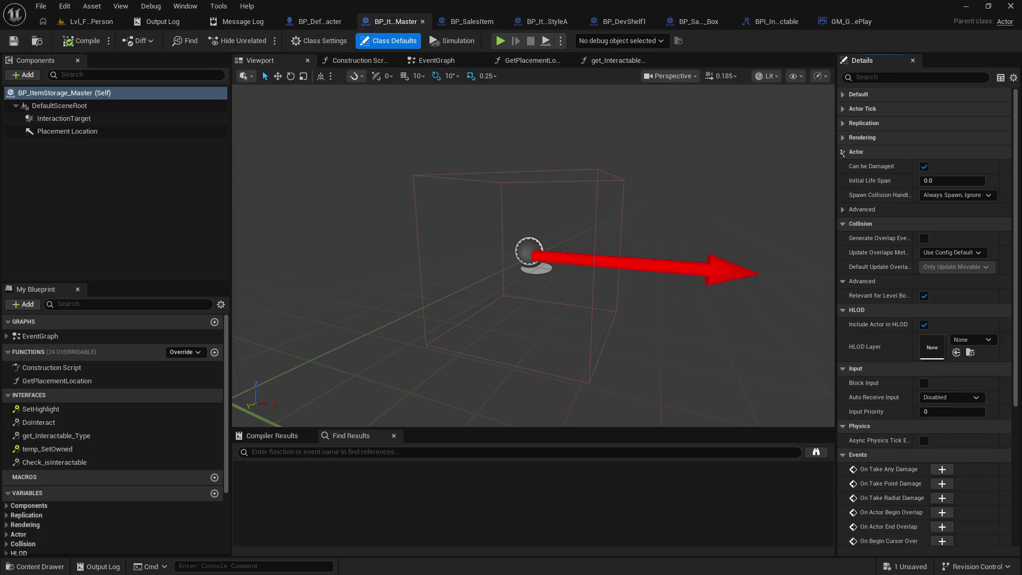
pyautogui.click(842, 152)
# Briefly simulate the master blueprint's components and check the BP_DefaultDevCharacter event graph.
pyautogui.click(451, 42)
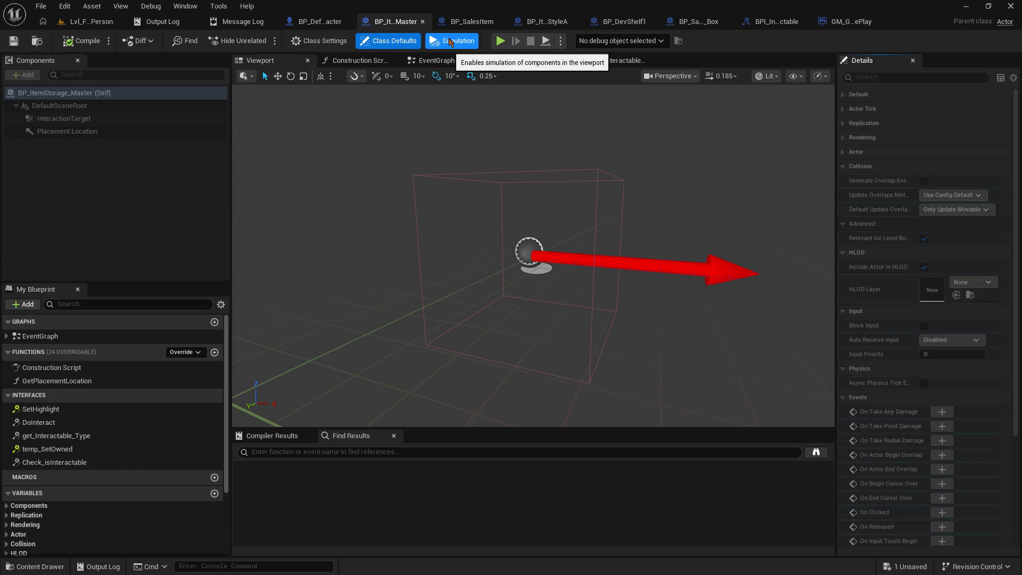
pyautogui.click(452, 45)
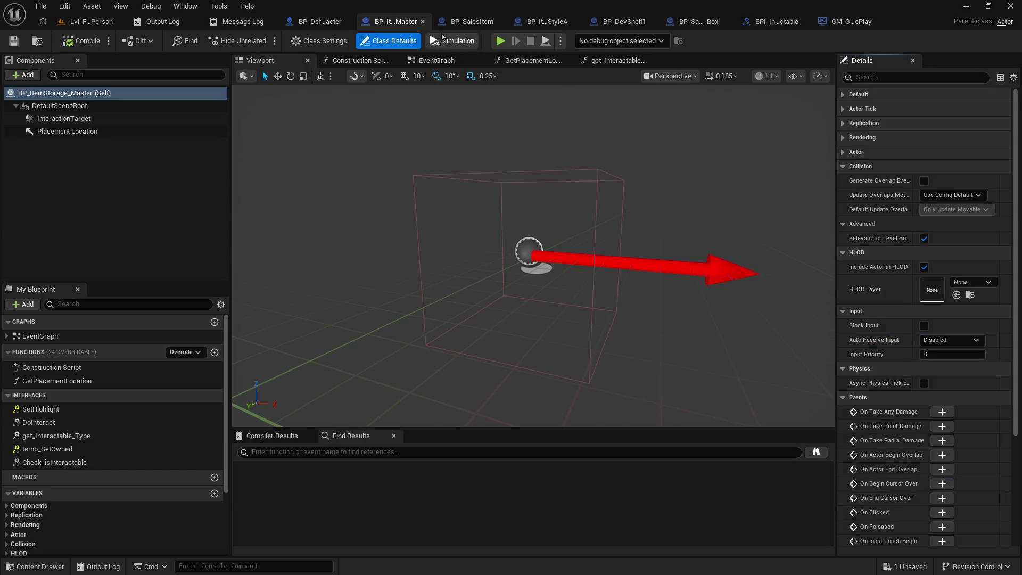
pyautogui.click(326, 21)
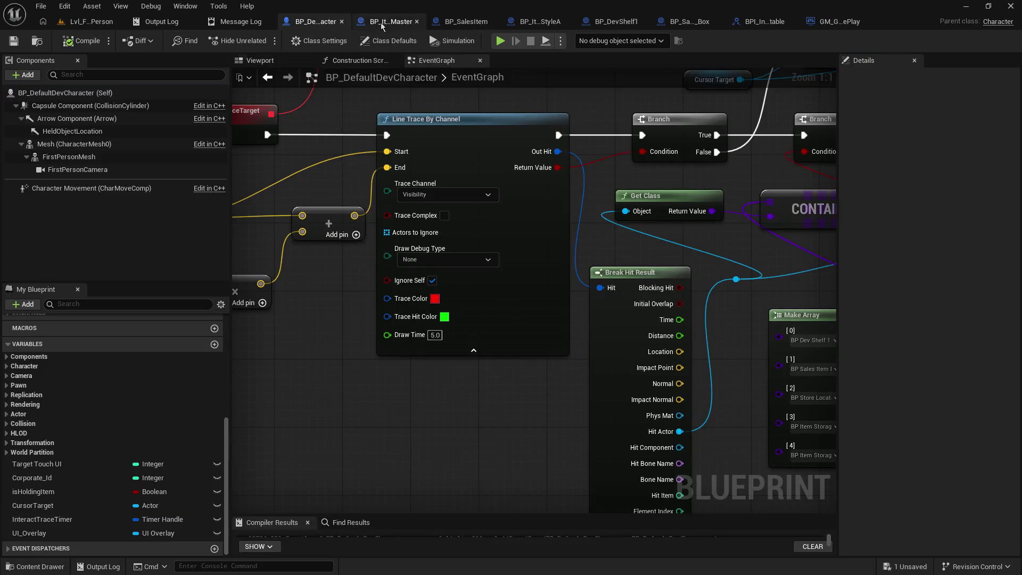
pyautogui.click(382, 23)
# Compare BP_SalesItem's Check_isInteractable function with the BP_ItemStorage_Master blueprint.
pyautogui.click(468, 22)
pyautogui.click(398, 22)
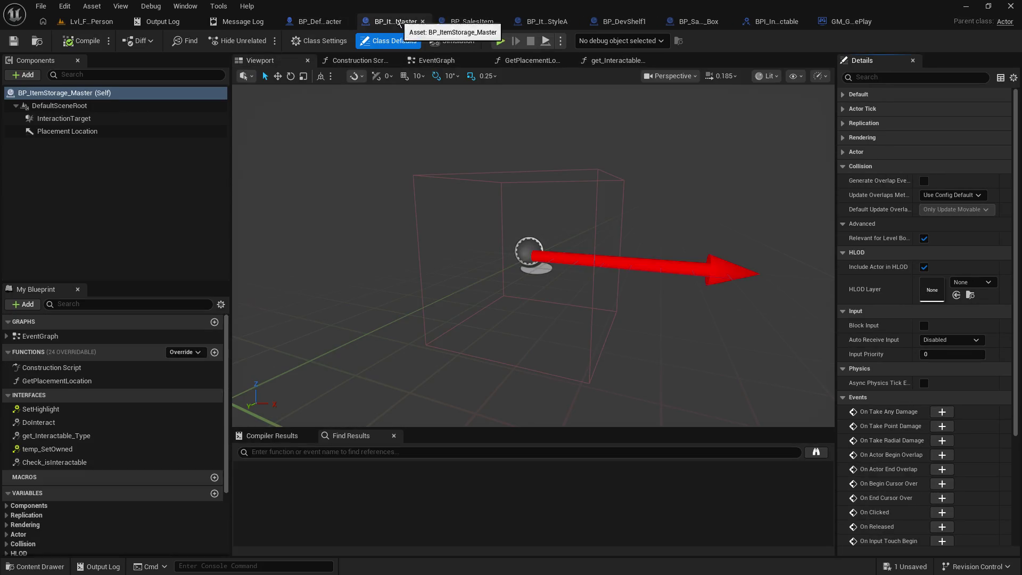
pyautogui.click(468, 23)
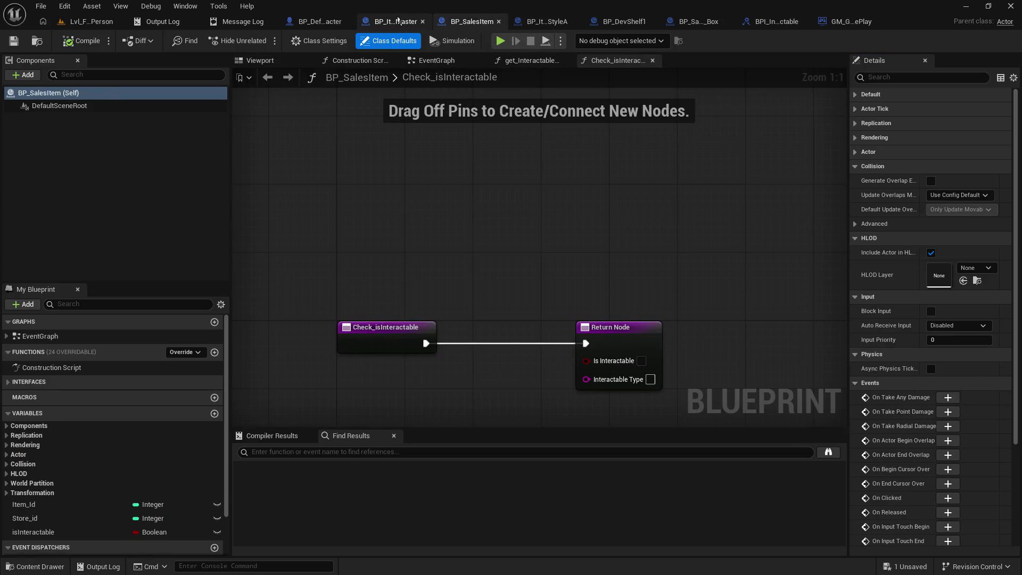
pyautogui.click(398, 22)
pyautogui.click(466, 21)
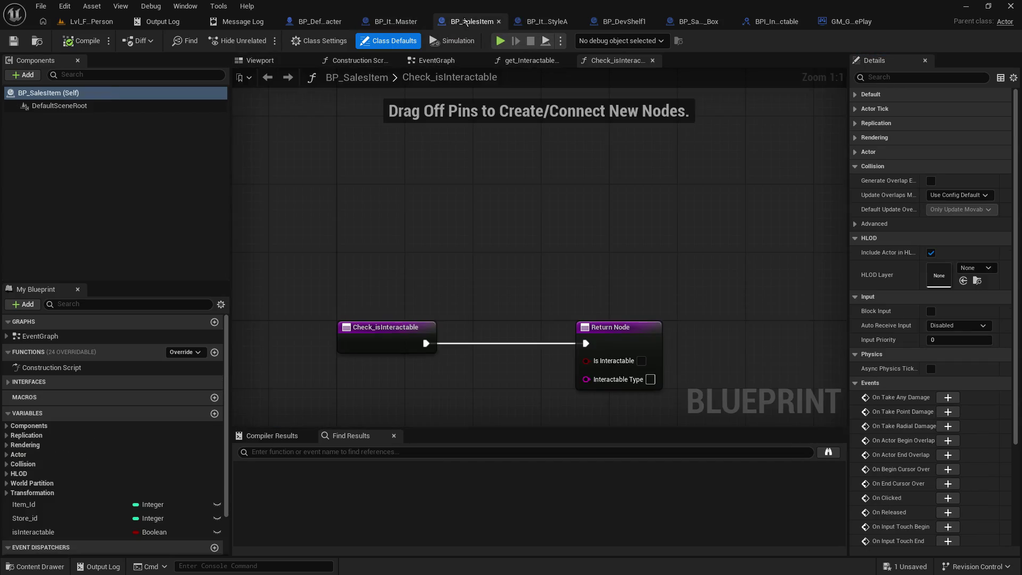
pyautogui.click(398, 22)
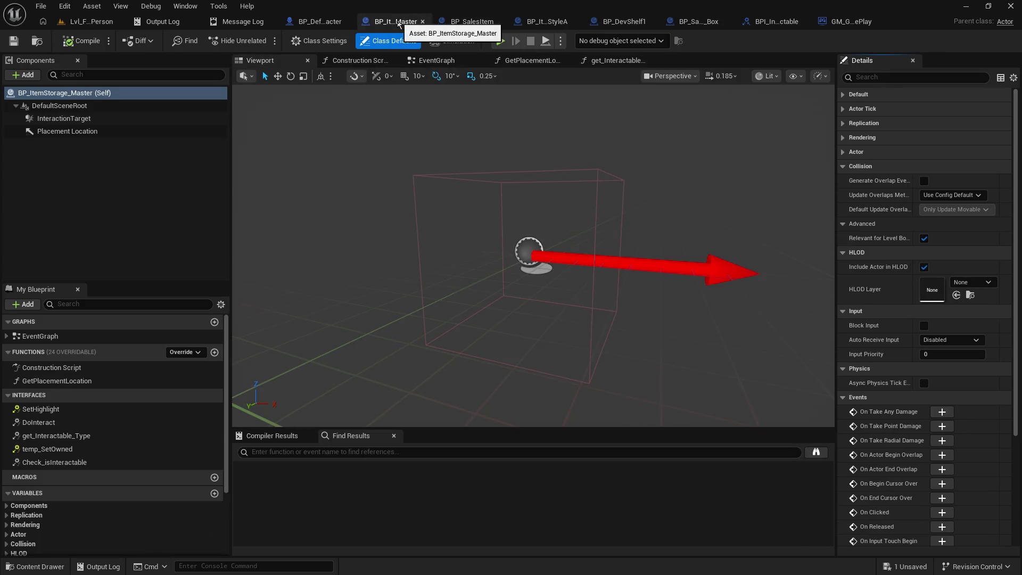
pyautogui.click(466, 22)
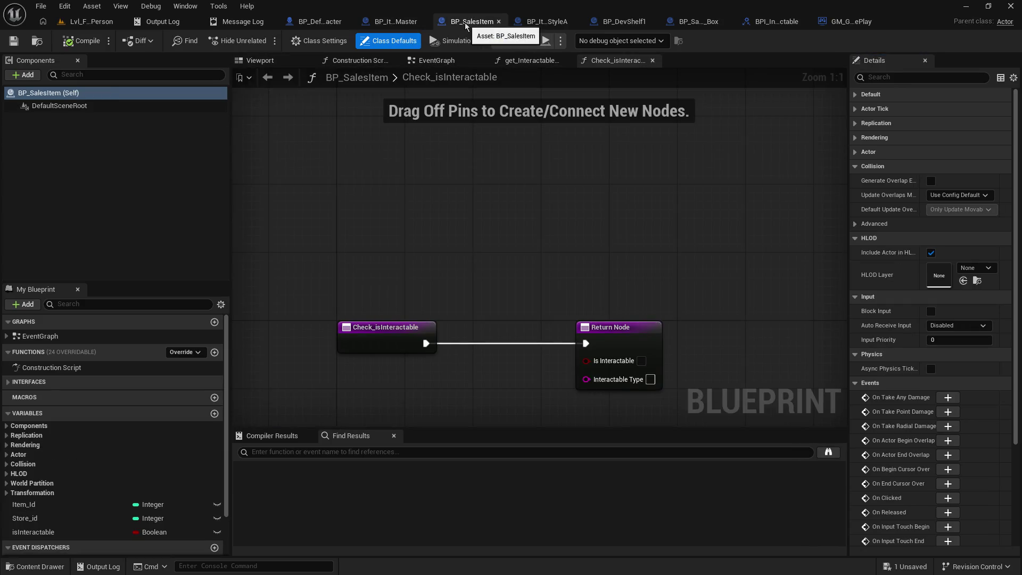
pyautogui.click(389, 24)
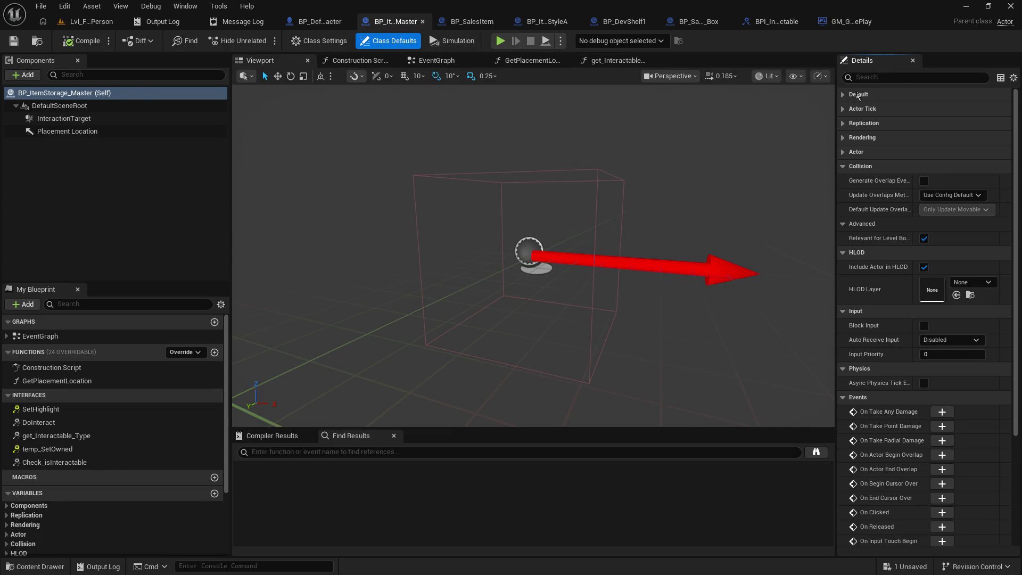
# Move the BP_SalesItem tab after ShelfStyleA and view ShelfStyleA's class defaults.
pyautogui.click(126, 106)
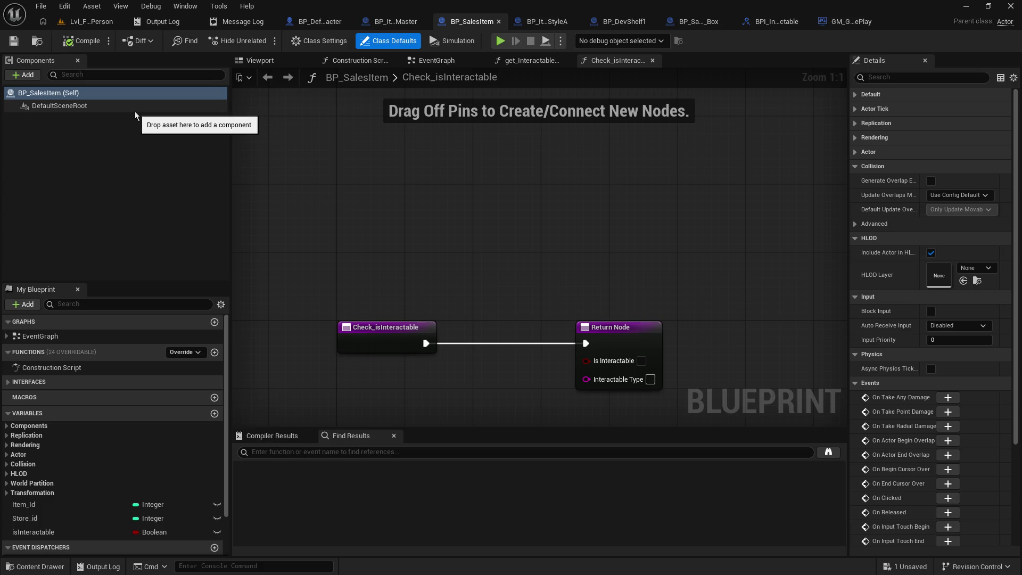
pyautogui.moveTo(468, 22); pyautogui.dragTo(697, 24)
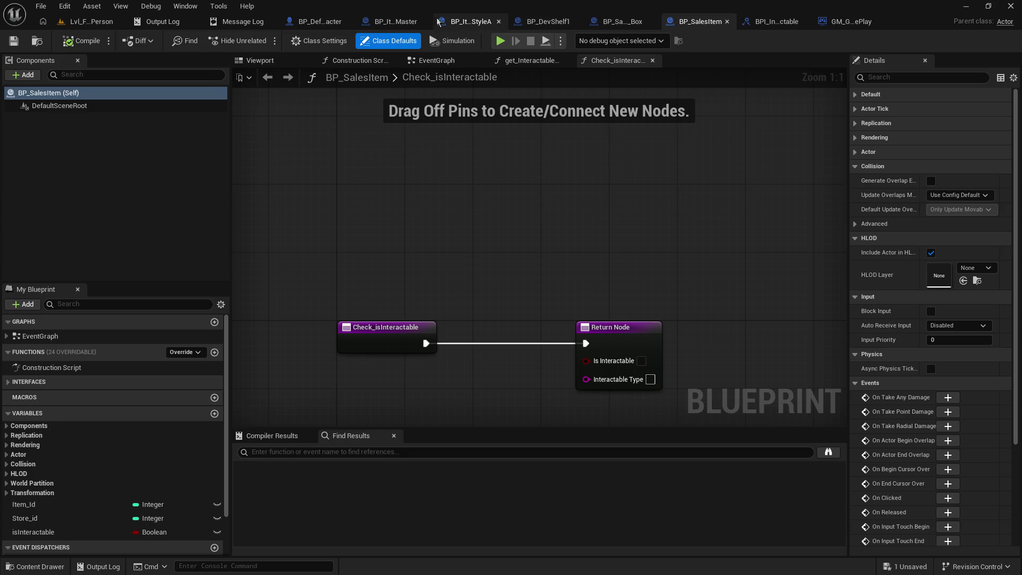
pyautogui.click(452, 25)
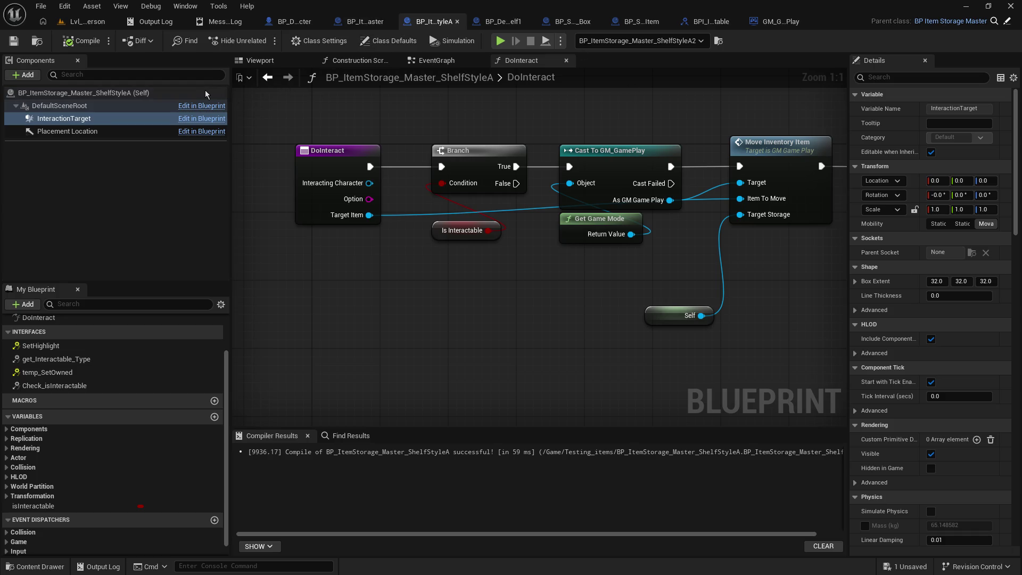
pyautogui.click(79, 93)
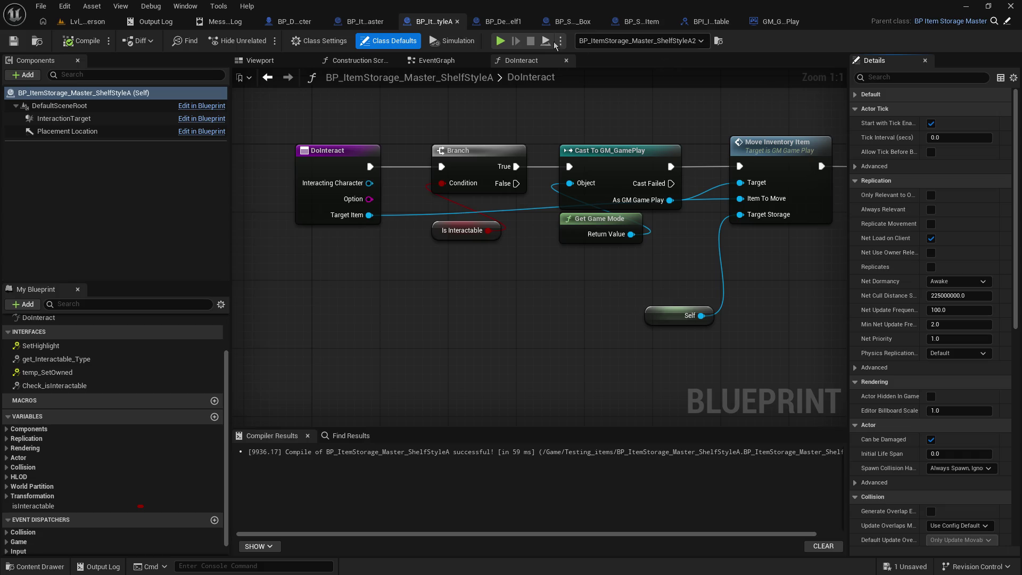
# Expand the master blueprint's Actor Tick, Replication, Rendering and Actor properties.
pyautogui.click(374, 19)
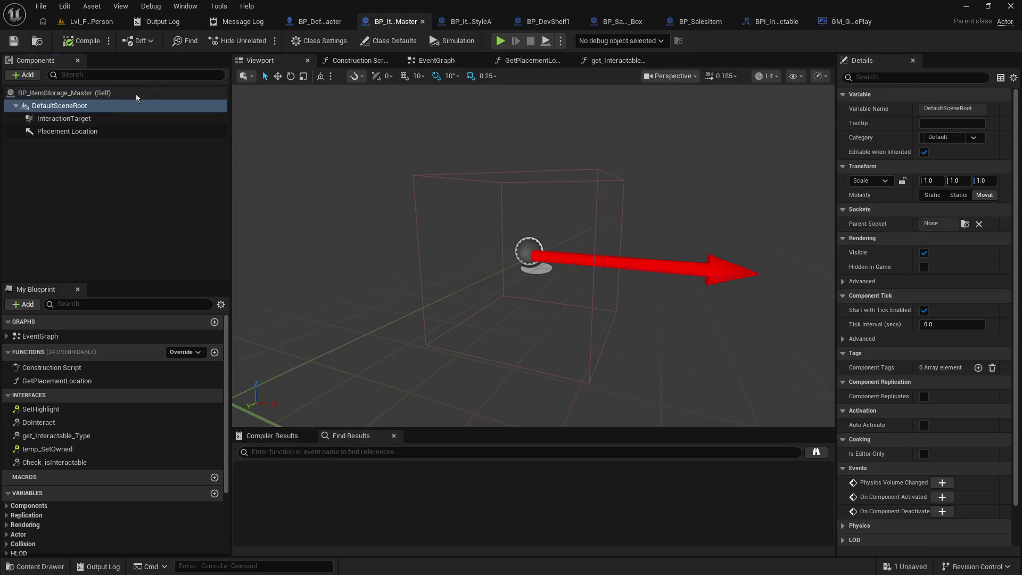
pyautogui.click(845, 110)
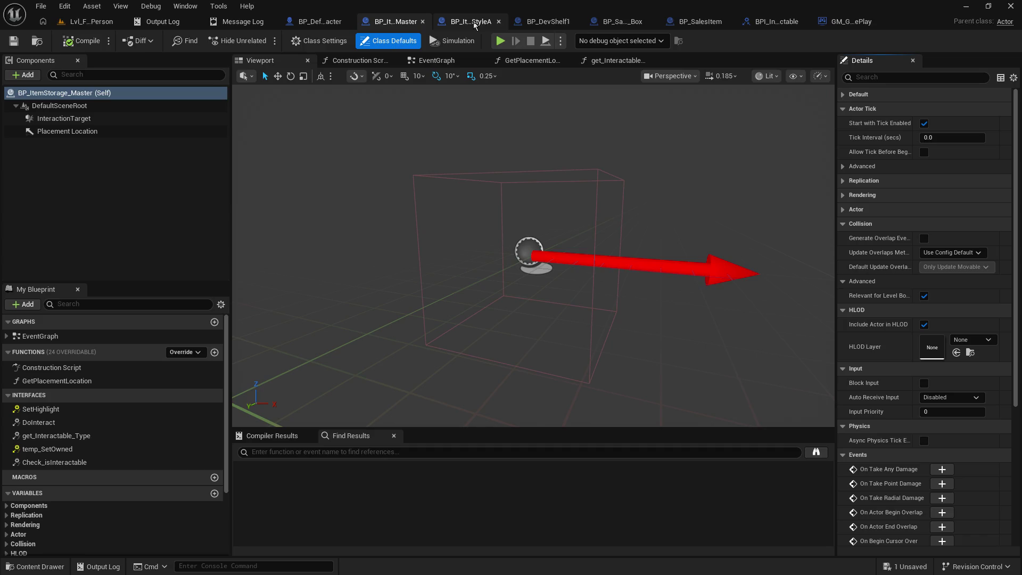
pyautogui.click(844, 181)
pyautogui.click(844, 382)
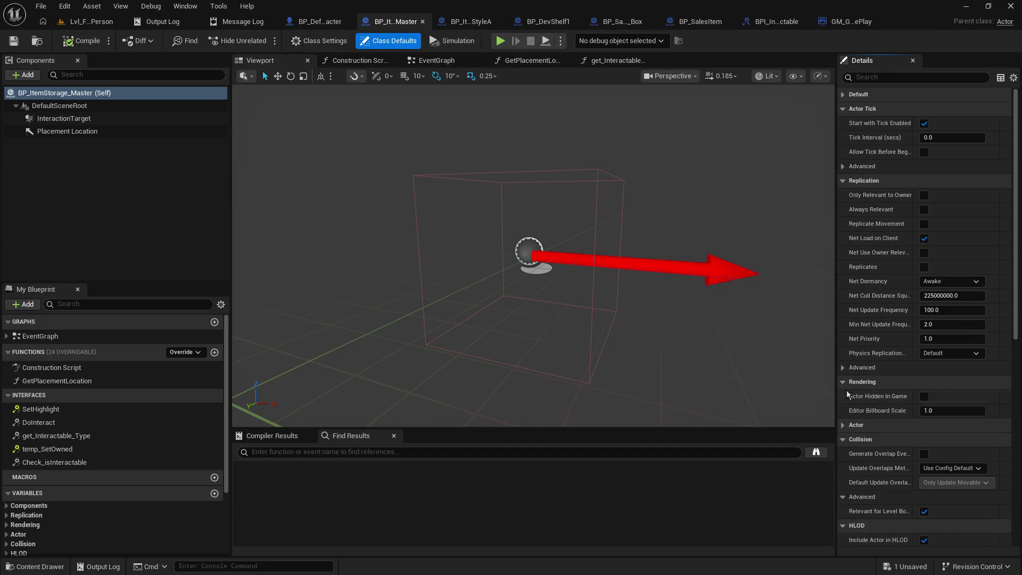
pyautogui.click(847, 426)
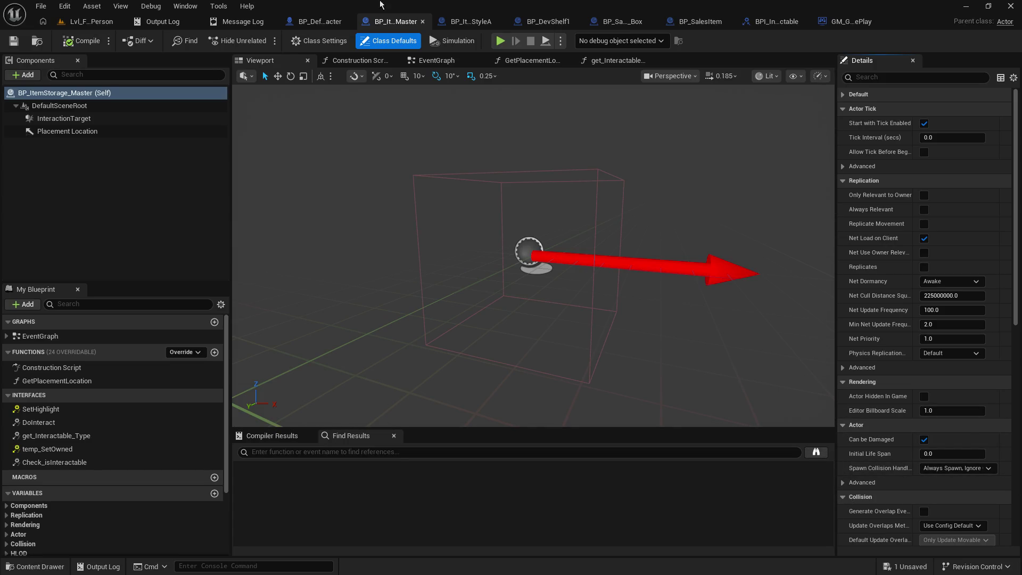
# Compare the master blueprint's properties with the ShelfStyleA DoInteract blueprint.
pyautogui.click(433, 25)
pyautogui.click(365, 21)
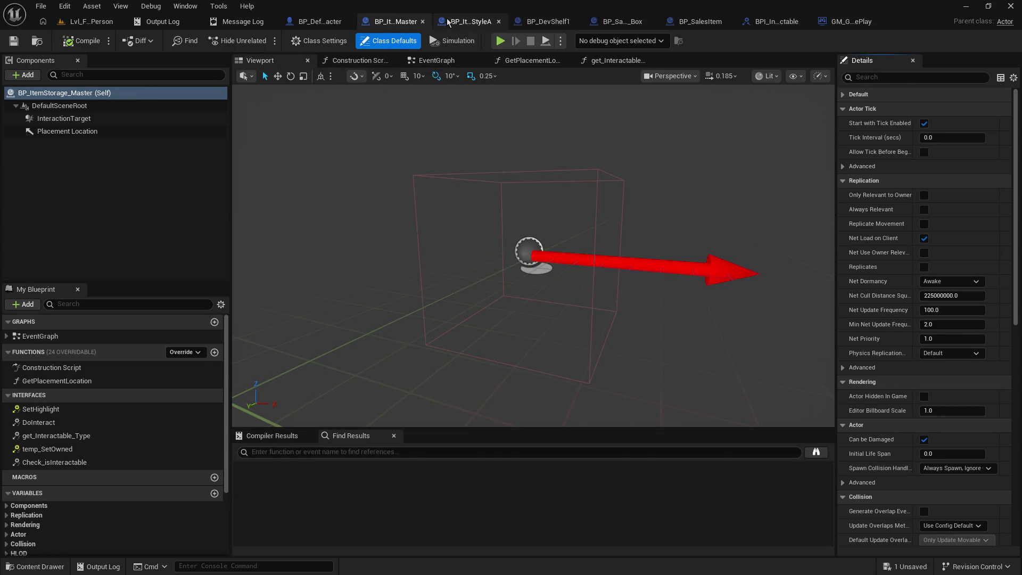
pyautogui.click(434, 21)
pyautogui.click(365, 22)
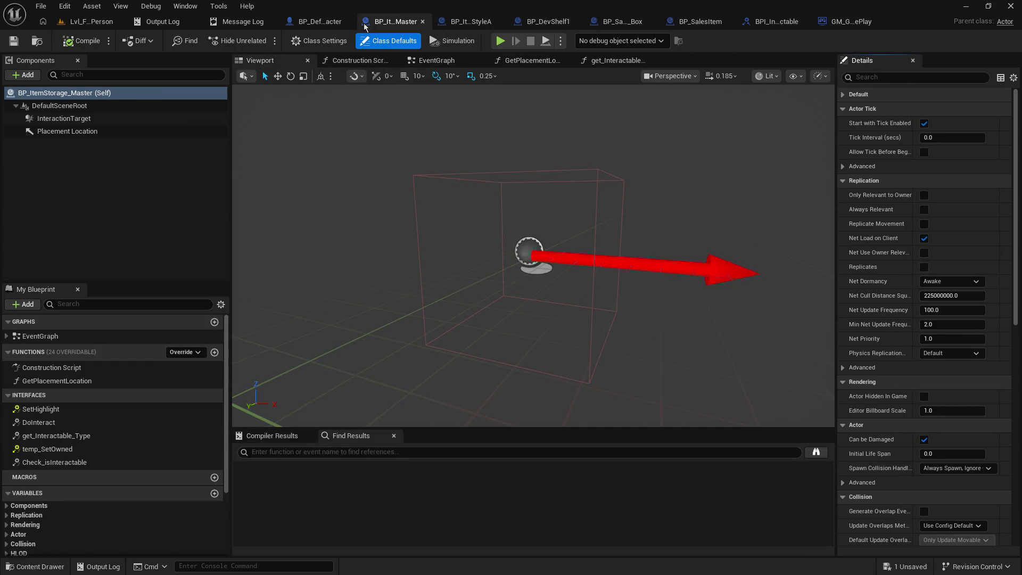
pyautogui.click(469, 21)
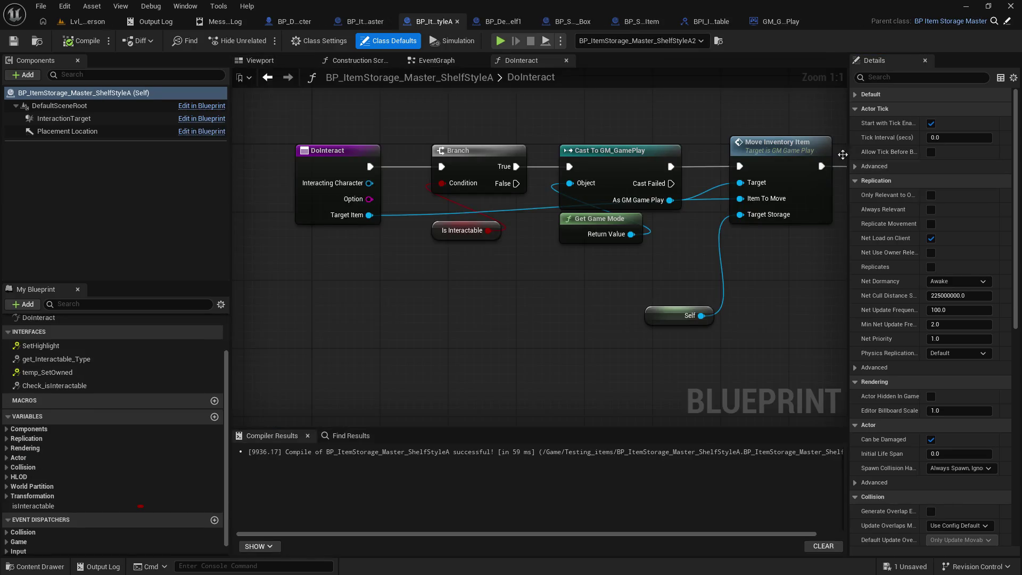
pyautogui.moveTo(848, 172)
pyautogui.mouseDown()
pyautogui.moveTo(792, 176)
pyautogui.moveTo(823, 176)
pyautogui.mouseUp()
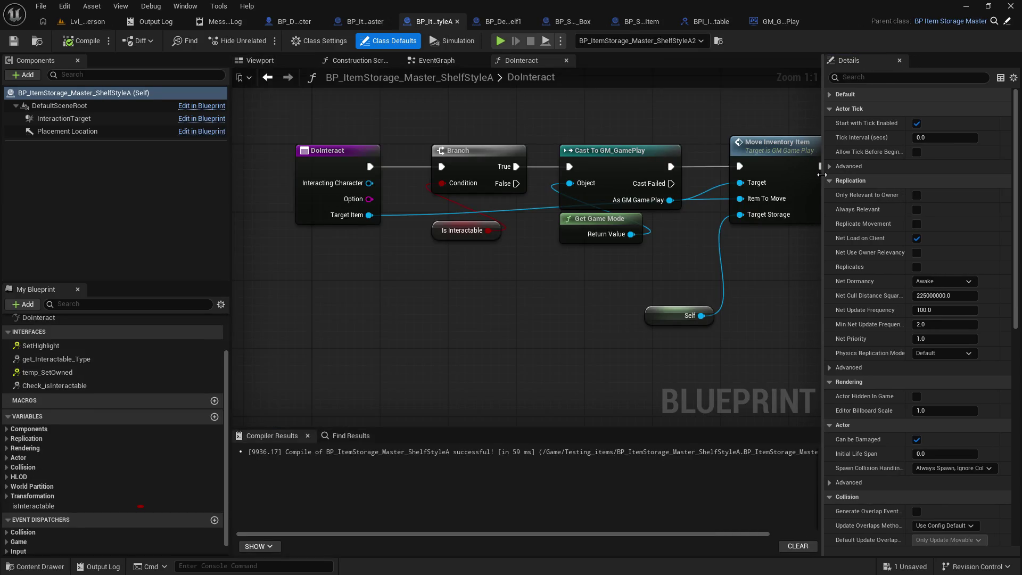
pyautogui.click(362, 22)
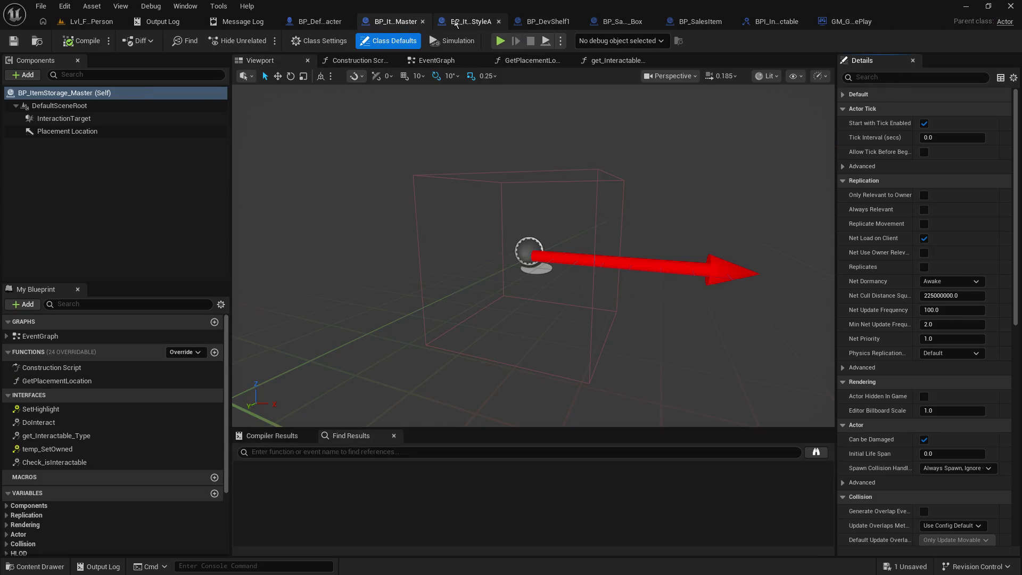
pyautogui.click(462, 23)
pyautogui.click(370, 24)
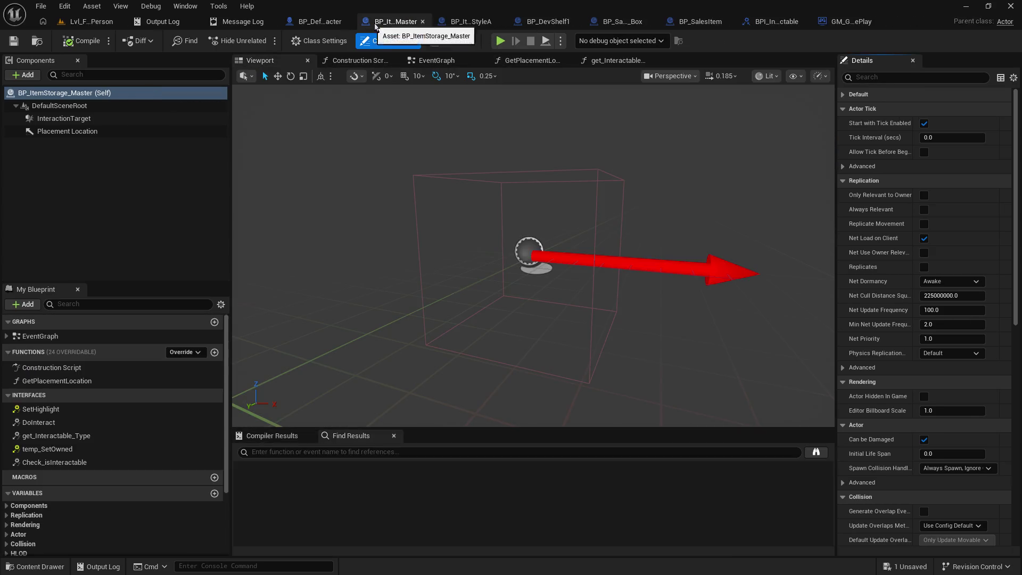
pyautogui.click(463, 27)
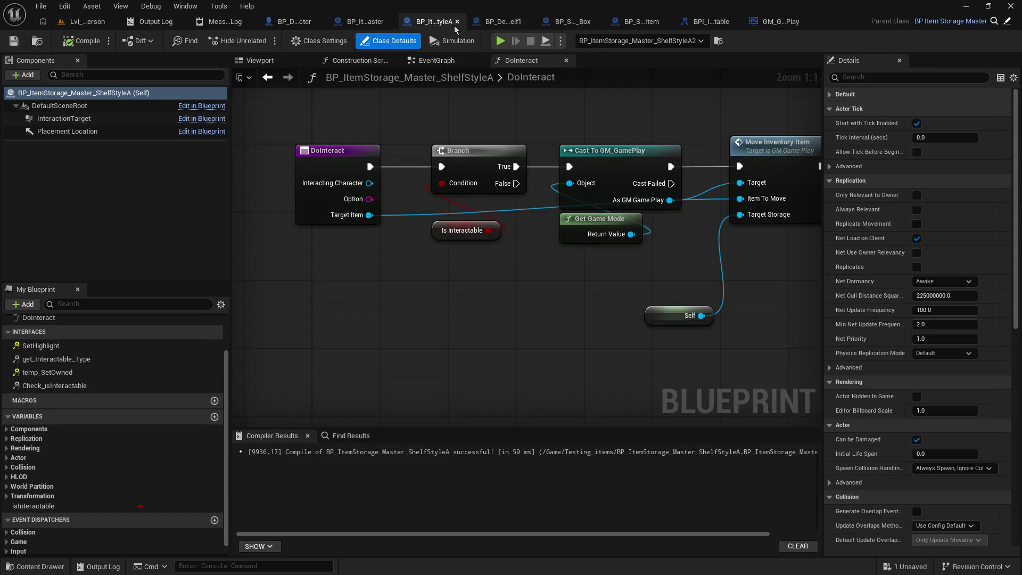
pyautogui.click(366, 21)
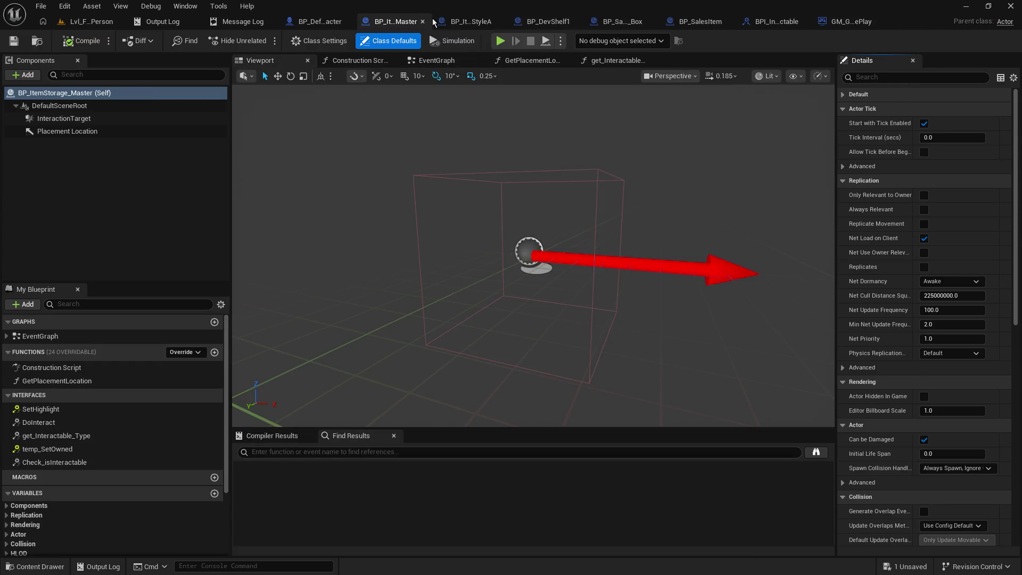
pyautogui.click(458, 25)
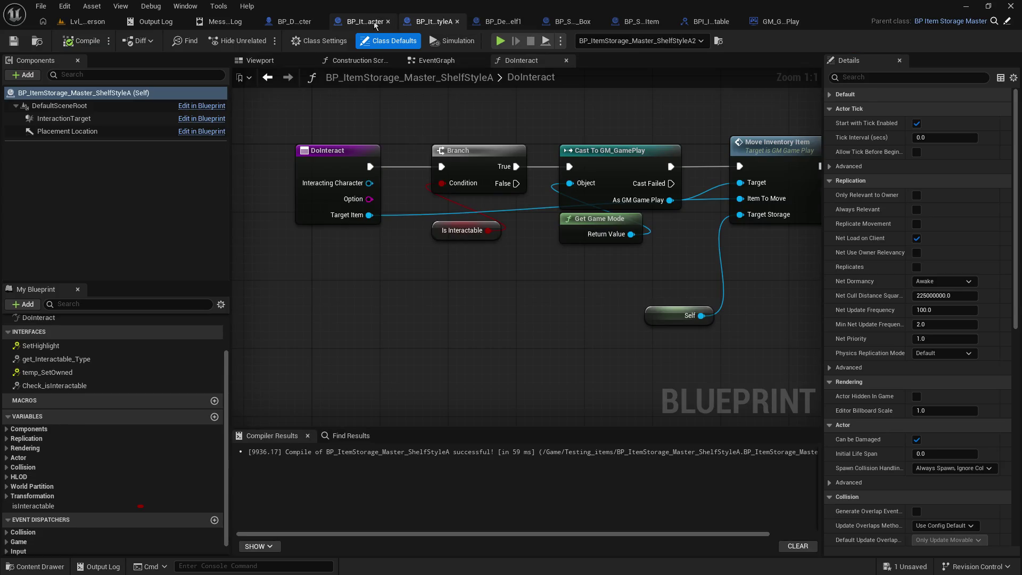
pyautogui.click(379, 23)
# Hide the Actor Tick, Replication and Rendering groups in the master and ShelfStyleA blueprints.
pyautogui.click(844, 109)
pyautogui.click(846, 123)
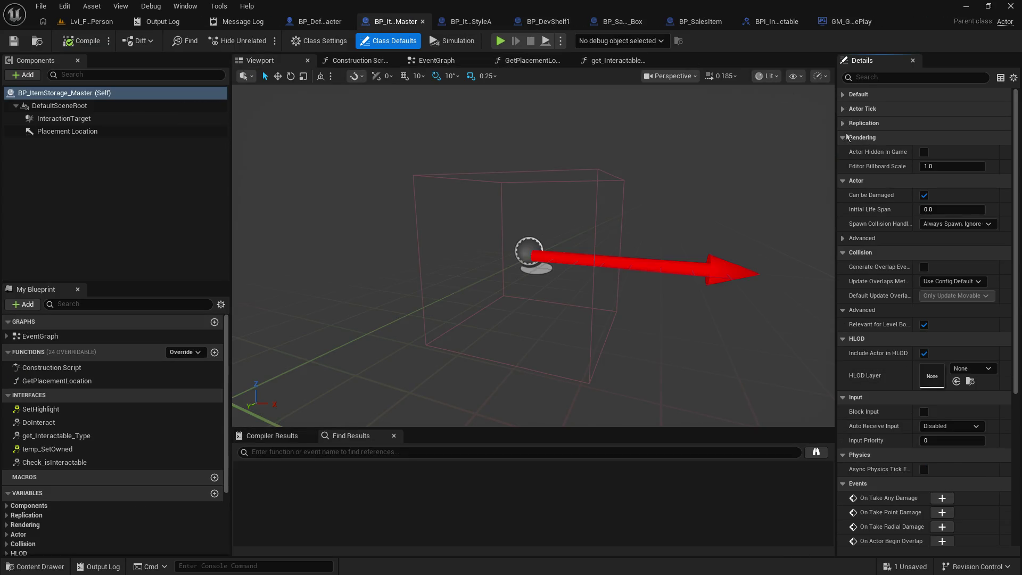
pyautogui.click(846, 138)
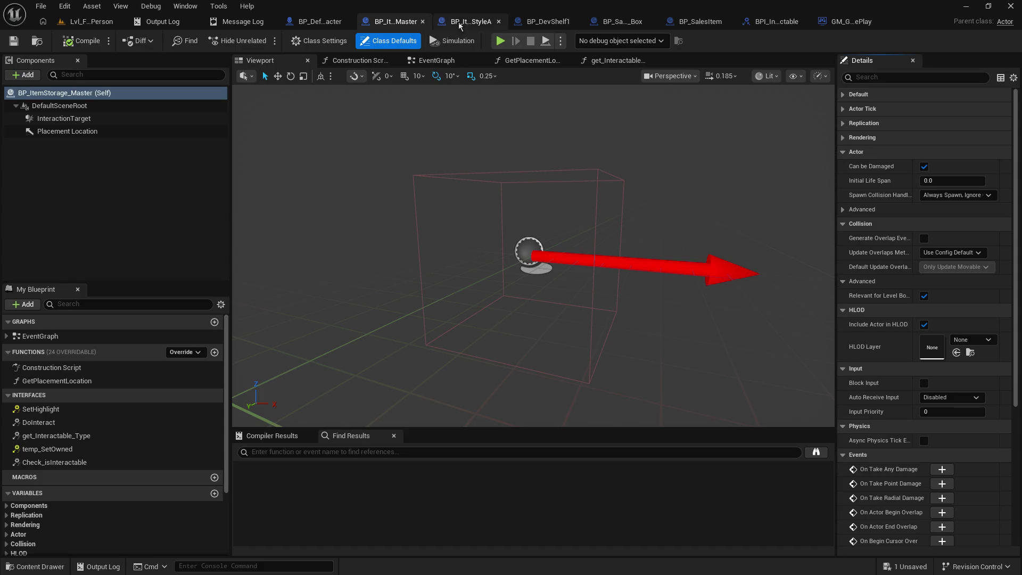
pyautogui.click(469, 21)
pyautogui.click(832, 122)
pyautogui.click(832, 122)
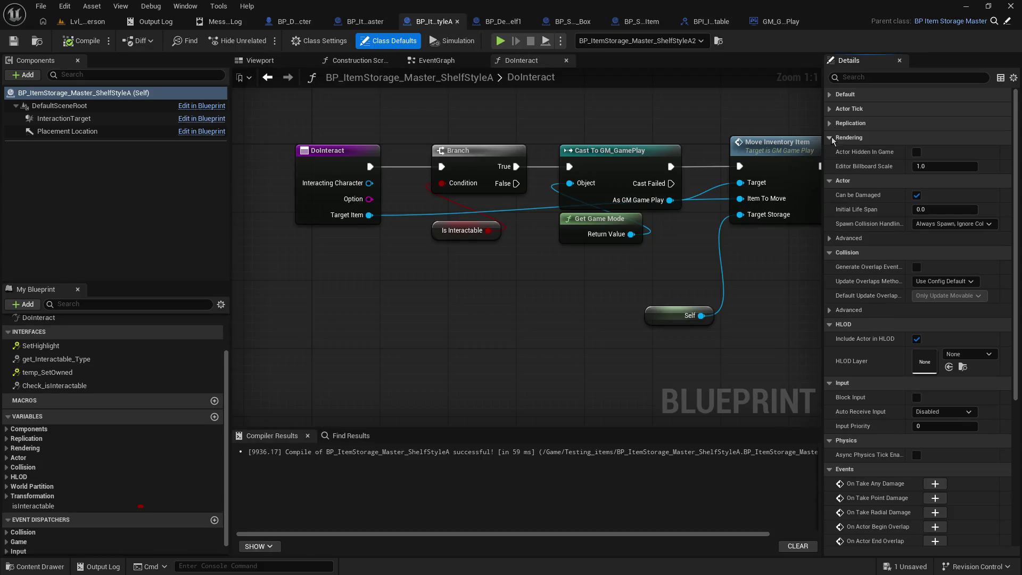
pyautogui.click(832, 137)
# Show ShelfStyleA's advanced collision settings and collapse its Actor settings.
pyautogui.click(360, 23)
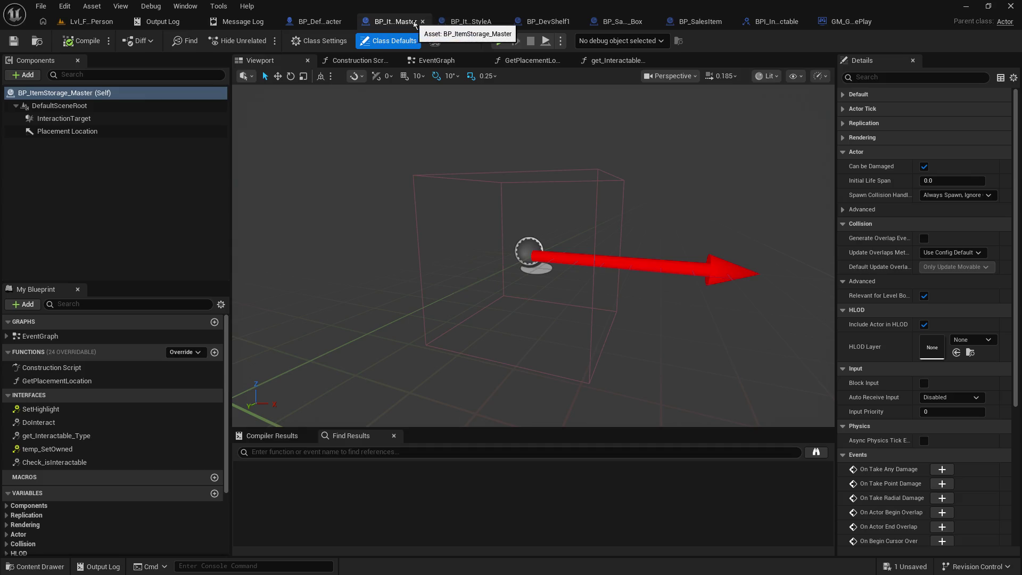
pyautogui.click(467, 24)
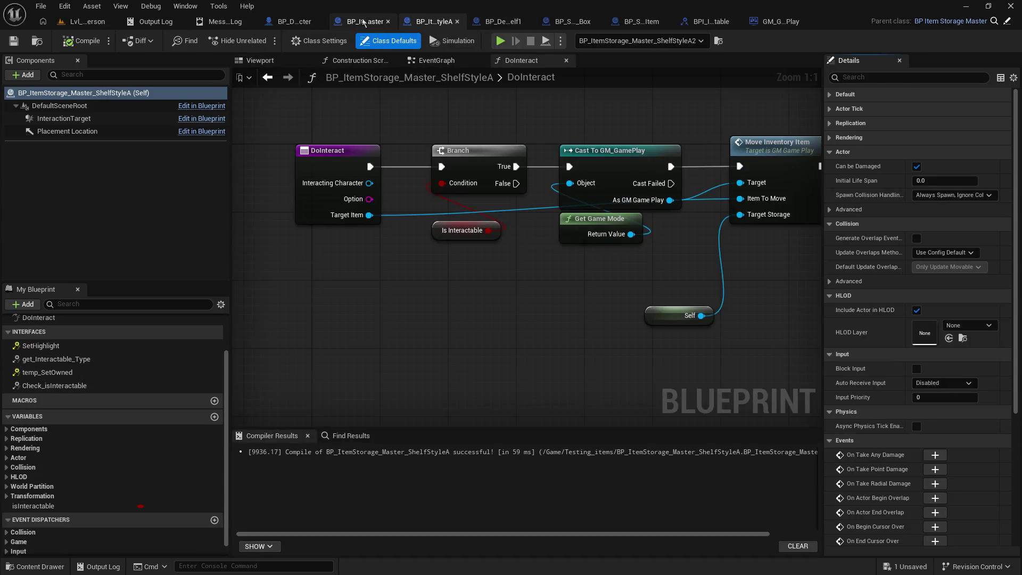
pyautogui.click(365, 21)
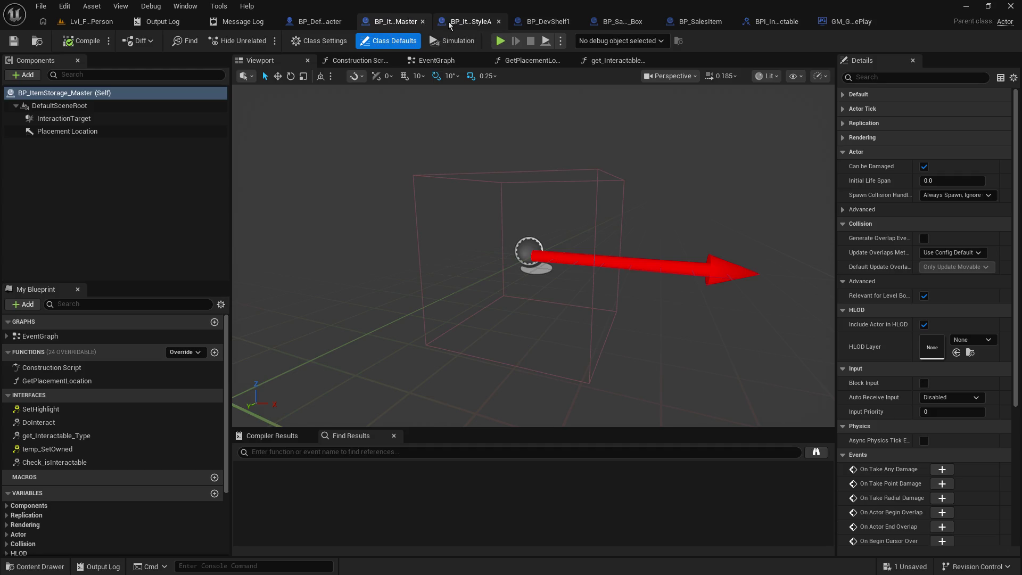
pyautogui.click(466, 22)
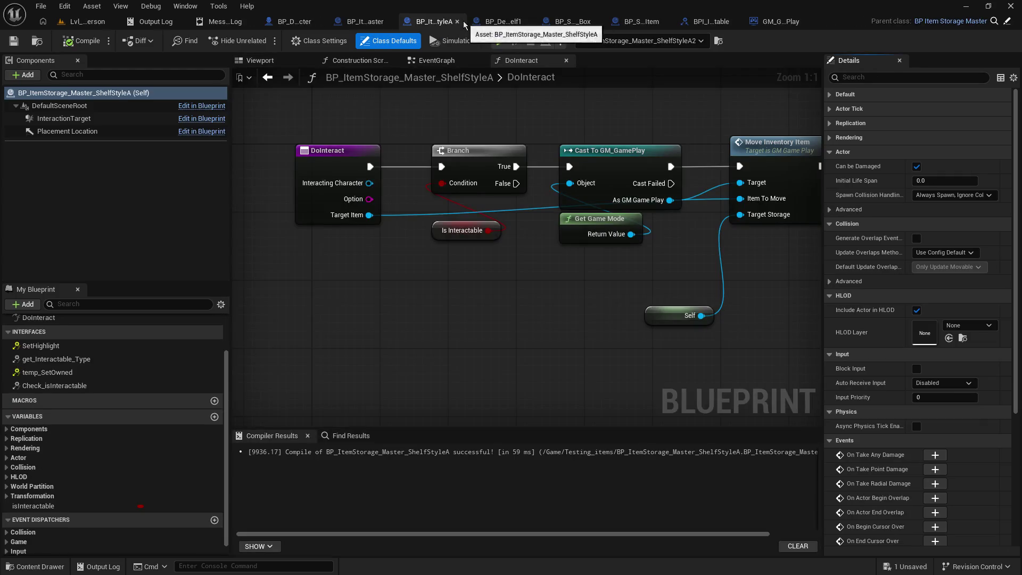
pyautogui.click(830, 281)
pyautogui.click(832, 153)
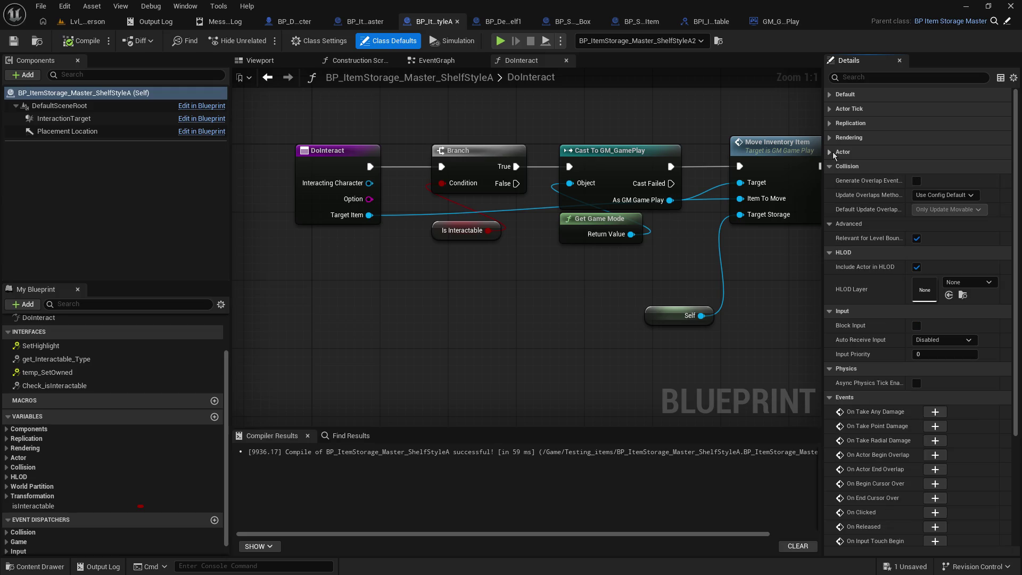
# Compare the master with ShelfStyleA once more, then bring up BP_DevShelf1.
pyautogui.click(365, 21)
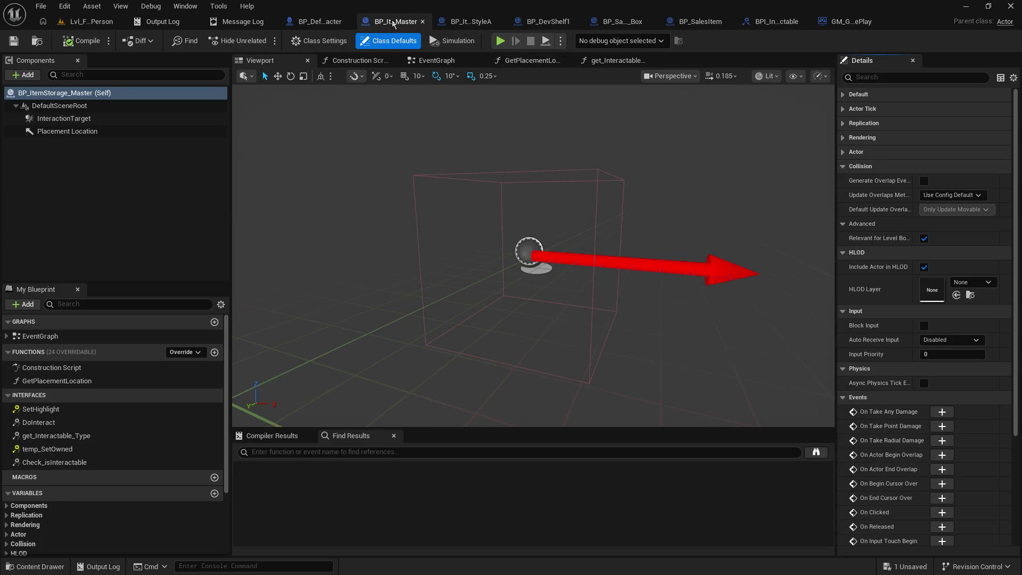
pyautogui.click(464, 26)
pyautogui.click(372, 21)
pyautogui.click(429, 26)
pyautogui.click(367, 21)
pyautogui.click(429, 22)
pyautogui.click(375, 20)
pyautogui.click(531, 26)
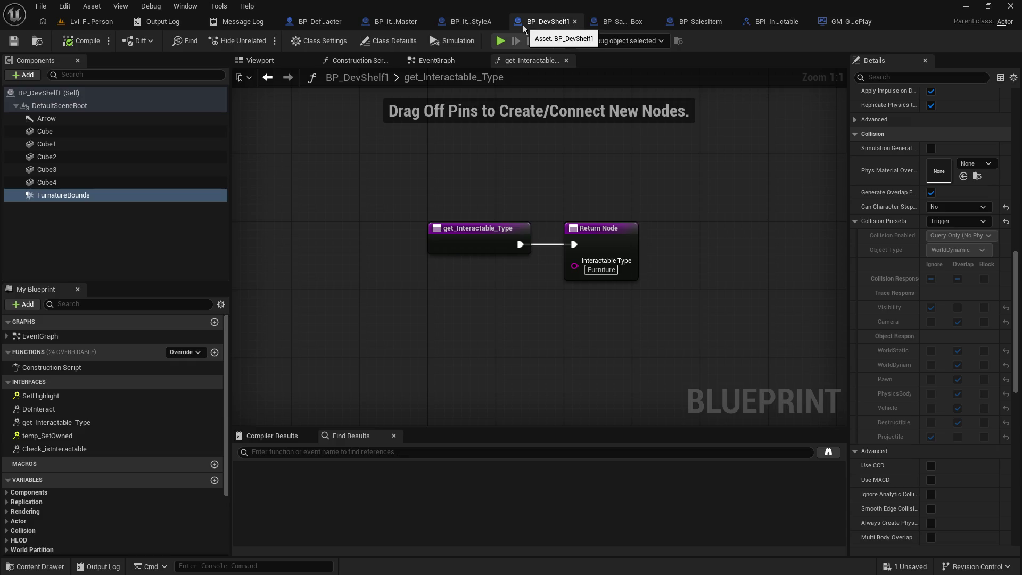
# Select the InteractionTarget component in the master and ShelfStyleA blueprints to view its properties.
pyautogui.click(393, 24)
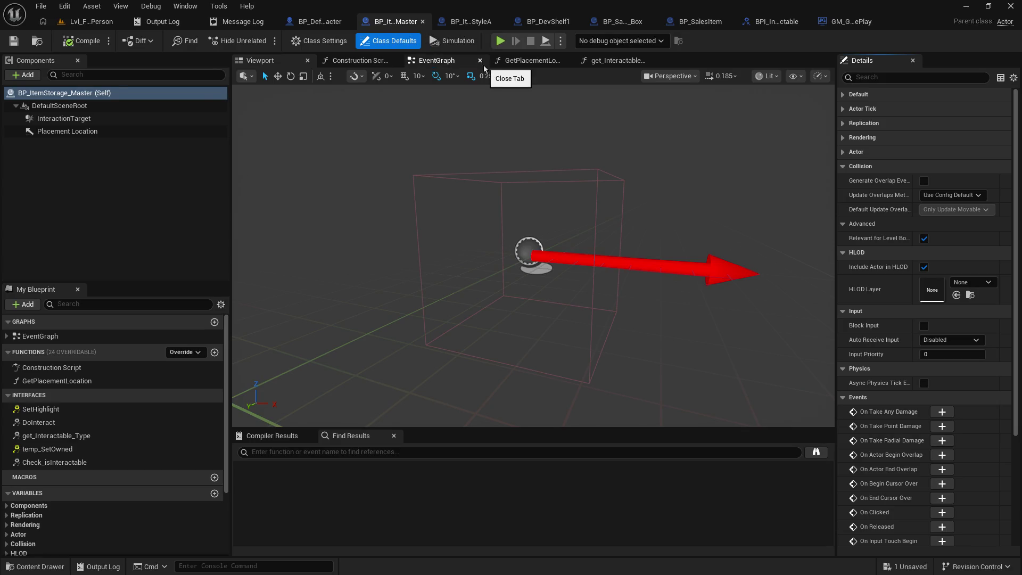
pyautogui.click(471, 22)
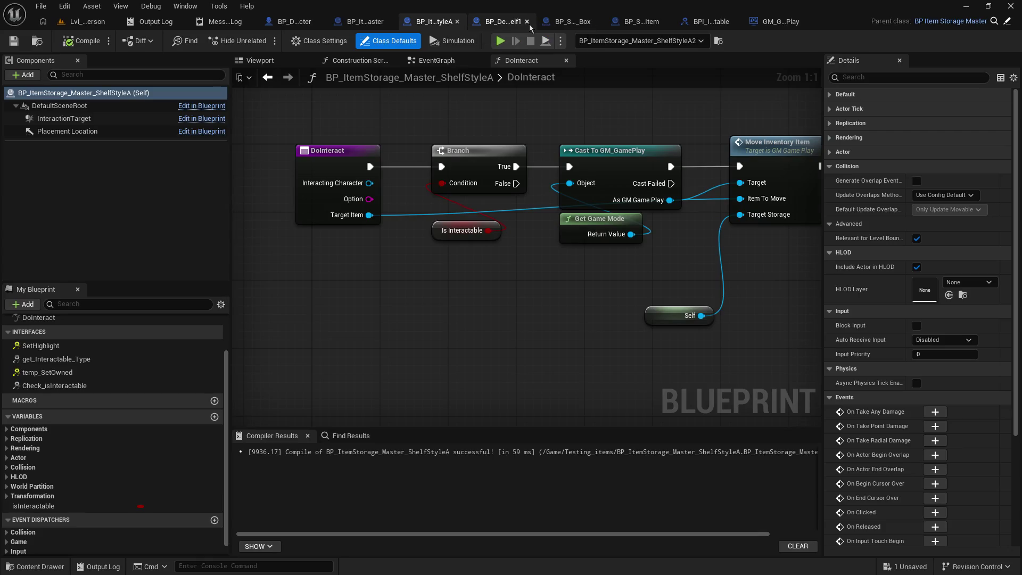
pyautogui.click(132, 132)
pyautogui.click(139, 118)
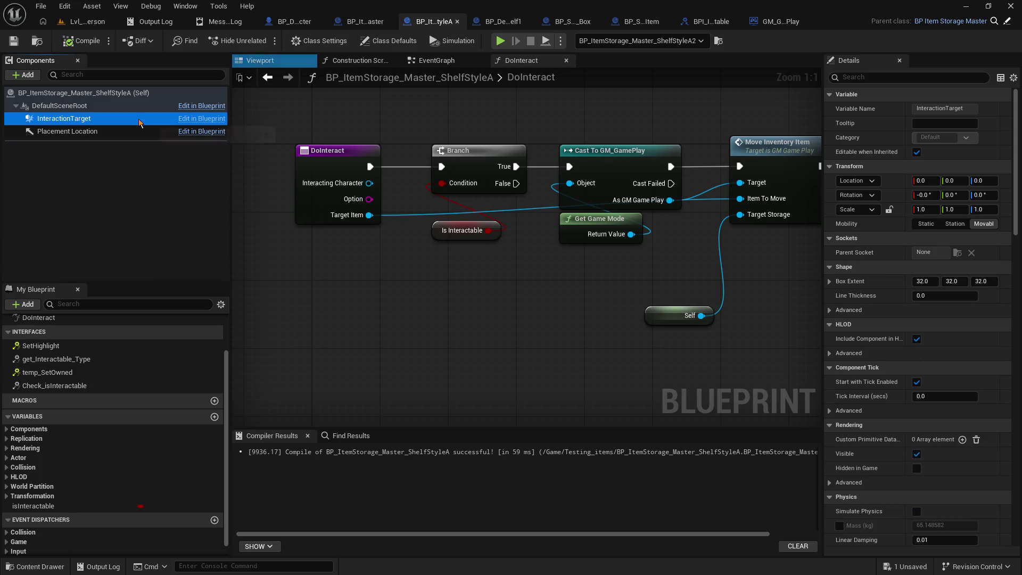
pyautogui.doubleClick(139, 119)
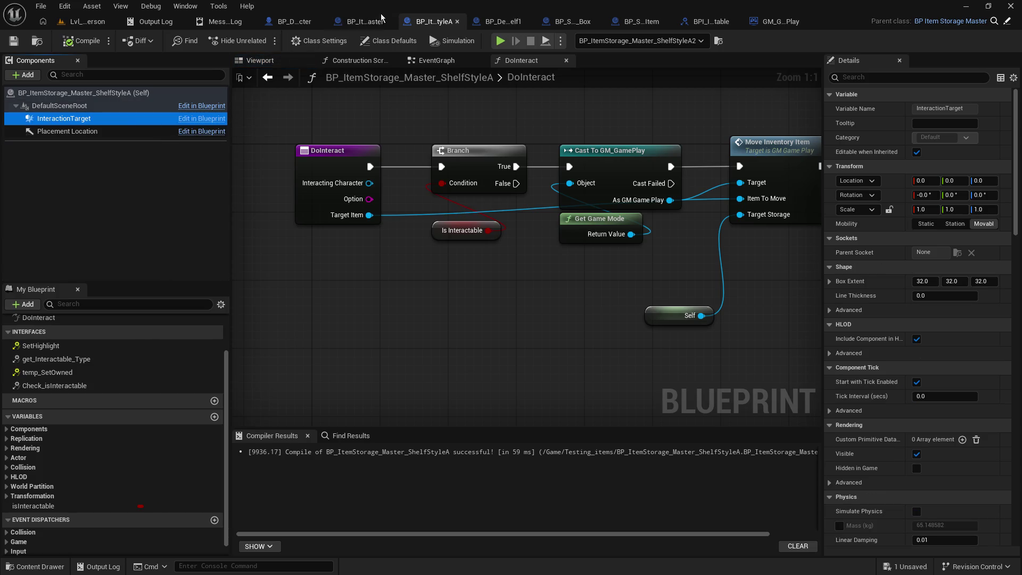
pyautogui.click(136, 119)
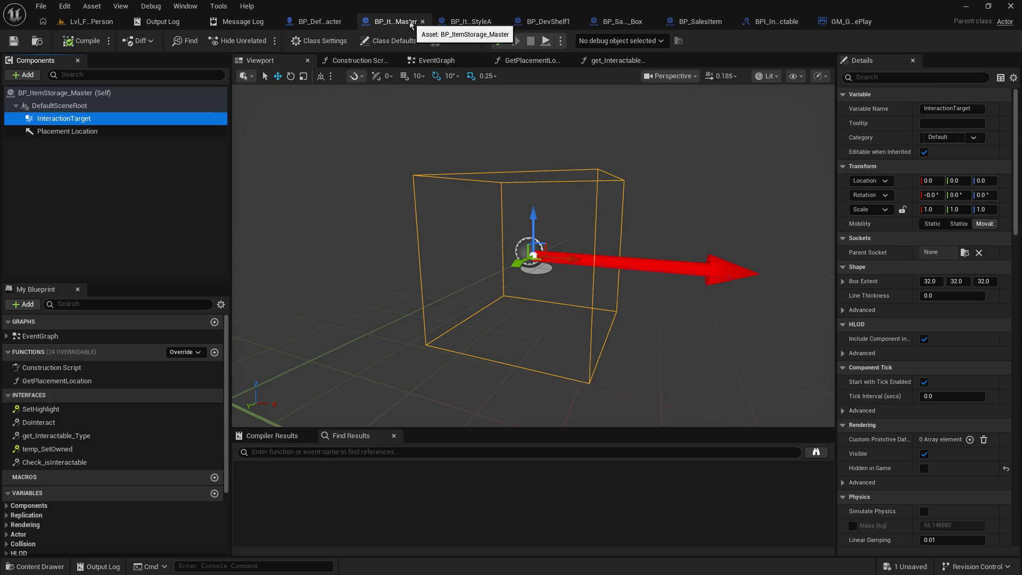
pyautogui.click(442, 24)
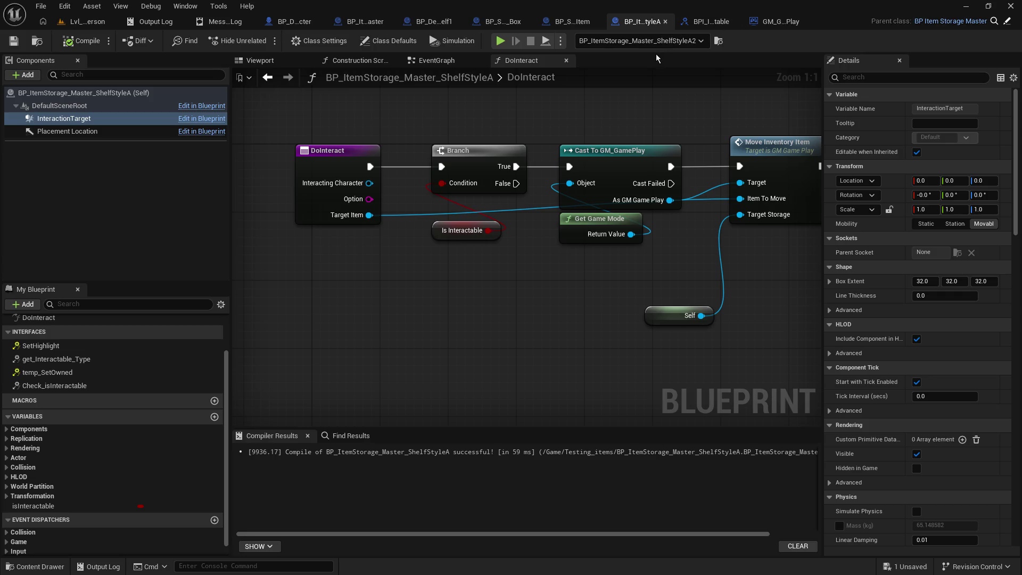
# Show BP_DevShelf1's Class Defaults.
pyautogui.click(434, 24)
pyautogui.click(397, 26)
pyautogui.click(468, 21)
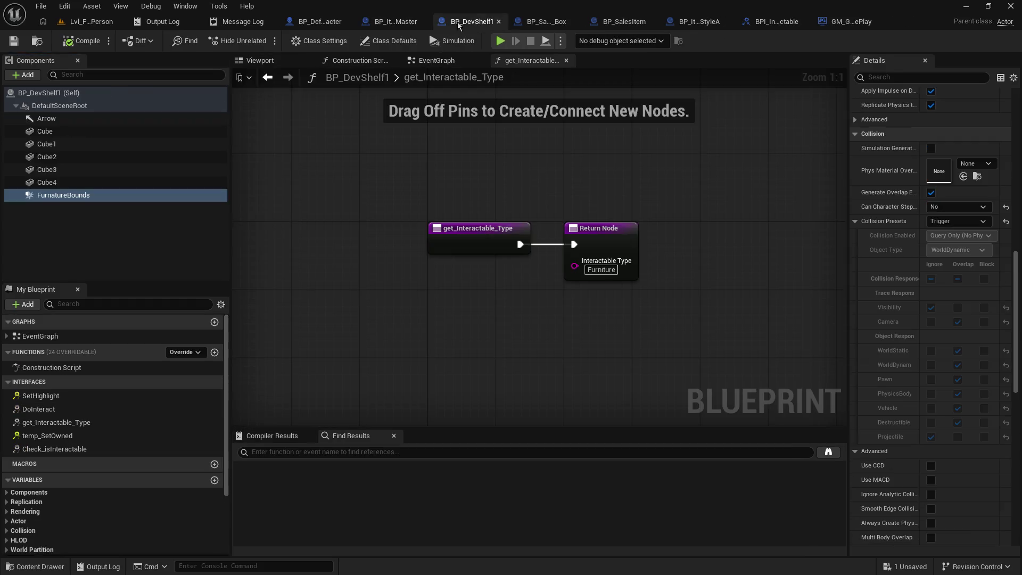
pyautogui.click(89, 94)
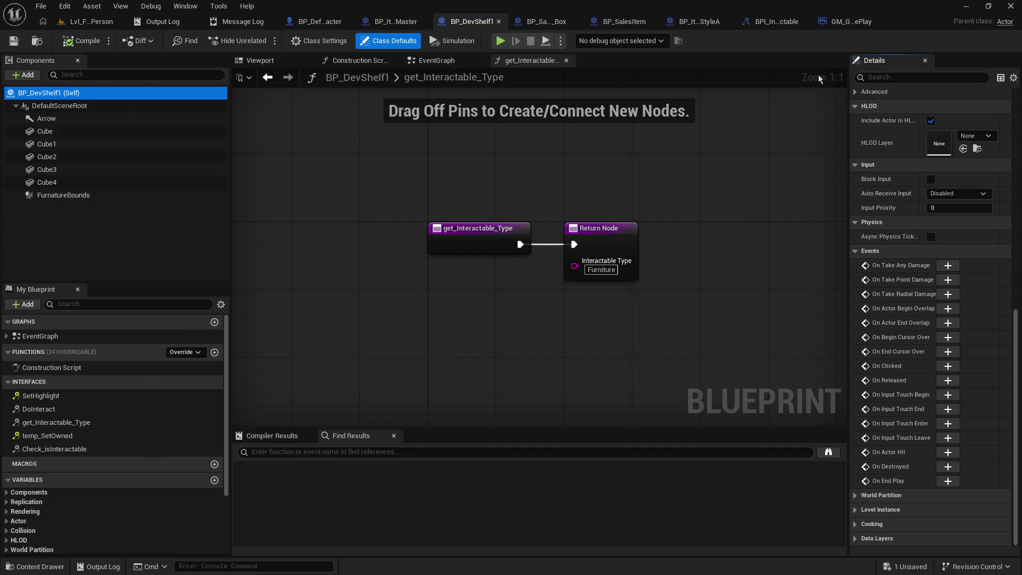
pyautogui.scroll(10, 891, 177)
pyautogui.scroll(5, 899, 172)
# Expand all of the master blueprint's actor default property groups.
pyautogui.click(402, 24)
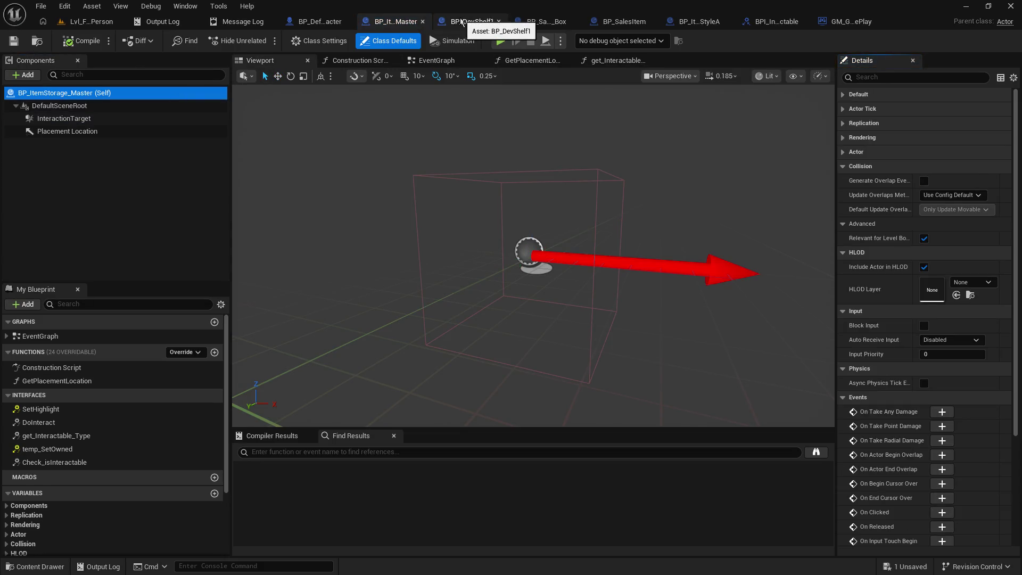
pyautogui.click(844, 151)
pyautogui.click(844, 137)
pyautogui.click(844, 123)
pyautogui.click(843, 108)
pyautogui.click(843, 95)
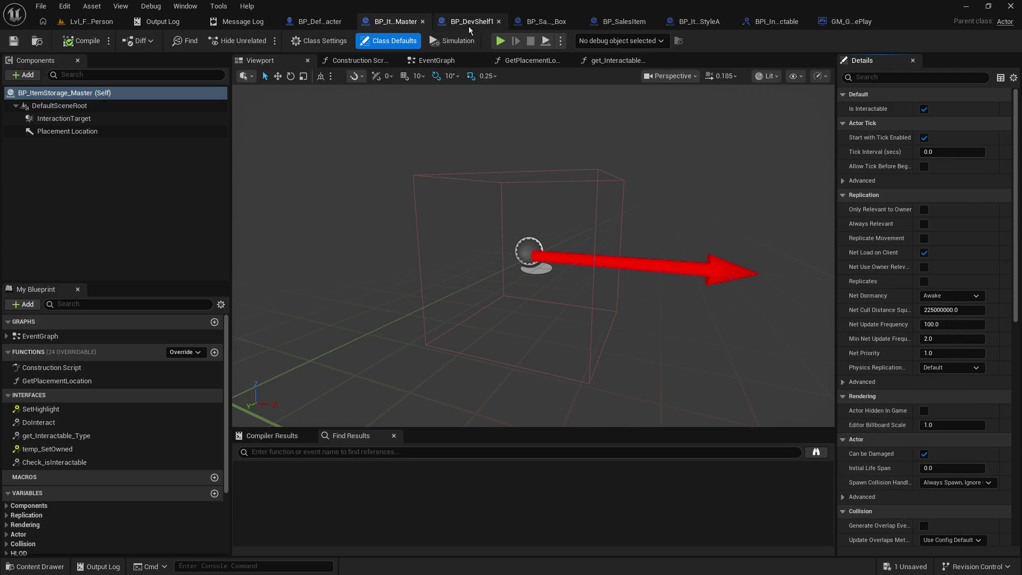
# Compare the master with BP_DevShelf1 and expand DevShelf1's Replication and Actor Tick settings.
pyautogui.click(471, 28)
pyautogui.click(396, 21)
pyautogui.click(461, 26)
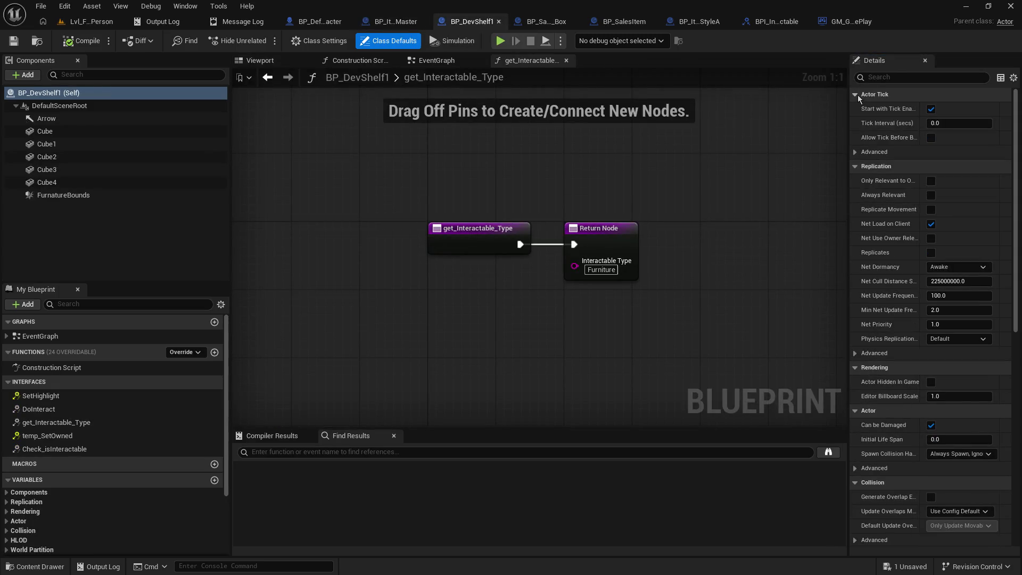
pyautogui.click(396, 21)
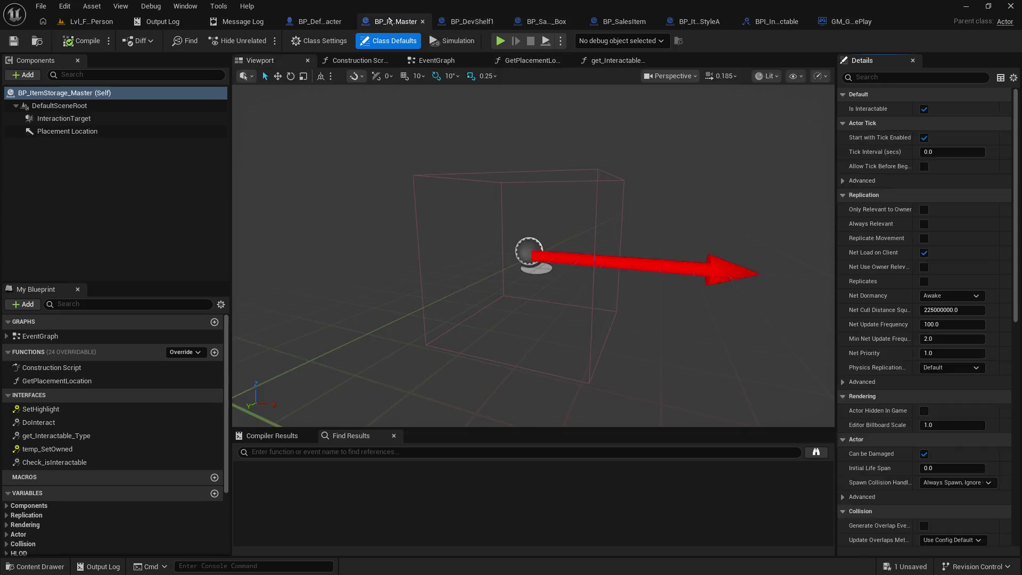
pyautogui.click(473, 23)
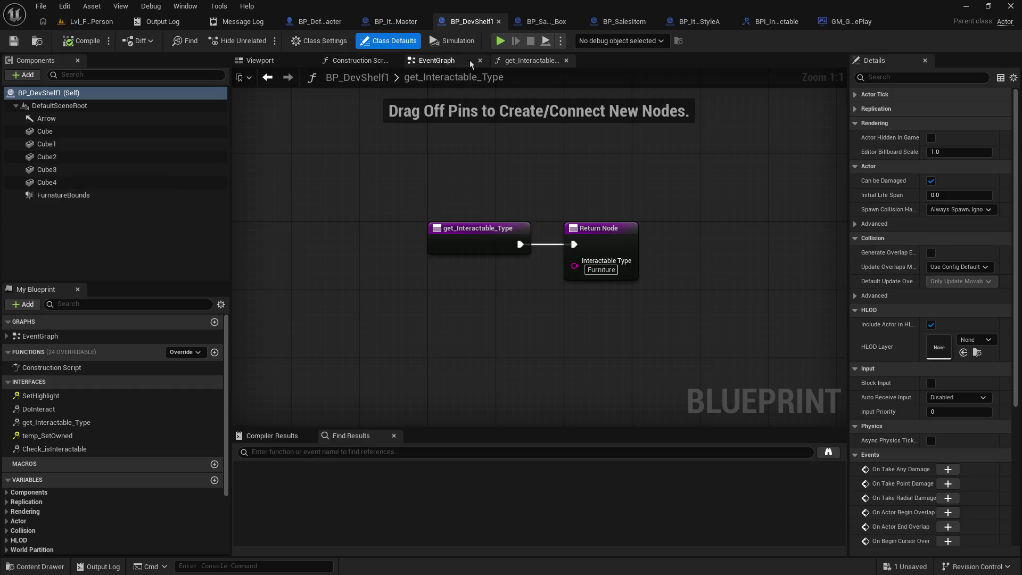
pyautogui.click(851, 109)
pyautogui.click(851, 96)
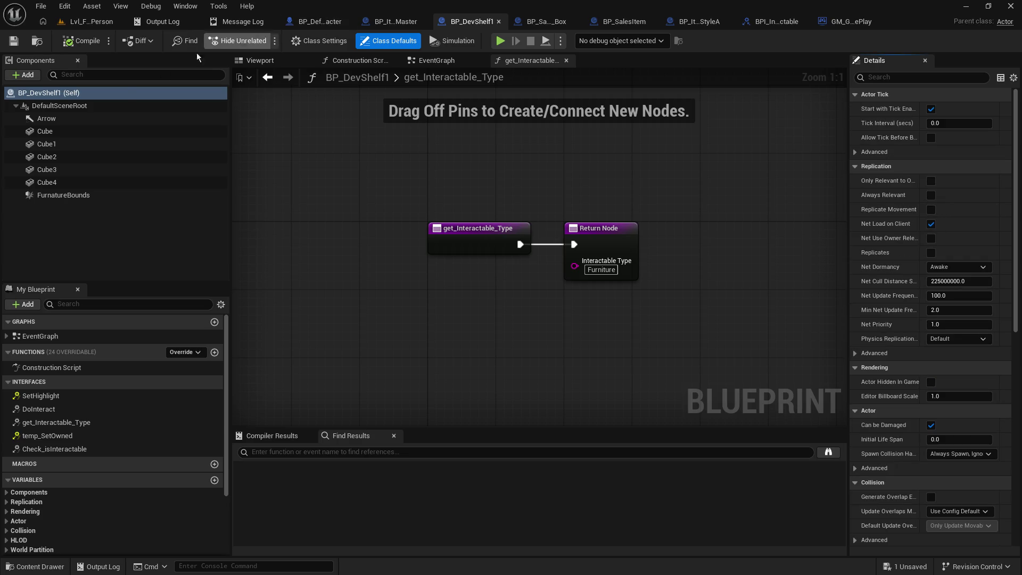
# Select BP_DevShelf1's FurnatureBounds box and compare it with the master's InteractionTarget.
pyautogui.click(70, 196)
pyautogui.click(389, 26)
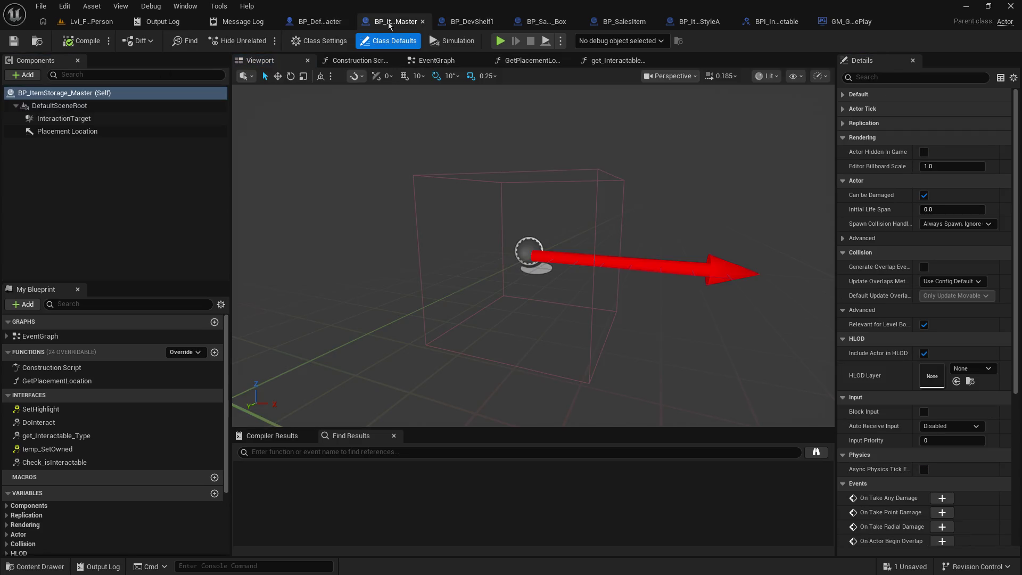
pyautogui.click(109, 119)
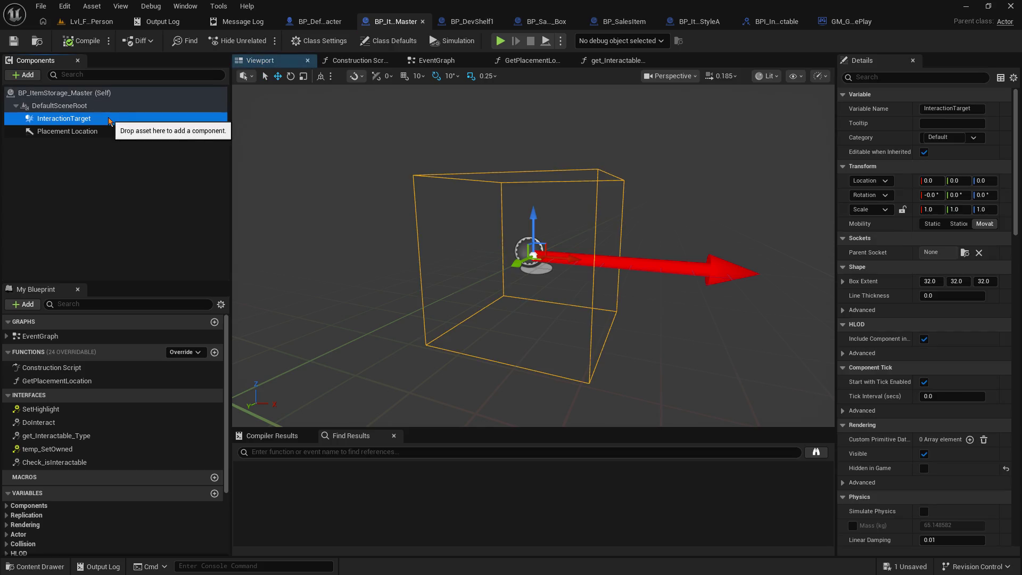
pyautogui.click(466, 22)
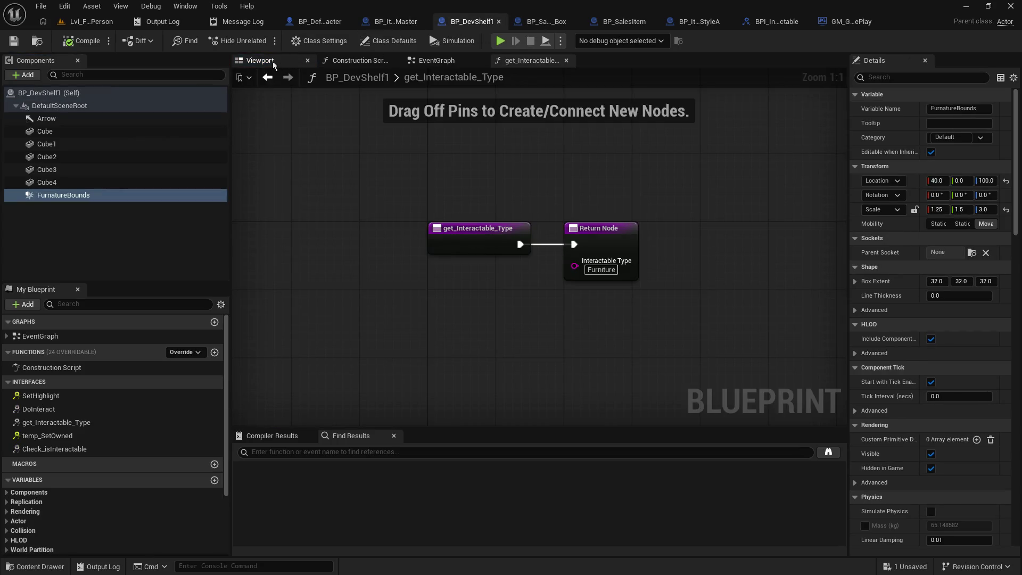
# In BP_DevShelf1, collapse the Variable, Transform, Sockets, Shape, HLOD and Component Tick Details sections.
pyautogui.click(266, 61)
pyautogui.click(396, 21)
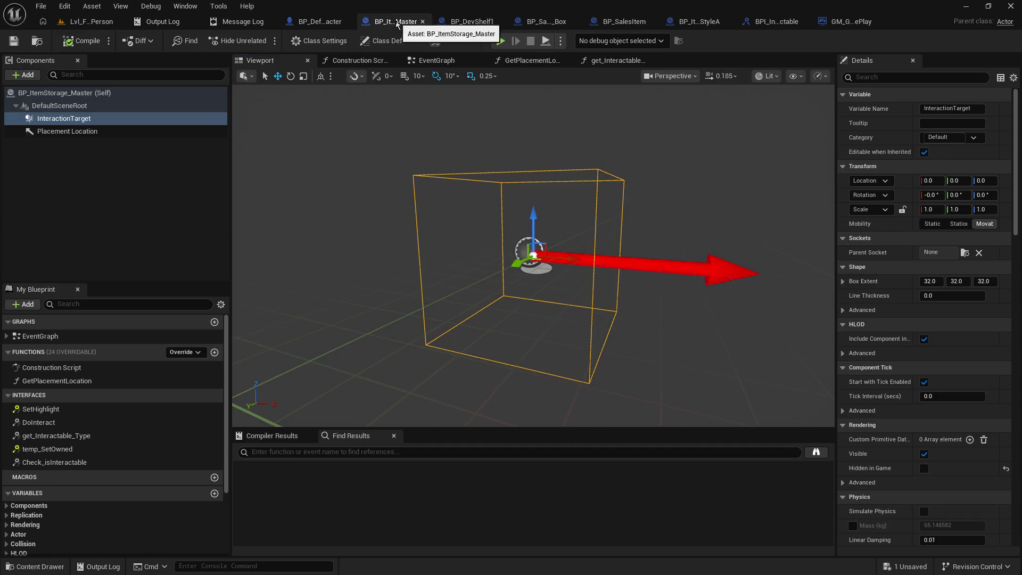
pyautogui.click(473, 21)
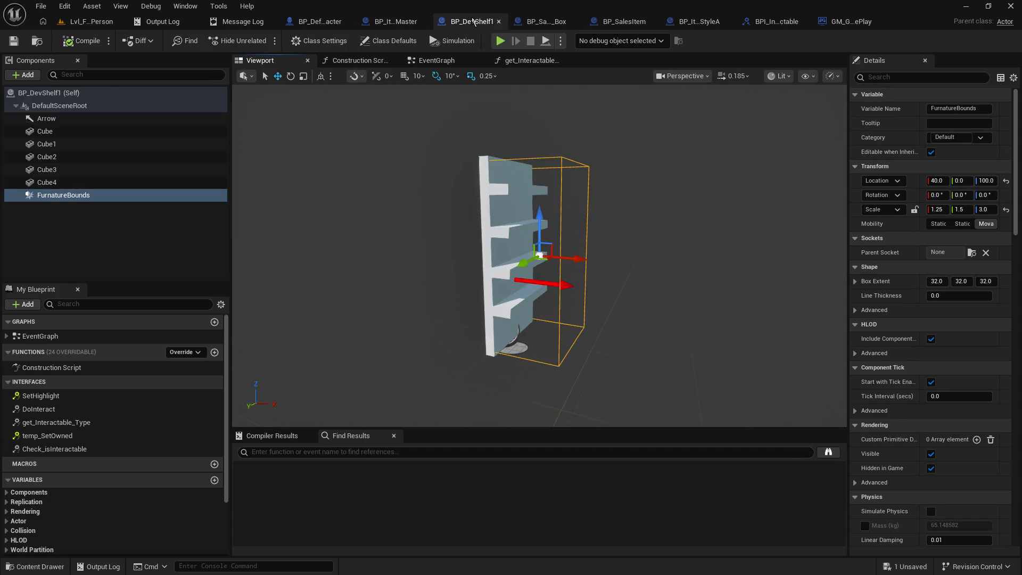
pyautogui.click(858, 96)
pyautogui.click(857, 109)
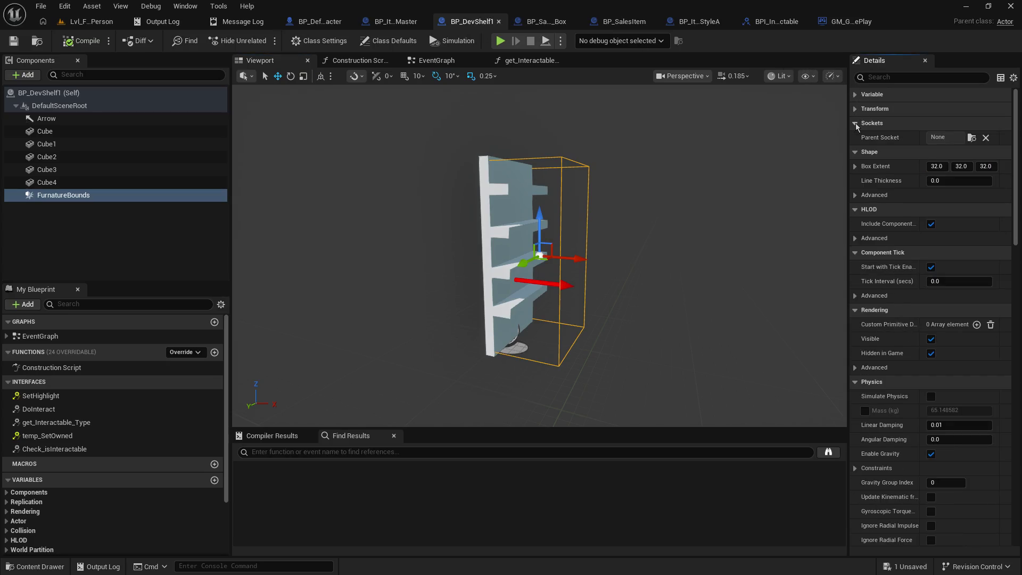
pyautogui.click(856, 124)
pyautogui.click(855, 139)
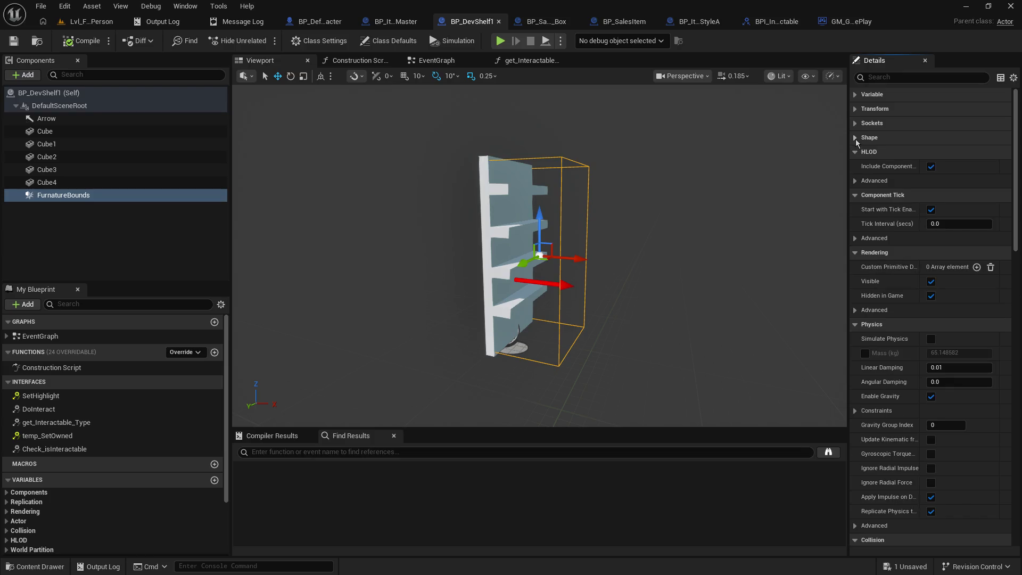
pyautogui.click(857, 155)
pyautogui.click(857, 167)
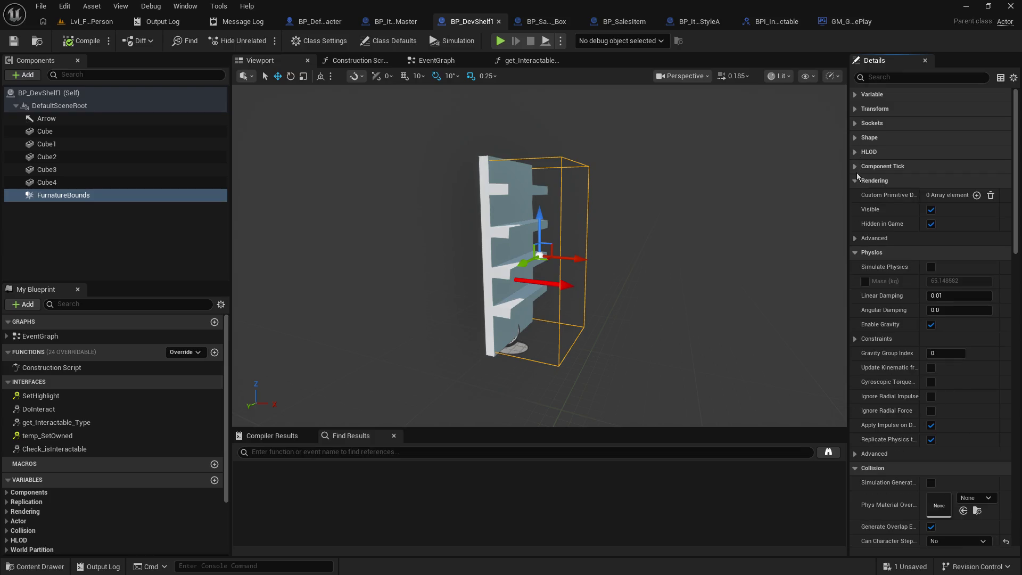
# In BP_ItemStorage_Master, collapse the Transform, Sockets, Shape, HLOD and Component Tick sections.
pyautogui.click(406, 22)
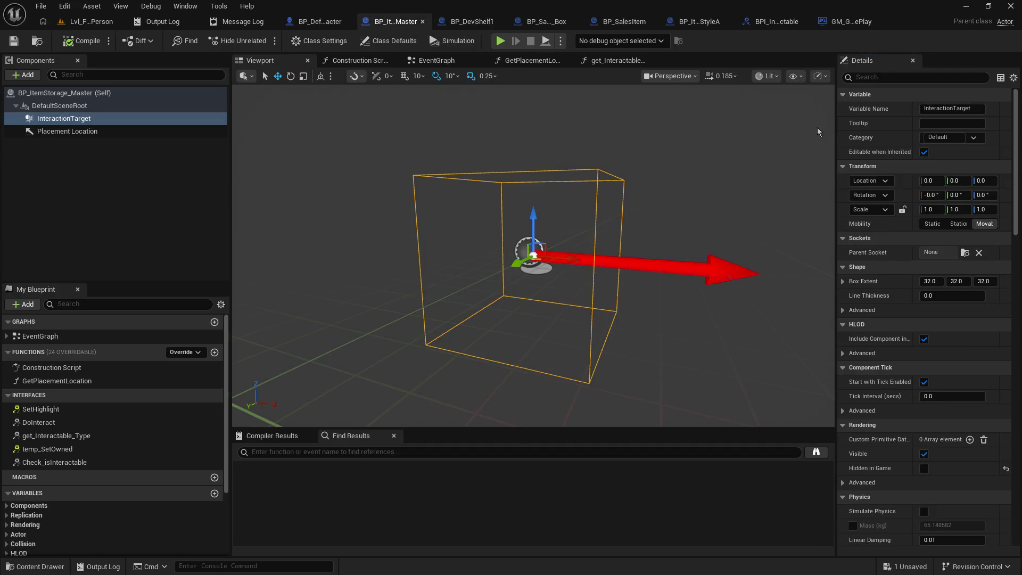
pyautogui.click(843, 109)
pyautogui.click(843, 123)
pyautogui.click(842, 137)
pyautogui.click(843, 152)
pyautogui.click(843, 166)
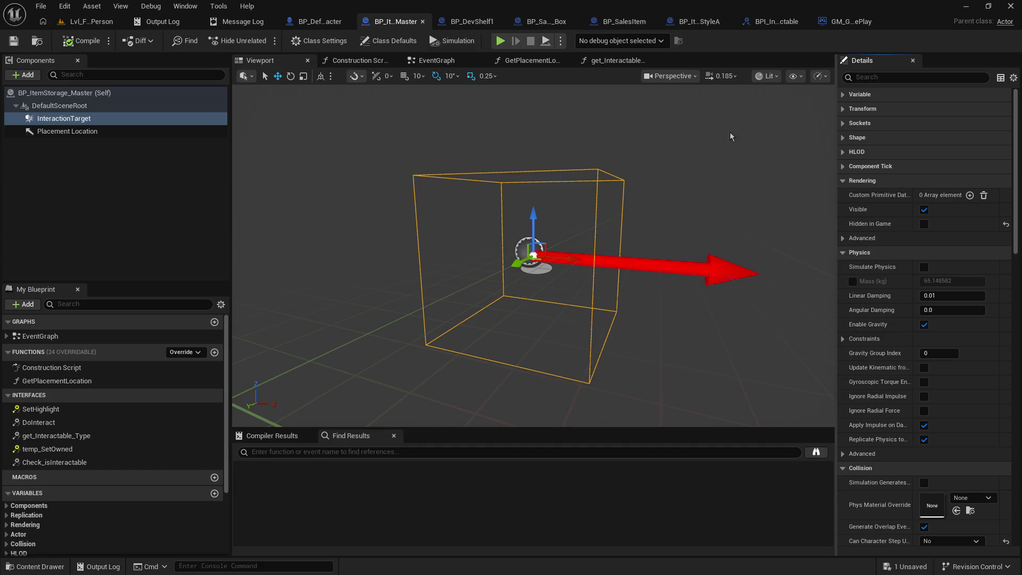
# Collapse the Rendering and Physics sections in both blueprints to bring the Collision settings into view.
pyautogui.click(463, 23)
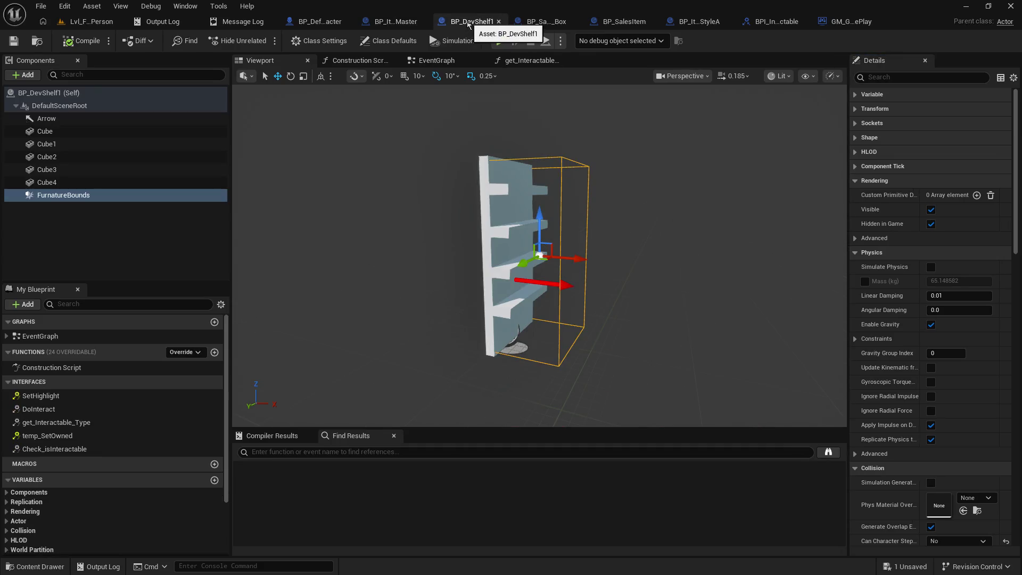
pyautogui.click(378, 24)
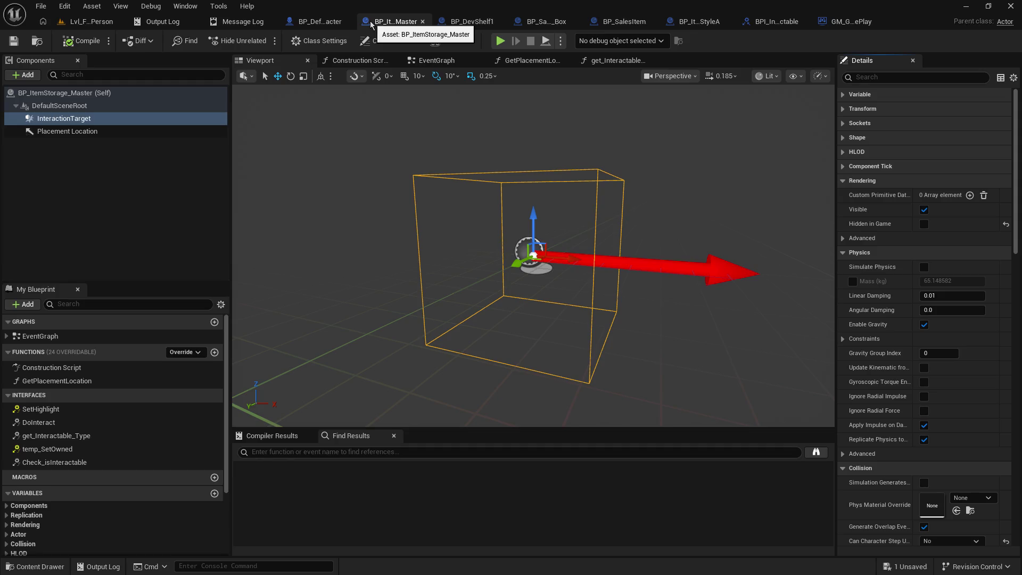
pyautogui.click(471, 24)
pyautogui.click(397, 22)
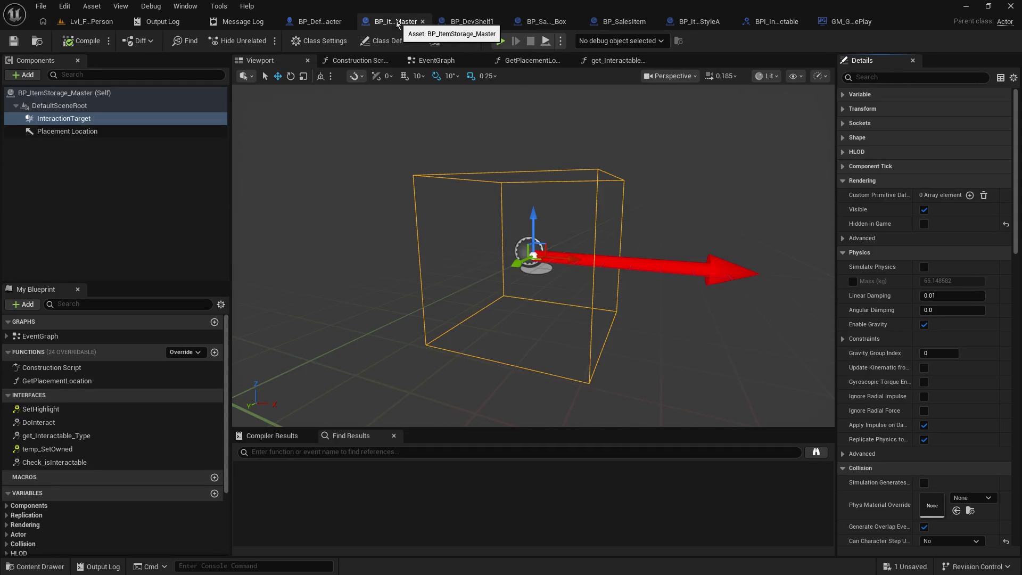
pyautogui.click(843, 181)
pyautogui.click(843, 196)
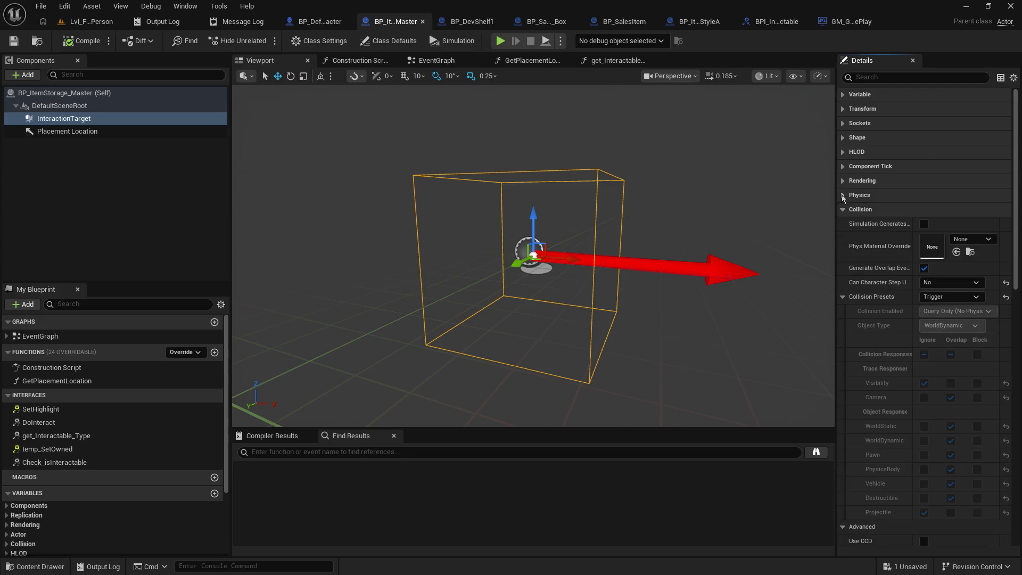
pyautogui.click(471, 21)
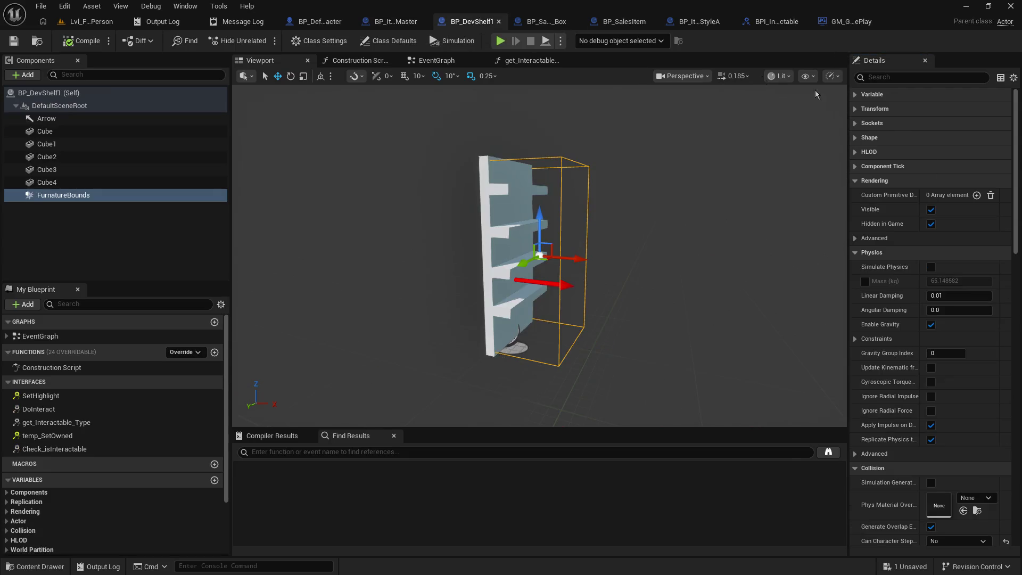
pyautogui.click(856, 181)
pyautogui.click(856, 196)
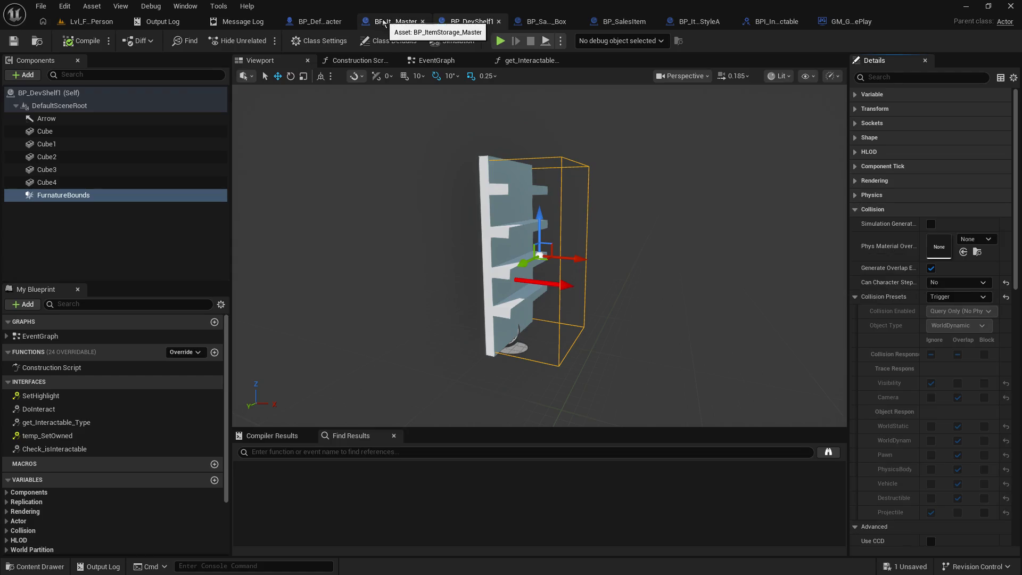
# Compare FurnatureBounds' and InteractionTarget's Trigger presets across tabs, ending on BP_ItemStorage_Master.
pyautogui.click(383, 23)
pyautogui.click(462, 24)
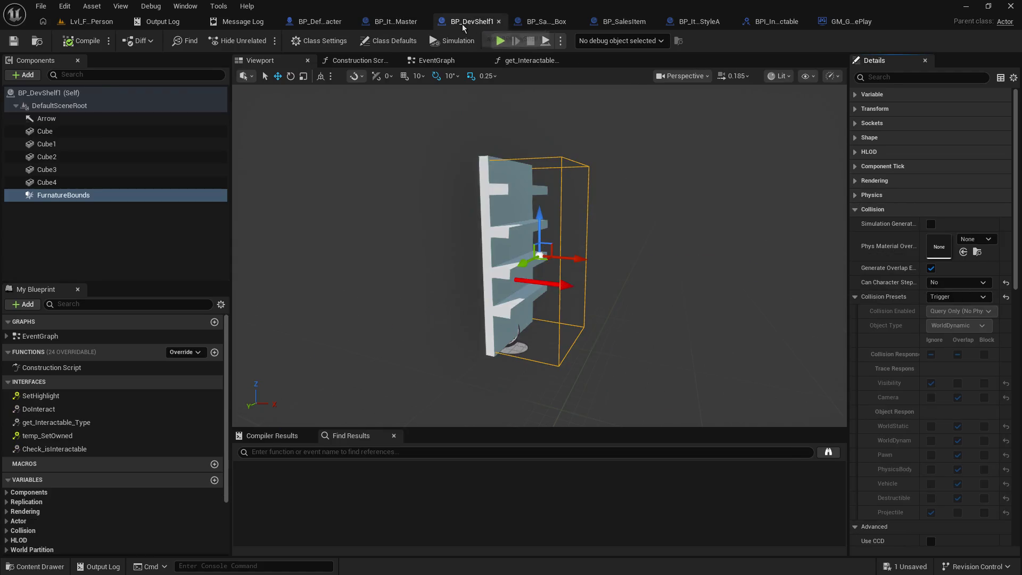
pyautogui.click(399, 23)
pyautogui.click(463, 24)
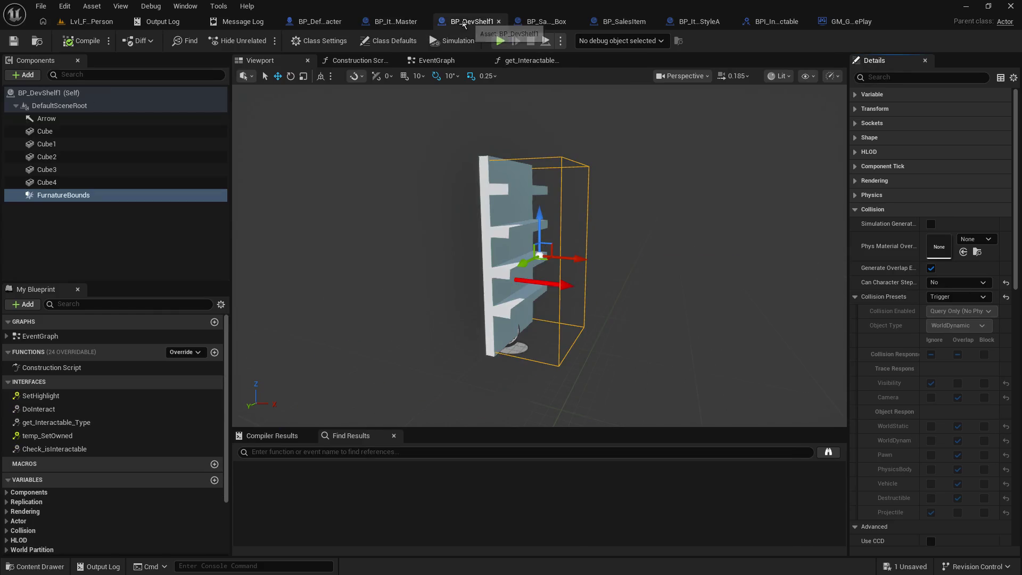
pyautogui.click(396, 22)
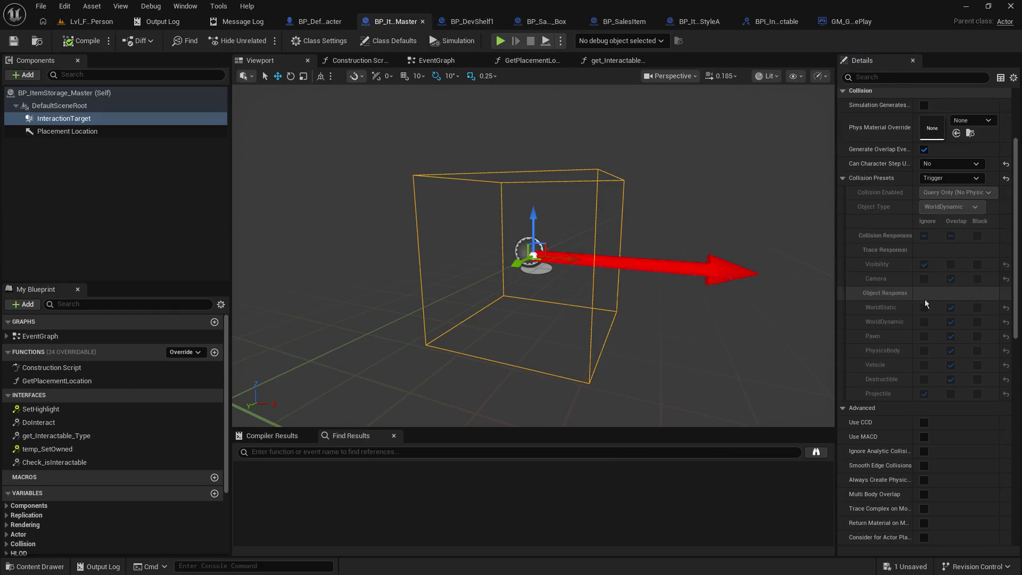
pyautogui.scroll(4, 924, 296)
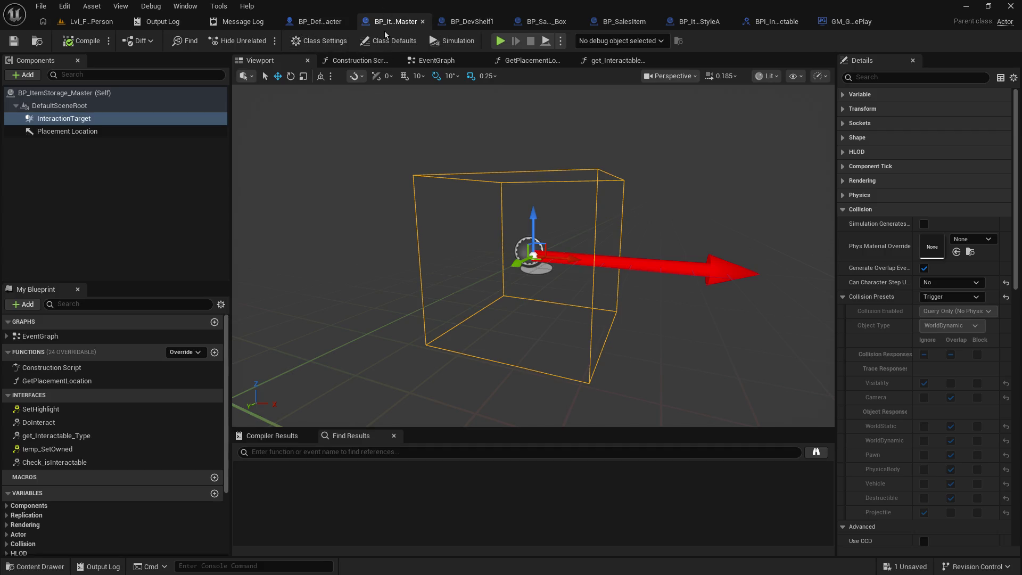
# Play Lvl_FirstPerson and walk toward the shelves, then release the mouse and view the character's EventGraph.
pyautogui.click(72, 22)
pyautogui.click(264, 41)
pyautogui.click(271, 141)
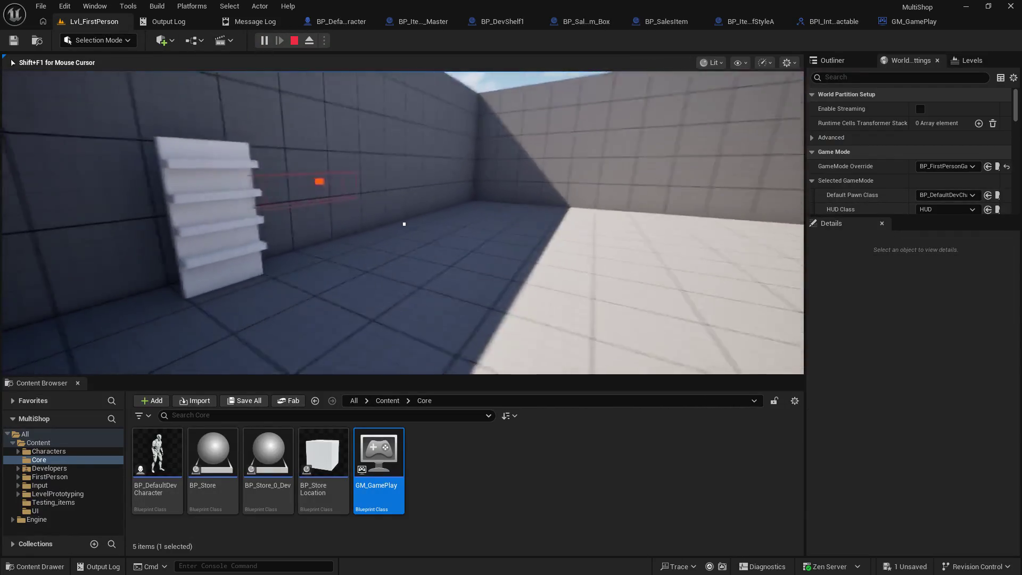
pyautogui.press('w')
pyautogui.press('w')
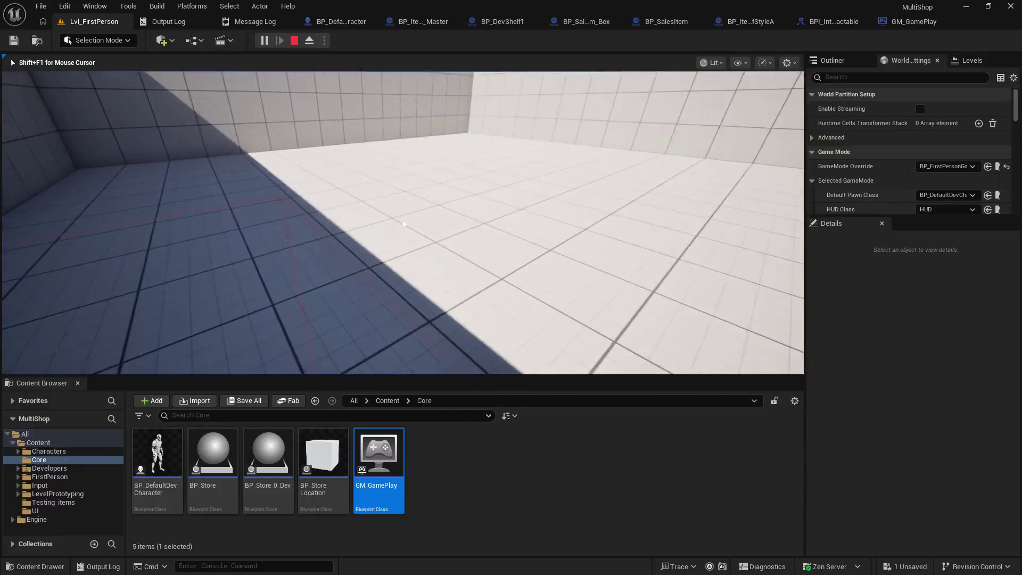
pyautogui.press('w')
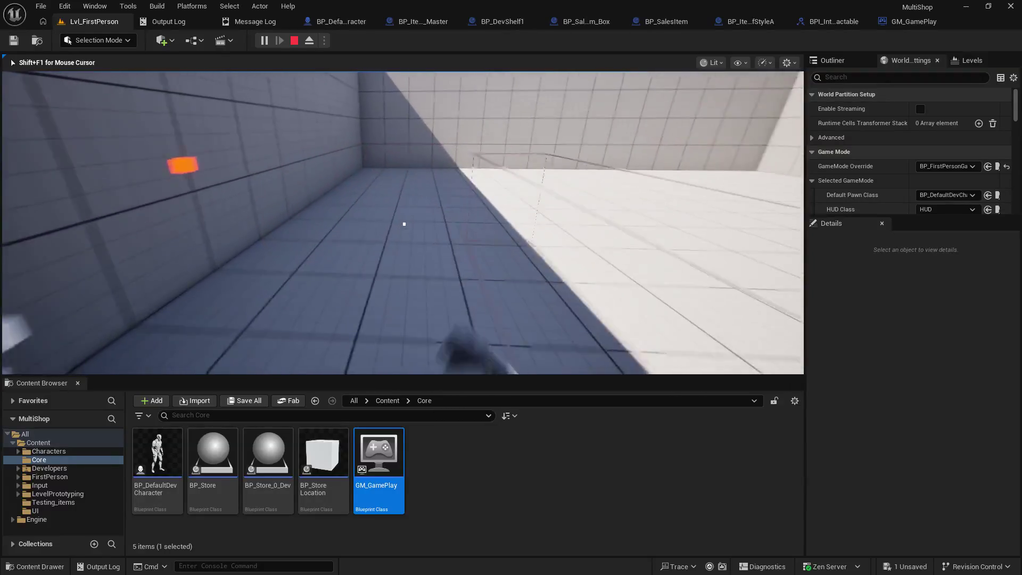
pyautogui.press('w')
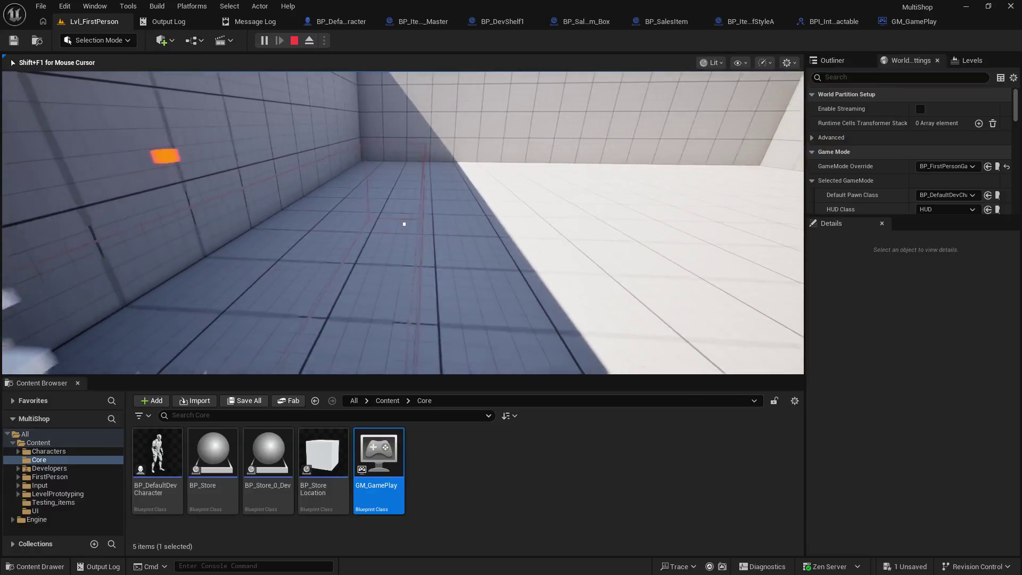
pyautogui.hotkey('shift', 'F1')
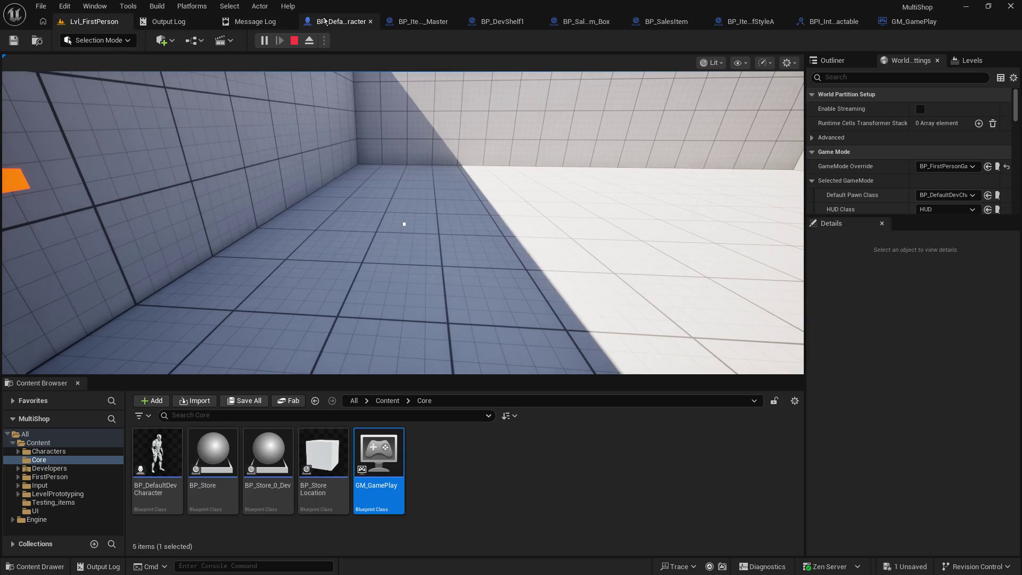
pyautogui.click(325, 21)
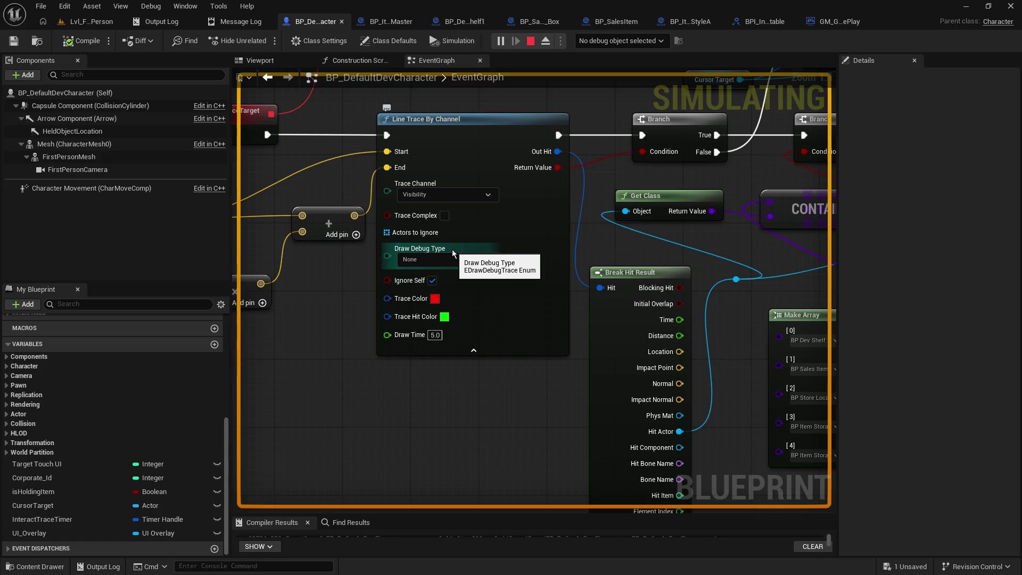
# Add an F9 breakpoint on the second Branch node after the line trace.
pyautogui.moveTo(609, 177)
pyautogui.mouseDown()
pyautogui.moveTo(371, 234)
pyautogui.moveTo(340, 319)
pyautogui.mouseUp()
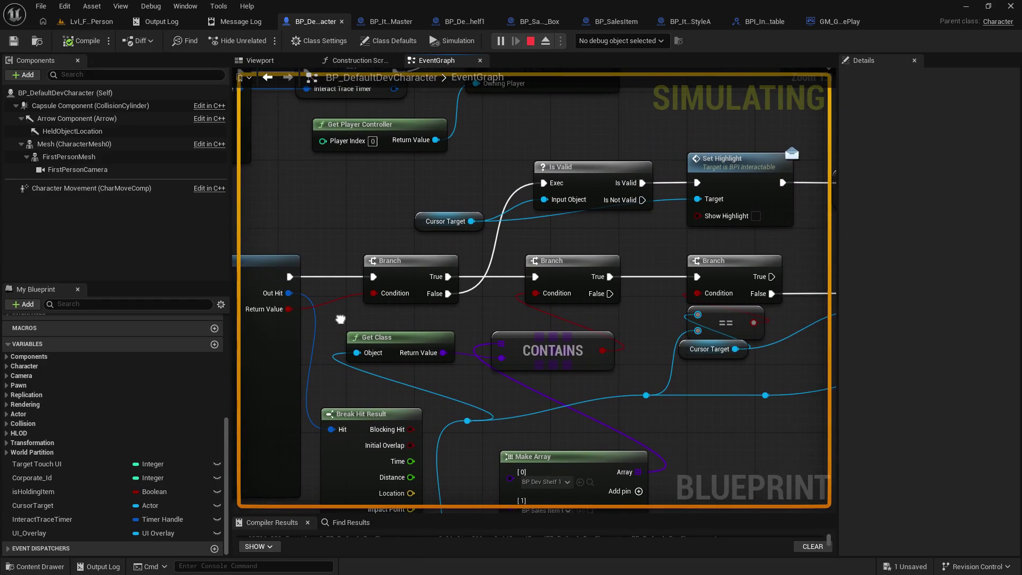
pyautogui.click(566, 269)
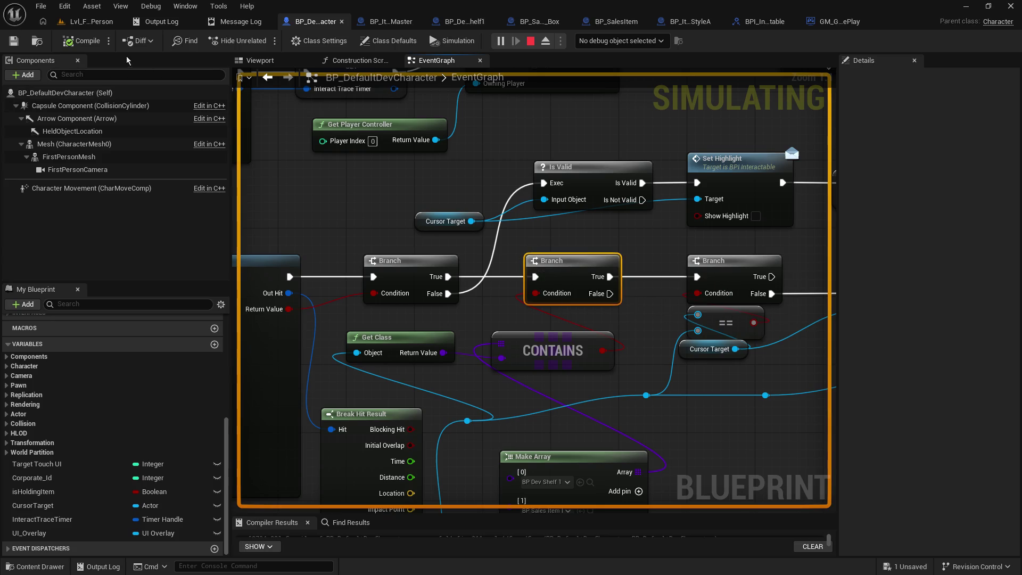
pyautogui.click(92, 21)
pyautogui.click(366, 223)
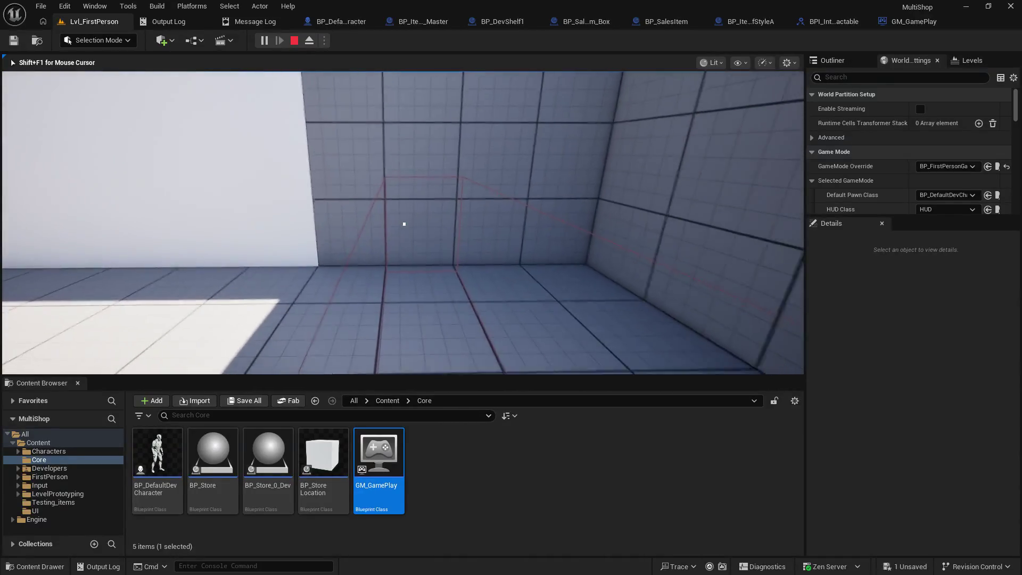
pyautogui.hotkey('shift', 'F1')
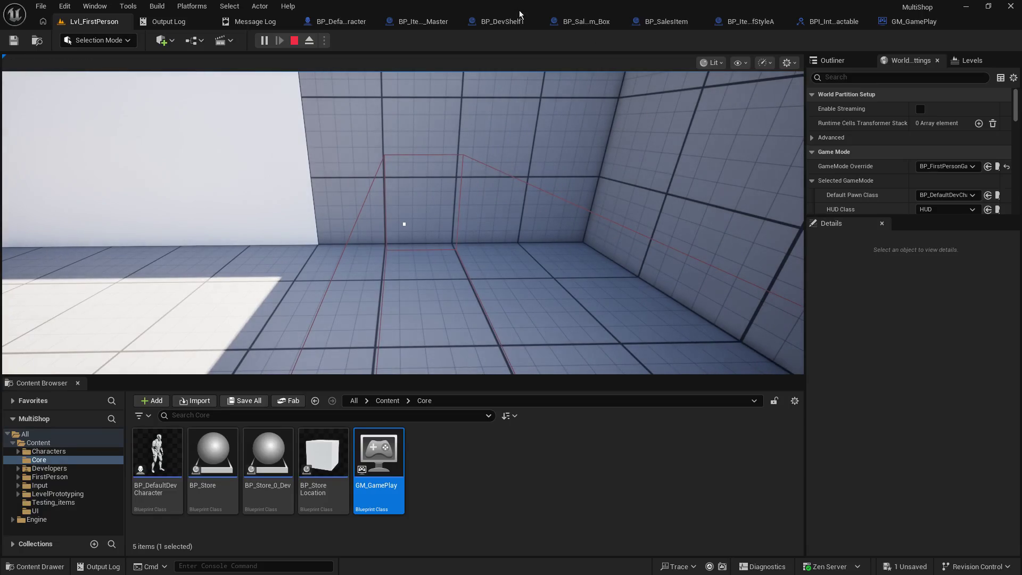
pyautogui.click(435, 24)
pyautogui.click(318, 21)
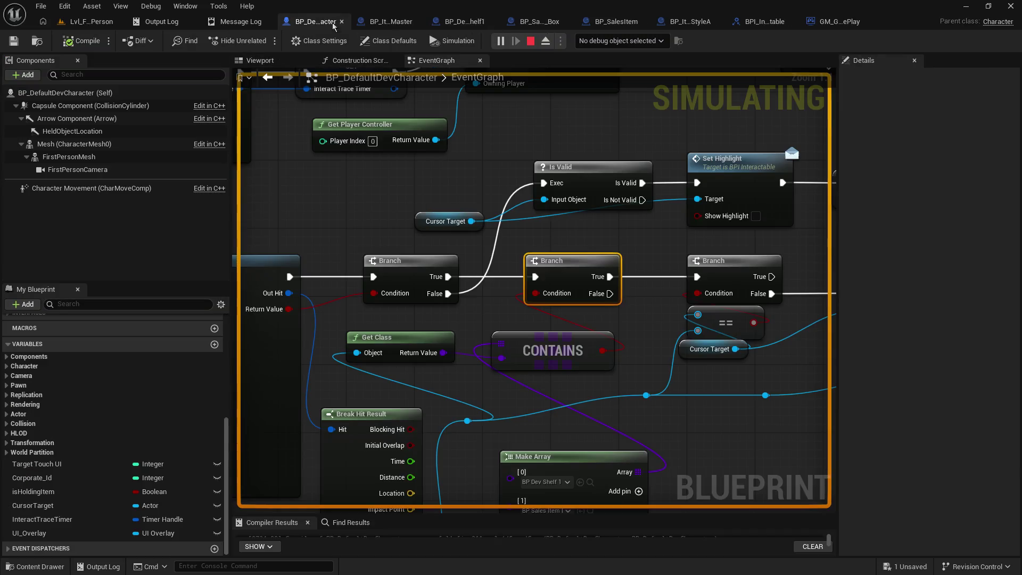
pyautogui.press('F9')
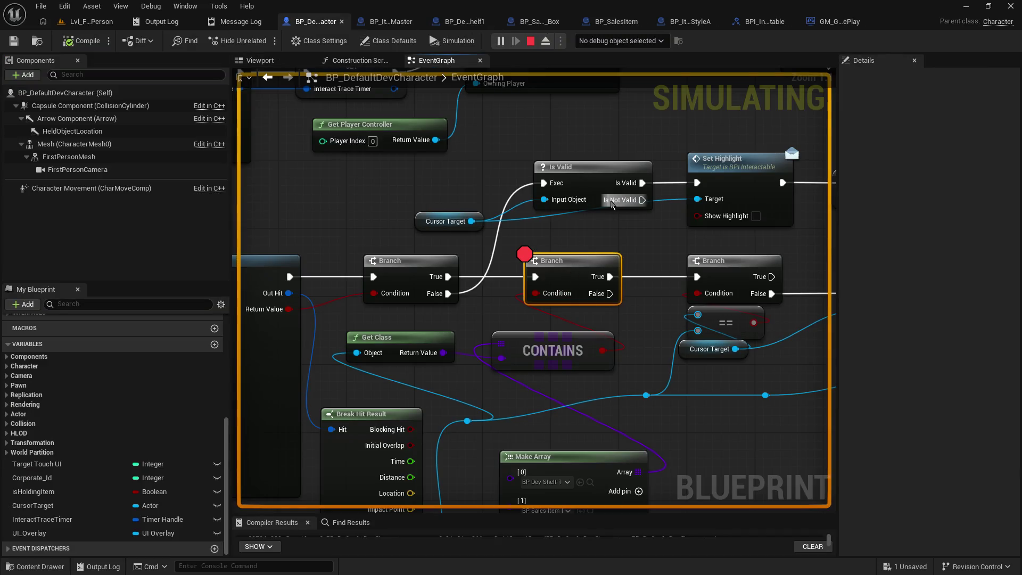
# Stop the play session and review the Line Trace, InteractionTraceTarget, Is Valid and CONTAINS logic.
pyautogui.click(88, 21)
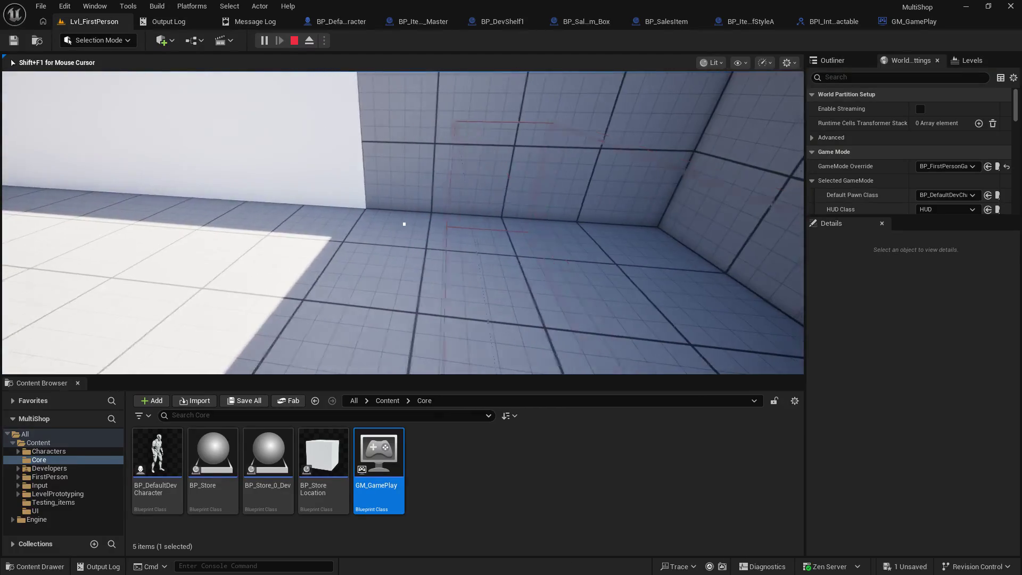
pyautogui.press('Escape')
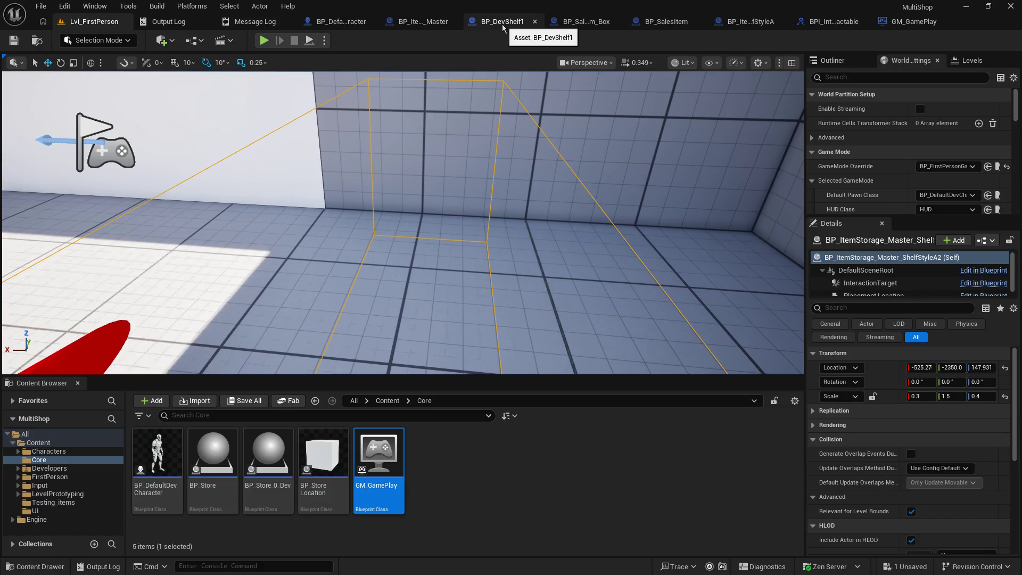
pyautogui.click(406, 24)
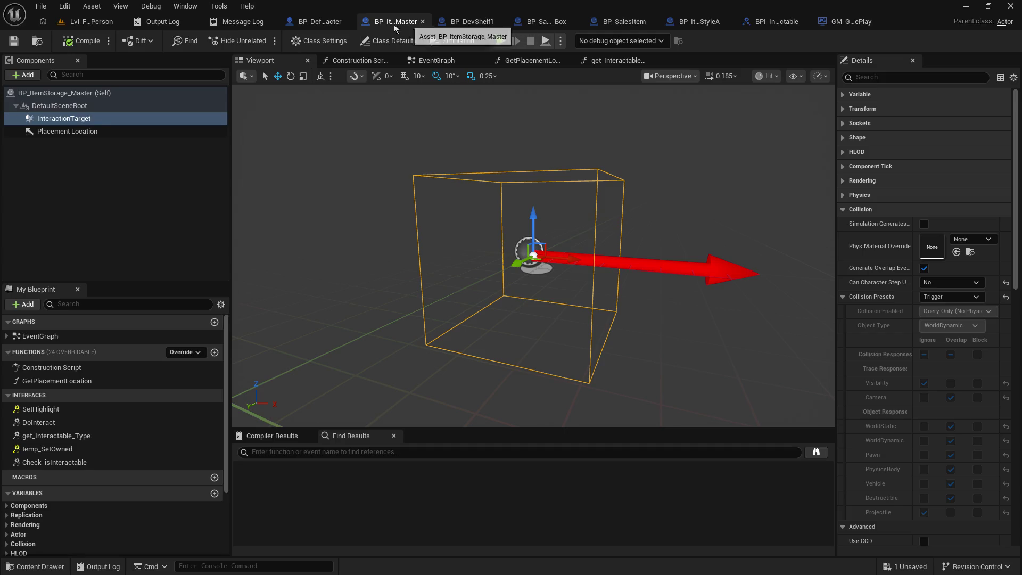
pyautogui.click(319, 22)
pyautogui.moveTo(489, 175); pyautogui.dragTo(733, 148)
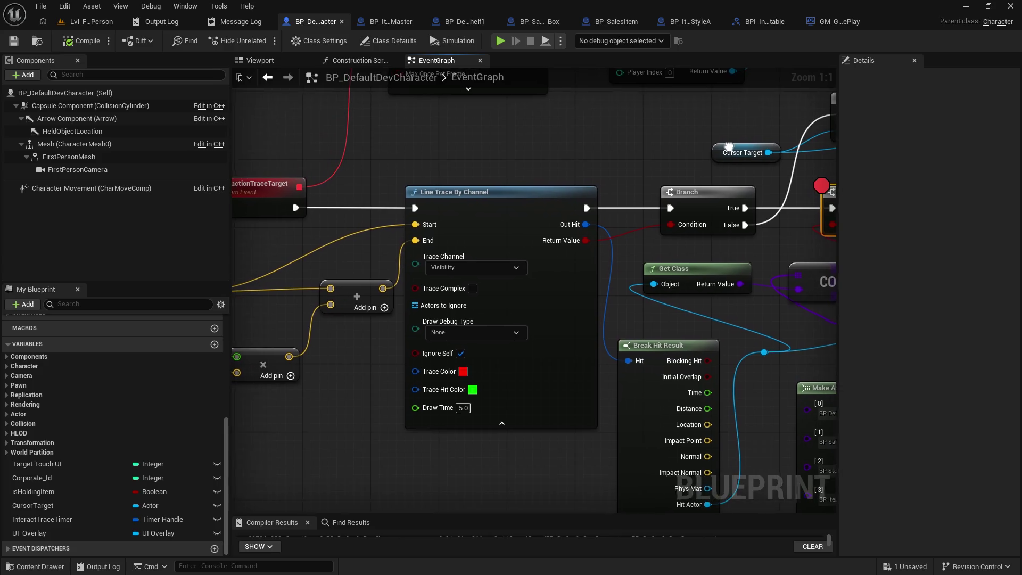
pyautogui.moveTo(640, 191); pyautogui.dragTo(714, 180)
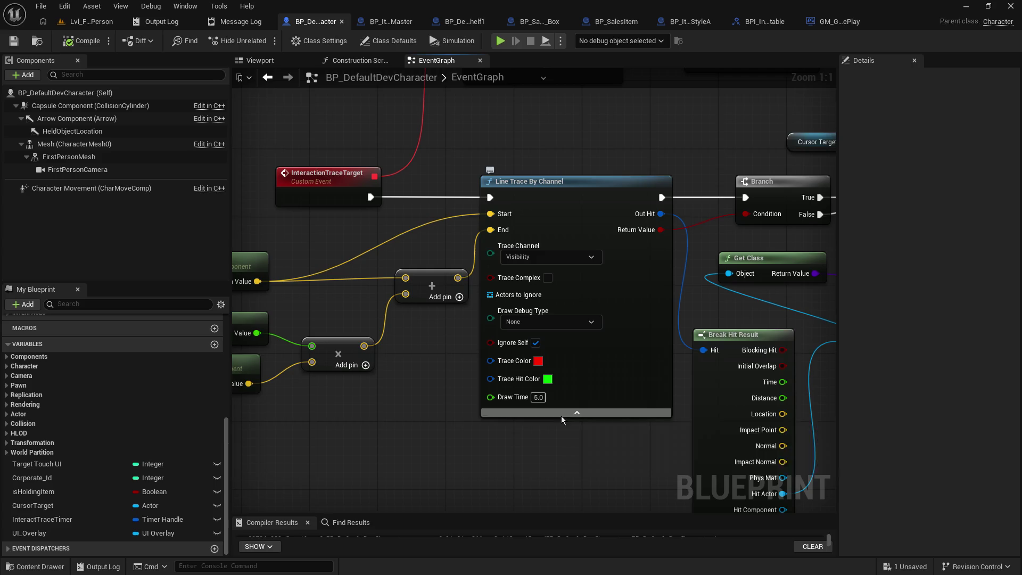
pyautogui.moveTo(693, 162); pyautogui.dragTo(492, 177)
pyautogui.click(383, 21)
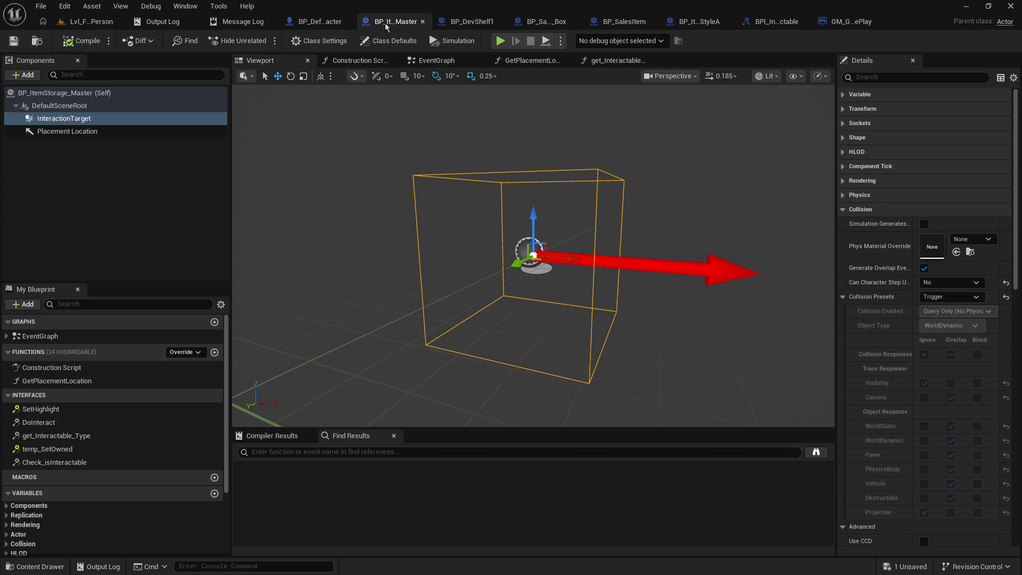
# Add a Cube component under InteractionTarget in BP_ItemStorage_Master.
pyautogui.click(38, 78)
pyautogui.write('box')
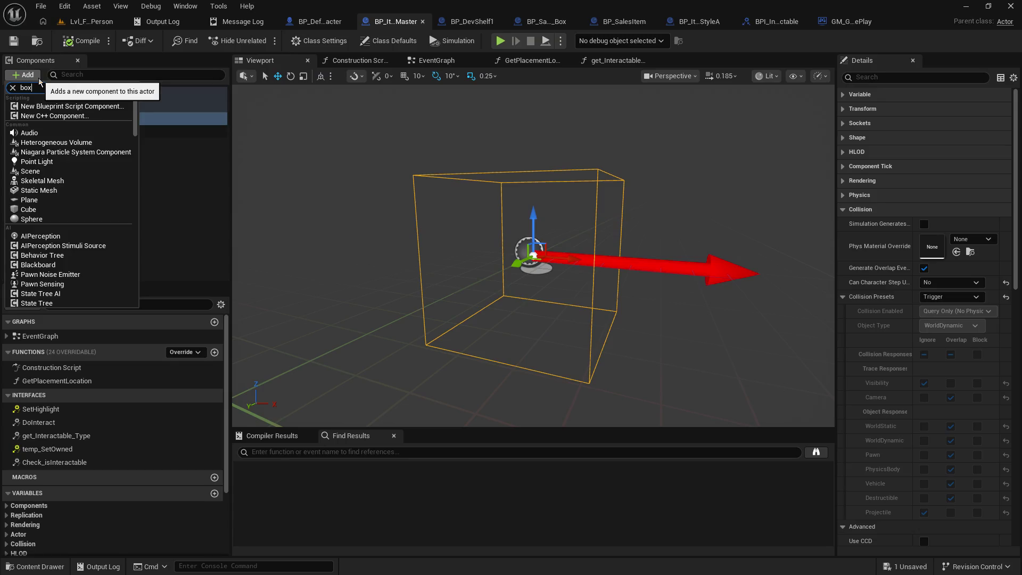
pyautogui.press('BackSpace')
pyautogui.write('cu')
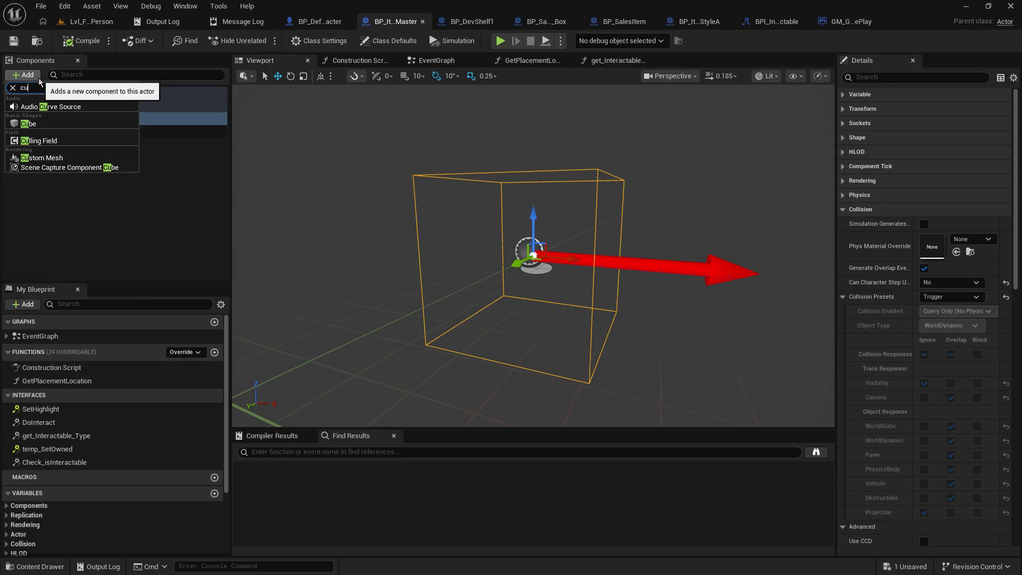
pyautogui.click(43, 123)
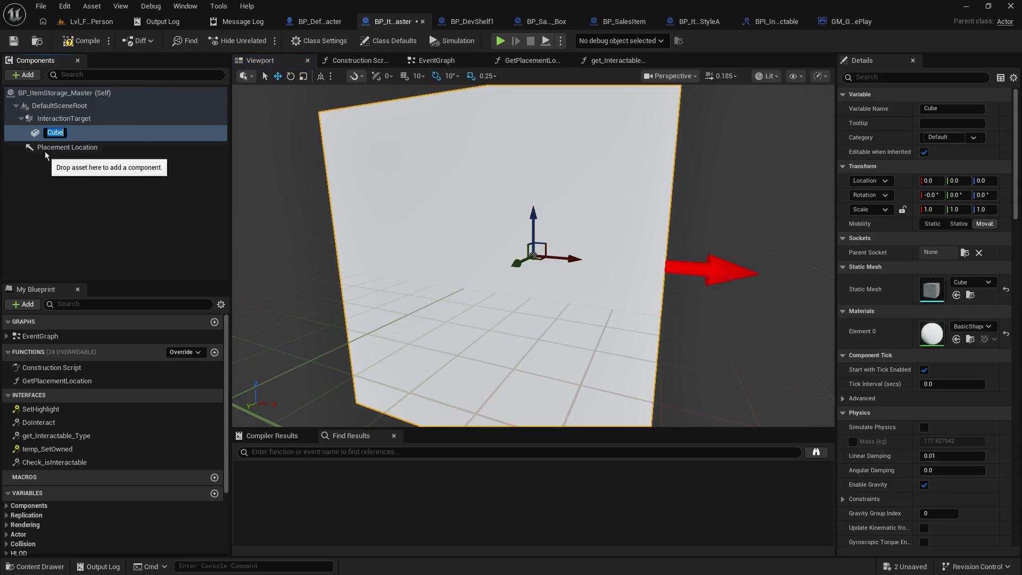
pyautogui.click(45, 156)
# Reattach the Cube directly under DefaultSceneRoot.
pyautogui.moveTo(51, 131); pyautogui.dragTo(50, 108)
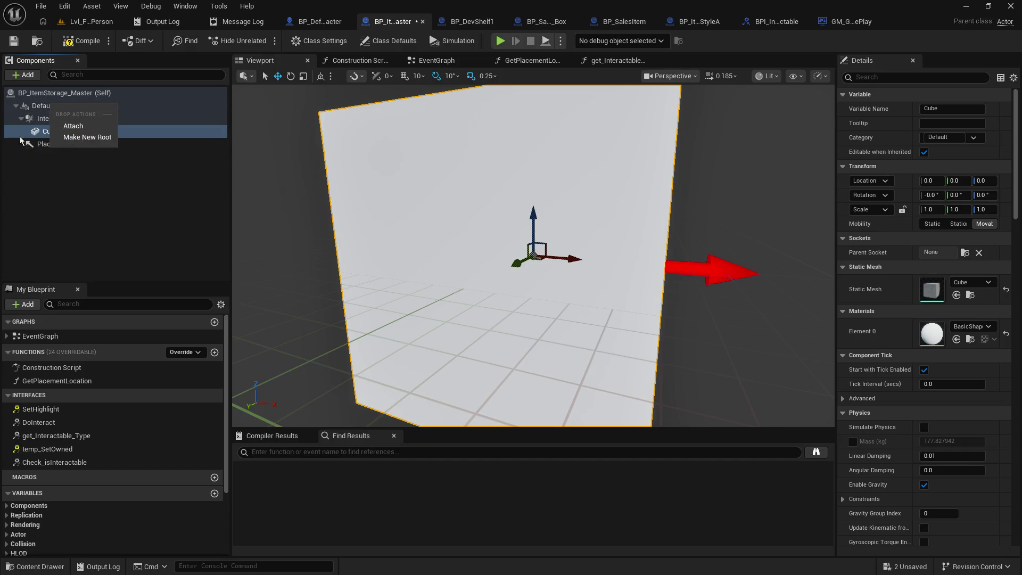
pyautogui.press('Escape')
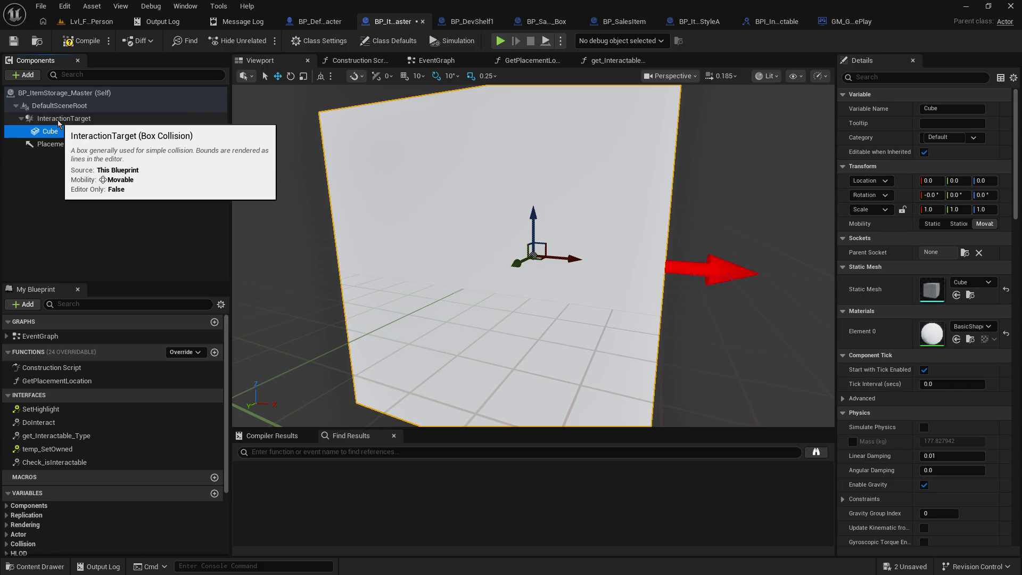
pyautogui.click(59, 119)
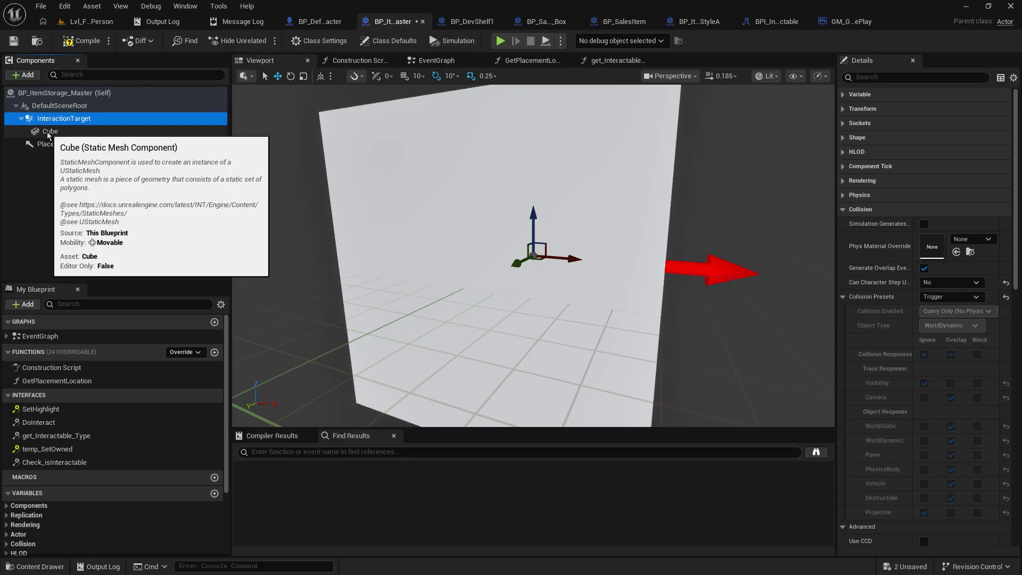
pyautogui.click(49, 132)
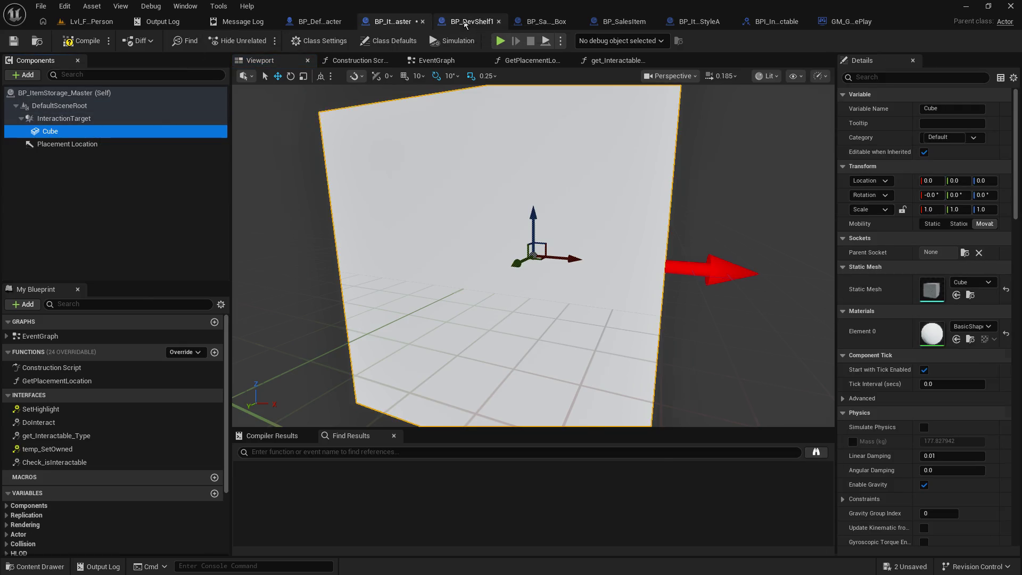
pyautogui.click(464, 22)
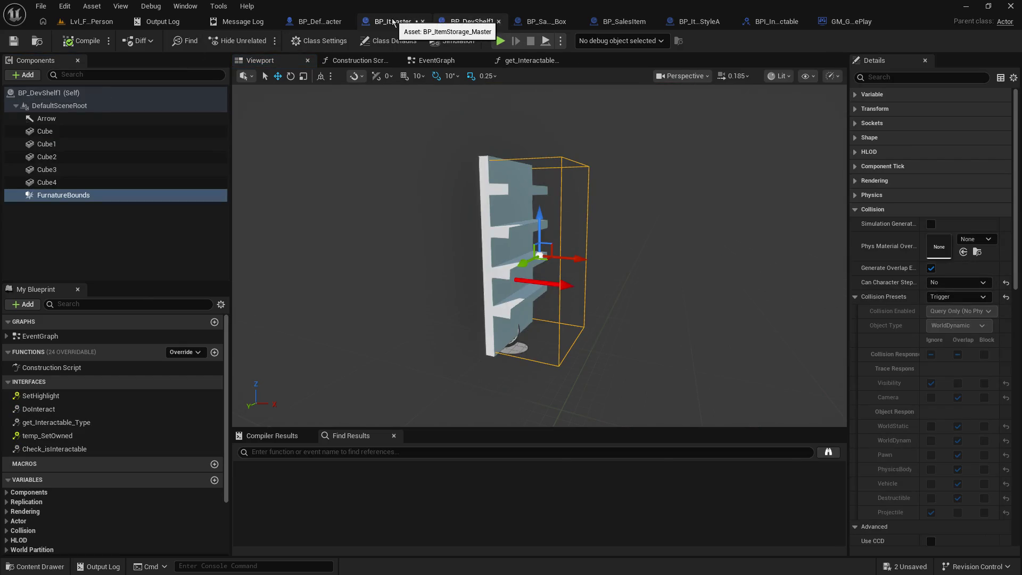
pyautogui.click(392, 23)
pyautogui.moveTo(46, 133); pyautogui.dragTo(59, 111)
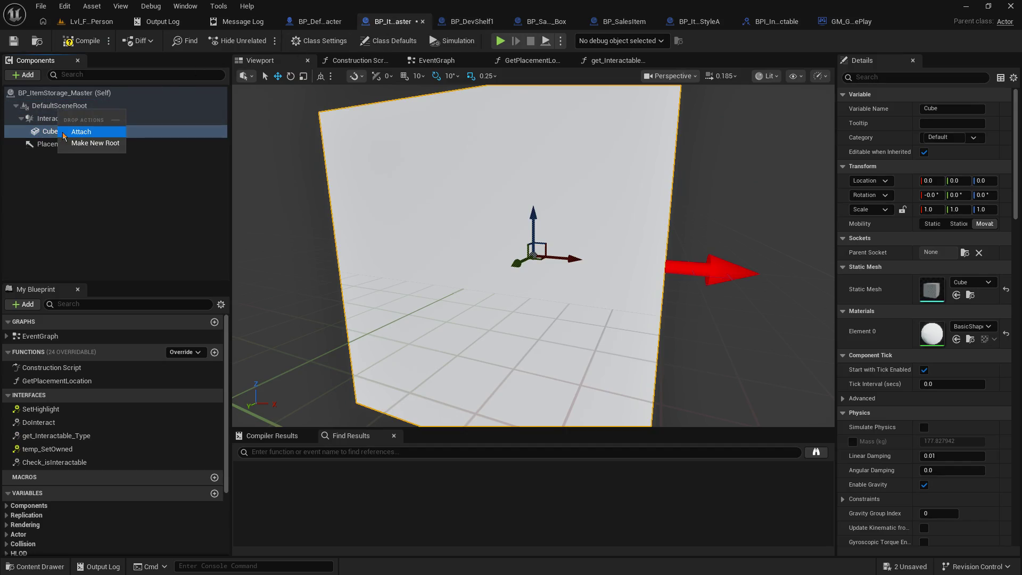
pyautogui.click(64, 135)
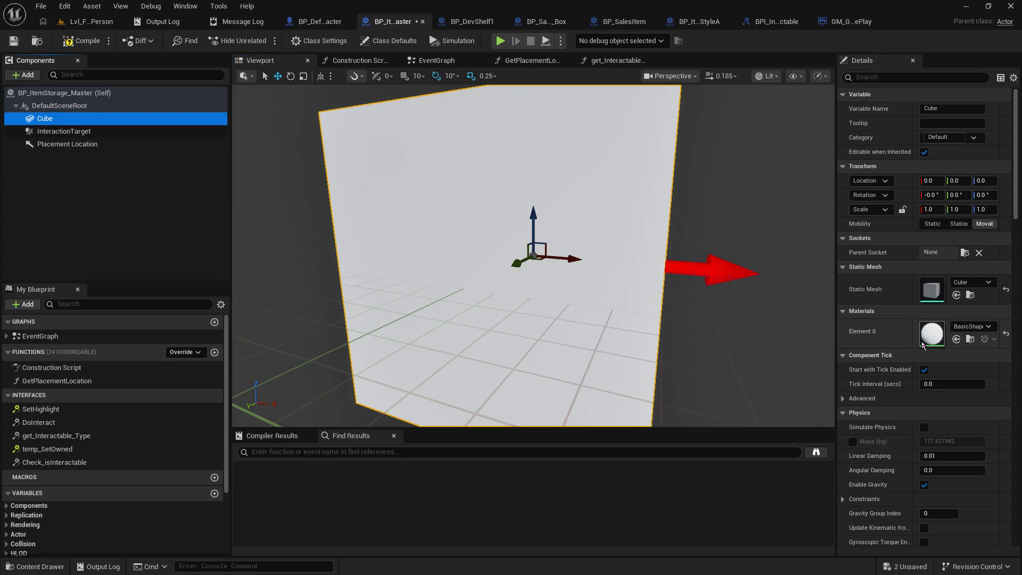
# Set the Cube's scale to 0.1 on the X, Y and Z axes.
pyautogui.click(929, 209)
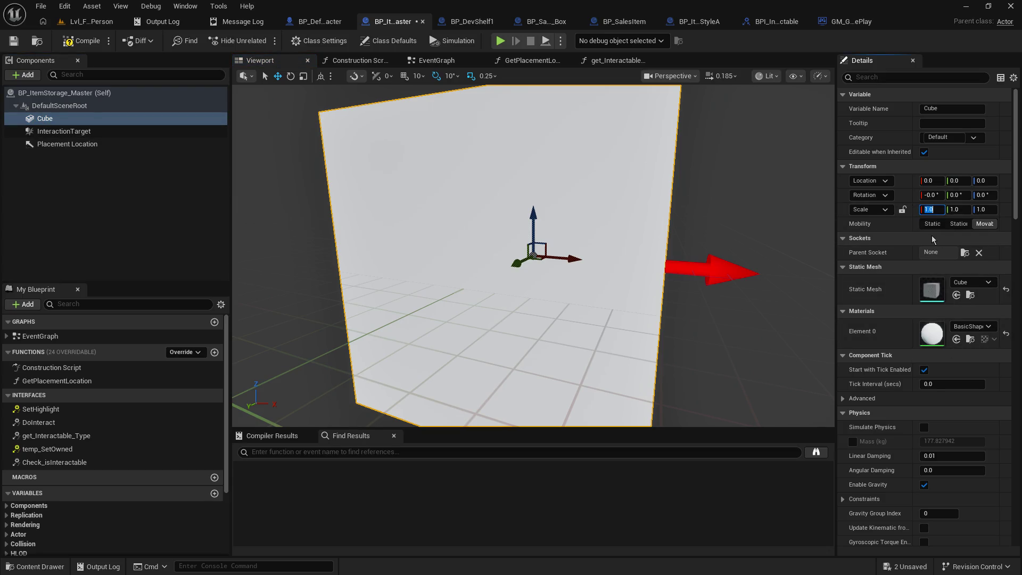
pyautogui.write('0.2')
pyautogui.press('Tab')
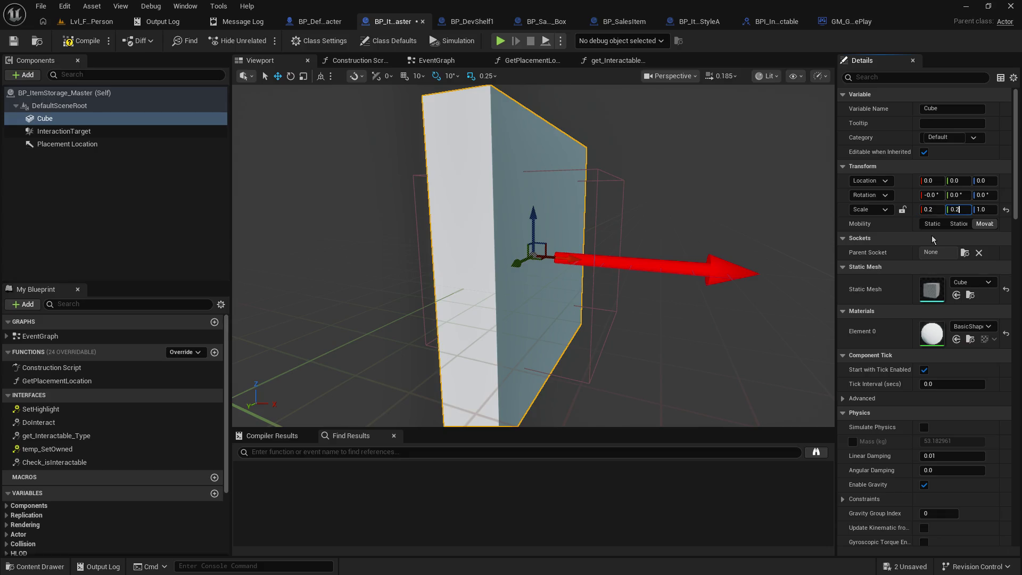
pyautogui.write('2')
pyautogui.press('Tab')
pyautogui.write('2')
pyautogui.press('Return')
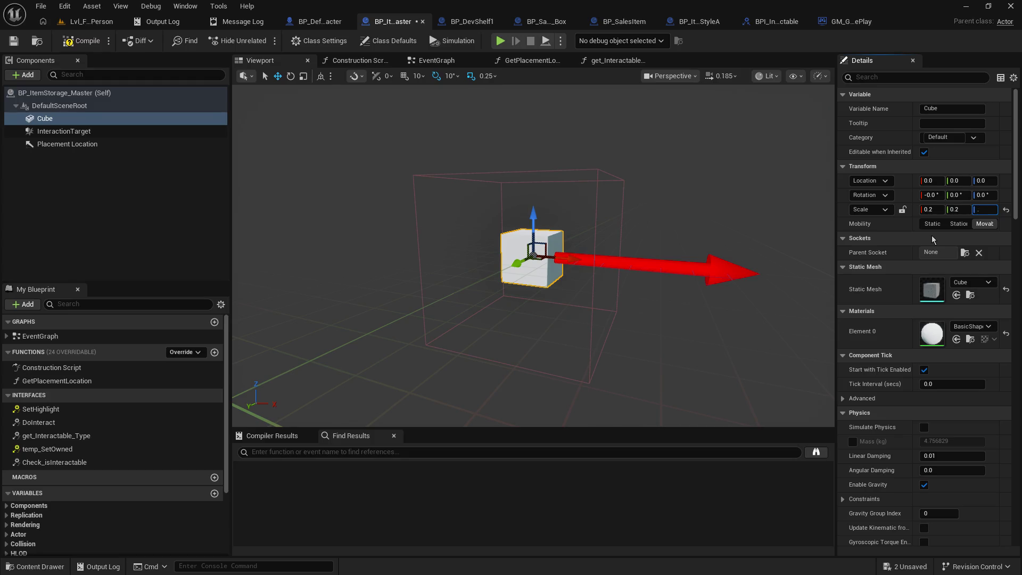
pyautogui.write('0.1')
pyautogui.press('Return')
pyautogui.press('Tab')
pyautogui.write('.1')
pyautogui.press('Tab')
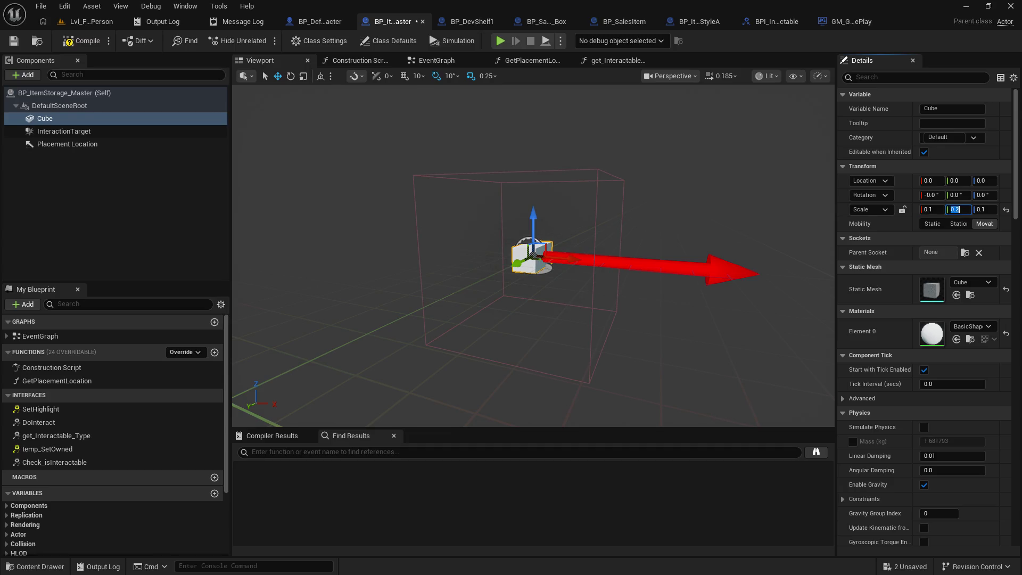
pyautogui.press('Return')
# Save the ItemStorage blueprint and start a play test of Lvl_FirstPerson.
pyautogui.click(13, 41)
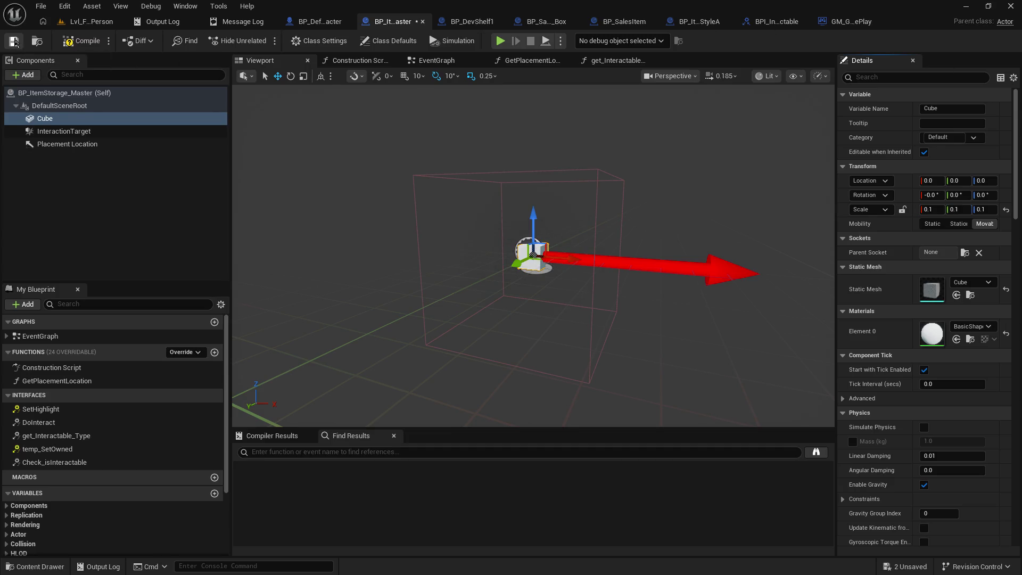
pyautogui.click(87, 21)
pyautogui.click(264, 41)
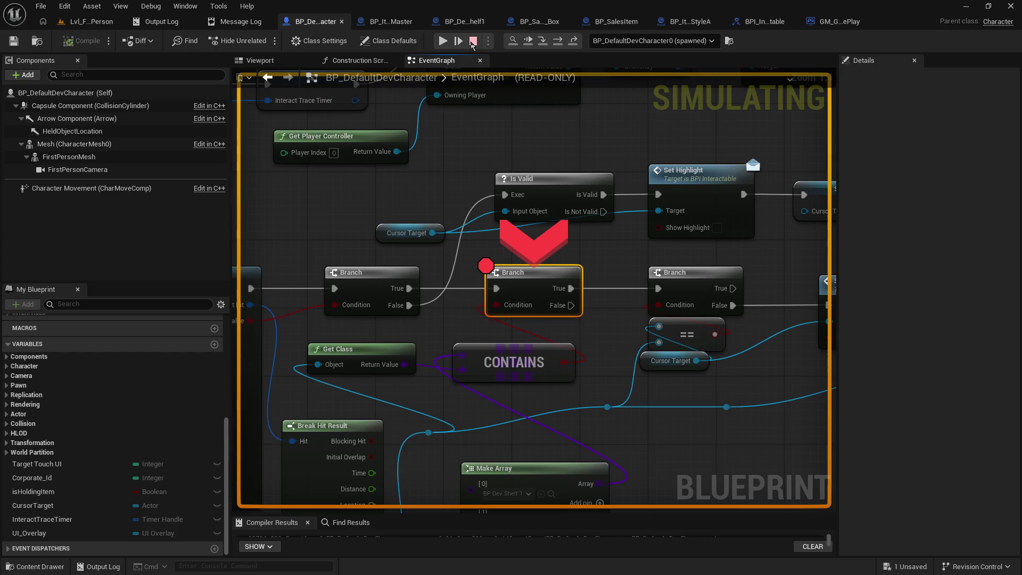
pyautogui.click(473, 41)
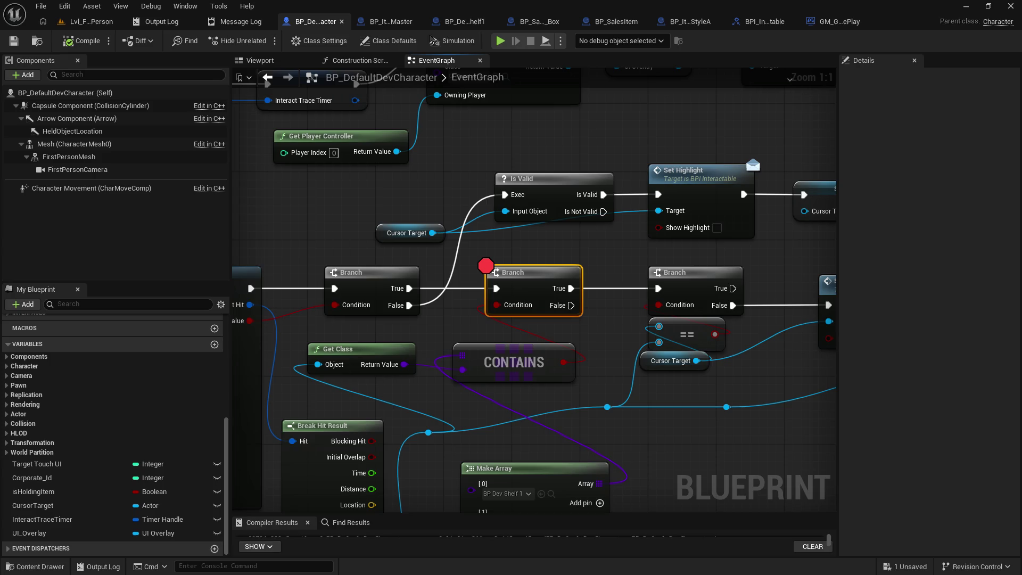
pyautogui.click(458, 22)
pyautogui.click(408, 24)
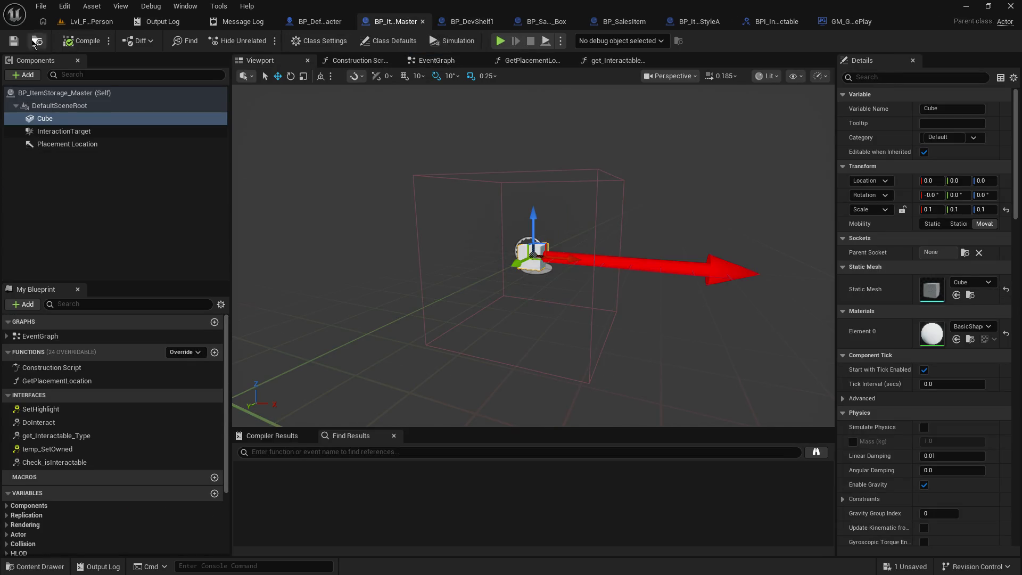
pyautogui.click(88, 21)
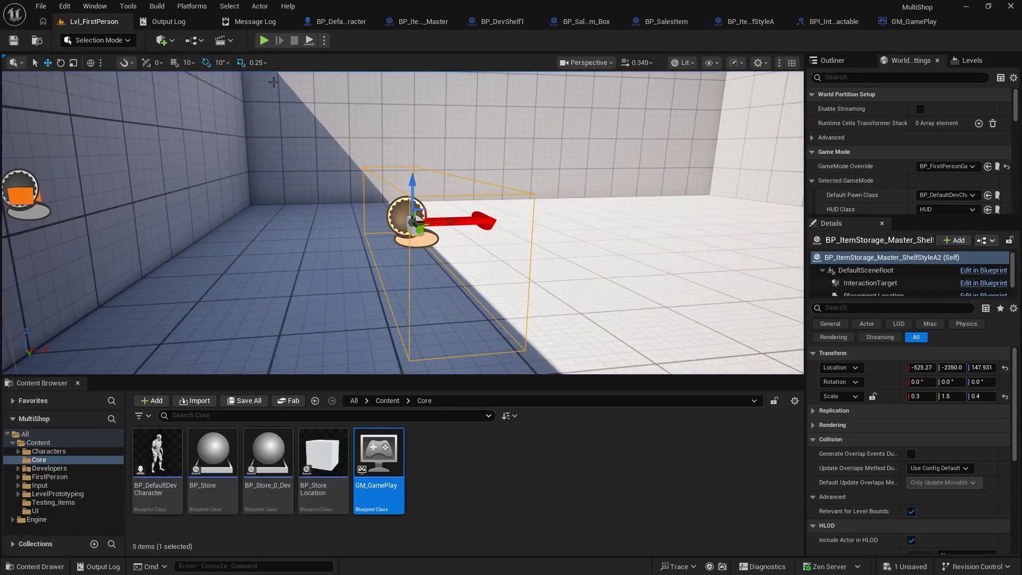
pyautogui.click(263, 41)
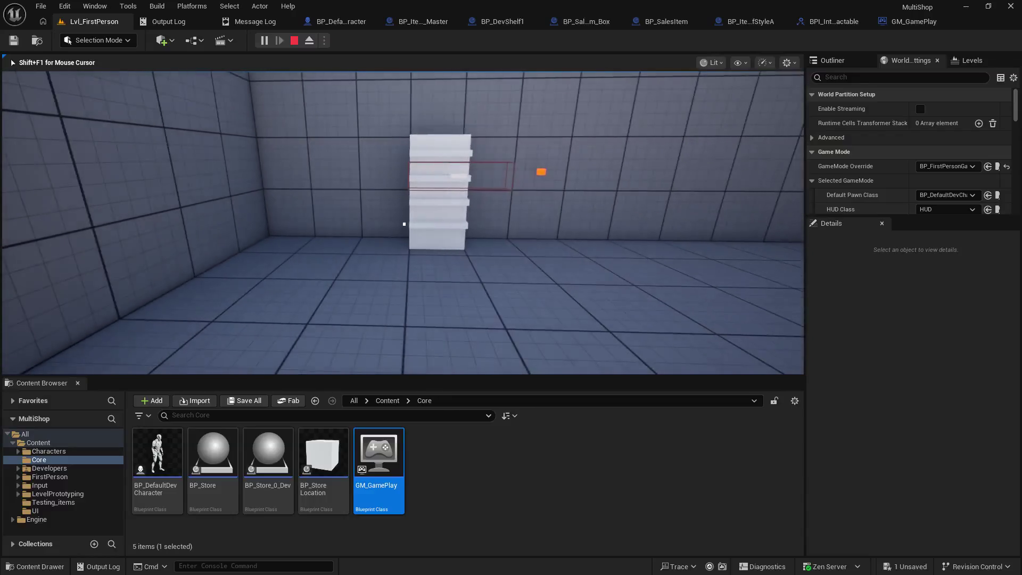
pyautogui.press('w')
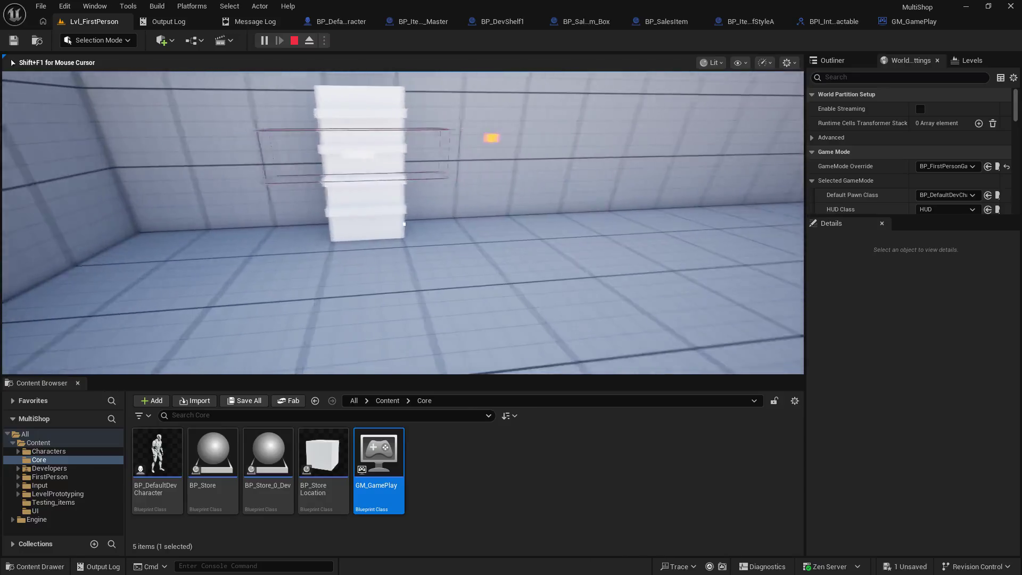
pyautogui.press('w')
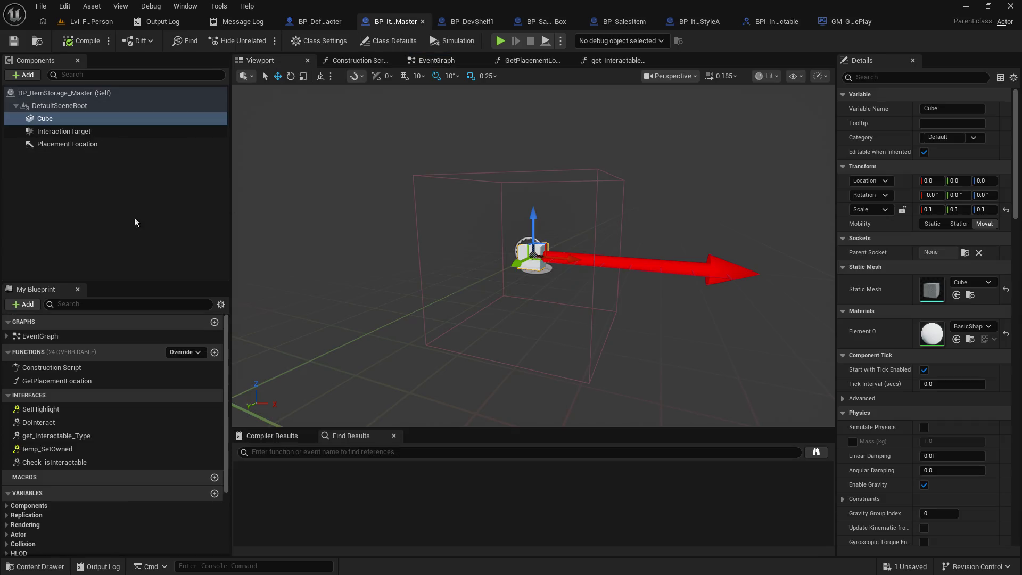
# Change InteractionTarget's Collision Presets to BlockAllDynamic and save the blueprint.
pyautogui.click(45, 119)
pyautogui.scroll(-2, 930, 493)
pyautogui.scroll(-4, 930, 493)
pyautogui.scroll(-1, 930, 482)
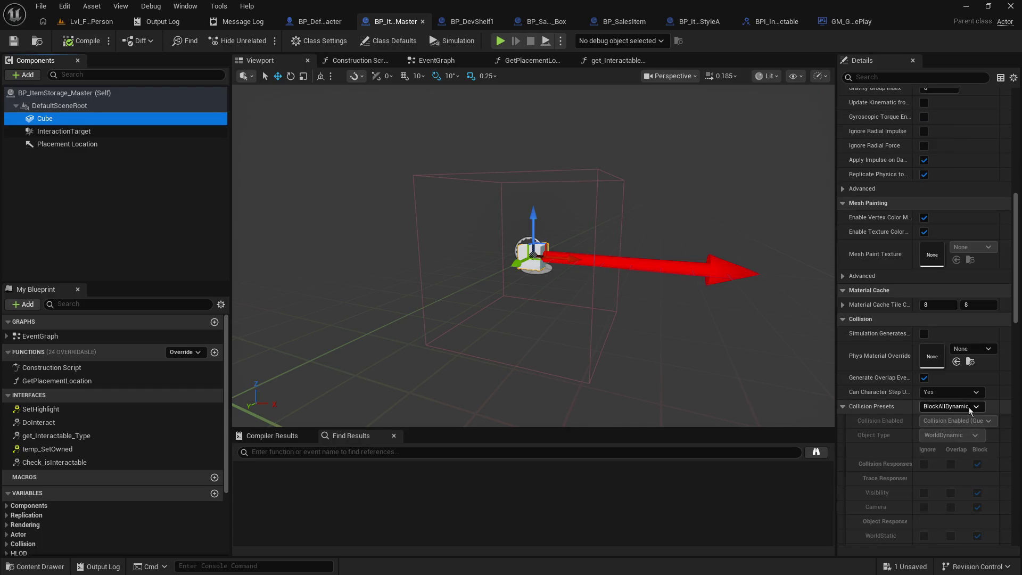
pyautogui.press('Down')
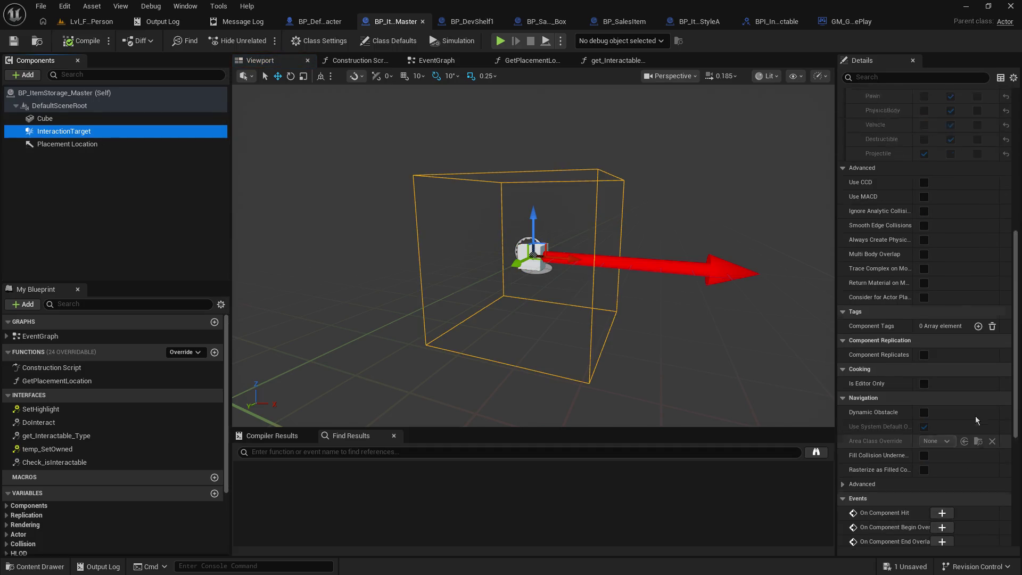
pyautogui.scroll(4, 975, 417)
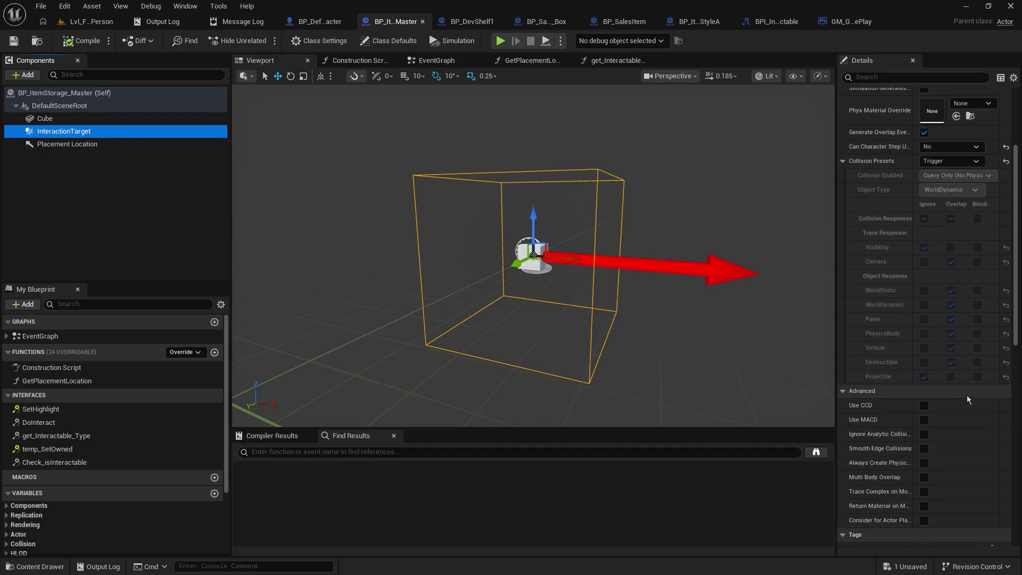
pyautogui.click(950, 161)
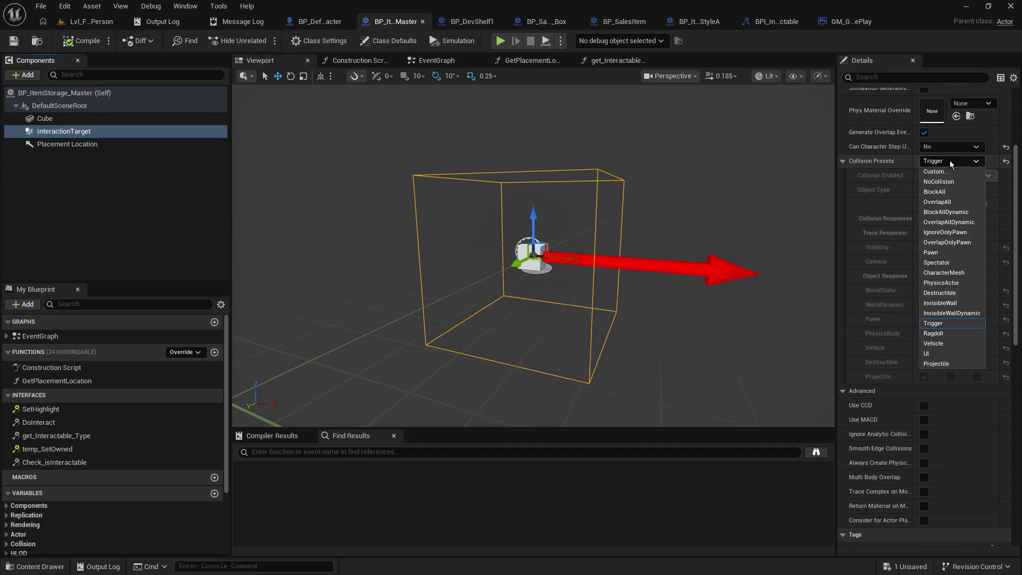
pyautogui.click(970, 213)
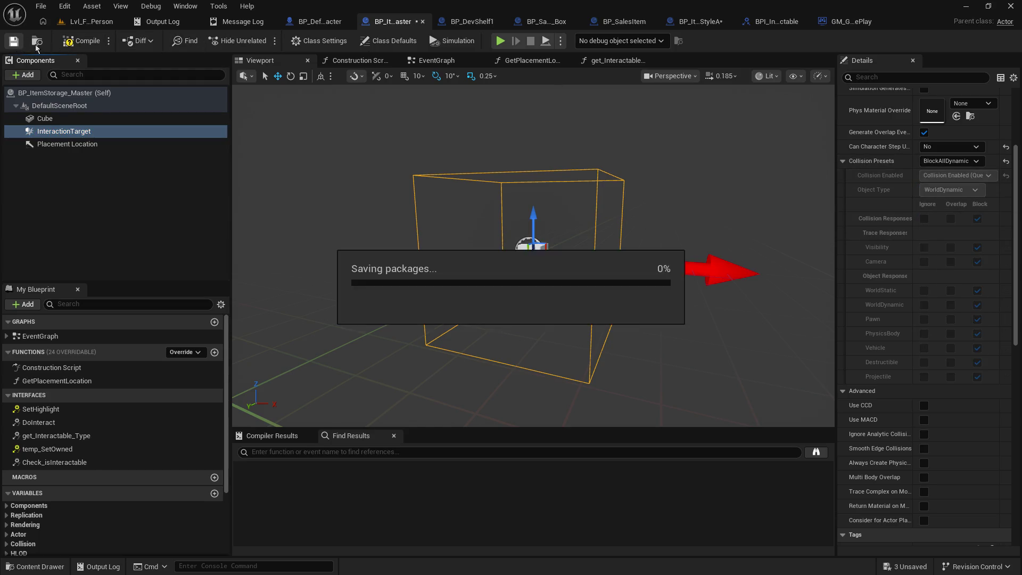
pyautogui.click(88, 22)
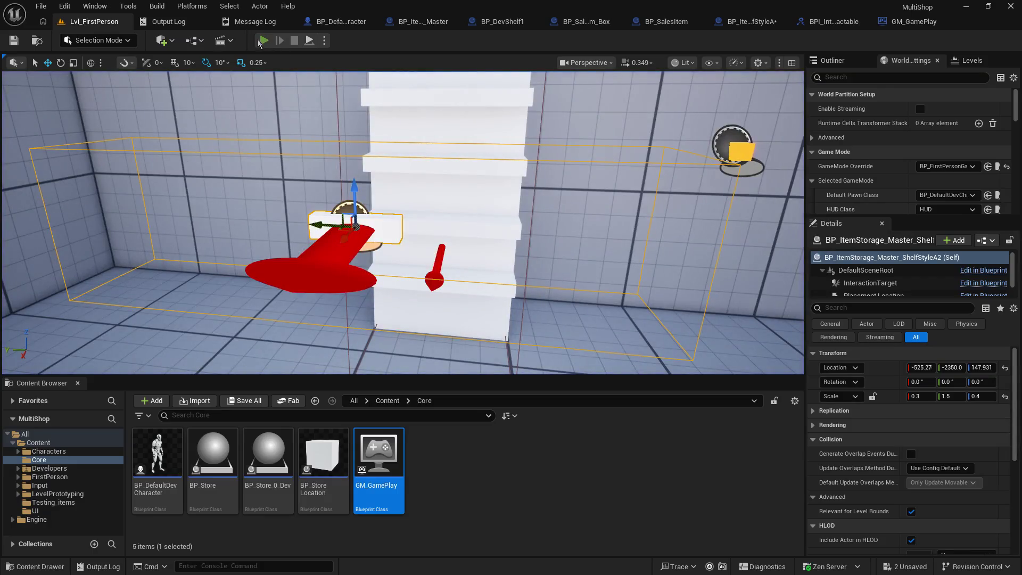
# Play Lvl_FirstPerson until it pauses at the Branch breakpoint, then stop.
pyautogui.click(261, 42)
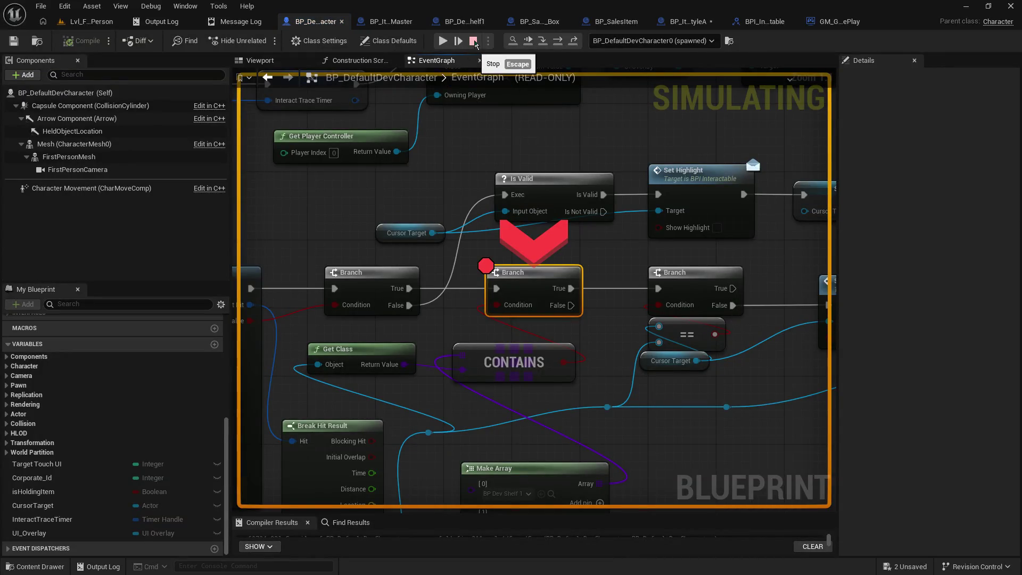
pyautogui.click(474, 41)
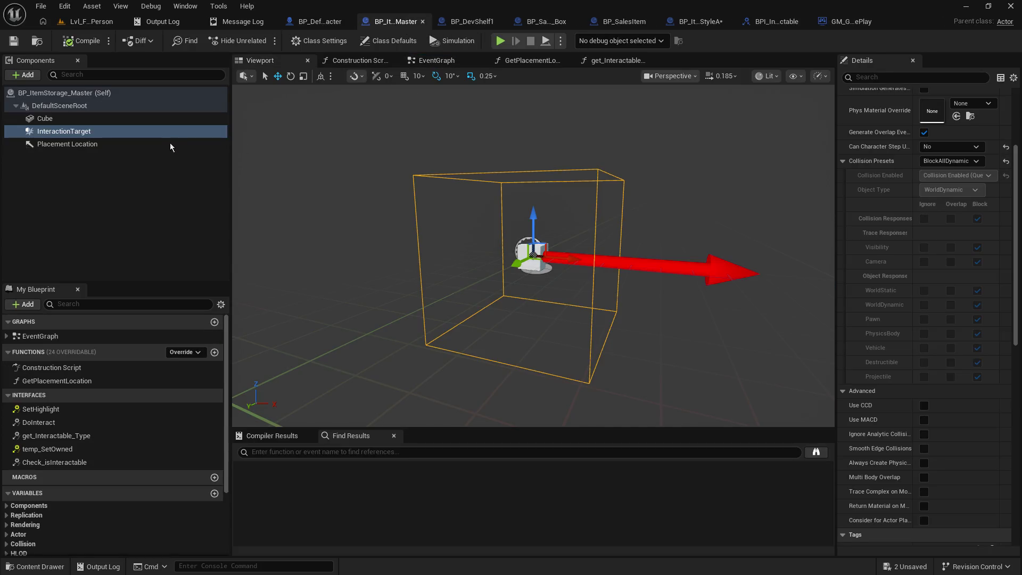
# Delete the Cube component from BP_ItemStorage_Master, then compile and save the blueprint.
pyautogui.click(75, 123)
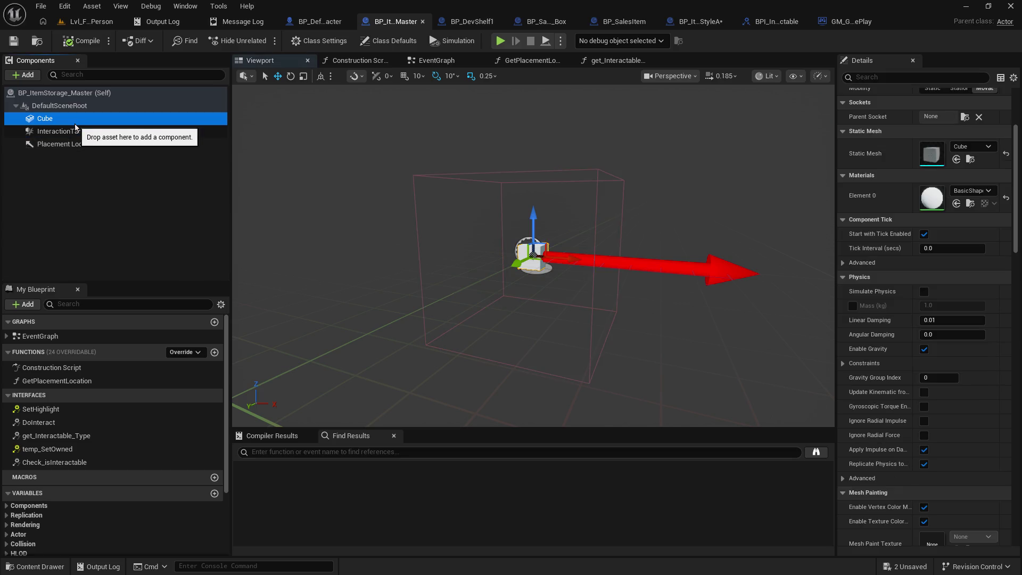
pyautogui.press('Delete')
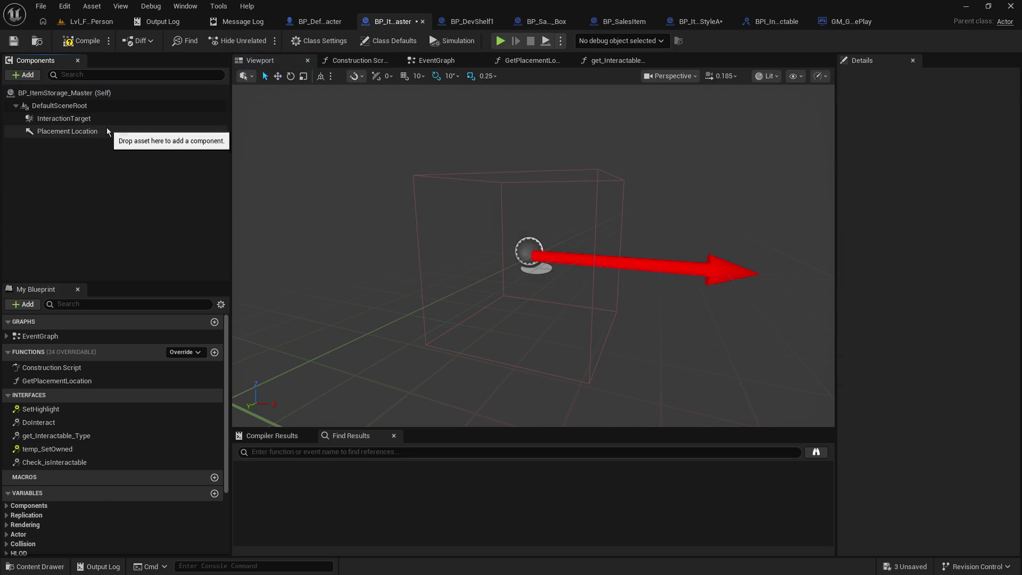
pyautogui.click(82, 41)
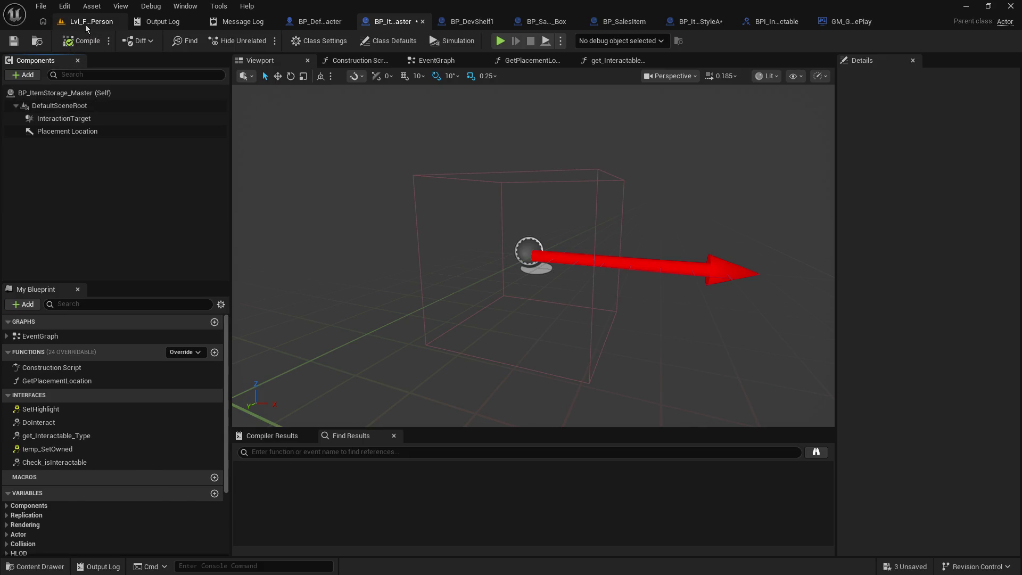
pyautogui.click(86, 23)
pyautogui.click(397, 22)
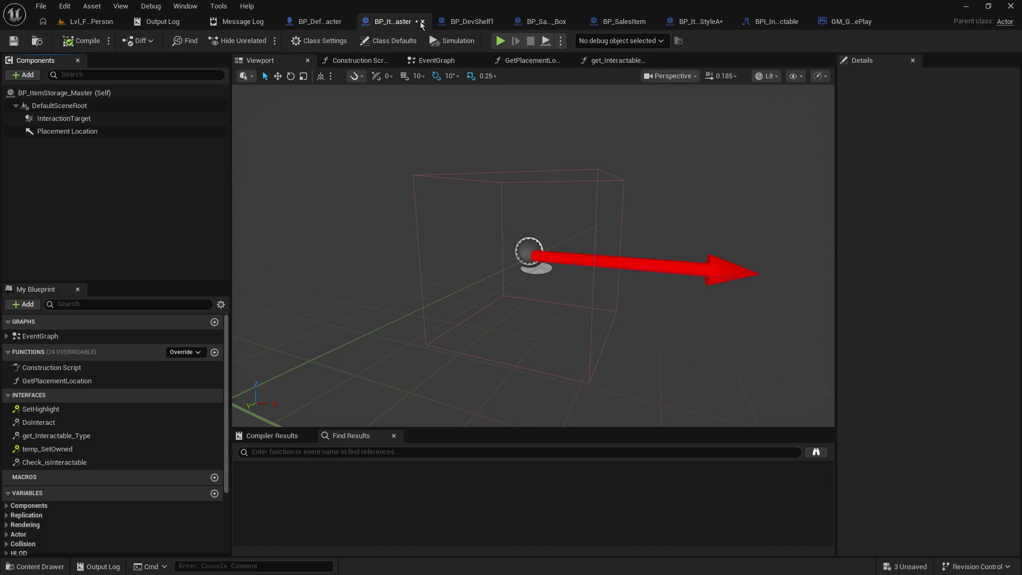
pyautogui.click(10, 46)
pyautogui.click(317, 22)
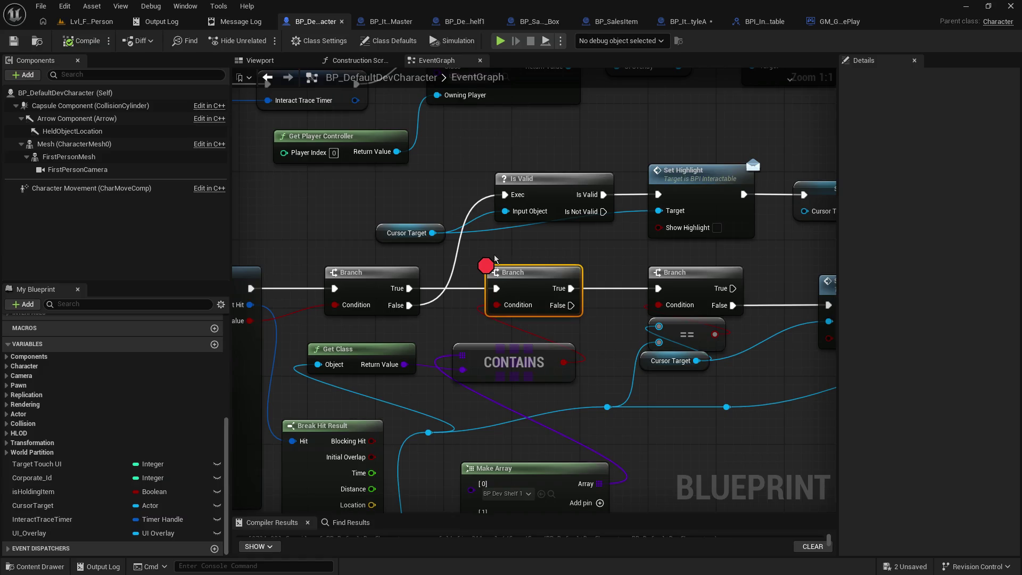
# Play Lvl_FirstPerson, try the E interaction at the shelf, then stop the session.
pyautogui.click(75, 22)
pyautogui.click(264, 41)
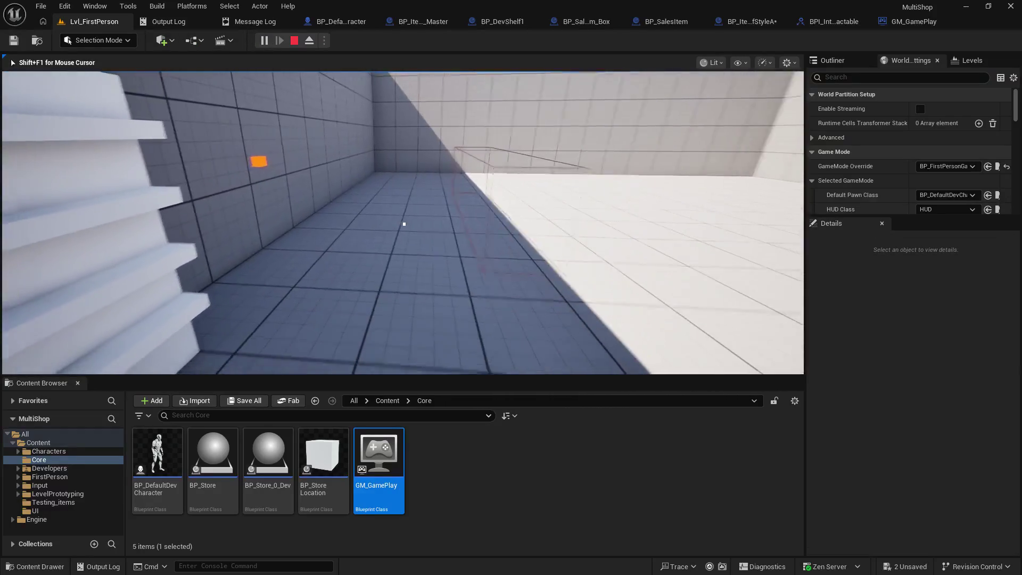
pyautogui.press('e')
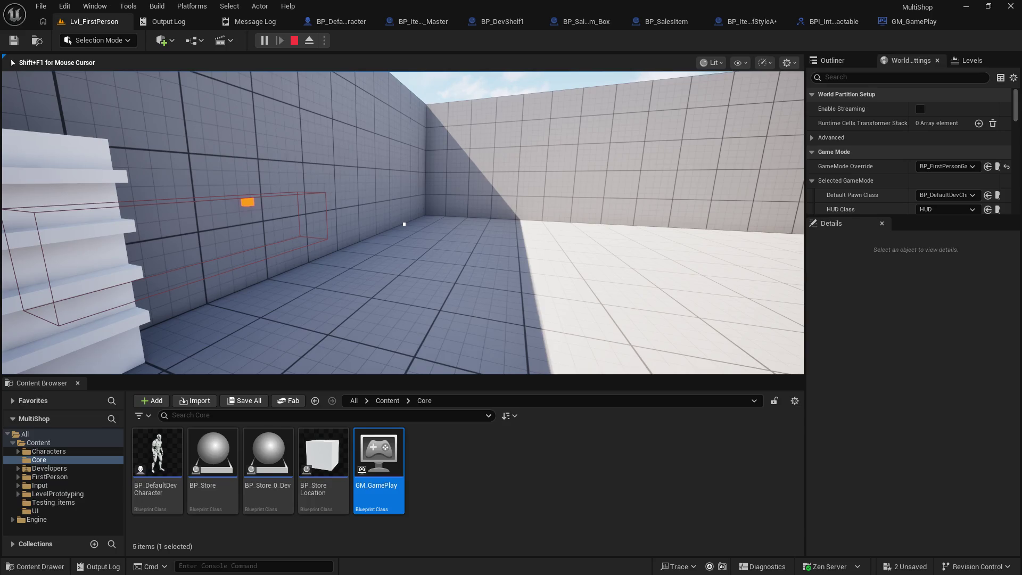
pyautogui.press('Escape')
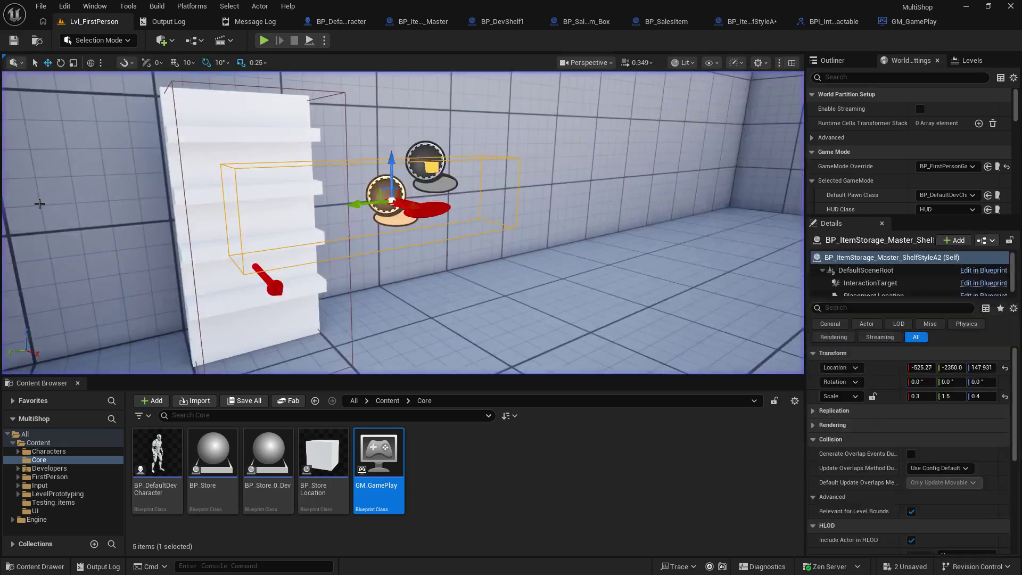
pyautogui.click(410, 21)
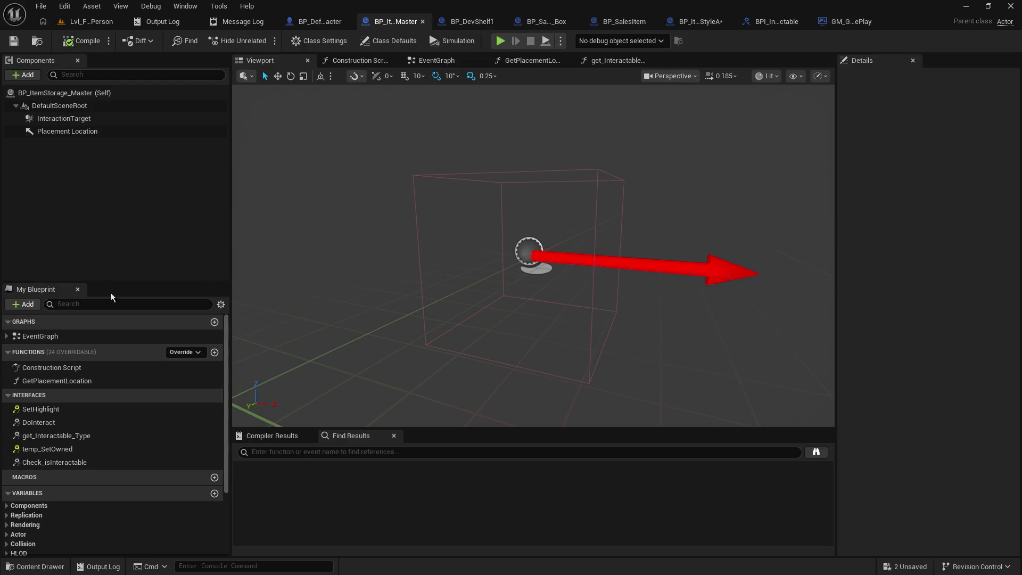
# Switch InteractionTarget's Collision Presets to OverlapAll and compile/save the blueprint.
pyautogui.click(83, 118)
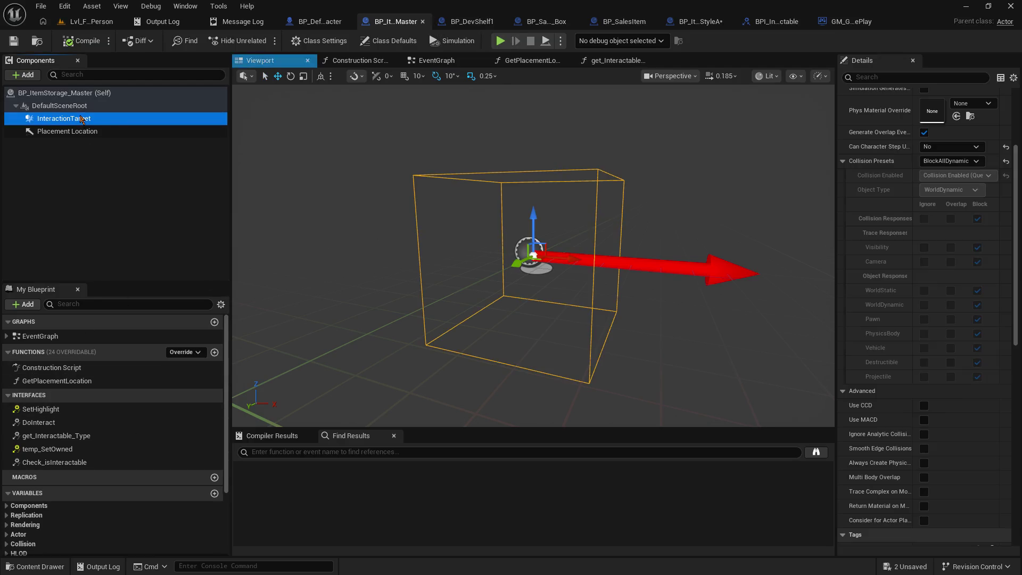
pyautogui.click(978, 161)
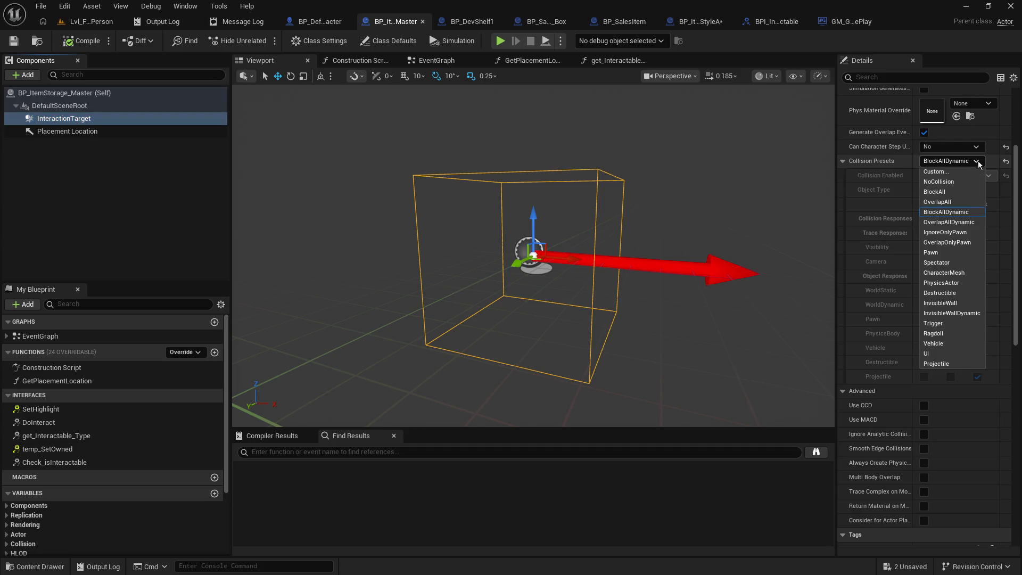
pyautogui.click(938, 202)
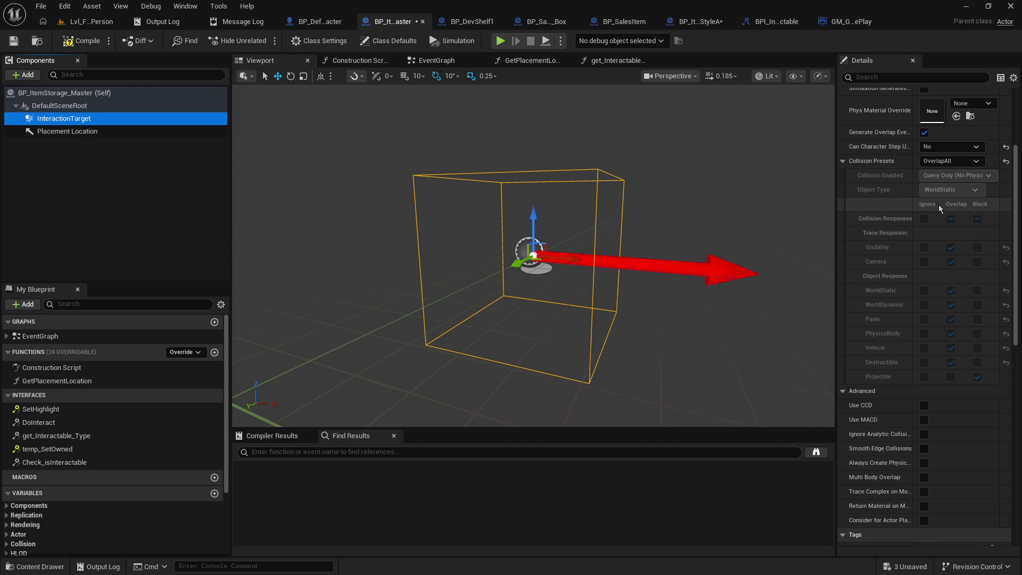
pyautogui.click(13, 40)
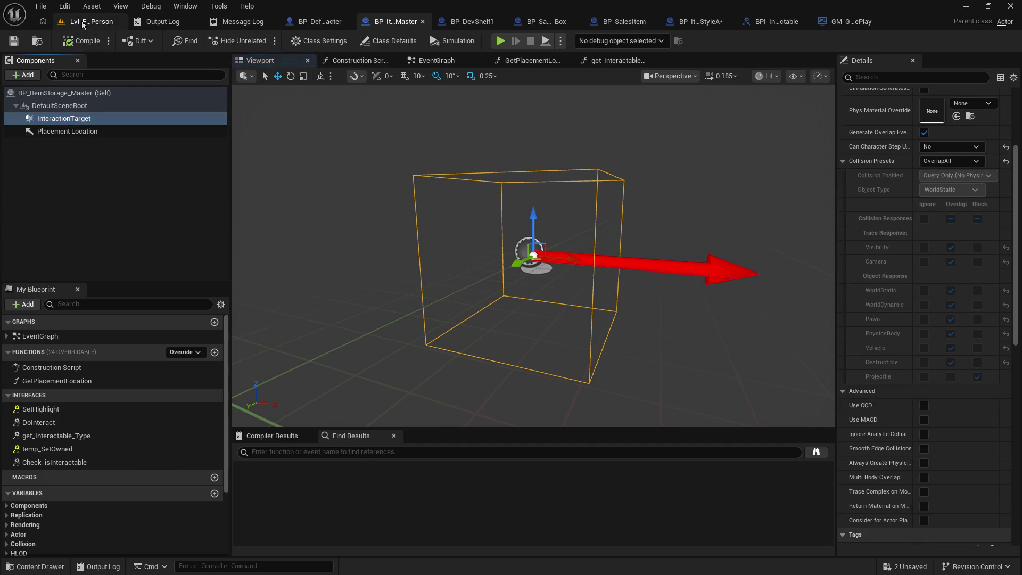
# Start a play test of Lvl_FirstPerson and walk toward the shelf.
pyautogui.click(88, 22)
pyautogui.click(265, 40)
pyautogui.click(250, 159)
pyautogui.press('w')
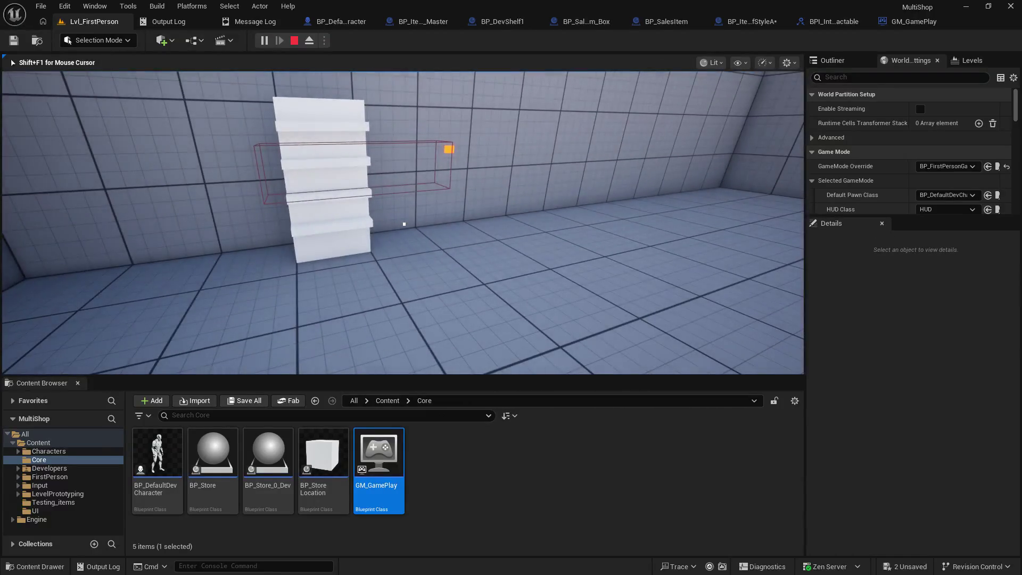
# Move around the shelf's trigger box in the running game, then stop the play test.
pyautogui.hotkey('shift', 'F1')
pyautogui.click(428, 21)
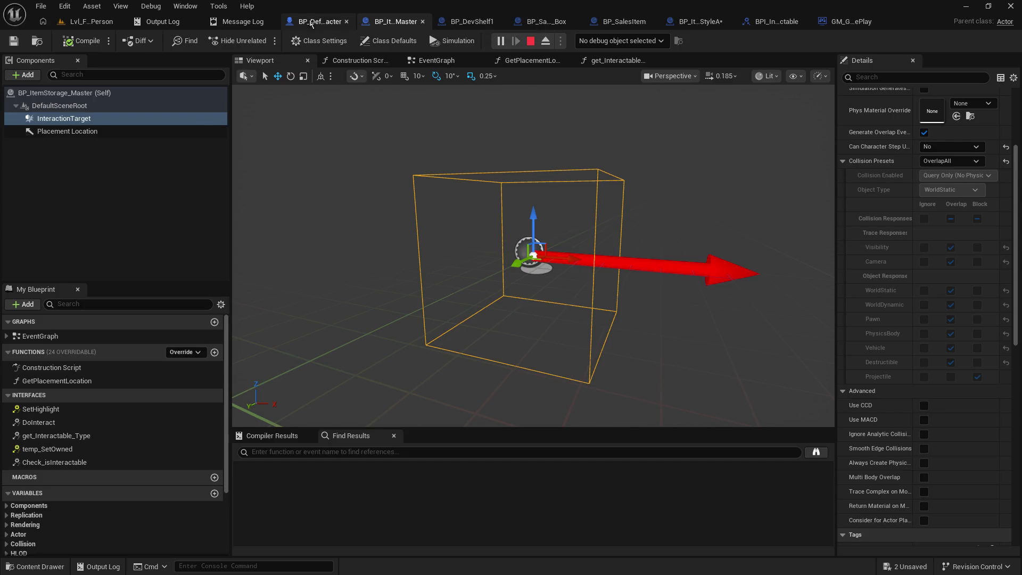
pyautogui.click(319, 22)
pyautogui.click(87, 21)
pyautogui.click(347, 219)
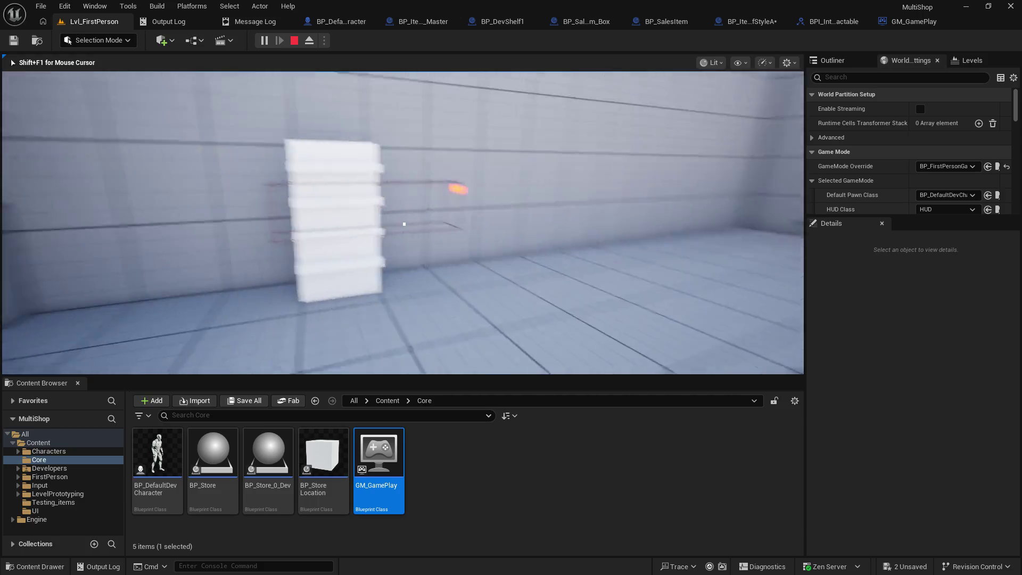
pyautogui.press('s')
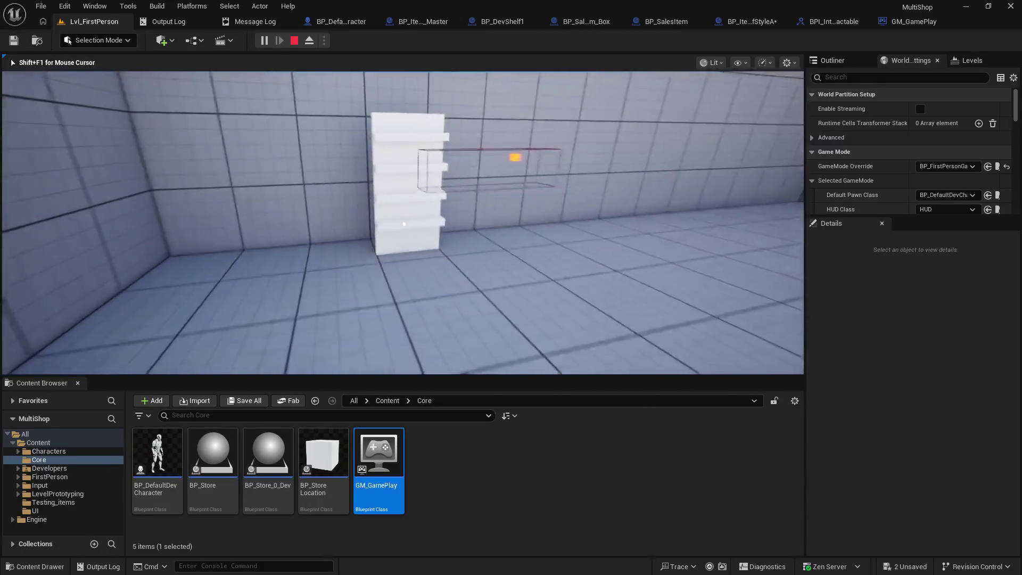
pyautogui.press('w')
pyautogui.press('s')
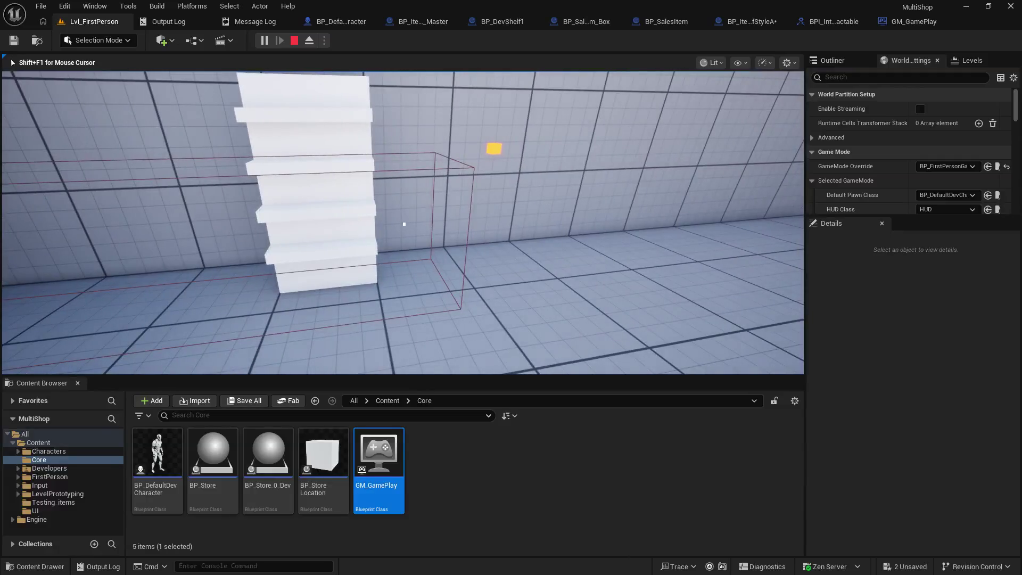
pyautogui.press('Escape')
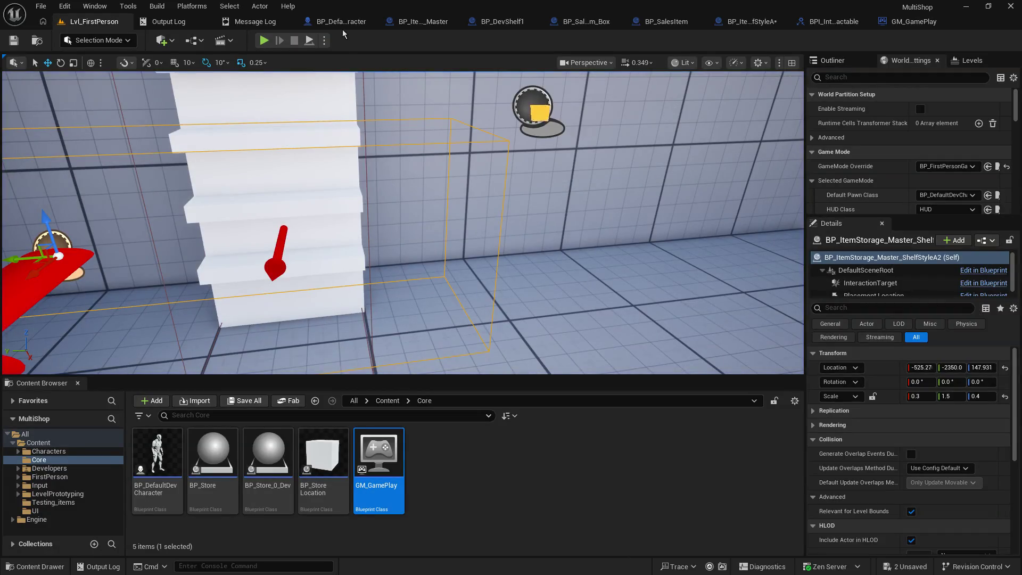
# Switch InteractionTarget's collision preset to OverlapAllDynamic and compile BP_ItemStorage_Master.
pyautogui.click(341, 22)
pyautogui.click(391, 22)
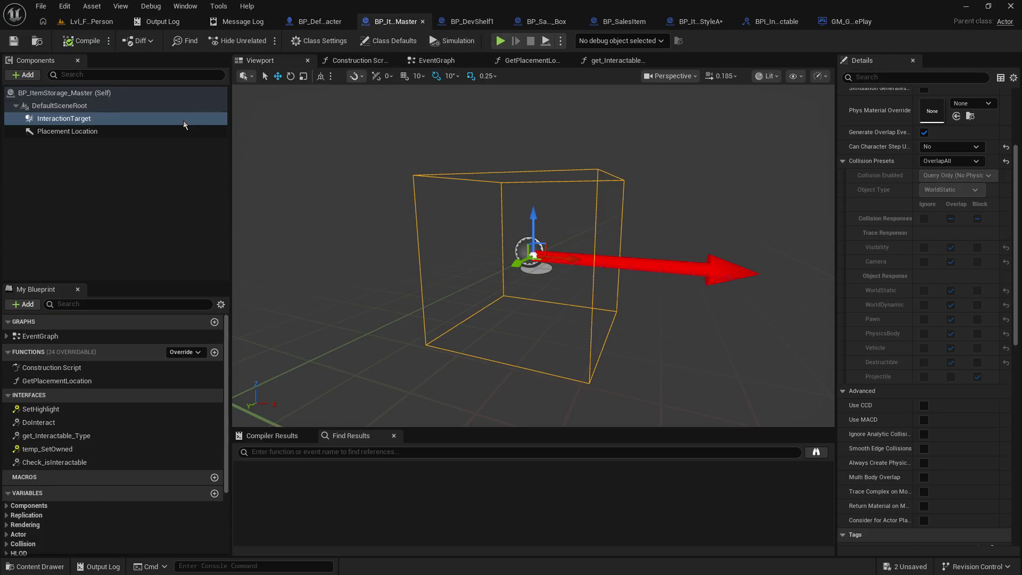
pyautogui.click(951, 161)
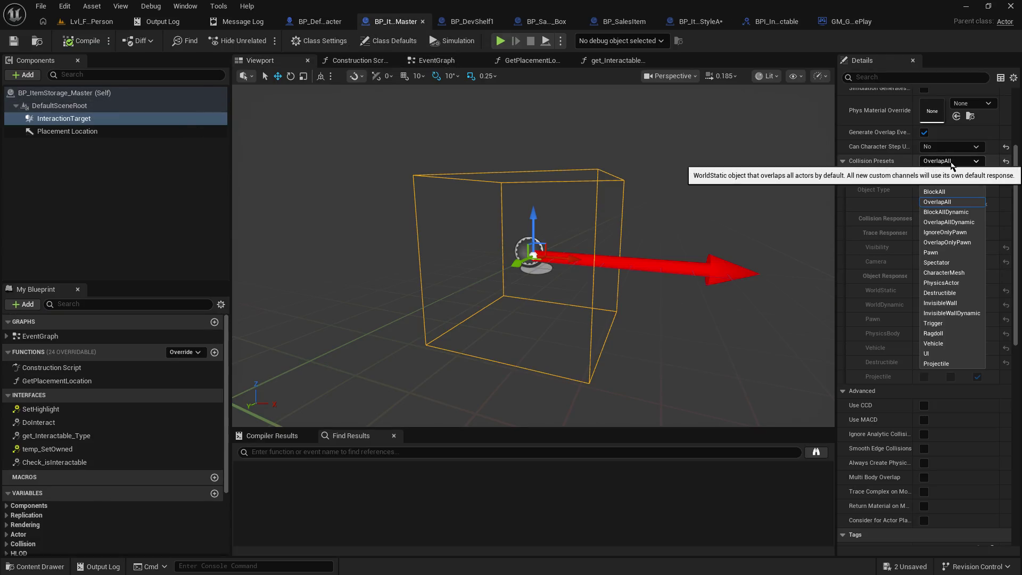
pyautogui.click(948, 222)
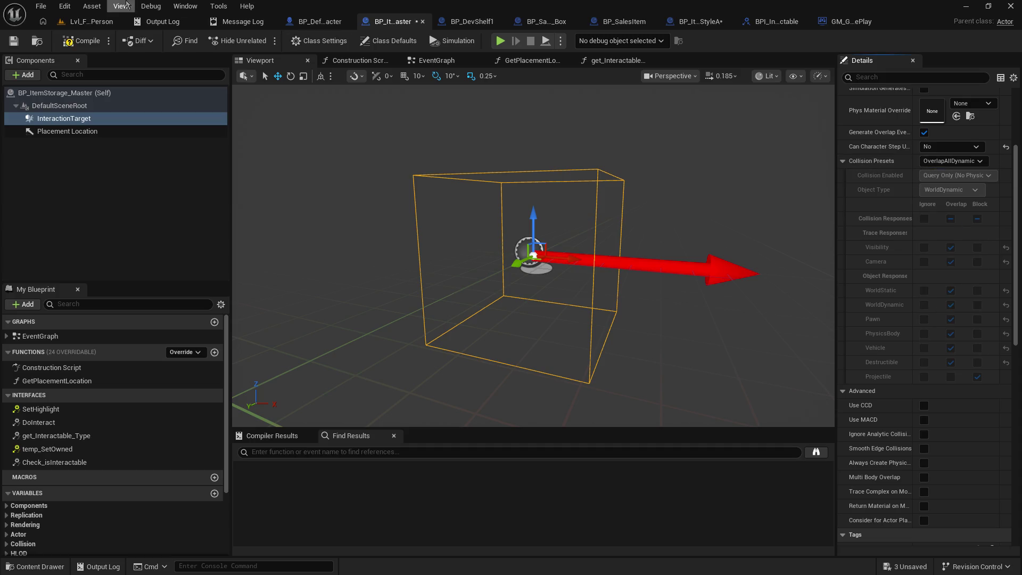
pyautogui.click(80, 42)
# Play-test the level, walking up to the shelf to see its Move prompt.
pyautogui.click(106, 24)
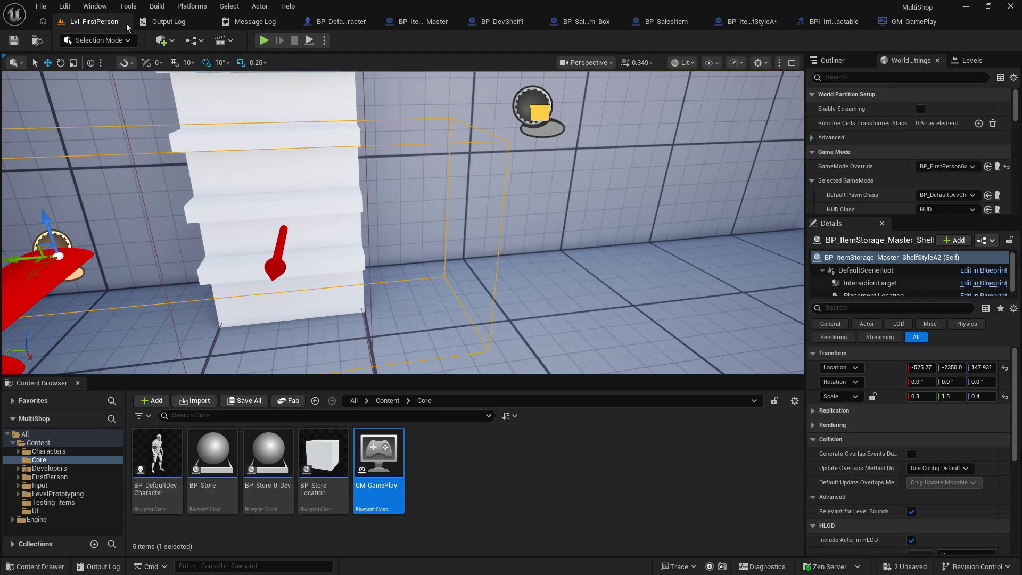
pyautogui.click(264, 41)
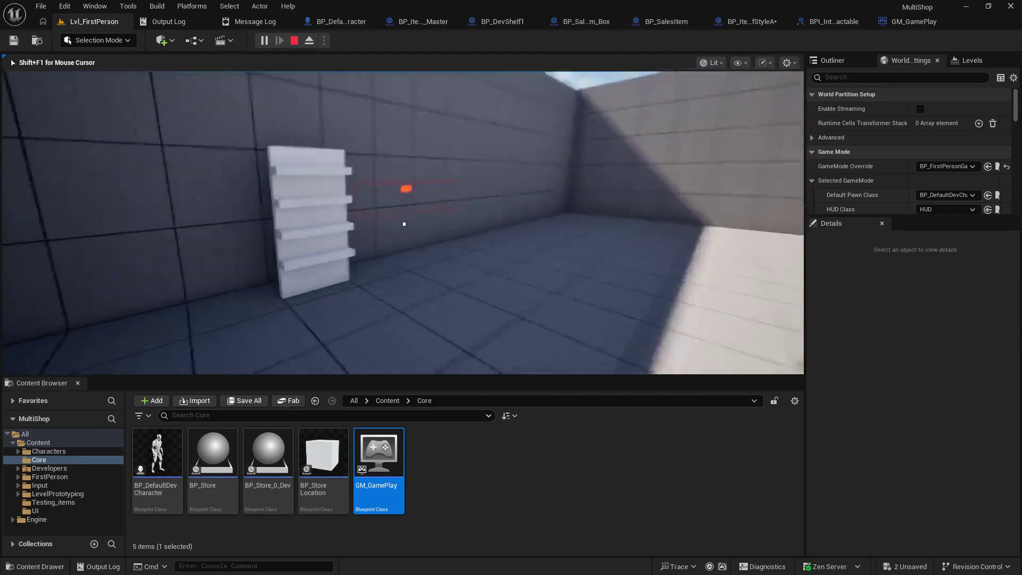
pyautogui.press('w')
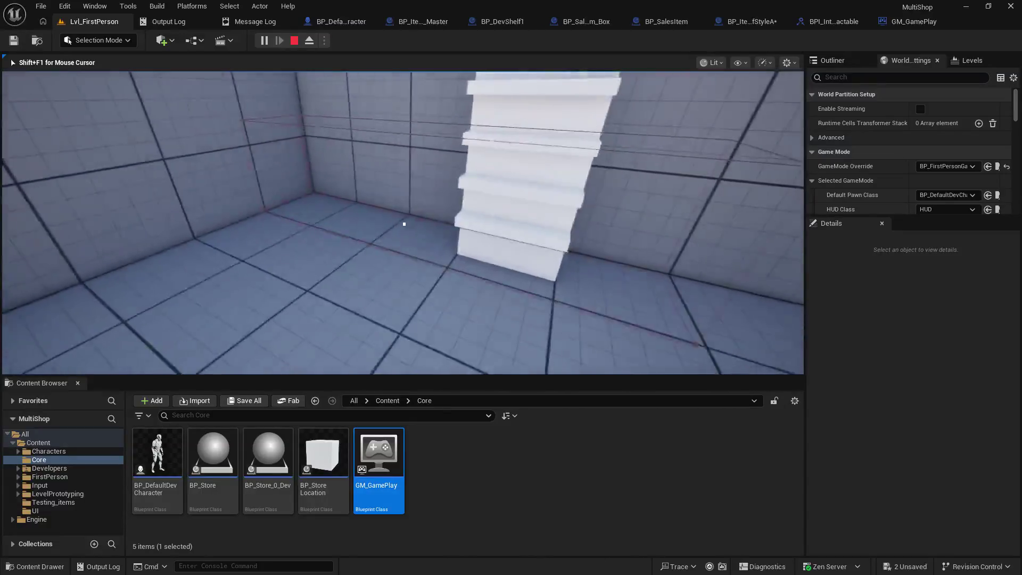
pyautogui.press('Escape')
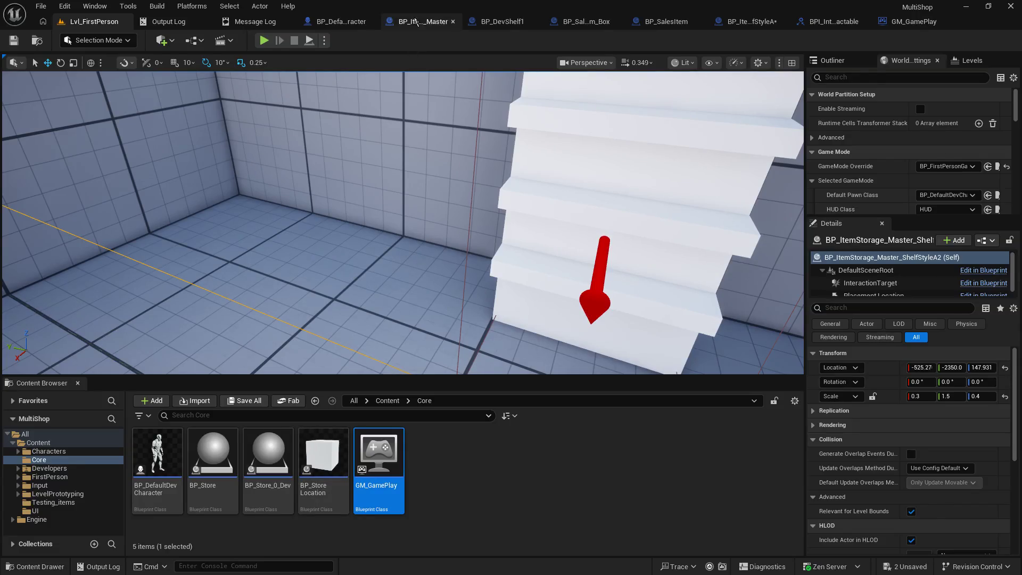
# Give InteractionTarget the Custom collision preset with every response set to Block, and save.
pyautogui.click(417, 22)
pyautogui.click(947, 162)
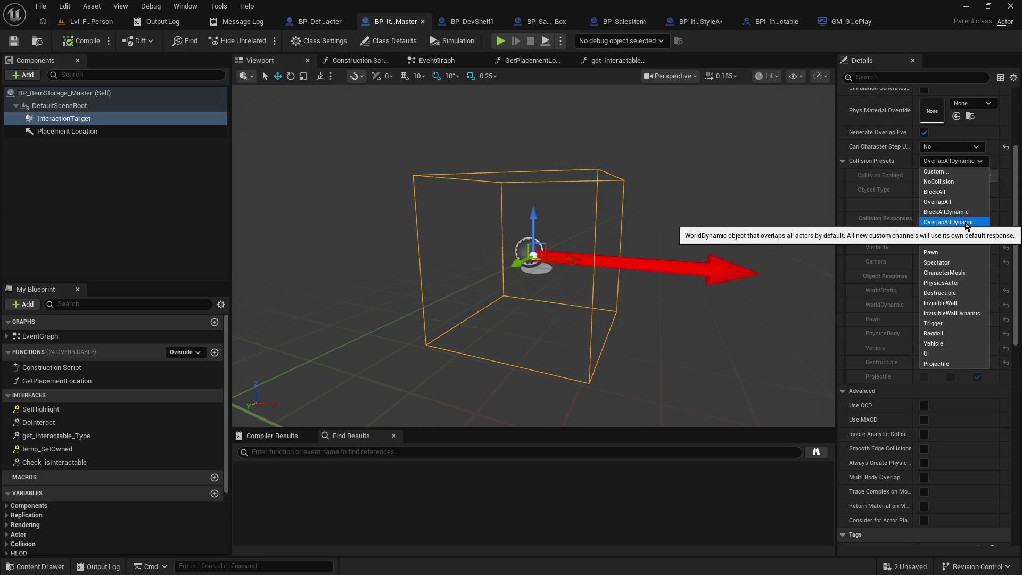
pyautogui.click(938, 171)
pyautogui.click(978, 219)
pyautogui.click(13, 41)
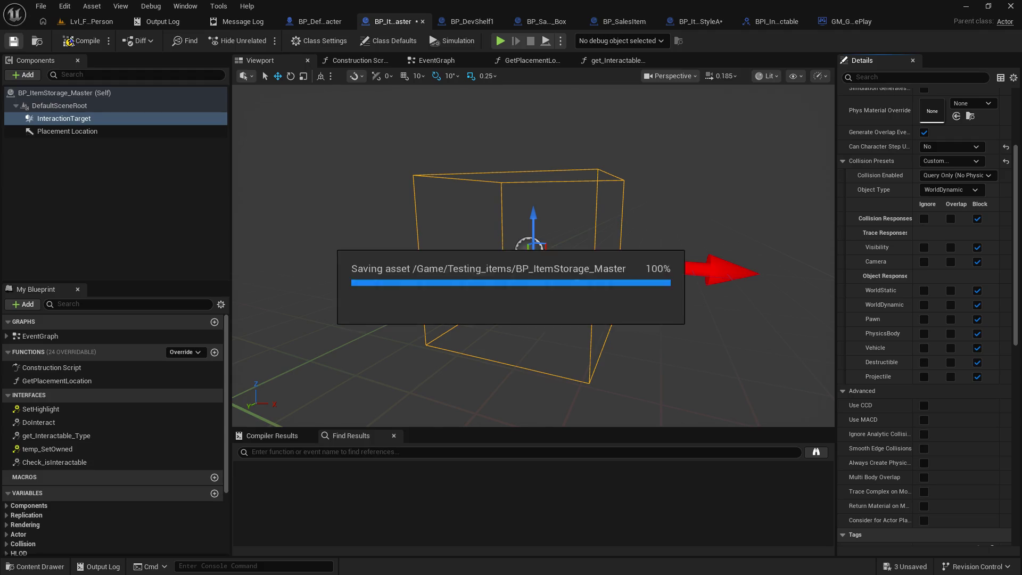
# Play-test the level to check the shelf's Place Item prompt, then return to the Blueprint.
pyautogui.click(88, 21)
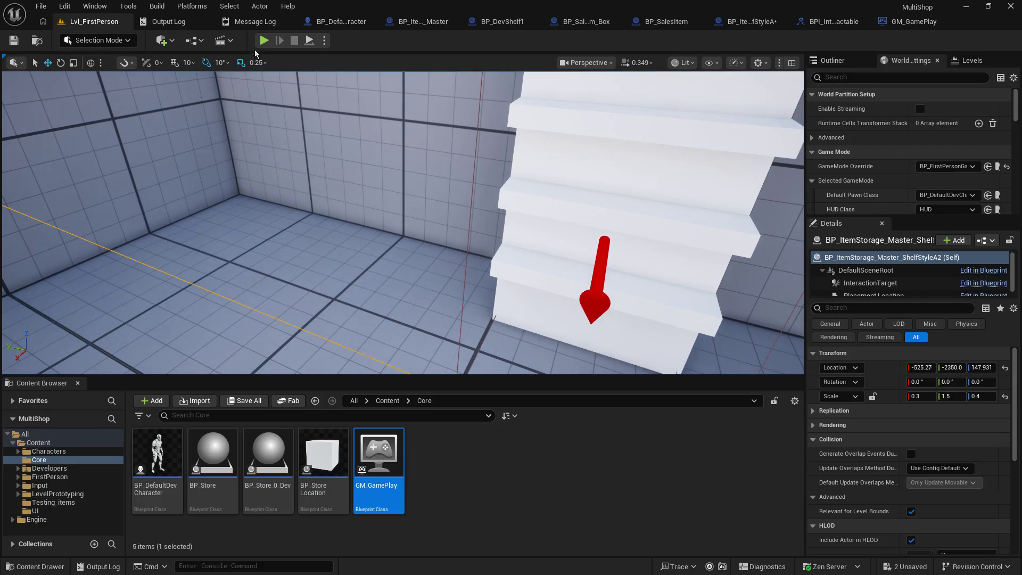
pyautogui.click(263, 41)
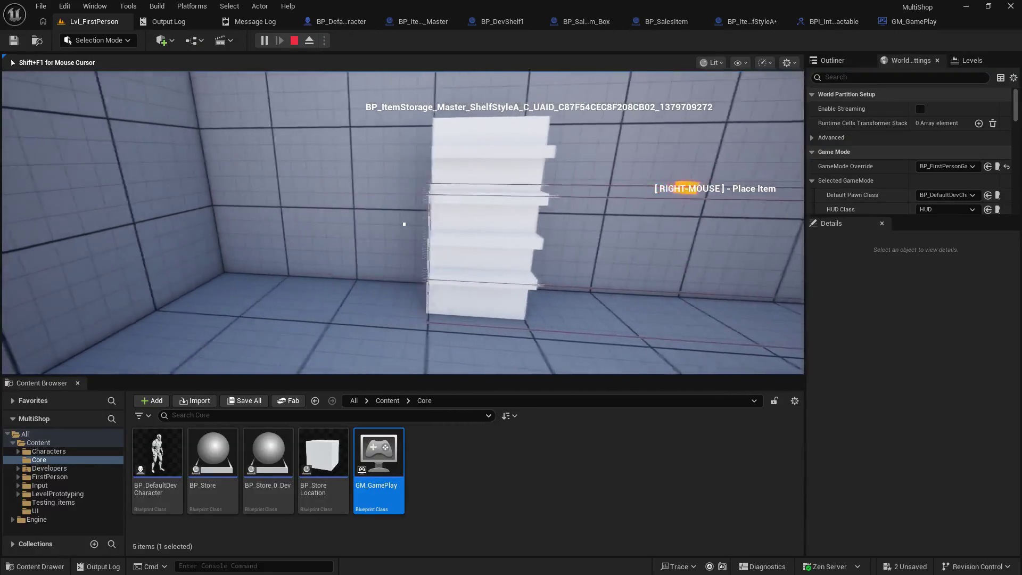
pyautogui.press('Escape')
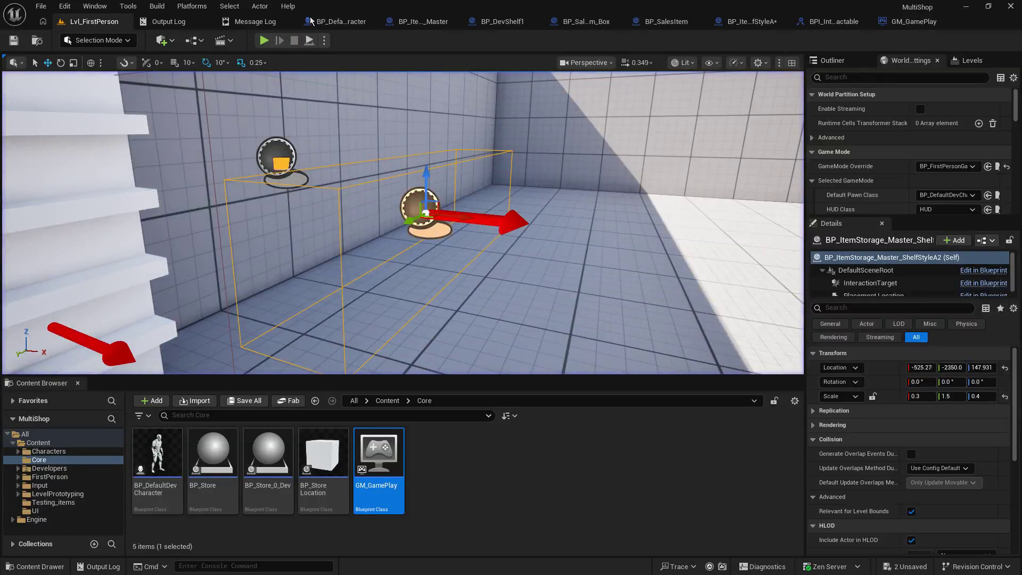
pyautogui.click(420, 21)
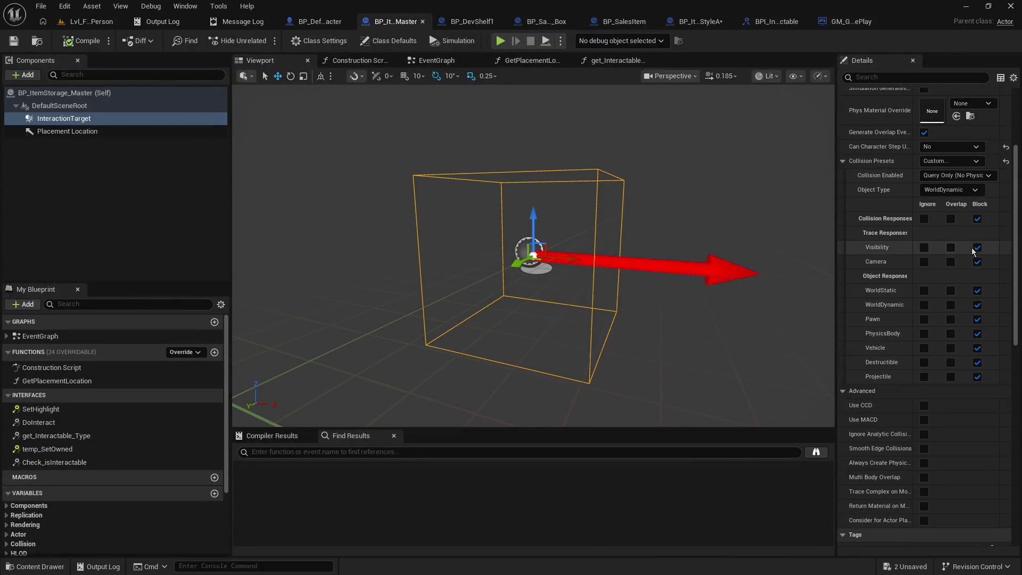
# Reset all responses to Block, make Visibility, Camera, WorldStatic and WorldDynamic overlap, and save.
pyautogui.click(951, 218)
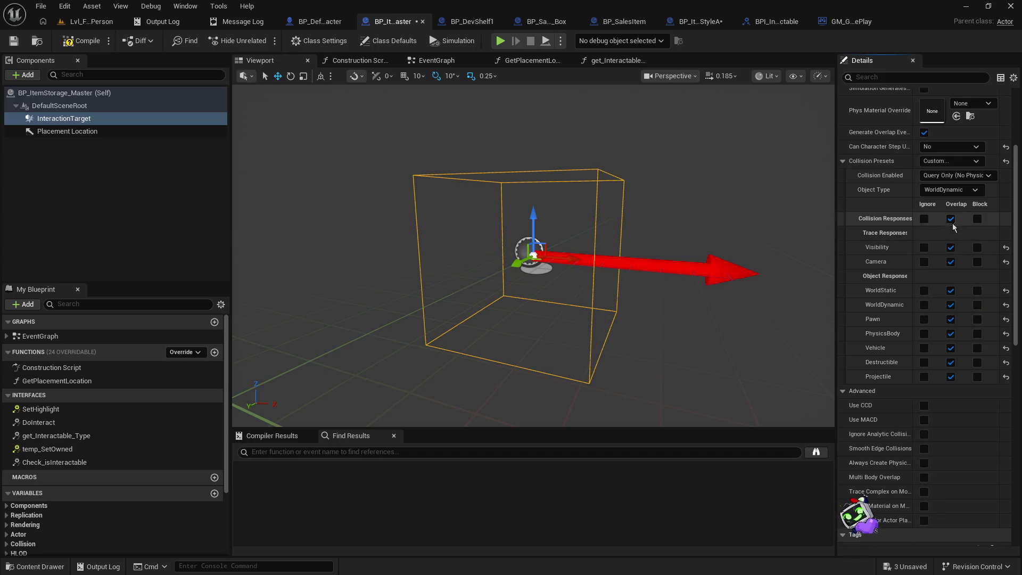
pyautogui.click(977, 219)
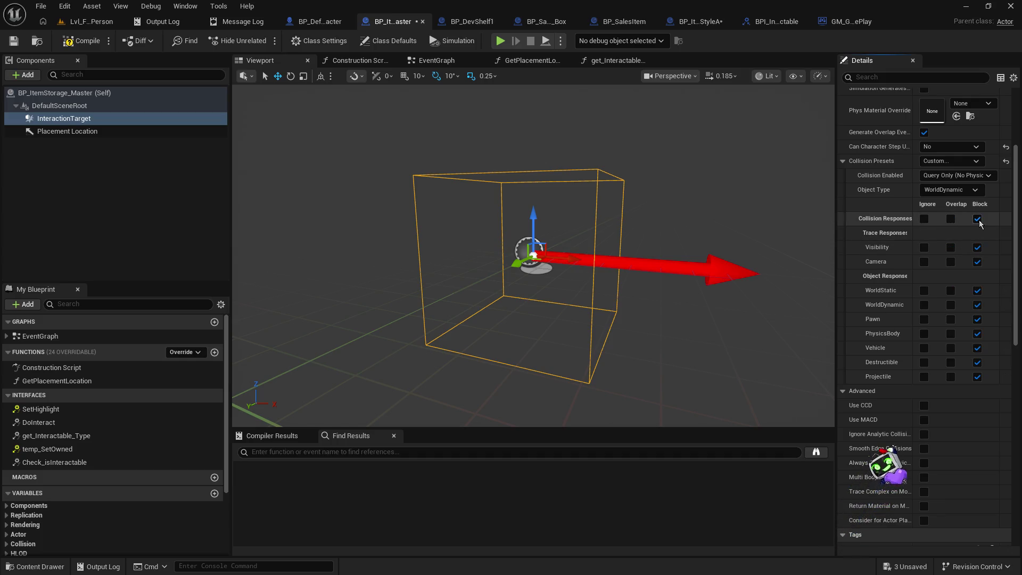
pyautogui.click(951, 248)
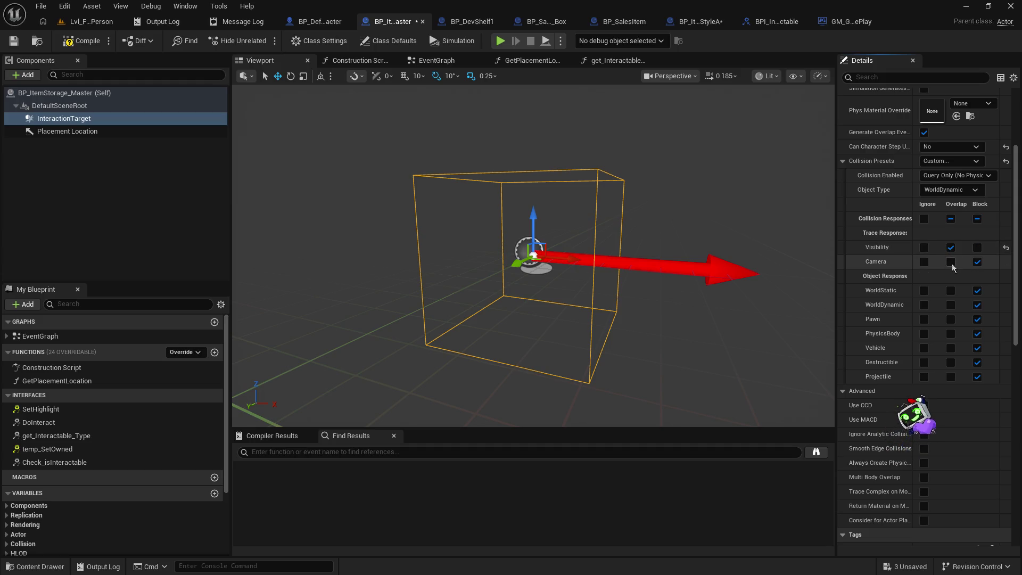
pyautogui.click(950, 262)
pyautogui.click(951, 290)
pyautogui.click(950, 305)
pyautogui.click(950, 320)
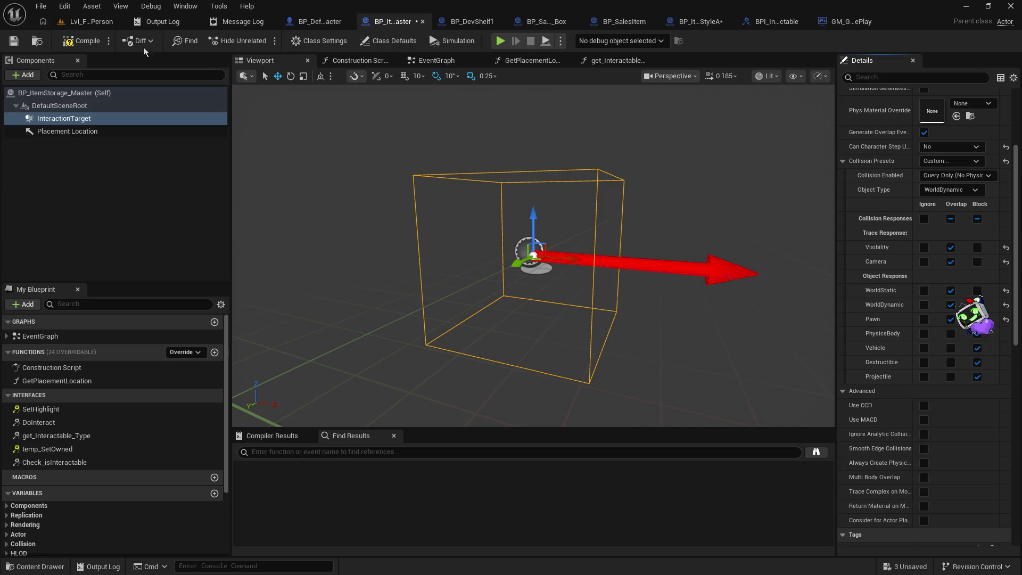
pyautogui.click(14, 40)
# Play-test by walking up to the white shelf, then reopen BP_ItemStorage_Master.
pyautogui.click(91, 21)
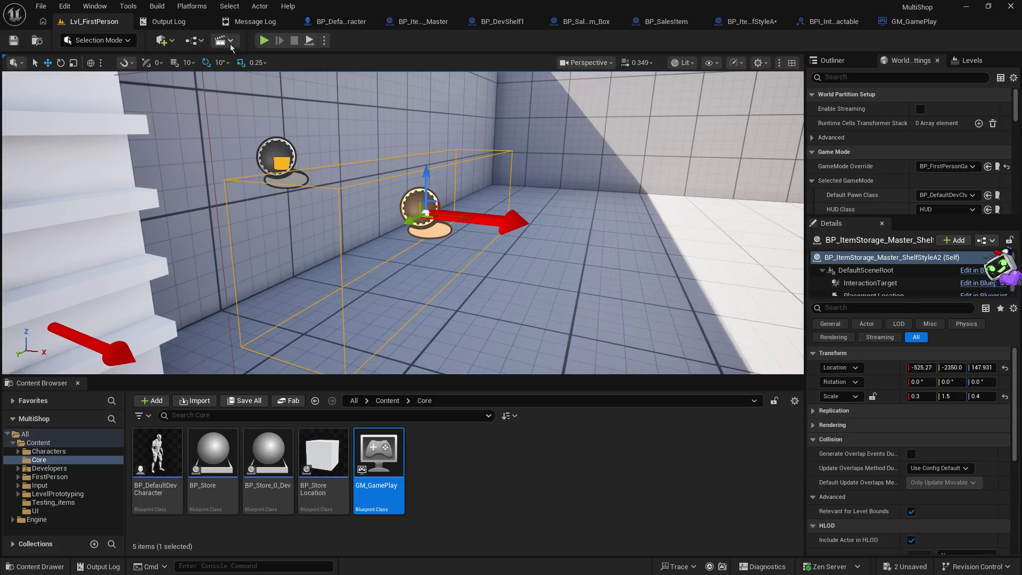
pyautogui.click(264, 40)
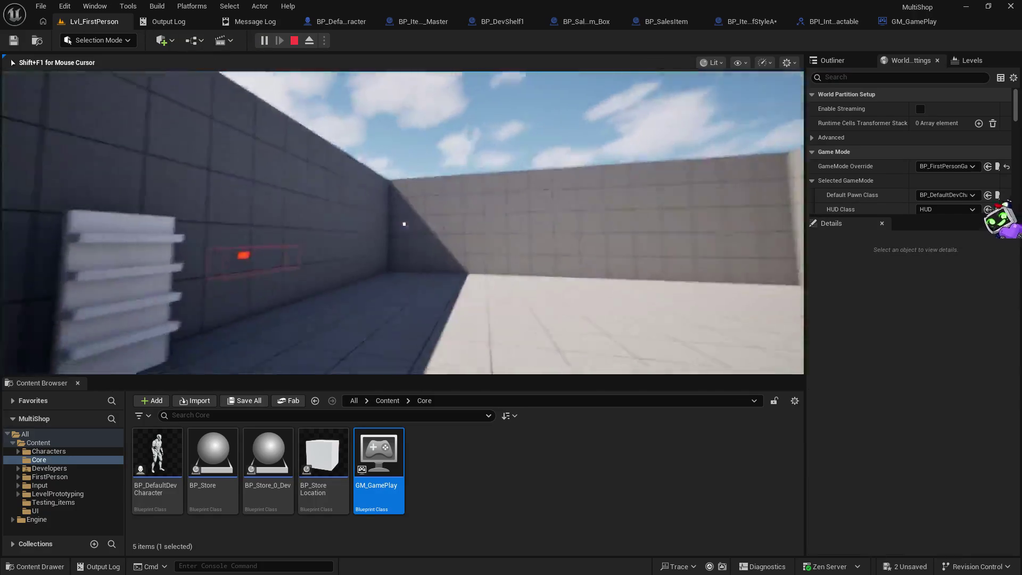
pyautogui.press('w')
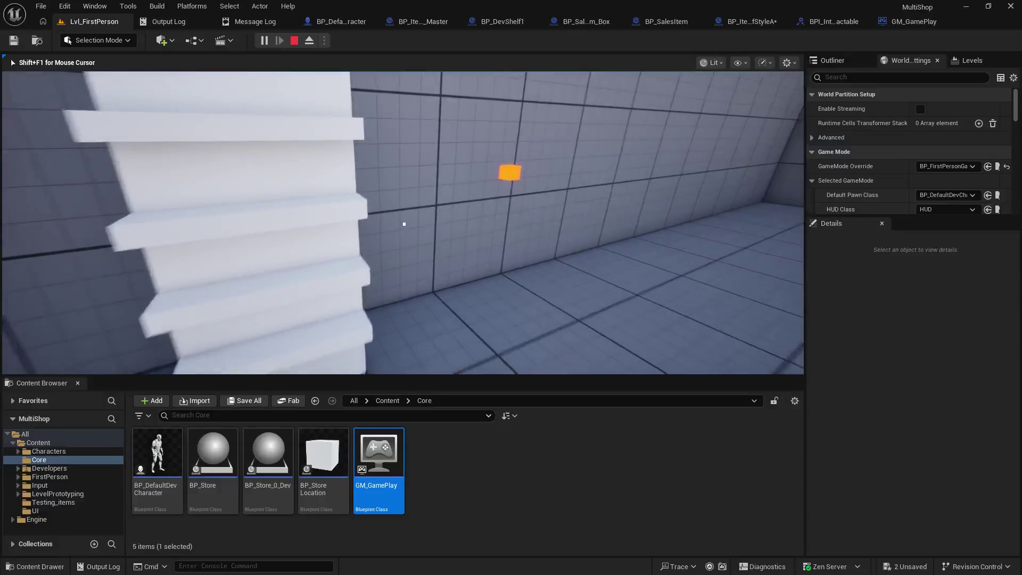
pyautogui.press('Escape')
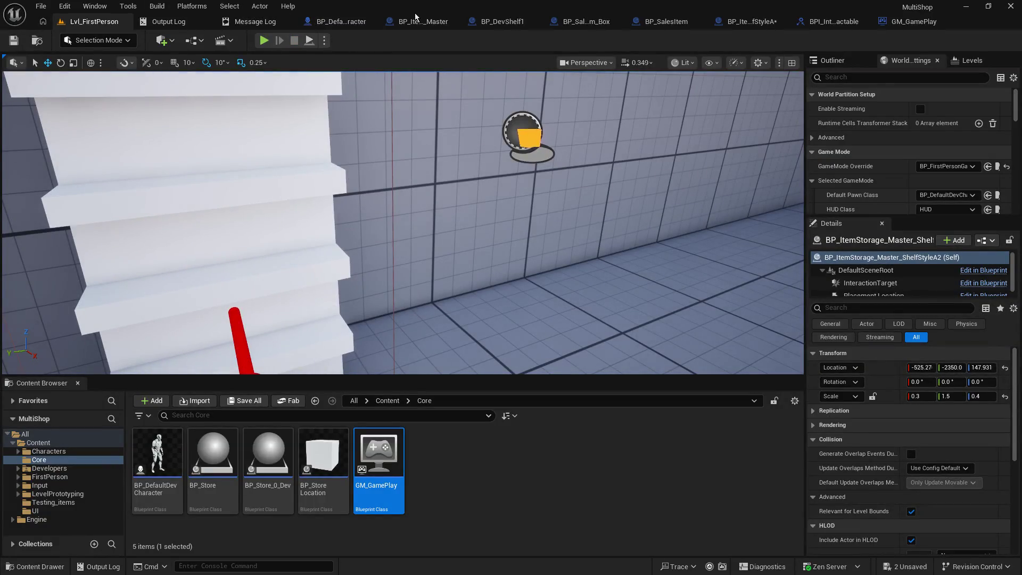
pyautogui.click(417, 20)
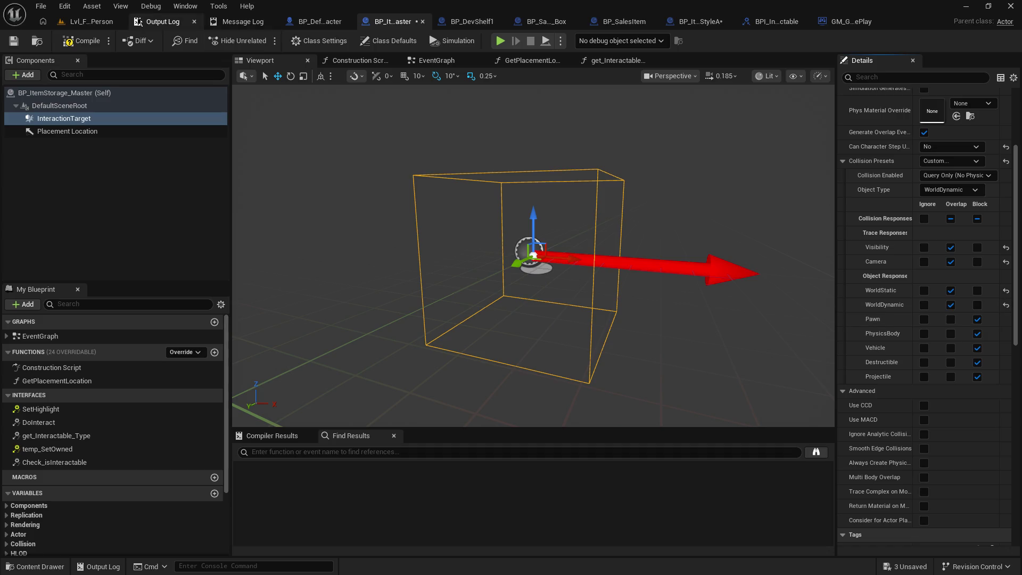
# Run a quick play test of the shelf, then reopen BP_ItemStorage_Master.
pyautogui.click(88, 22)
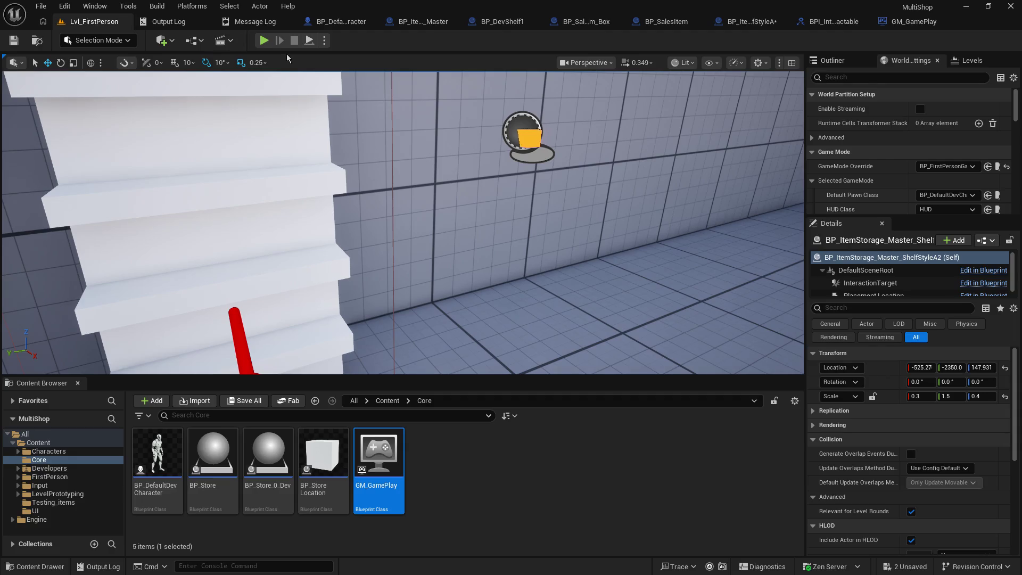
pyautogui.click(264, 40)
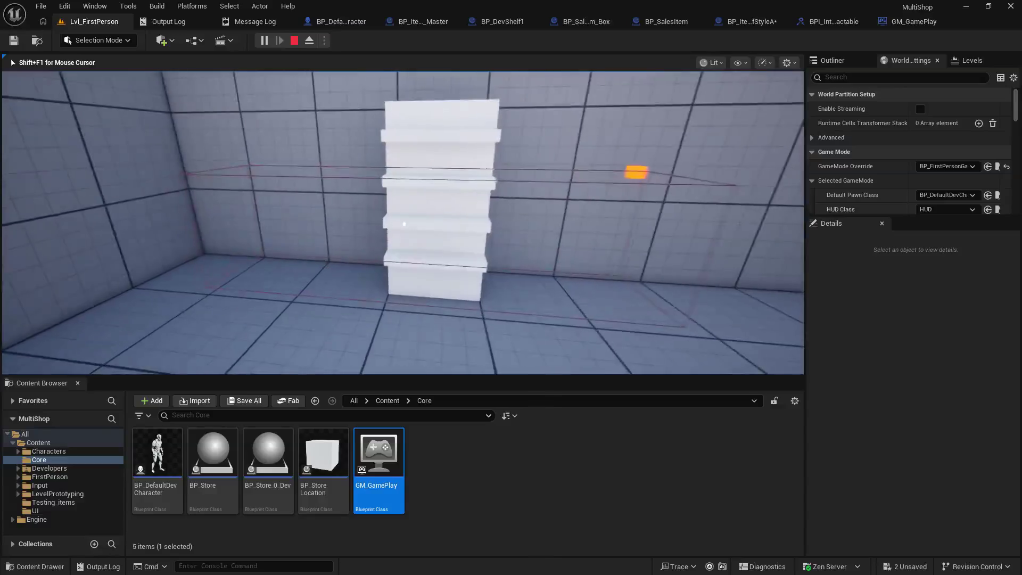
pyautogui.press('Escape')
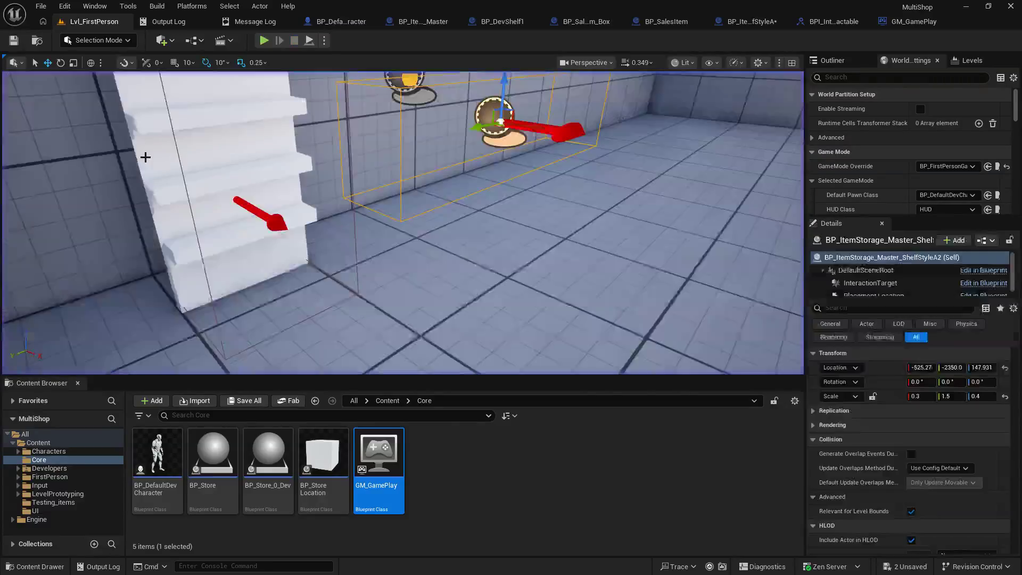
pyautogui.click(414, 20)
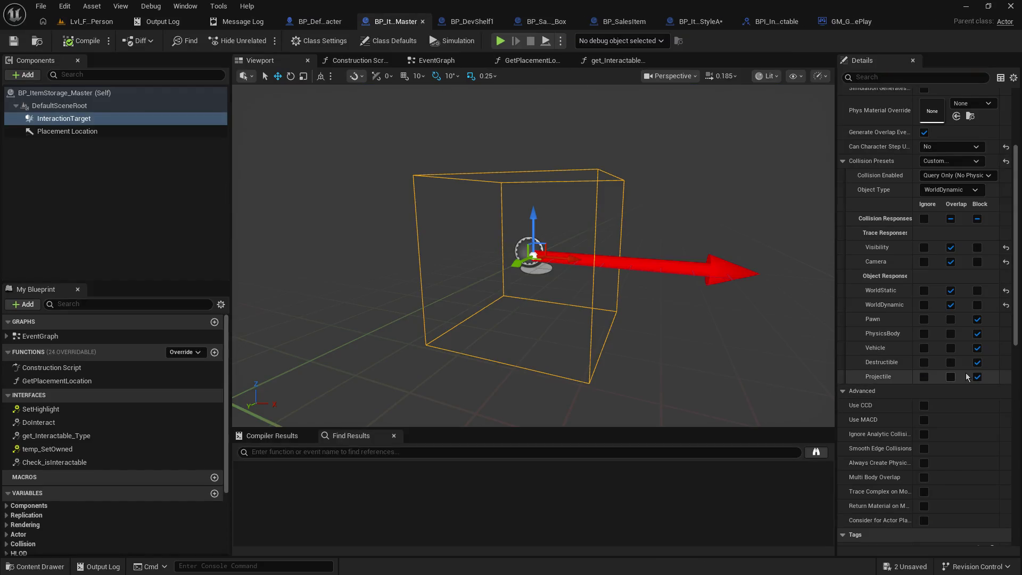
# Make lower object responses overlap and Visibility, Camera, WorldStatic, WorldDynamic block, then compile.
pyautogui.moveTo(954, 375); pyautogui.dragTo(953, 328)
pyautogui.click(977, 304)
pyautogui.click(977, 290)
pyautogui.click(977, 247)
pyautogui.click(977, 262)
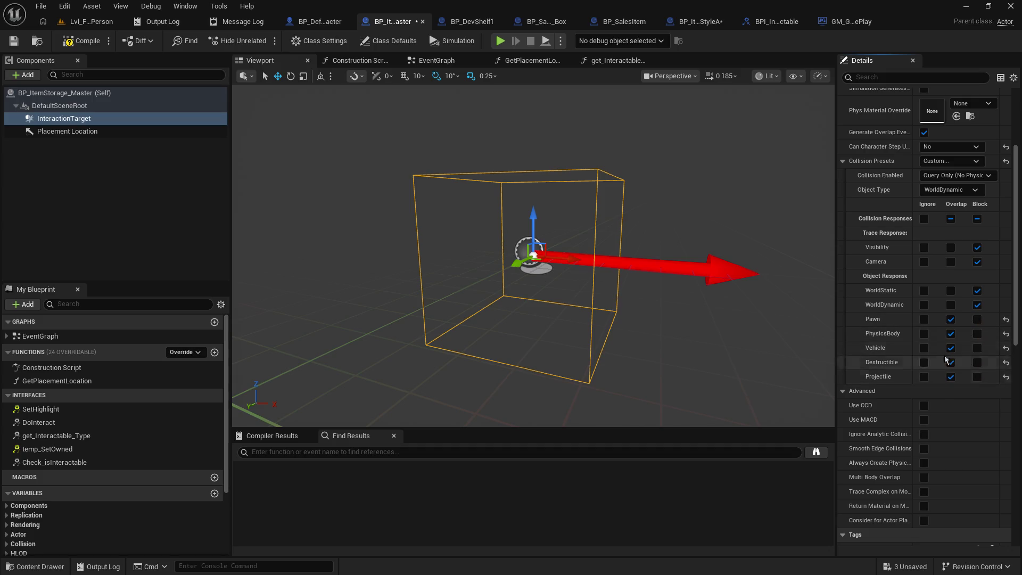
pyautogui.click(85, 41)
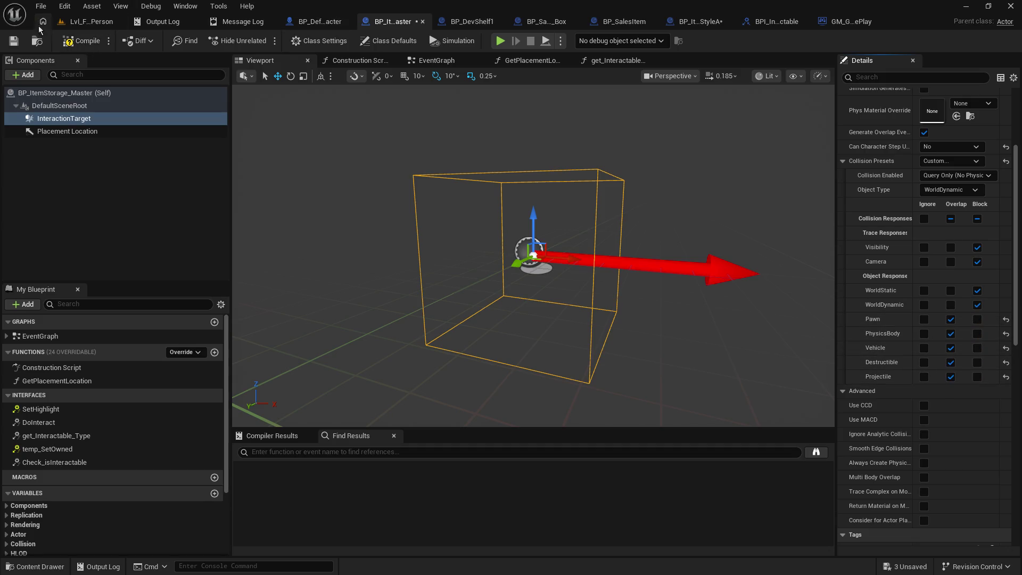
# Play-test by approaching the shelf for its prompt, then open BP_DefaultDevCharacter.
pyautogui.click(91, 22)
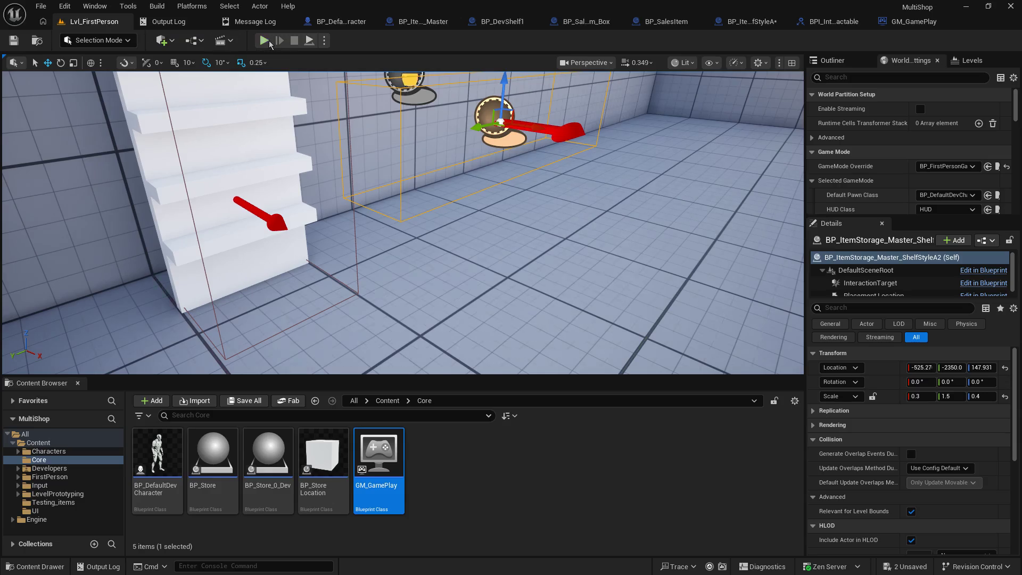
pyautogui.click(268, 42)
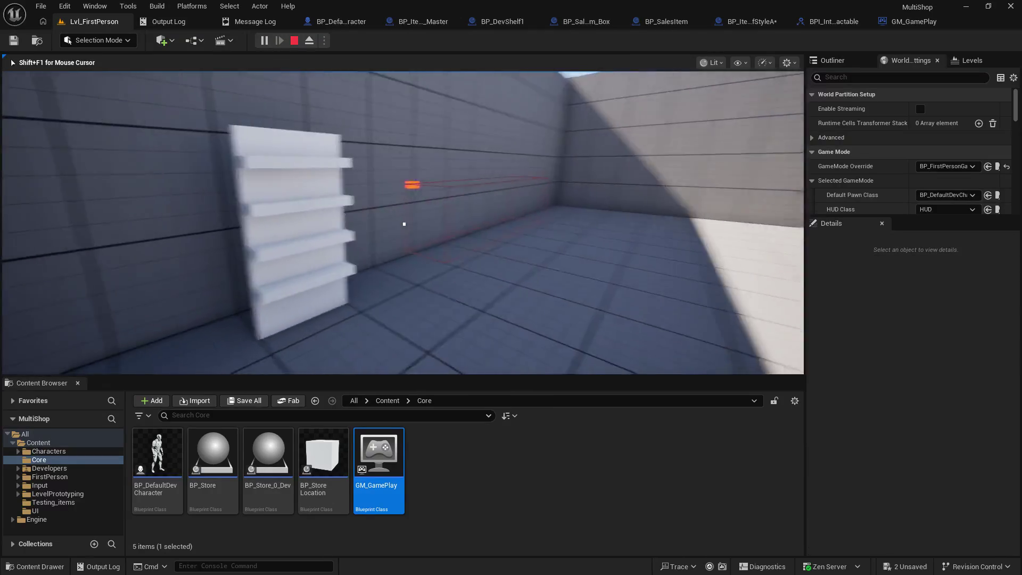
pyautogui.press('w')
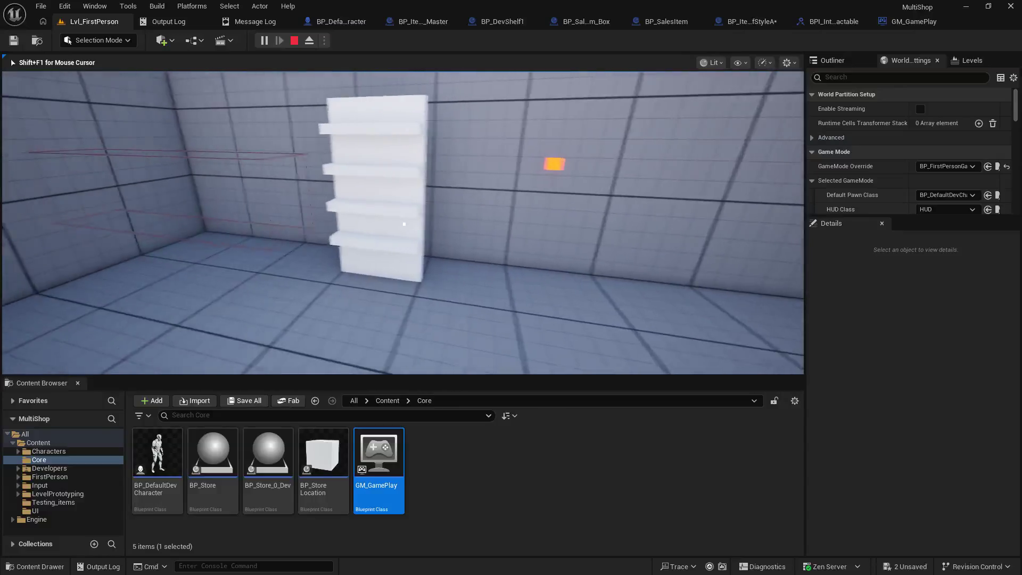
pyautogui.press('w')
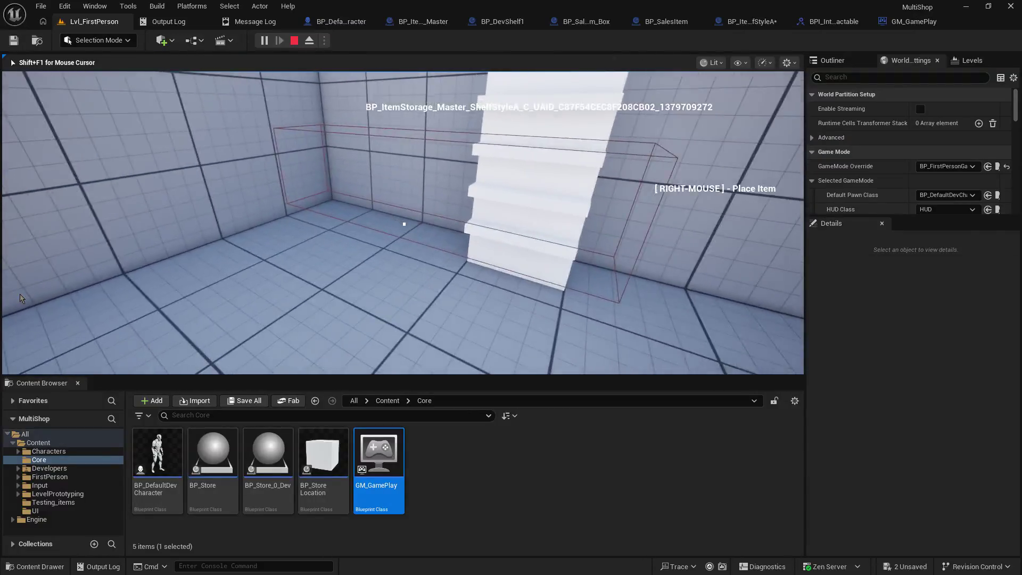
pyautogui.press('Escape')
pyautogui.click(352, 24)
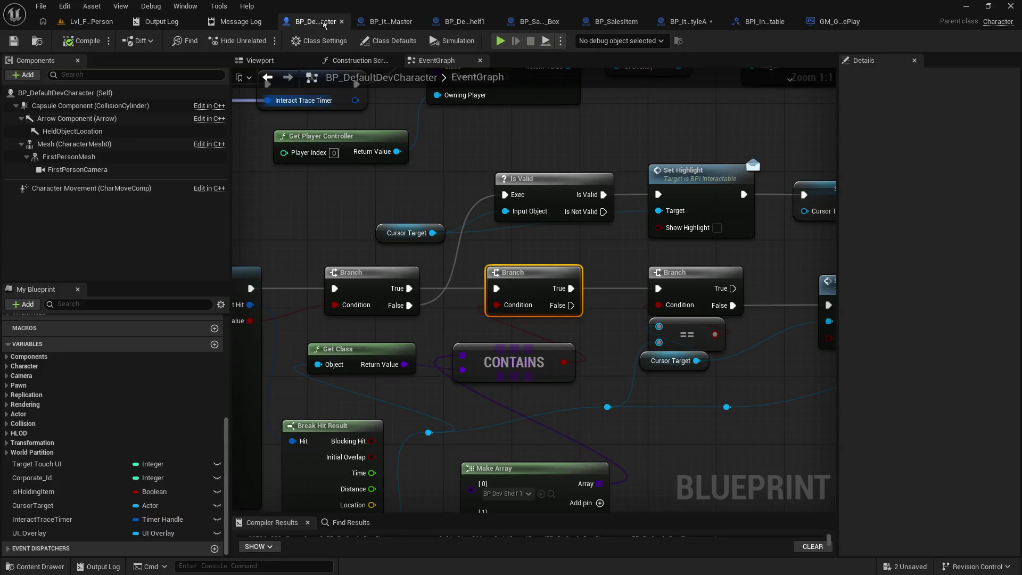
# Keep WorldDynamic as object type and apply the OverlapAll collision preset to InteractionTarget.
pyautogui.click(380, 22)
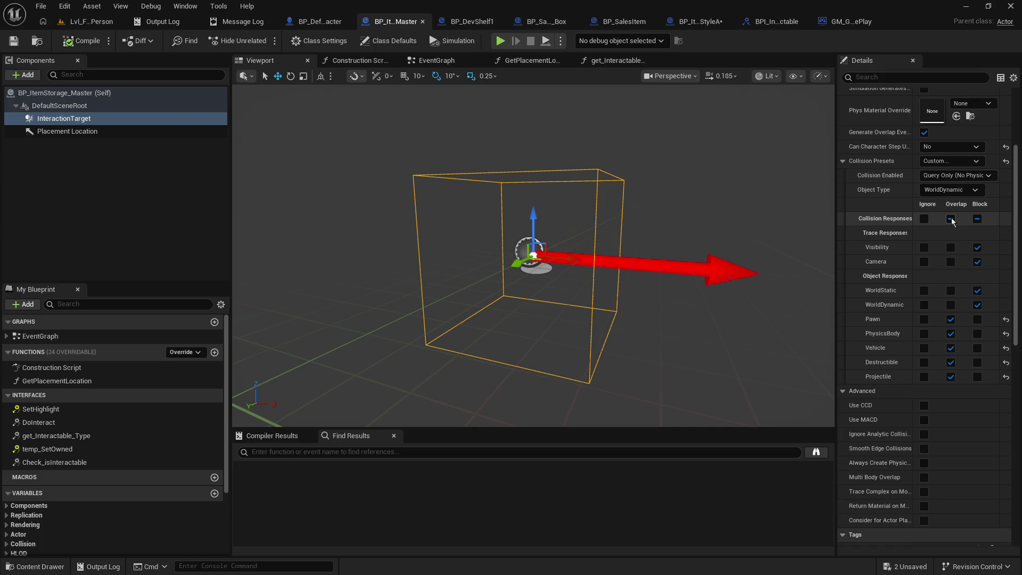
pyautogui.click(958, 190)
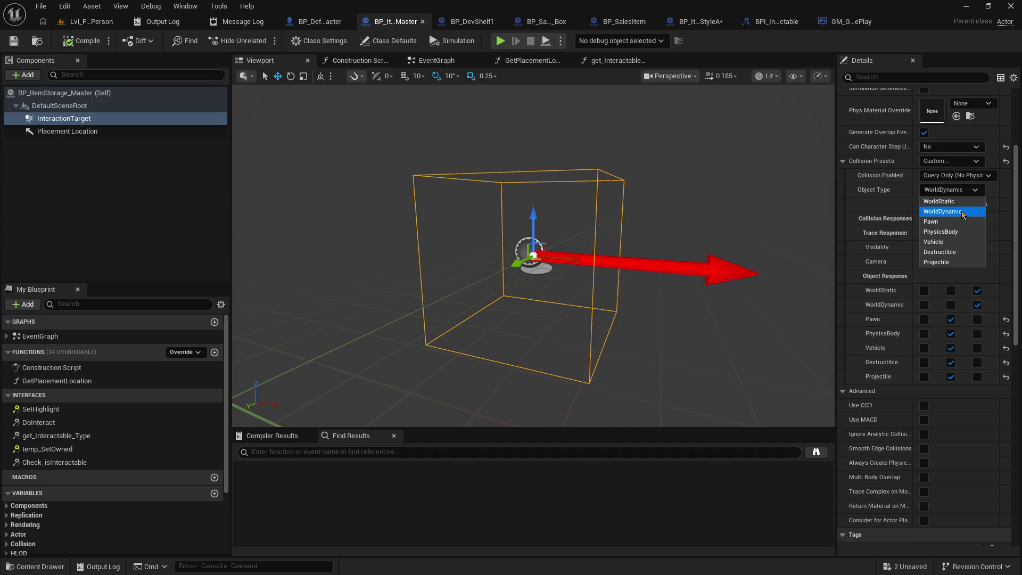
pyautogui.click(957, 176)
pyautogui.click(956, 164)
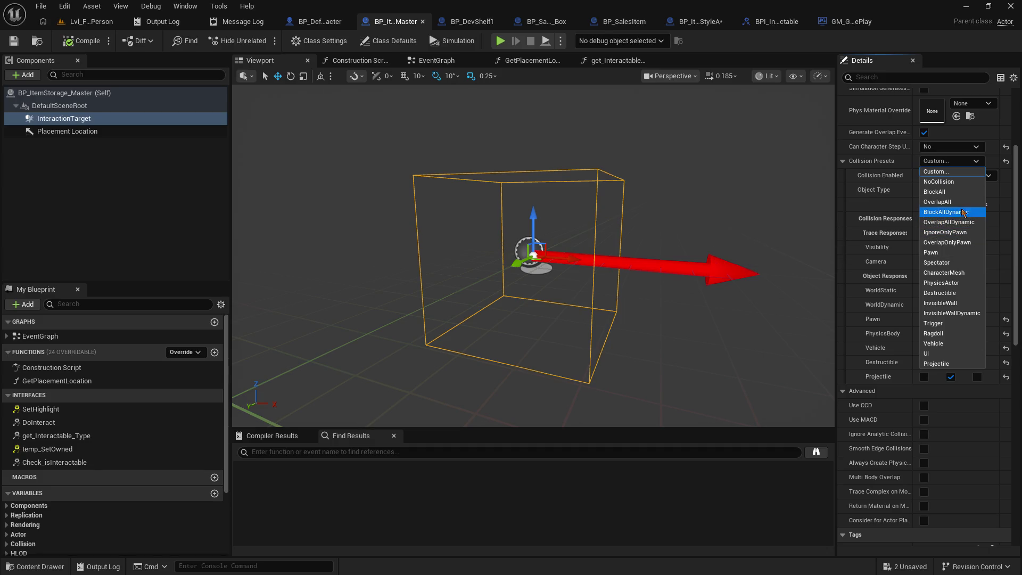
pyautogui.click(942, 202)
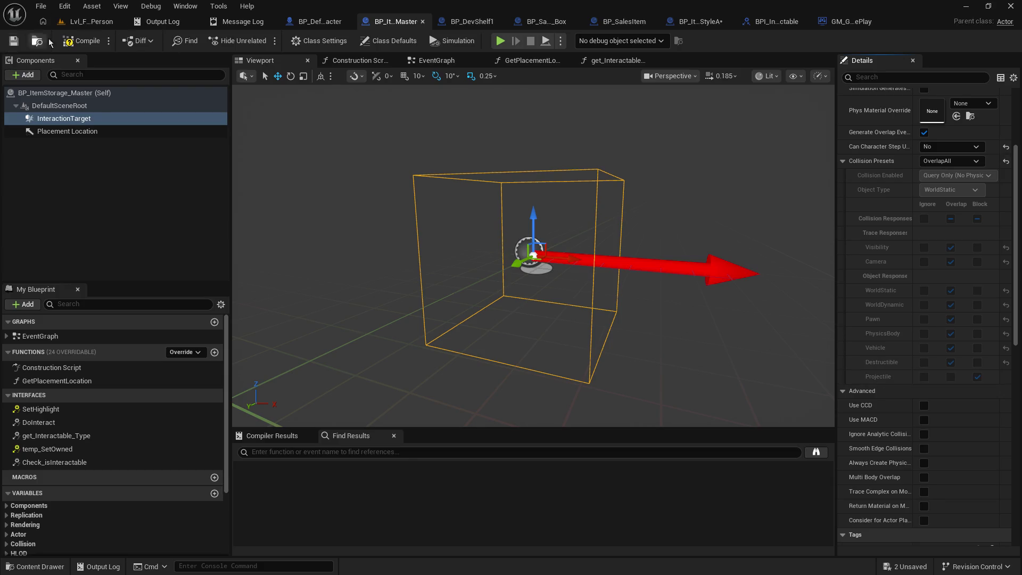
# Play-test walking toward the shelf, then reopen BP_ItemStorage_Master.
pyautogui.click(88, 21)
pyautogui.click(265, 40)
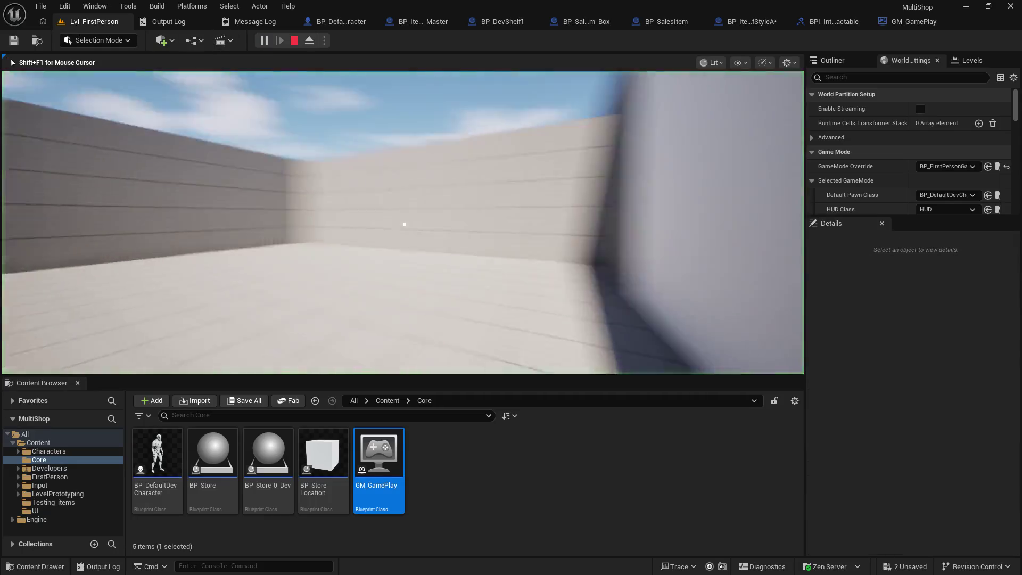
pyautogui.press('w')
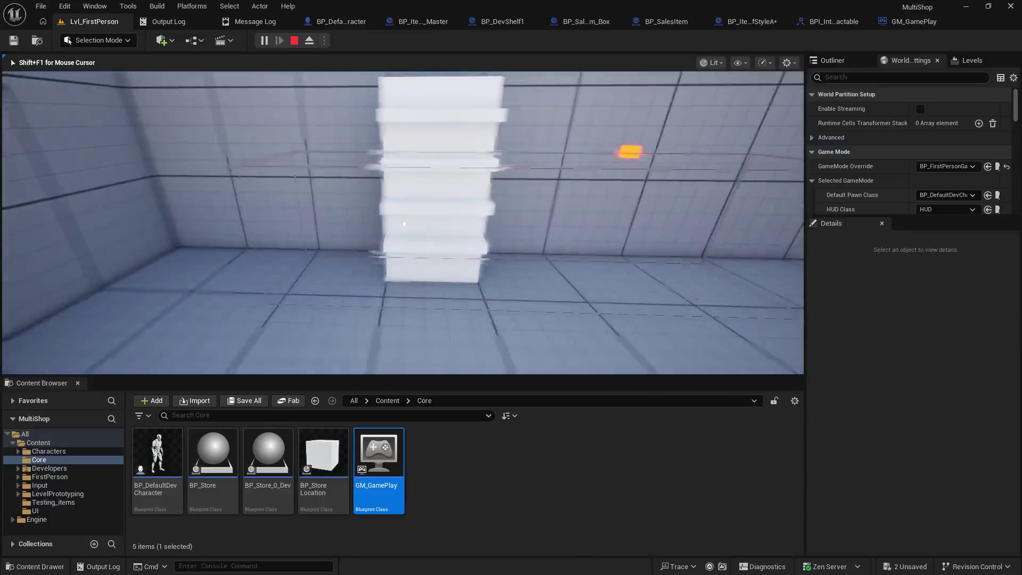
pyautogui.press('Escape')
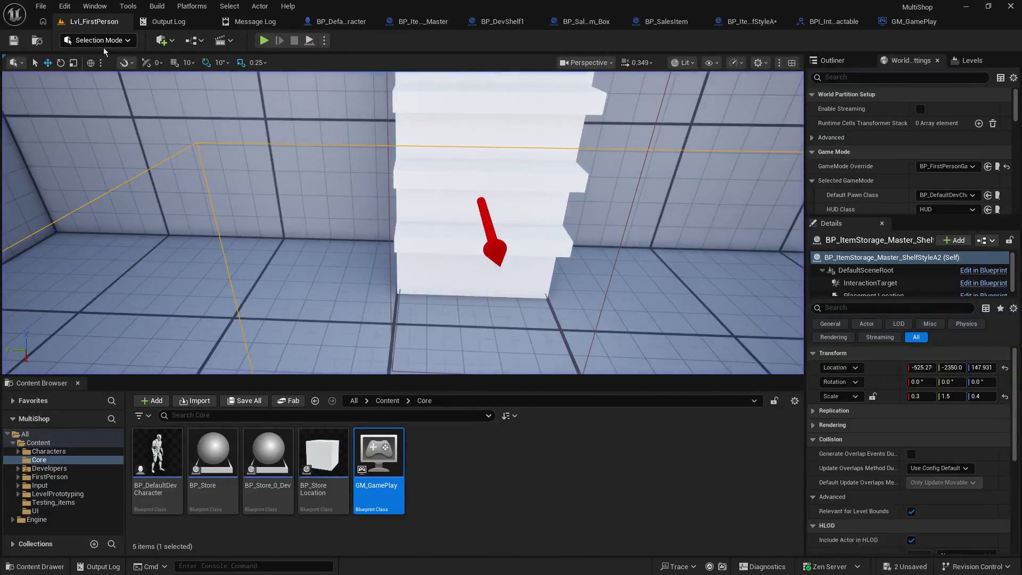
pyautogui.click(422, 22)
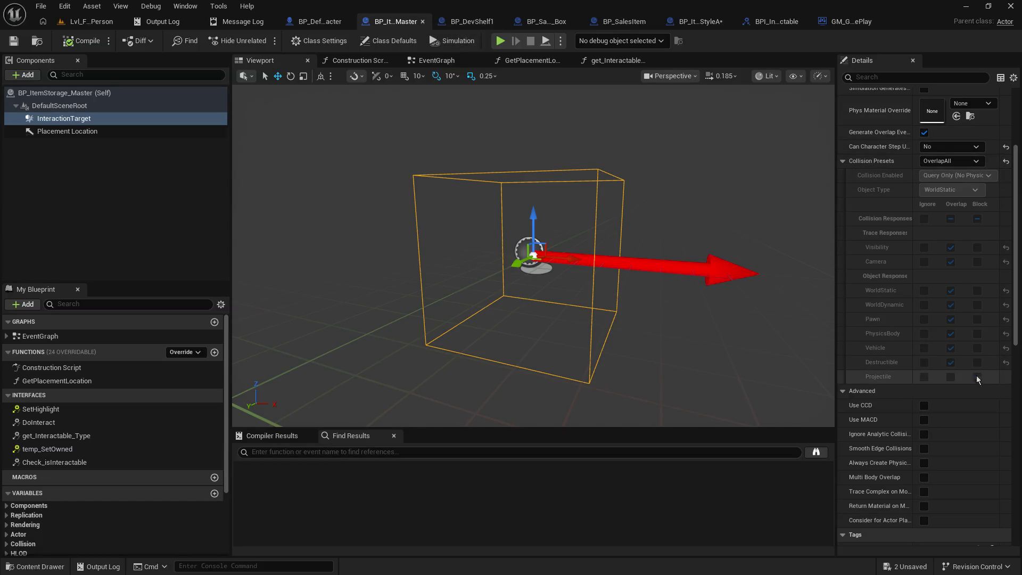
# Switch InteractionTarget back to the Custom collision preset with WorldStatic object type.
pyautogui.click(967, 161)
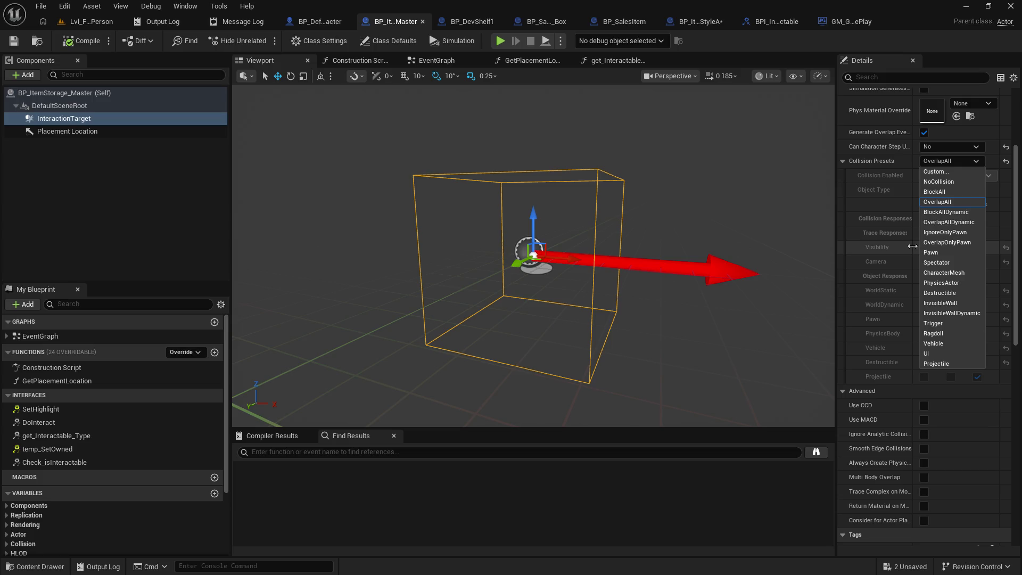
pyautogui.click(936, 171)
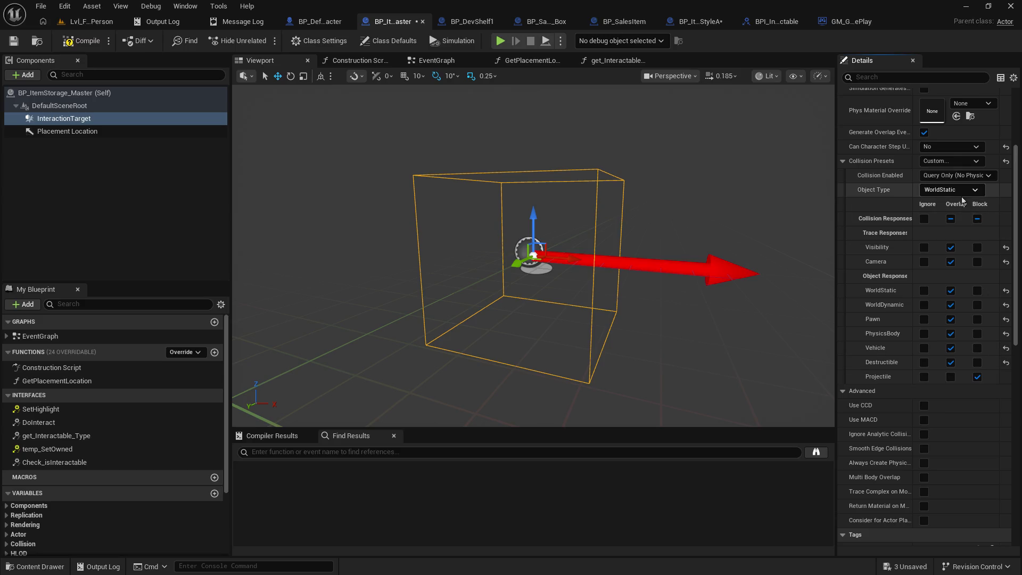
pyautogui.click(960, 162)
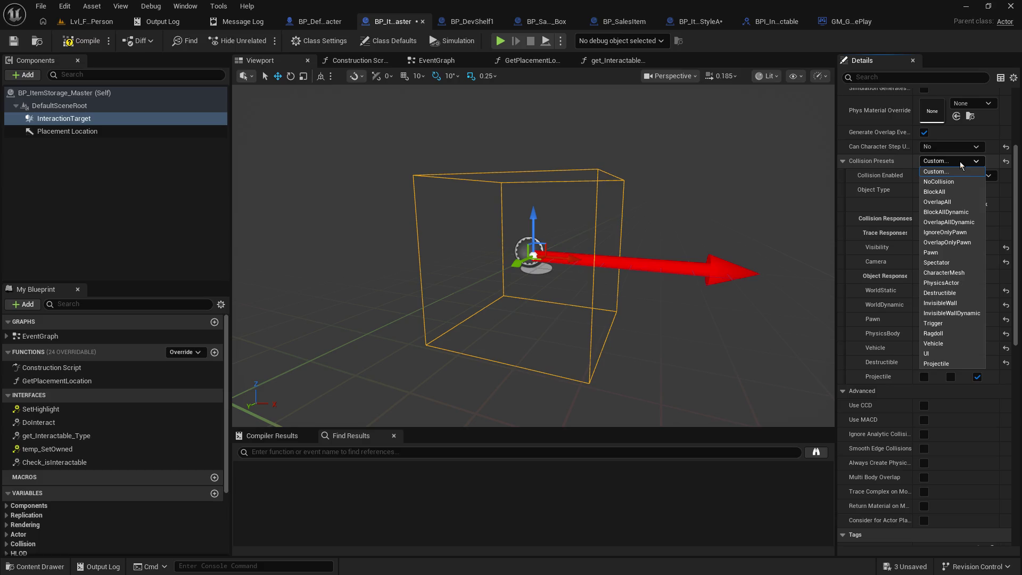
pyautogui.click(960, 161)
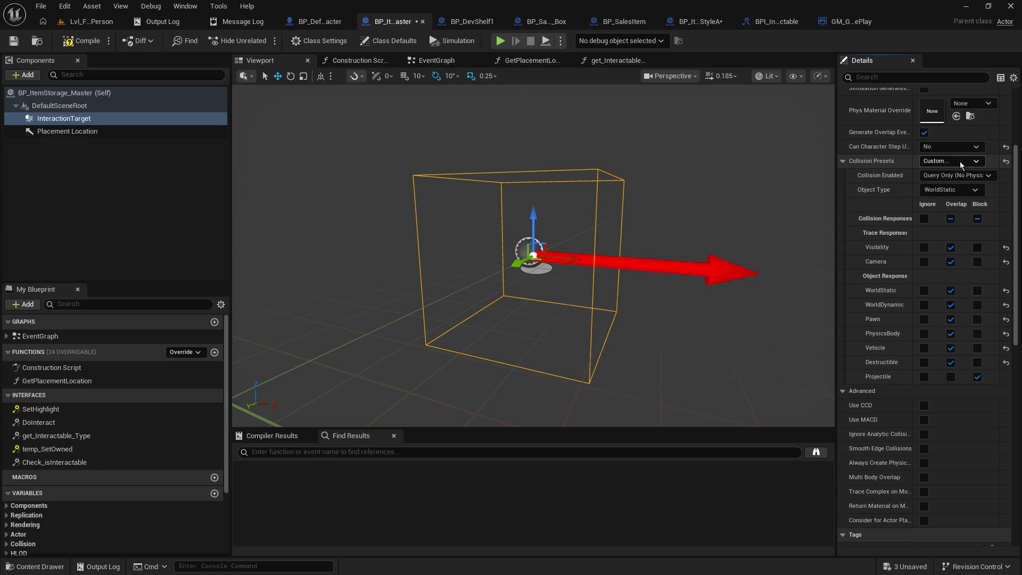
pyautogui.click(956, 192)
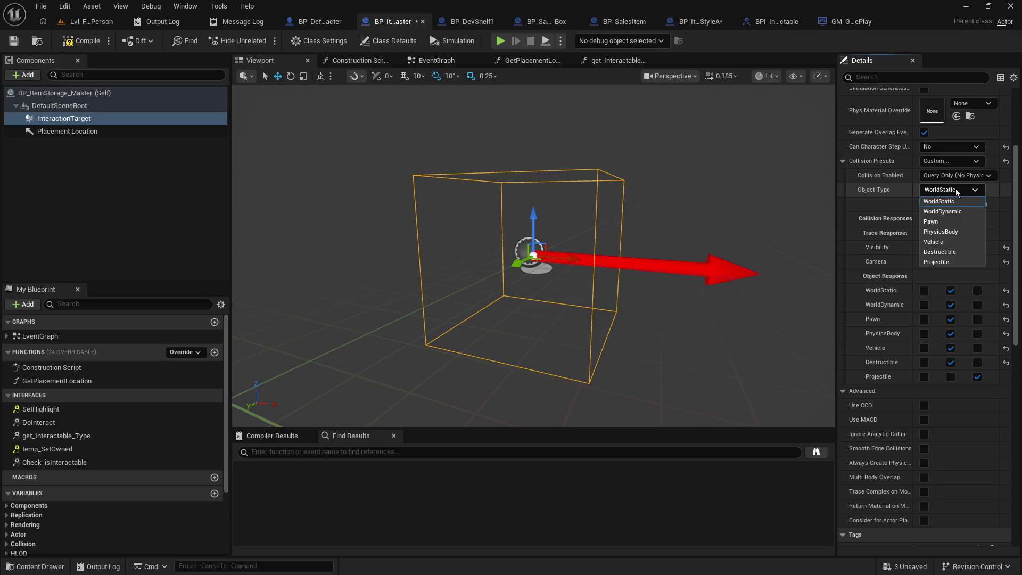
pyautogui.click(956, 191)
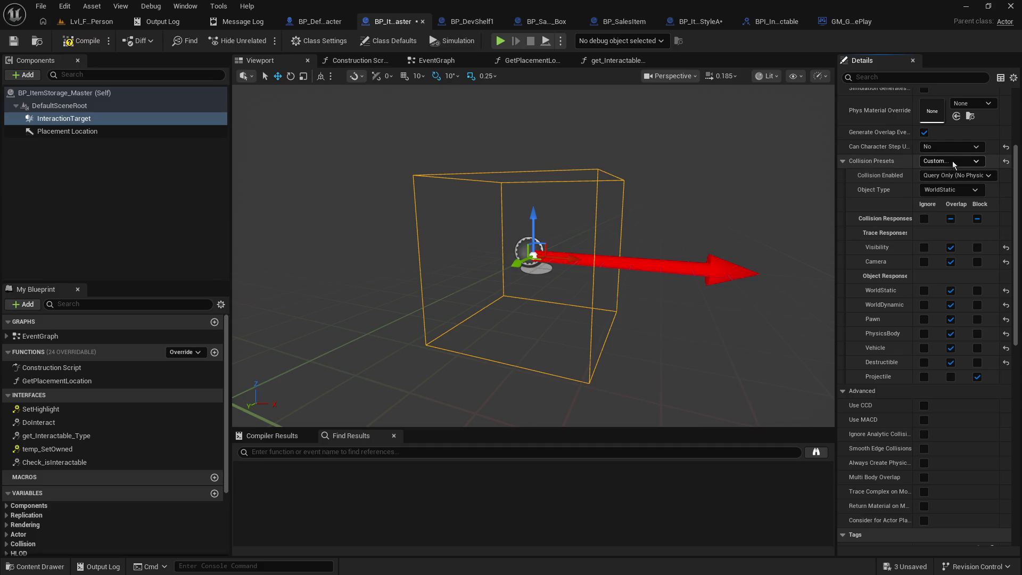
pyautogui.click(953, 176)
pyautogui.click(954, 161)
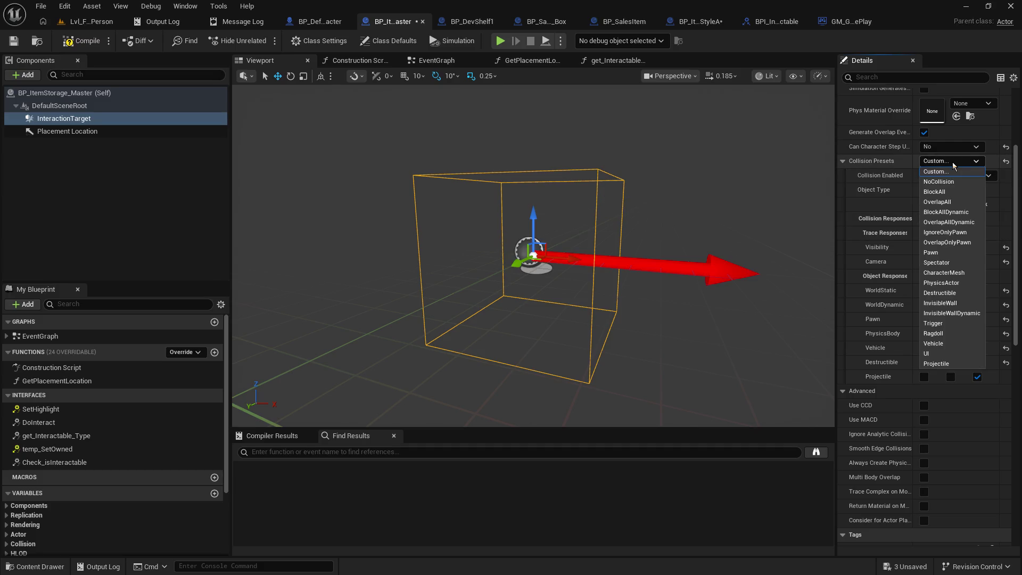
pyautogui.click(953, 169)
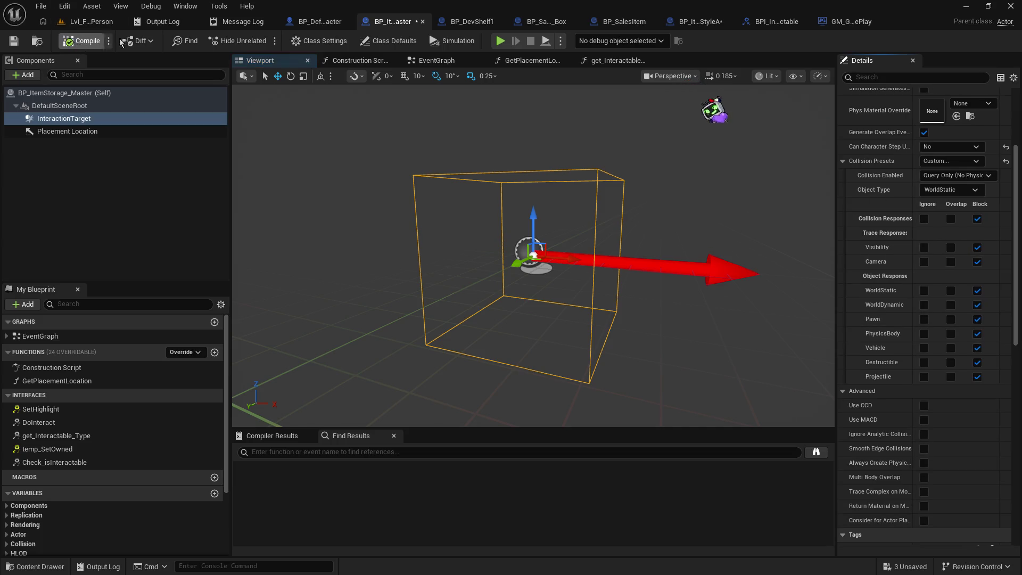
# Play-test the level by walking up to the shelf.
pyautogui.click(92, 21)
pyautogui.click(264, 41)
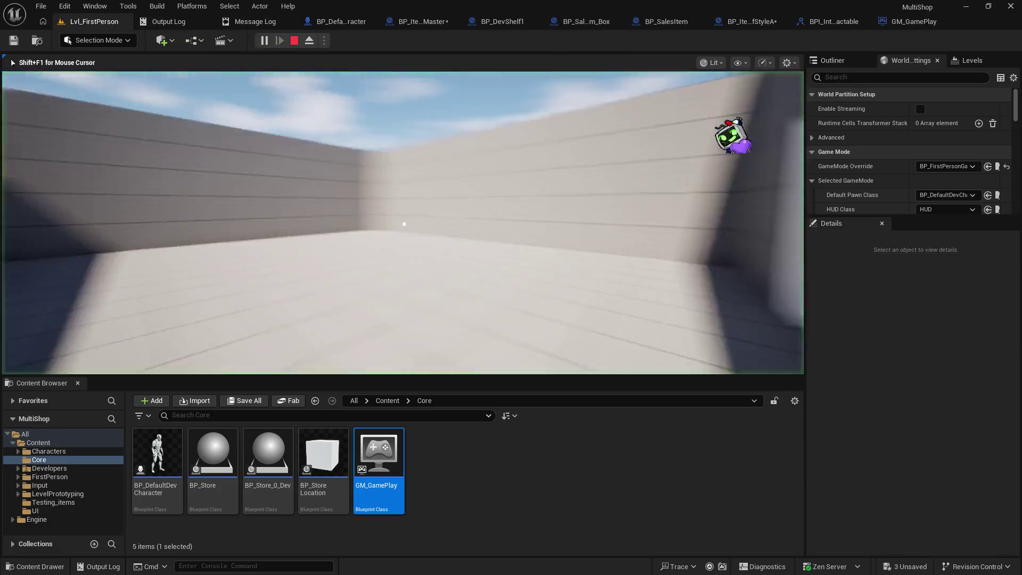
pyautogui.press('w')
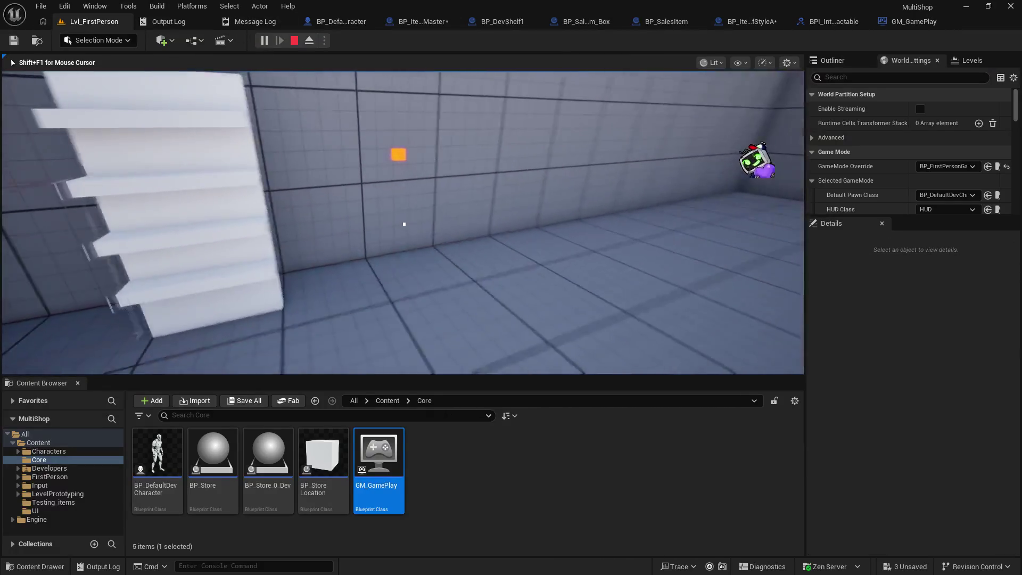
pyautogui.press('Escape')
# Compile BP_ItemStorage_Master and start a fresh play session of Lvl_FirstPerson.
pyautogui.click(426, 23)
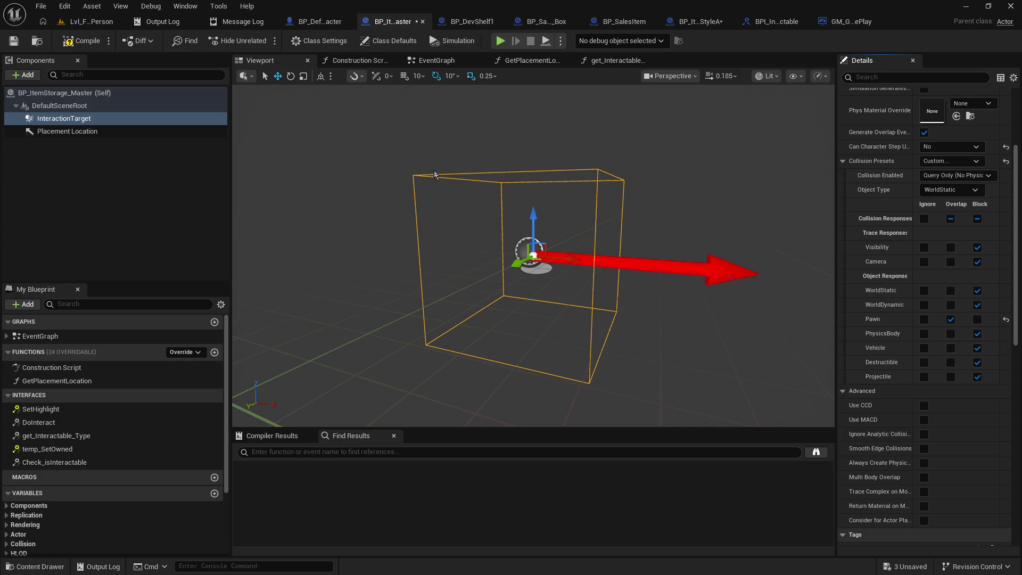
pyautogui.click(80, 41)
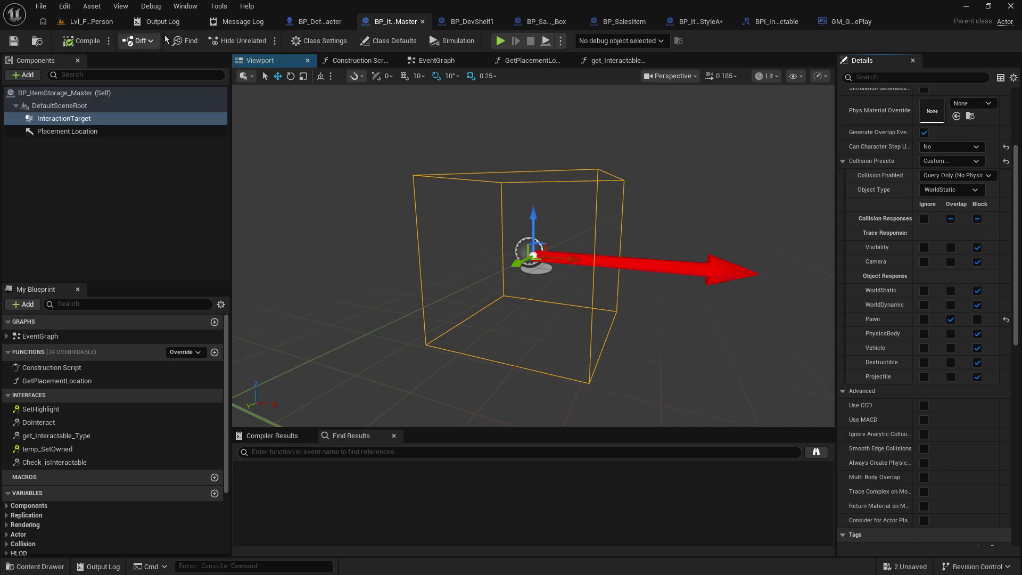
pyautogui.click(90, 21)
pyautogui.click(264, 40)
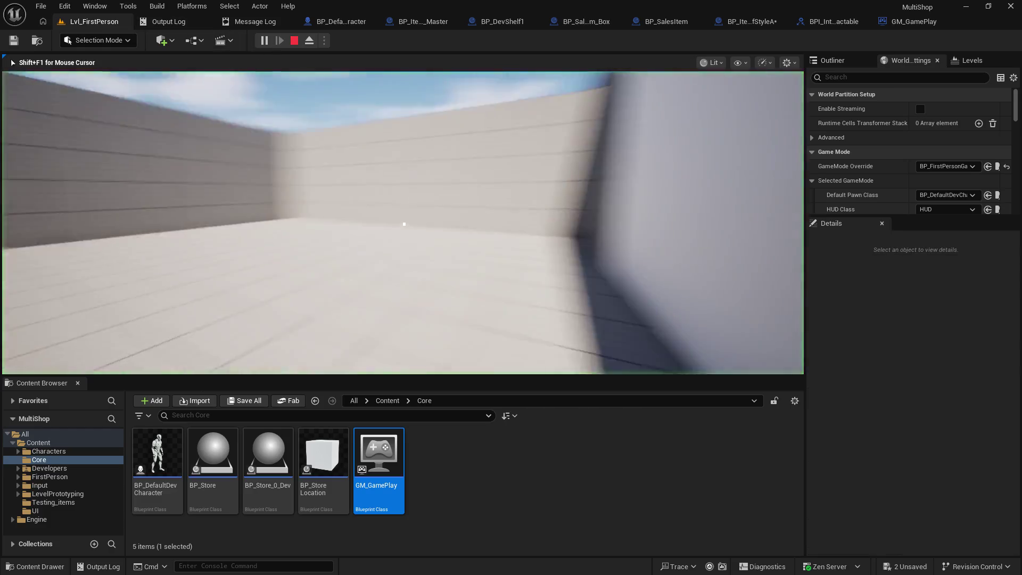
# End the play session and set InteractionTarget's Visibility and Camera responses to Ignore.
pyautogui.press('w')
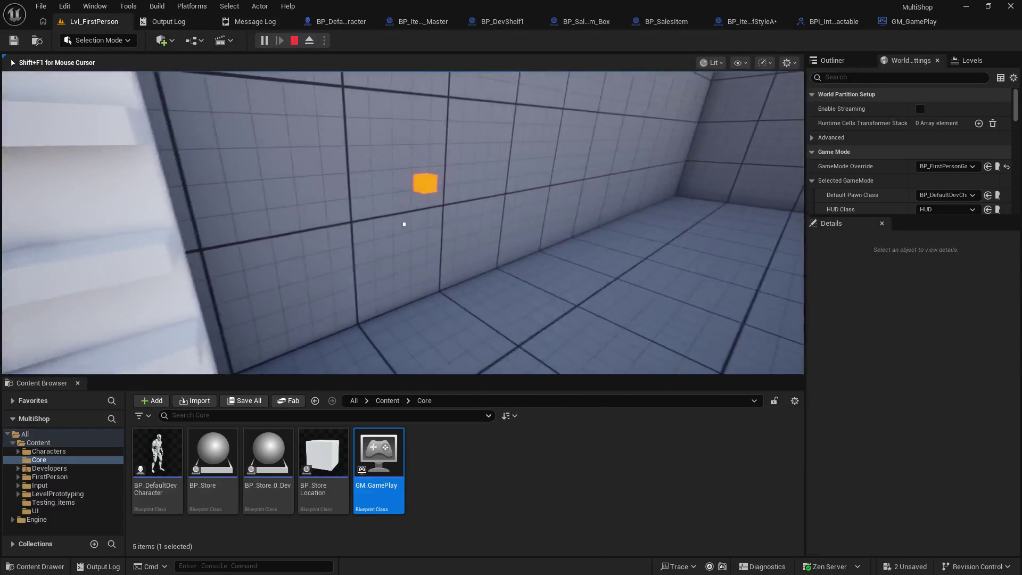
pyautogui.press('s')
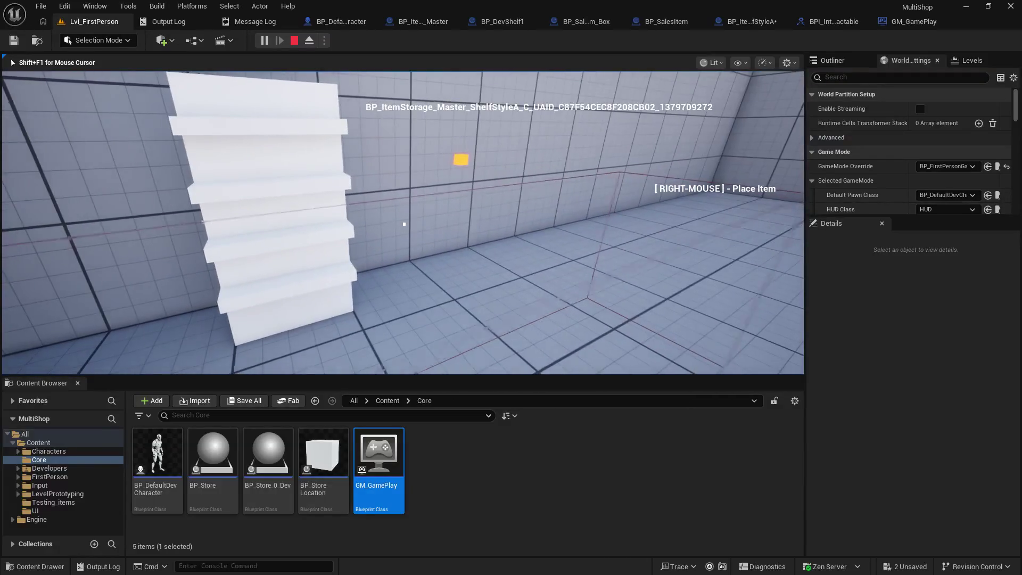
pyautogui.press('Escape')
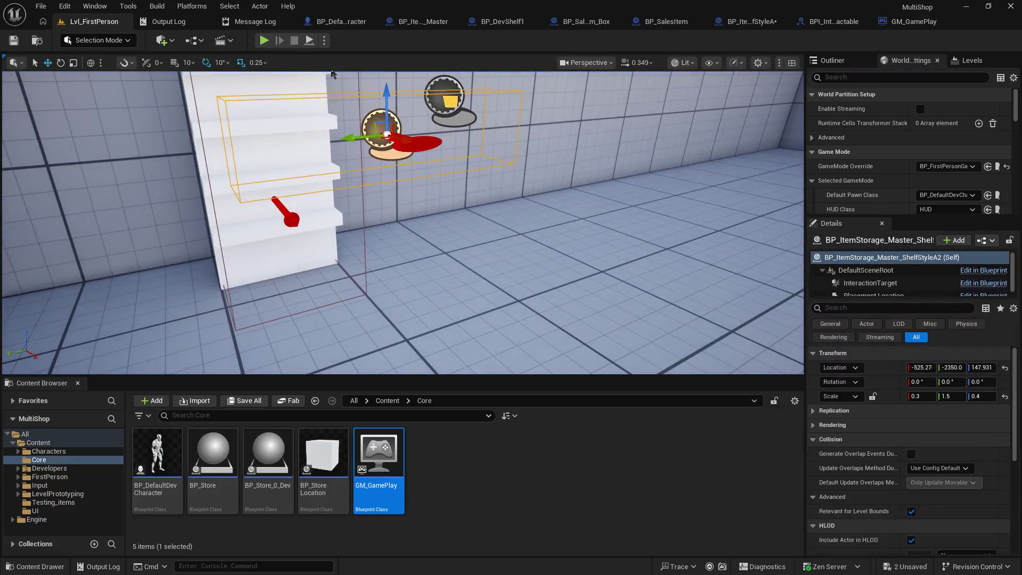
pyautogui.click(413, 21)
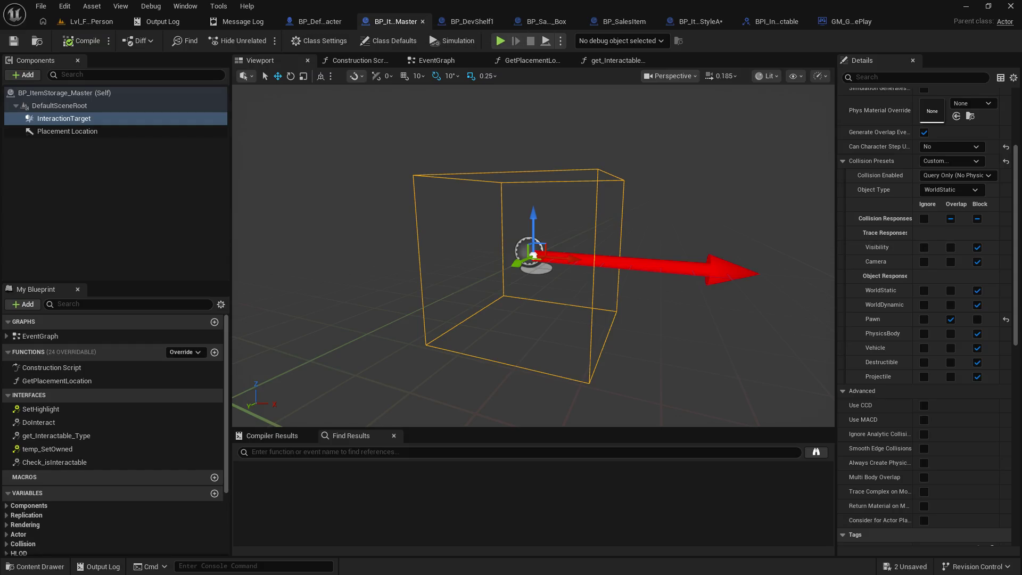
pyautogui.click(926, 250)
pyautogui.click(925, 263)
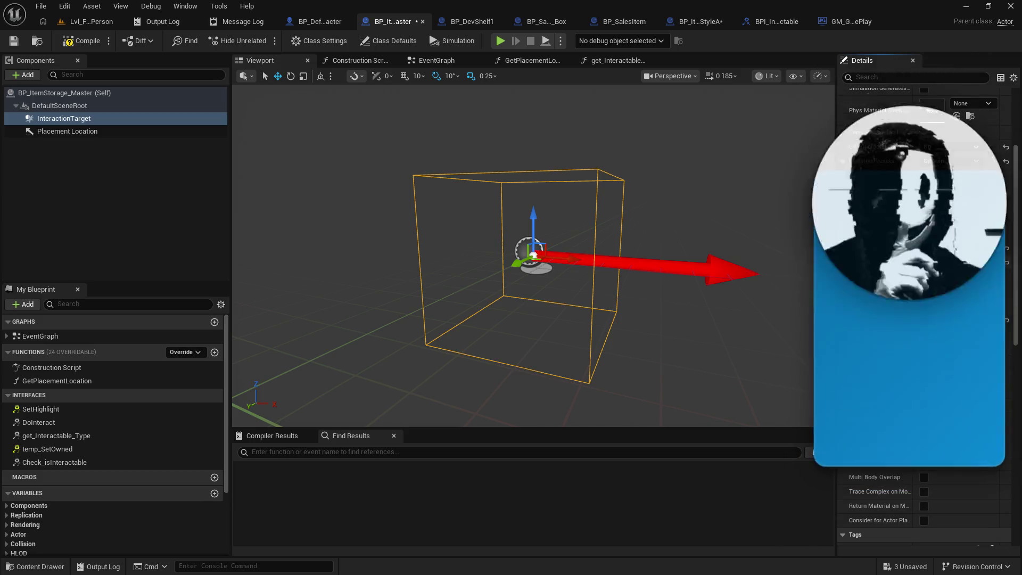
# Play-test walking toward the white shelf, then bring the Blueprint back up.
pyautogui.click(86, 22)
pyautogui.click(267, 43)
pyautogui.press('w')
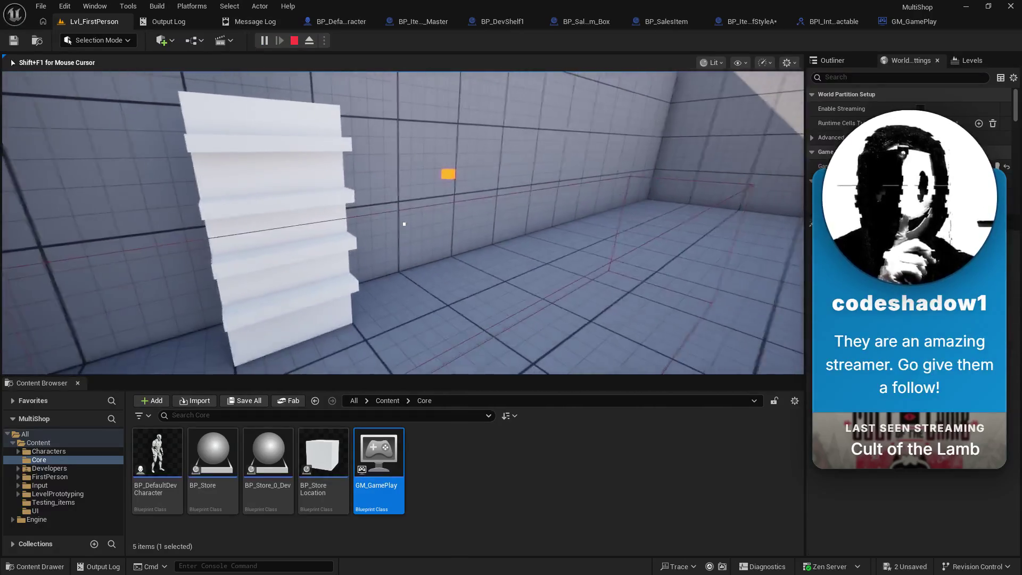
pyautogui.press('Escape')
pyautogui.click(416, 22)
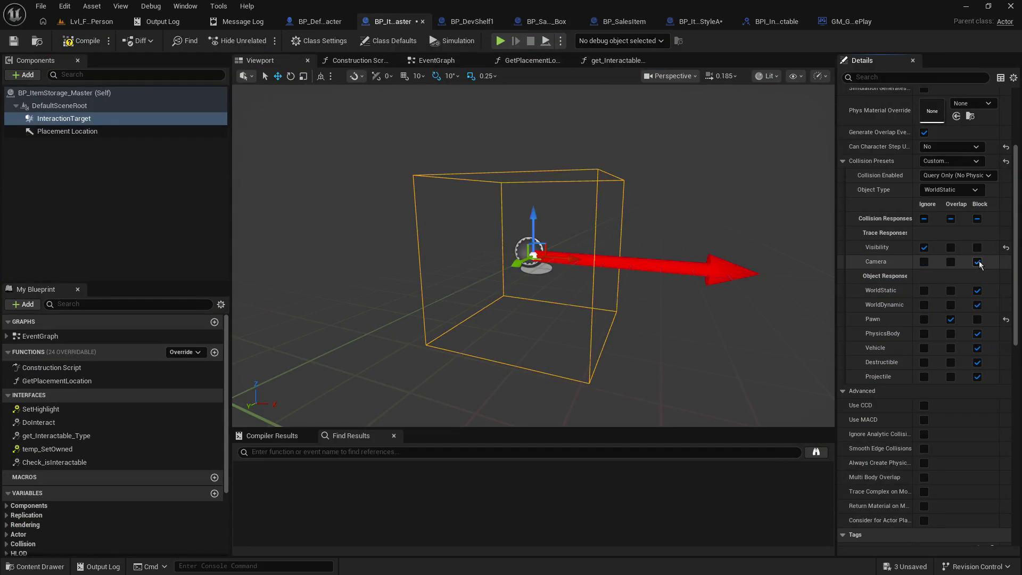
# Set WorldStatic, PhysicsBody, Vehicle and Destructible responses to Ignore and save.
pyautogui.click(924, 290)
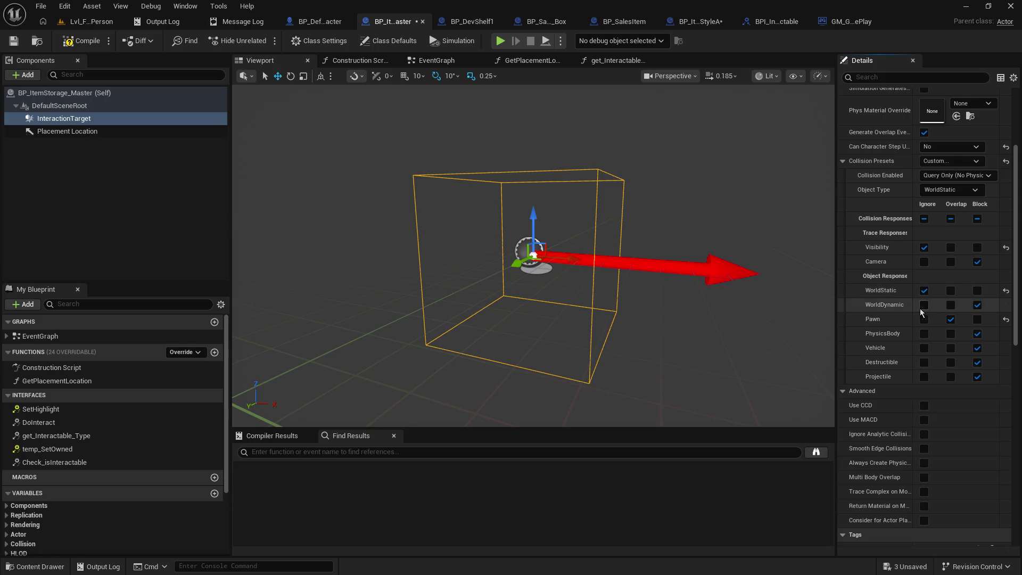
pyautogui.click(924, 334)
pyautogui.click(924, 348)
pyautogui.click(924, 362)
pyautogui.click(11, 42)
# Play-test the level again and return to BP_ItemStorage_Master.
pyautogui.click(80, 24)
pyautogui.click(263, 41)
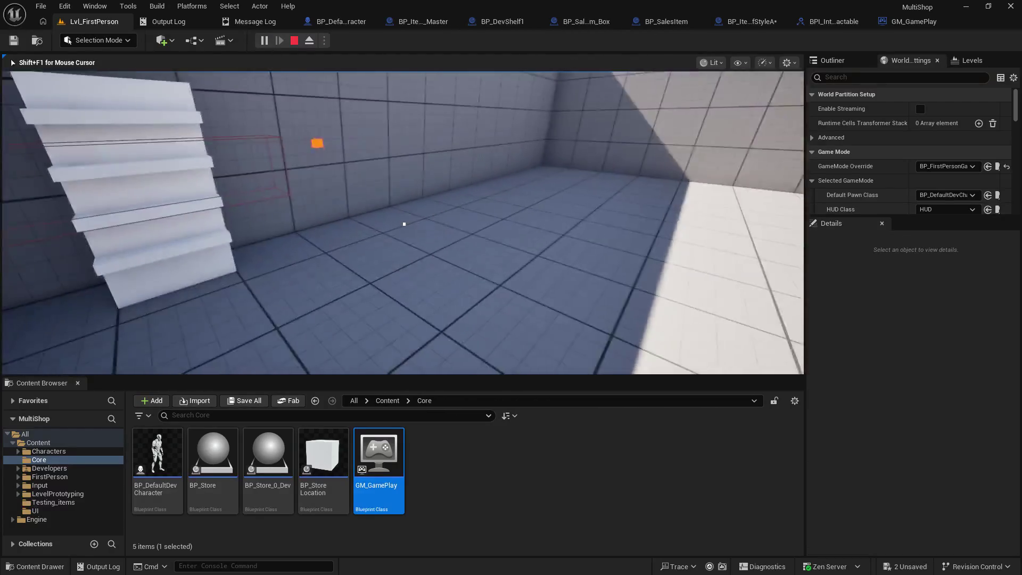
pyautogui.press('Escape')
pyautogui.click(419, 25)
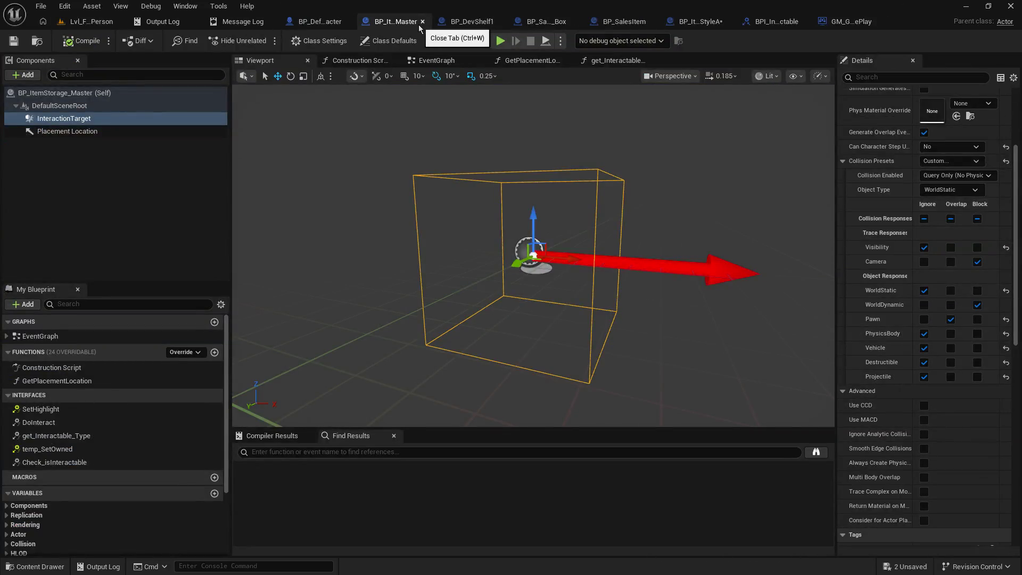
# Switch the Visibility response back to Block and save the Blueprint.
pyautogui.click(978, 247)
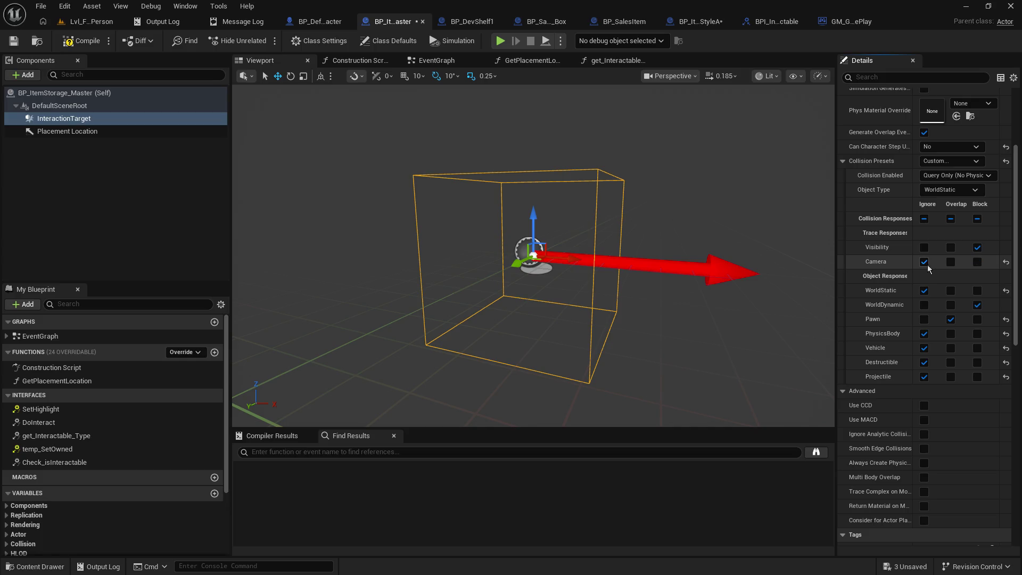
pyautogui.click(13, 41)
pyautogui.click(85, 21)
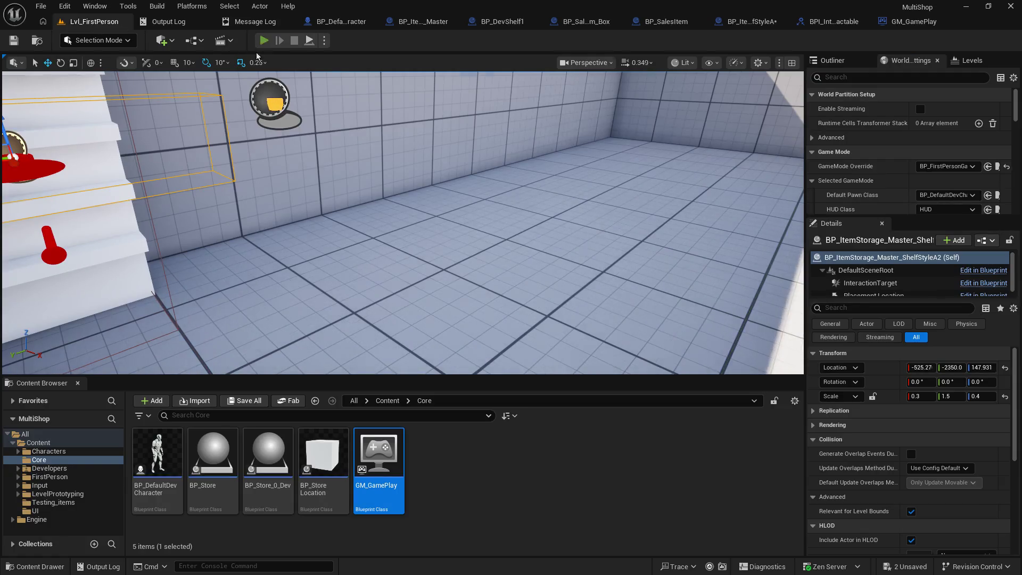
# Play the level, place the shelf with a right-click, pick it up with E, and free the cursor.
pyautogui.click(263, 41)
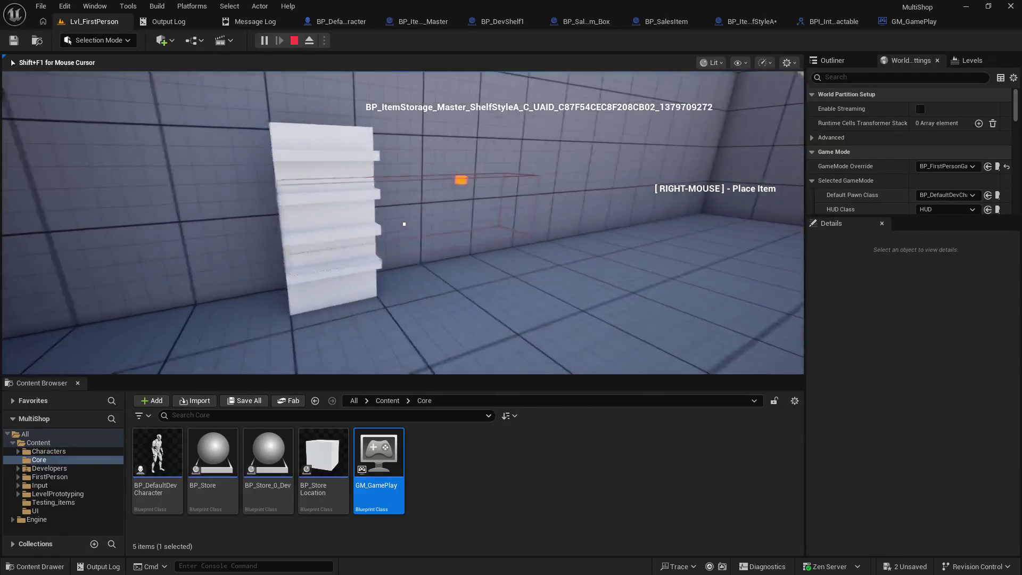
pyautogui.rightClick(404, 224)
pyautogui.press('e')
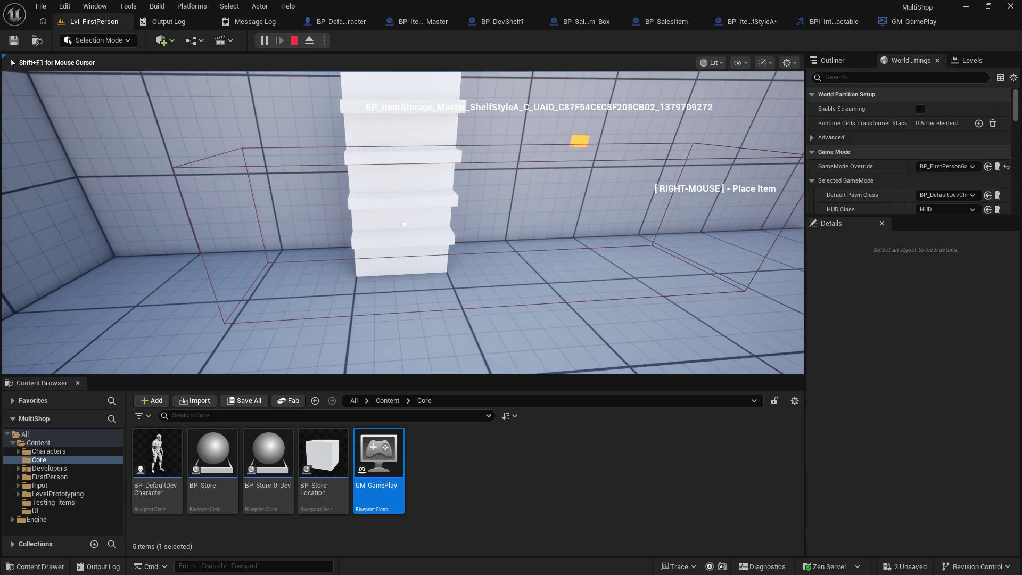
pyautogui.hotkey('shift', 'F1')
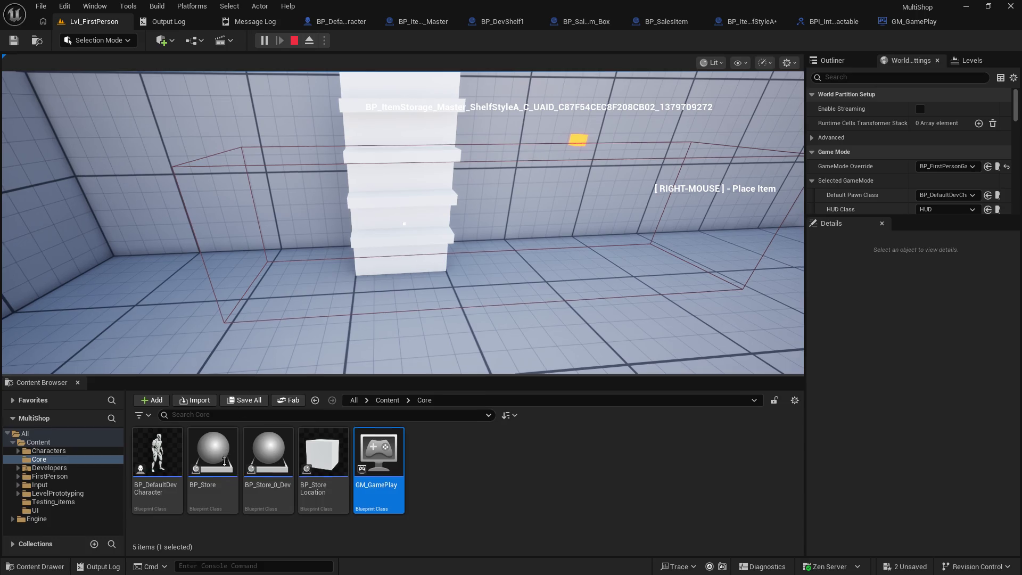
# Enlarge the game viewport and walk around the room, checking the Purchase prompt and white shelf.
pyautogui.moveTo(250, 376); pyautogui.dragTo(224, 461)
pyautogui.click(289, 397)
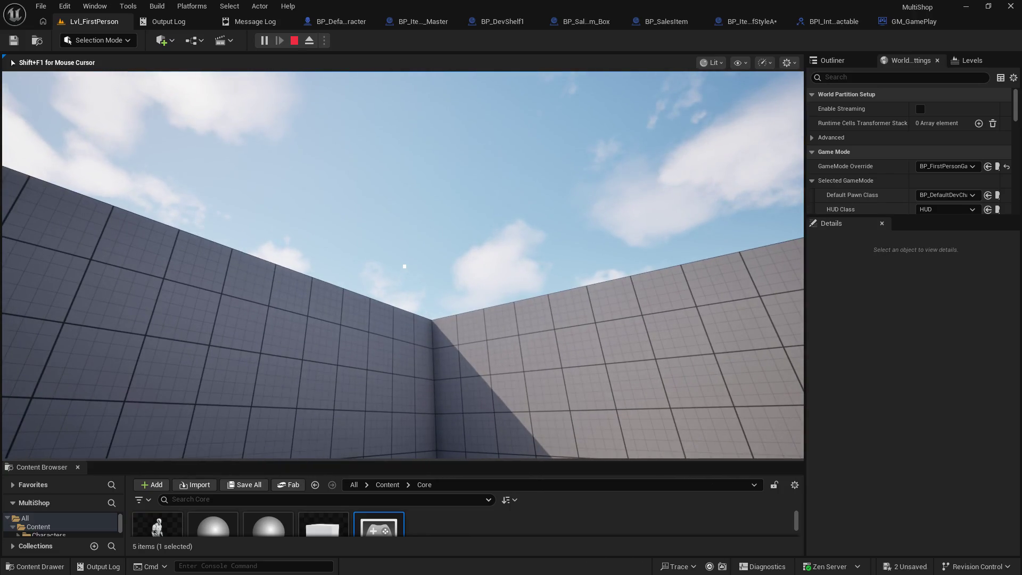
pyautogui.press('w')
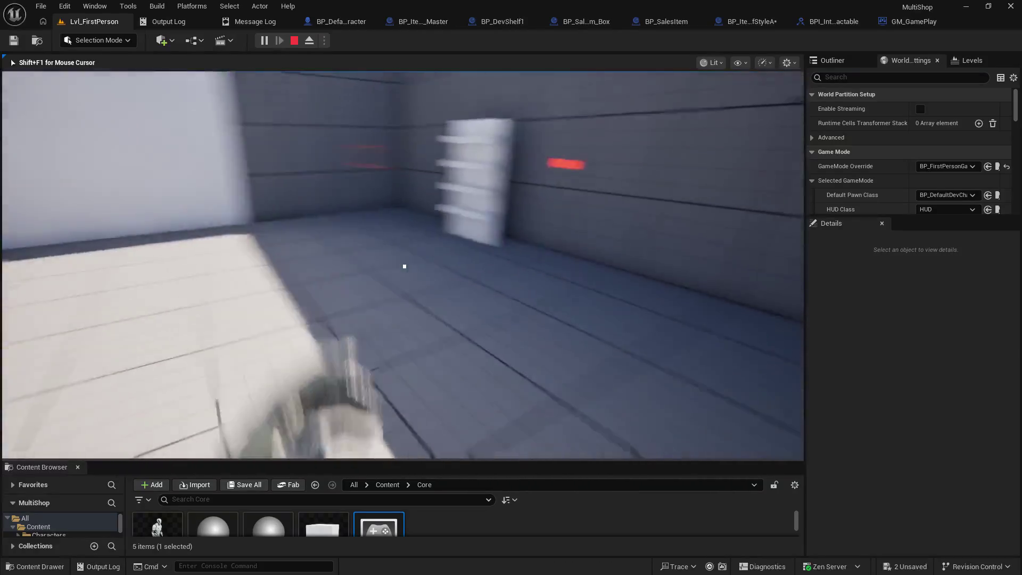
pyautogui.press('w')
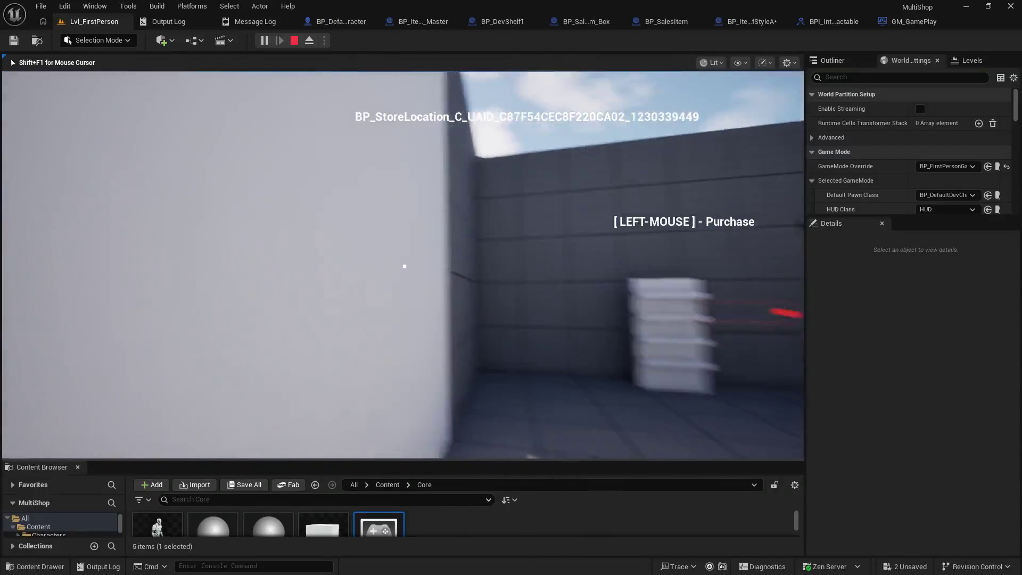
pyautogui.press('w')
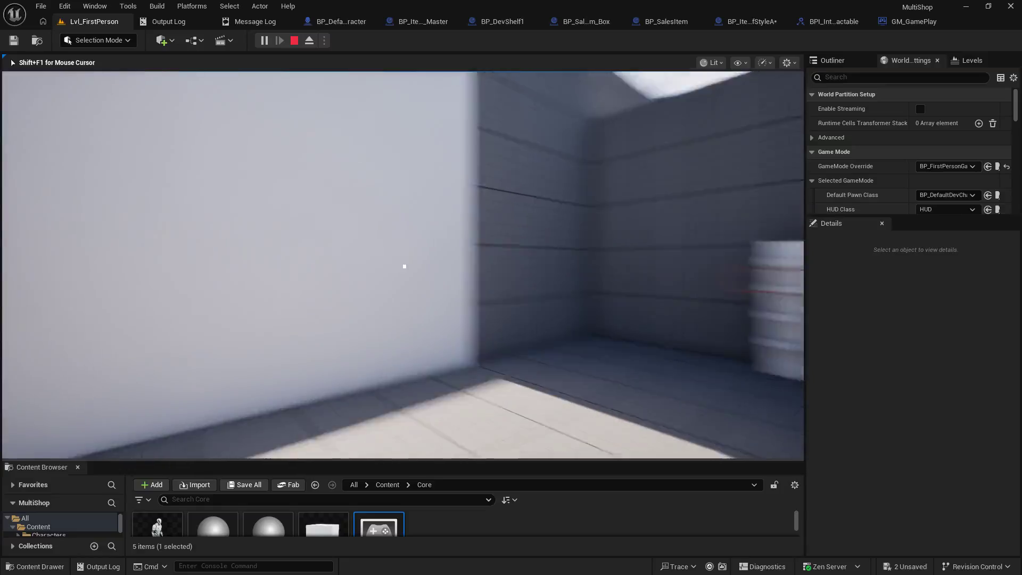
pyautogui.press('w')
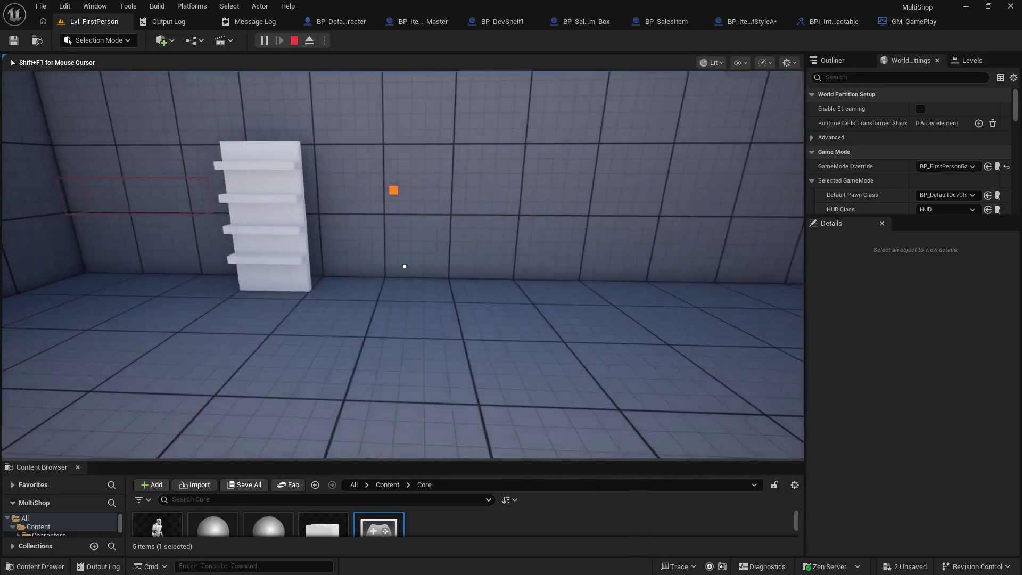
pyautogui.press('w')
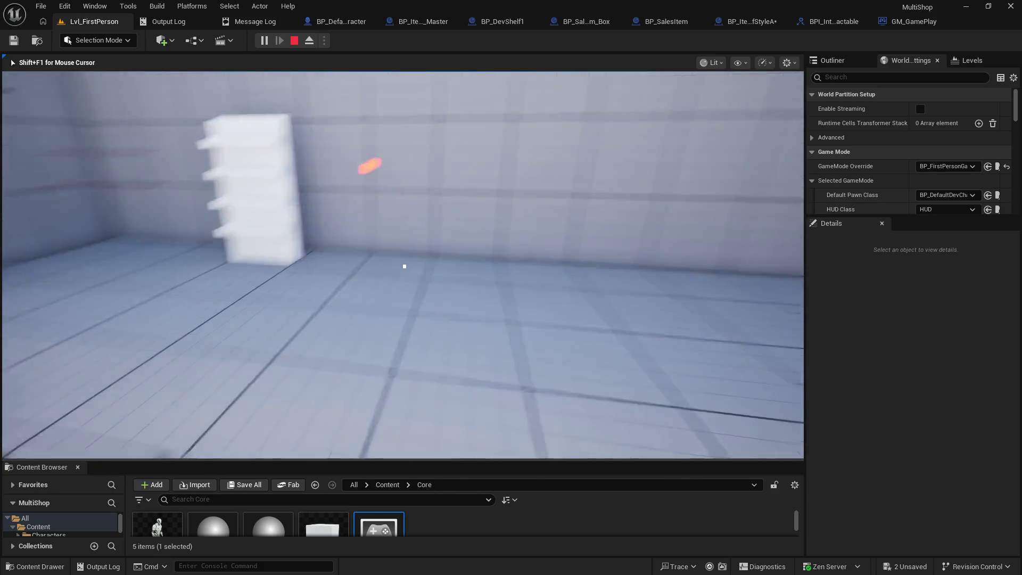
pyautogui.hotkey('shift', 'F1')
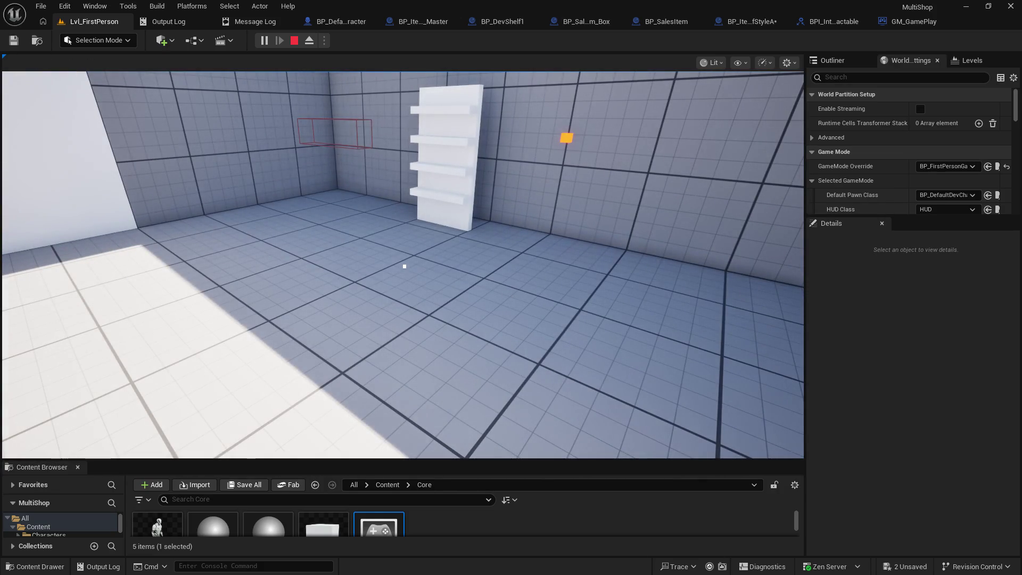
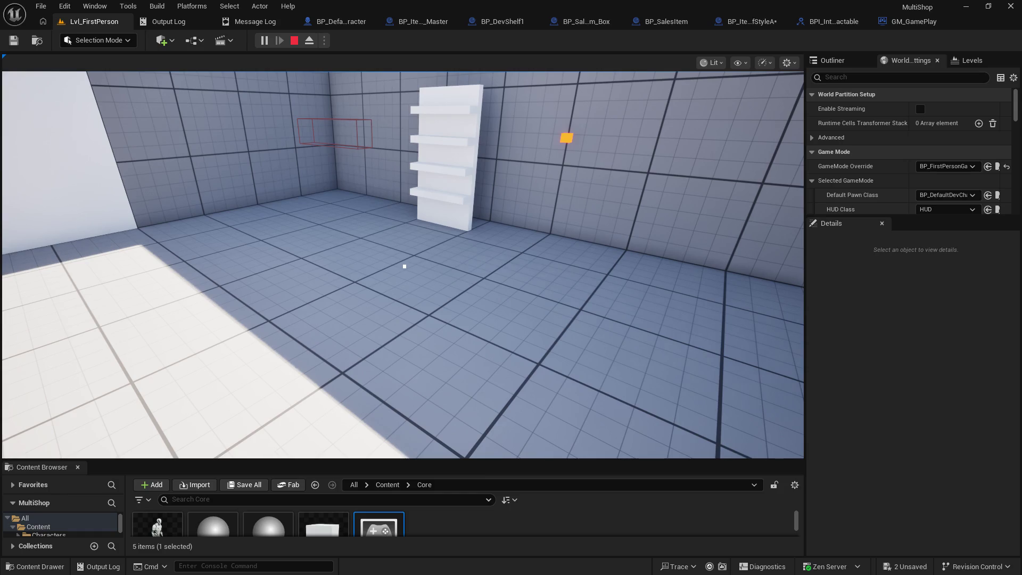
# Playtest Lvl_FirstPerson, walking back and forth to the shelf until its Place Item prompt appears, then stop.
pyautogui.click(632, 228)
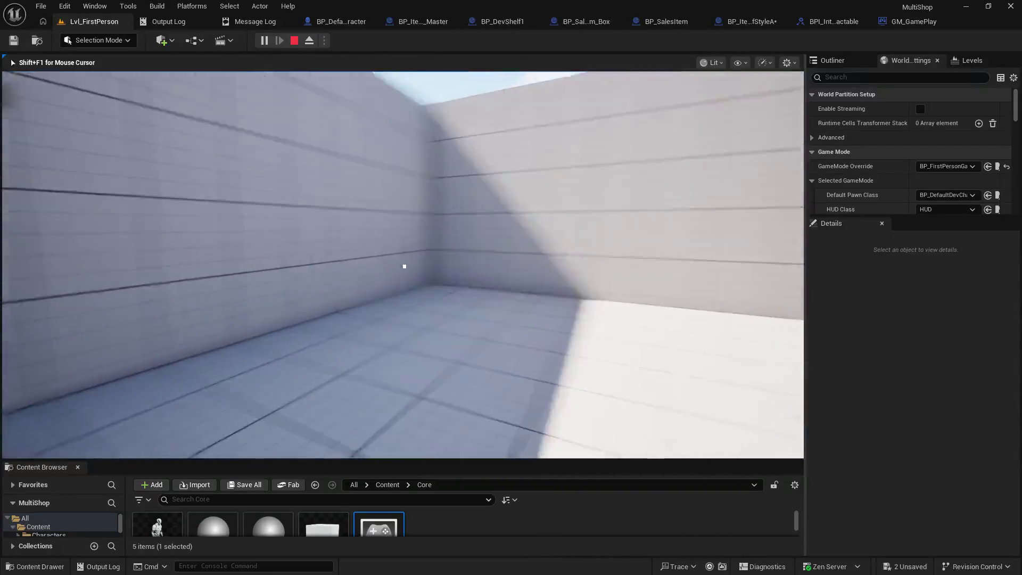
pyautogui.press('w')
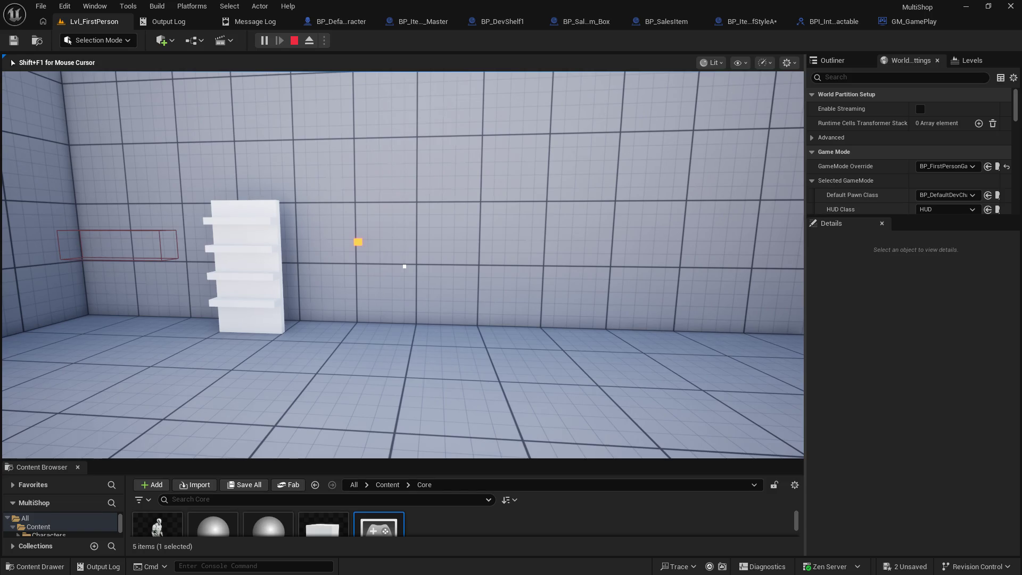
pyautogui.moveTo(404, 266)
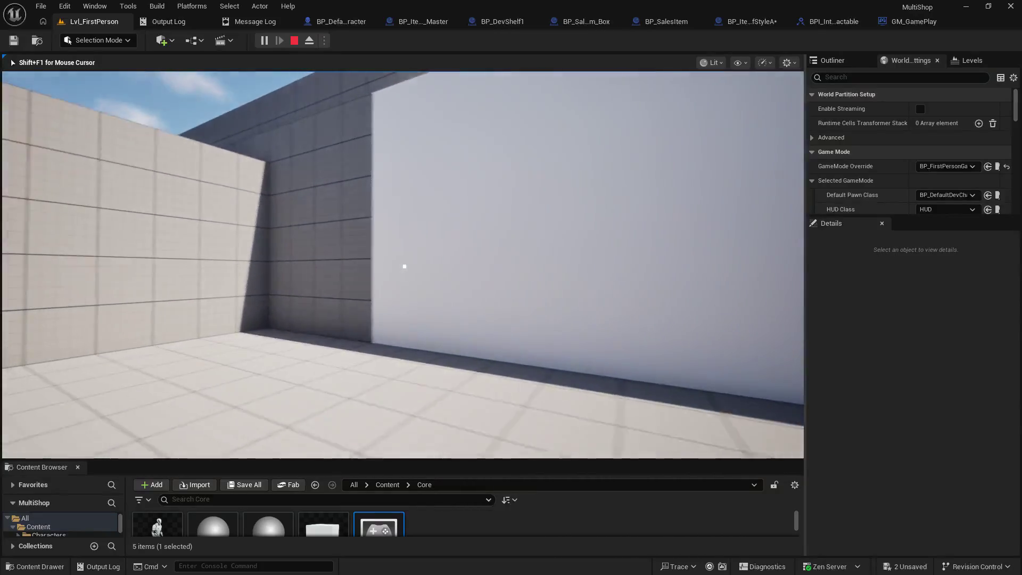
pyautogui.press('w')
pyautogui.press('s')
pyautogui.press('w')
pyautogui.press('s')
pyautogui.press('w')
pyautogui.press('s')
pyautogui.press('w')
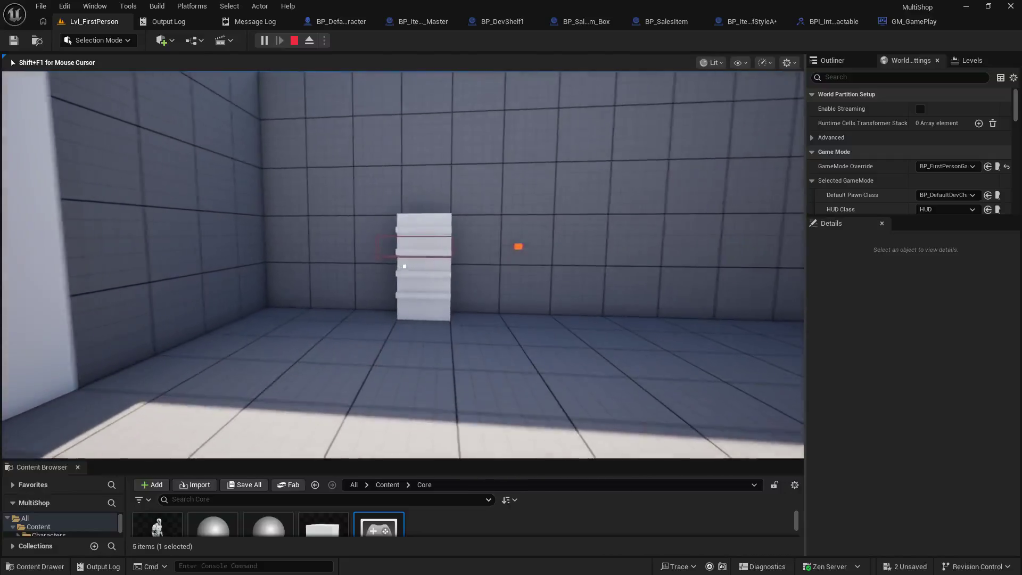
pyautogui.press('s')
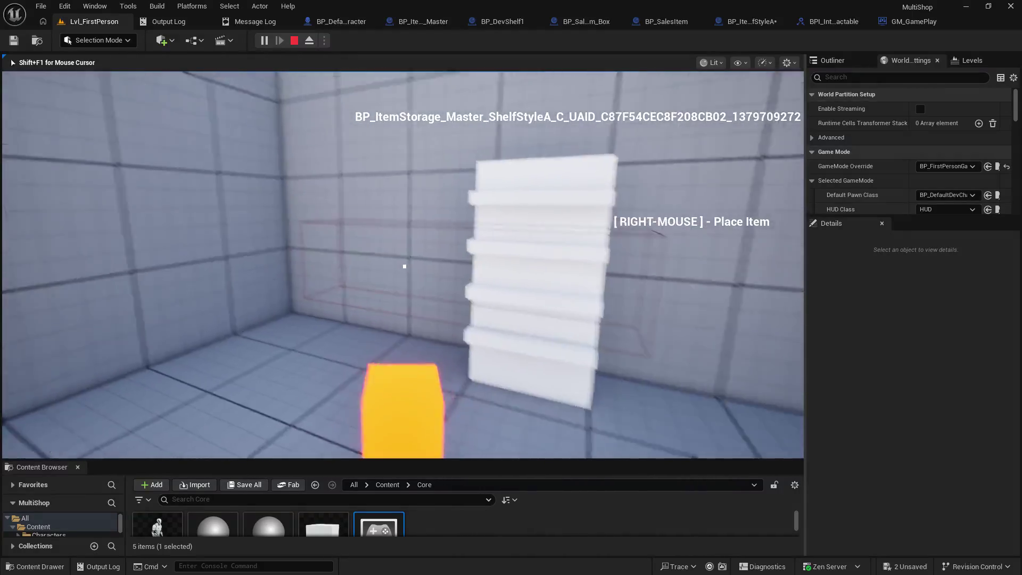
pyautogui.press('Escape')
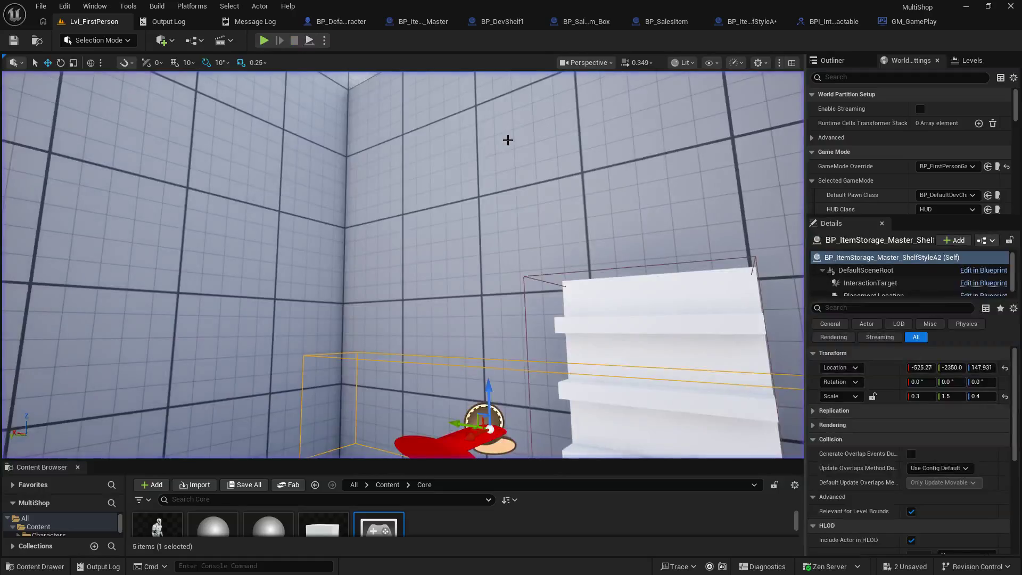
# Slide the item storage slot onto the shelf at X -720.37 and begin a playtest around it.
pyautogui.moveTo(494, 76); pyautogui.dragTo(469, 213)
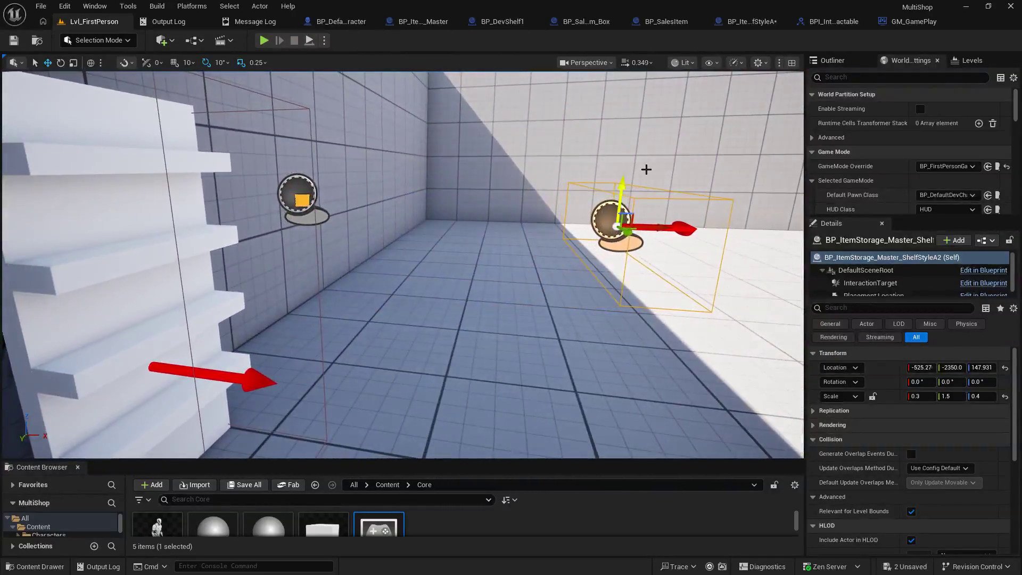
pyautogui.moveTo(618, 228)
pyautogui.mouseDown()
pyautogui.moveTo(162, 194)
pyautogui.moveTo(171, 197)
pyautogui.mouseUp()
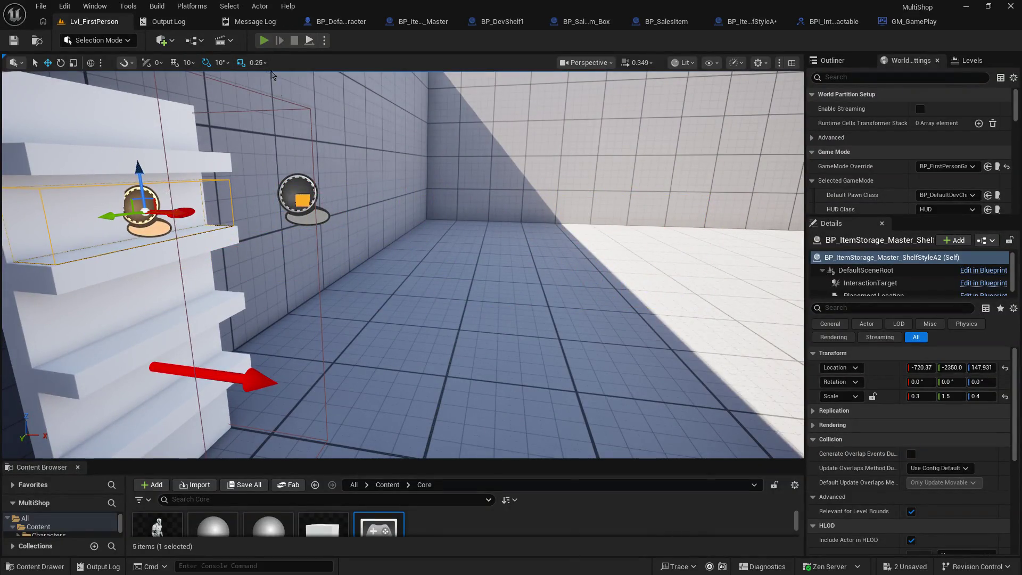
pyautogui.click(264, 41)
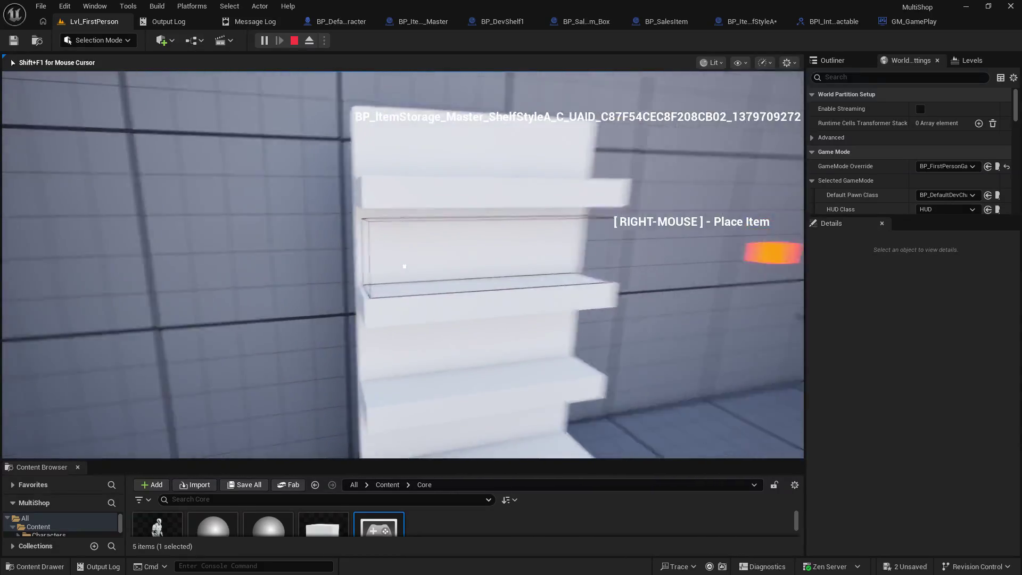
pyautogui.press('a')
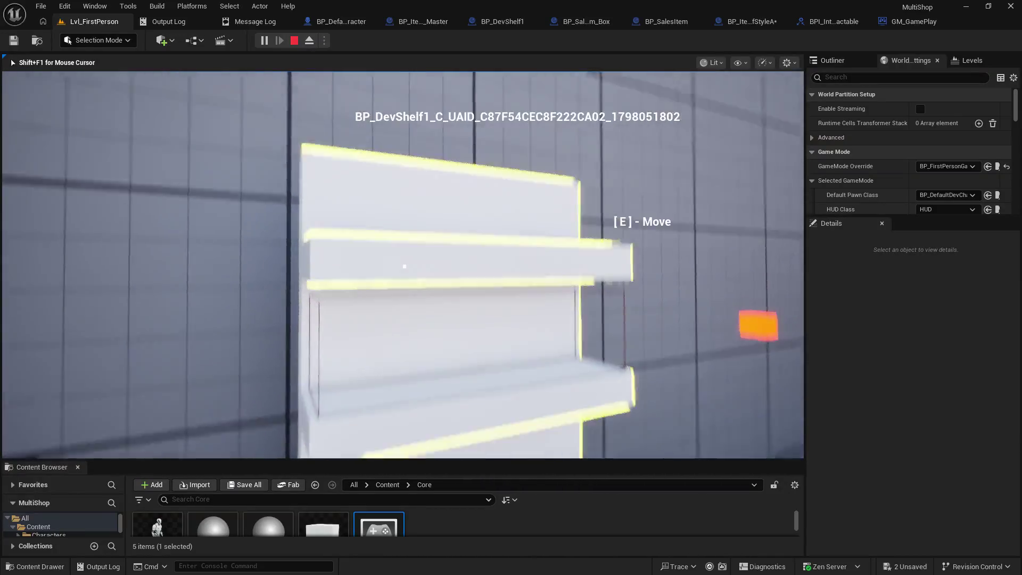
pyautogui.press('s')
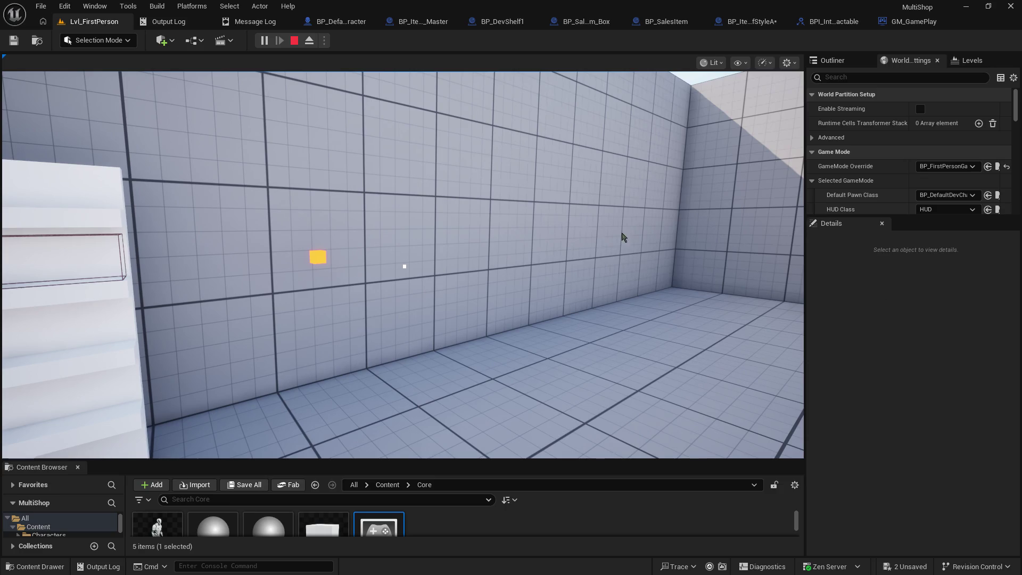
# Walk to the shelf, line up the item outline, pick up the yellow box, then open BP_DevShelf1.
pyautogui.click(425, 253)
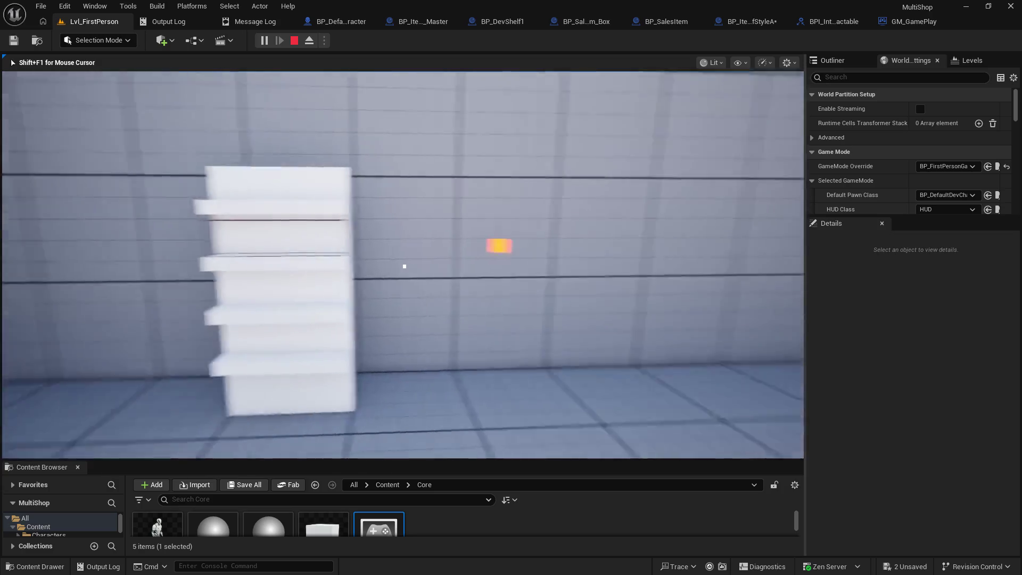
pyautogui.press('w')
pyautogui.press('s')
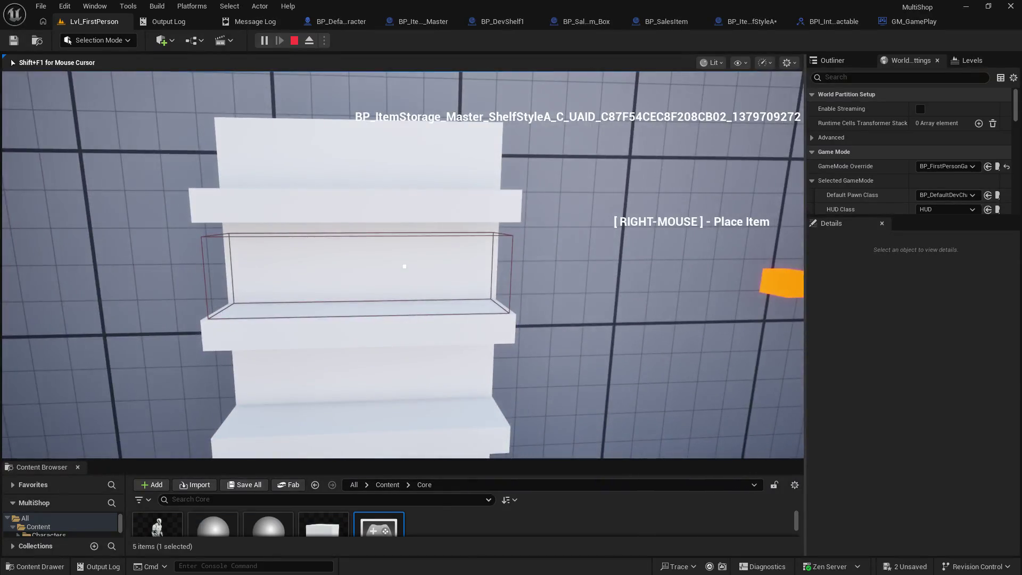
pyautogui.press('w')
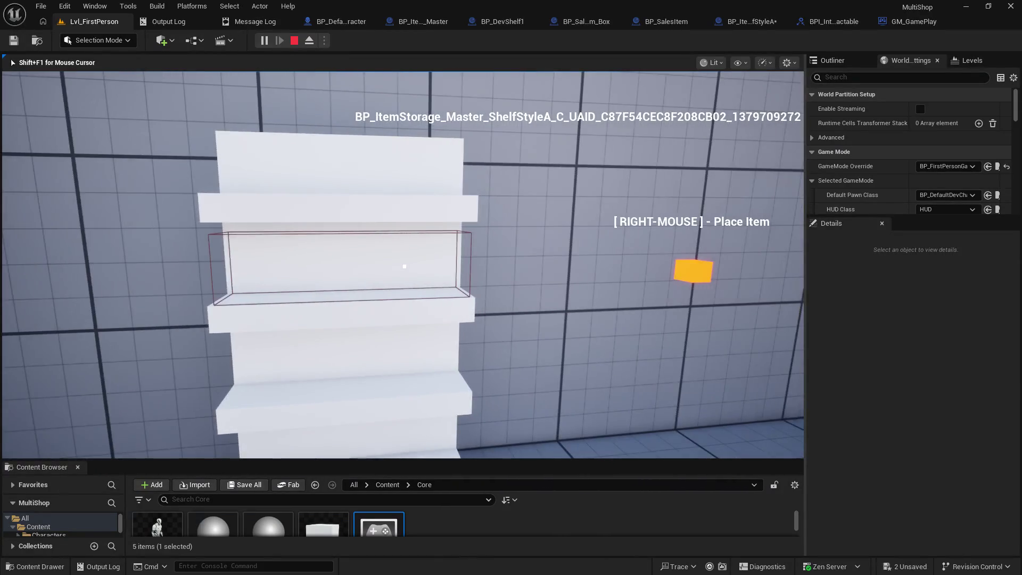
pyautogui.press('s')
pyautogui.press('w')
pyautogui.press('s')
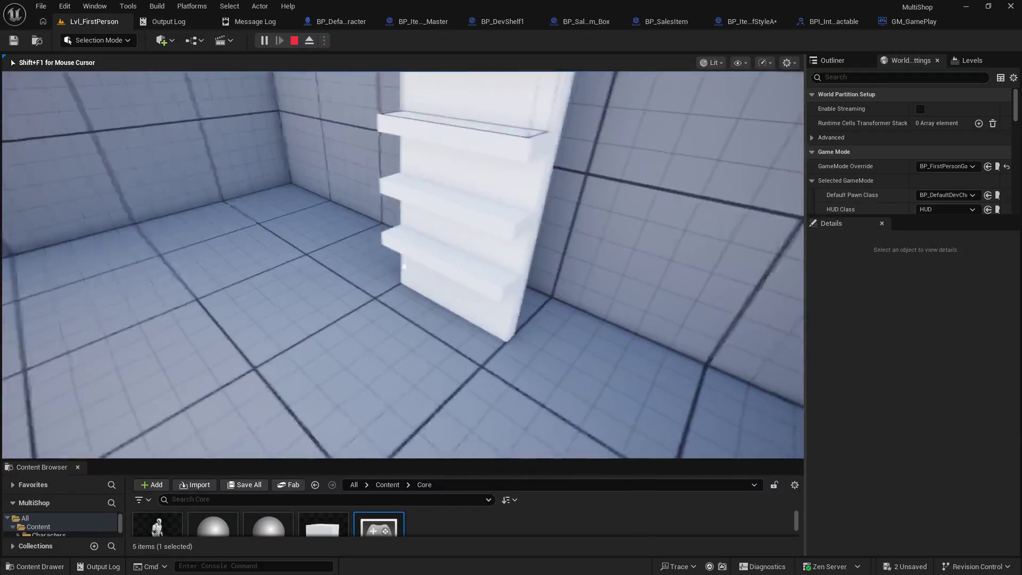
pyautogui.press('w')
pyautogui.press('w')
pyautogui.click(405, 267)
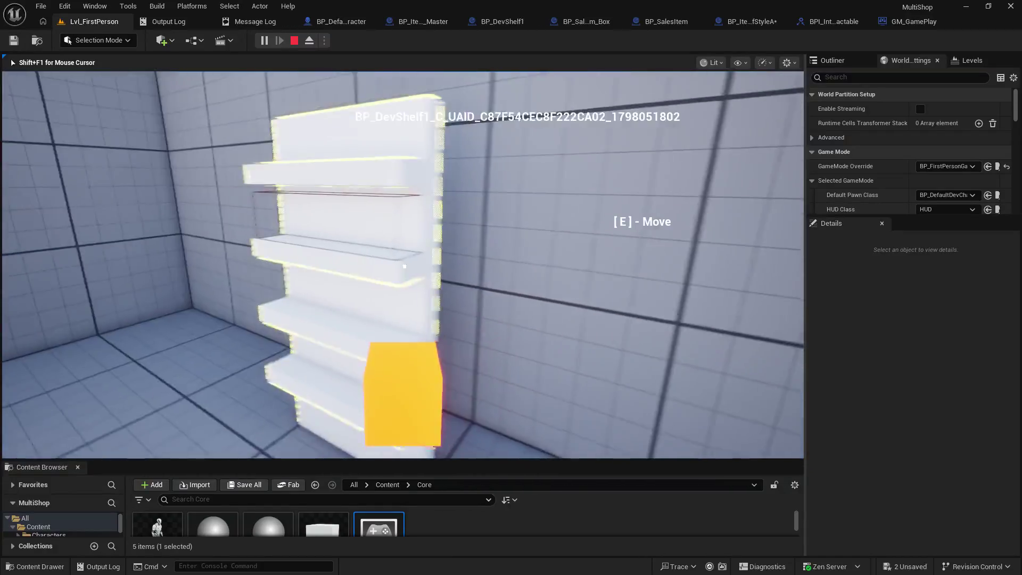
pyautogui.press('Escape')
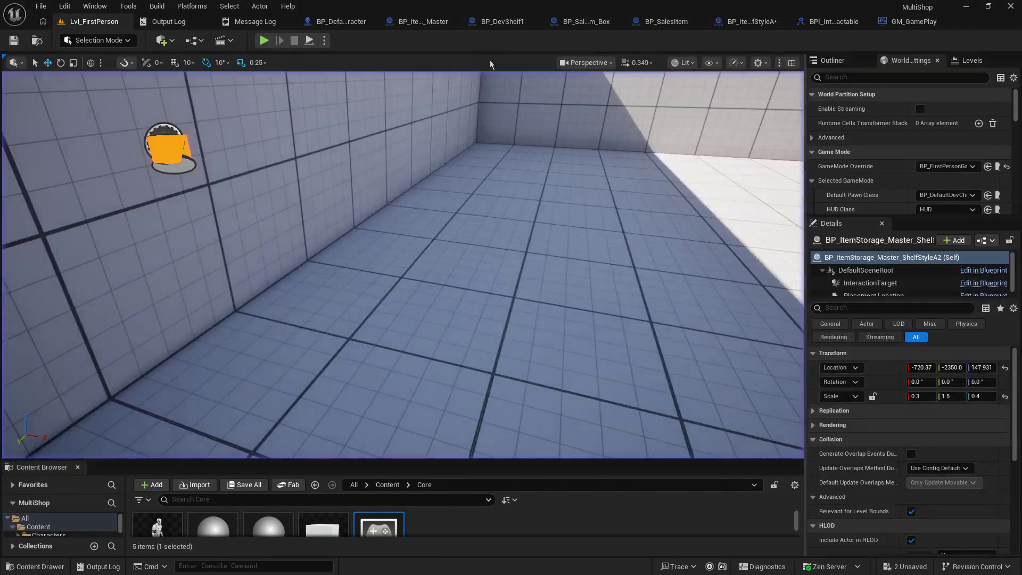
pyautogui.click(424, 21)
pyautogui.click(470, 22)
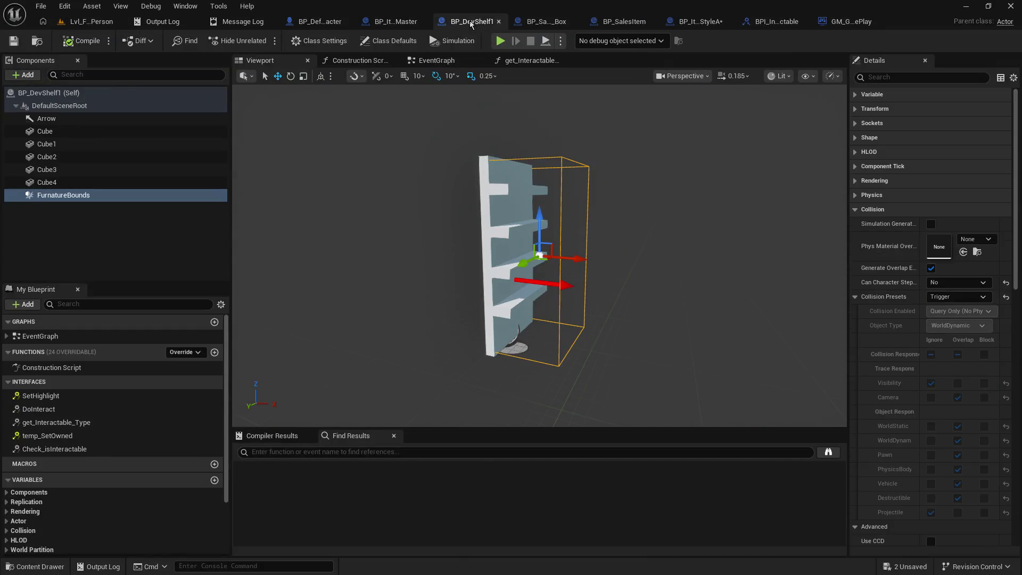
# Reposition the FIND node in BP_DefaultDevCharacter's EventGraph and start a new variable named 'Holding_Item'.
pyautogui.click(318, 22)
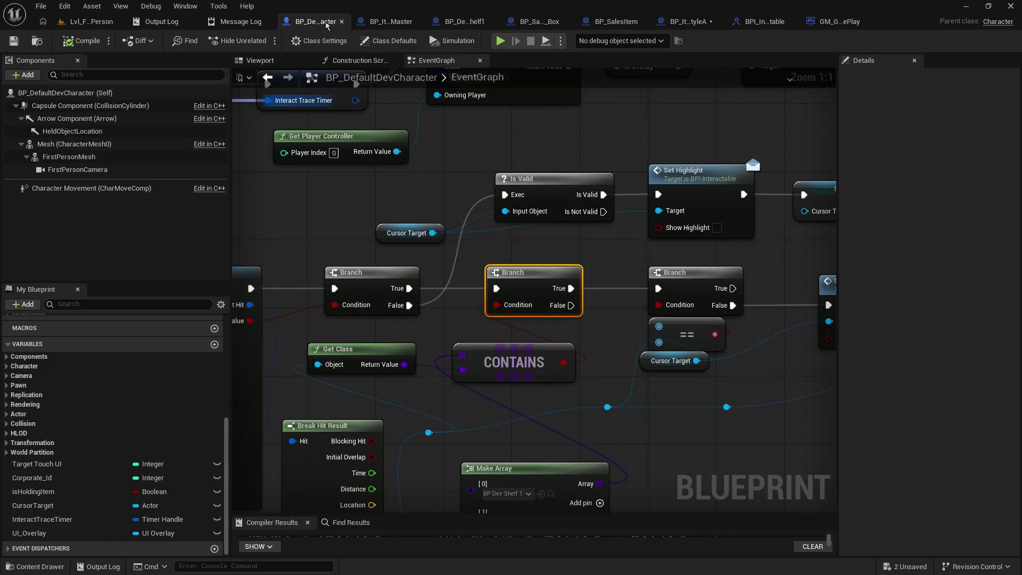
pyautogui.moveTo(605, 354); pyautogui.dragTo(468, 404)
pyautogui.moveTo(655, 319); pyautogui.dragTo(513, 312)
pyautogui.moveTo(771, 330)
pyautogui.mouseDown()
pyautogui.moveTo(551, 338)
pyautogui.moveTo(426, 299)
pyautogui.moveTo(288, 279)
pyautogui.moveTo(356, 355)
pyautogui.moveTo(425, 337)
pyautogui.mouseUp()
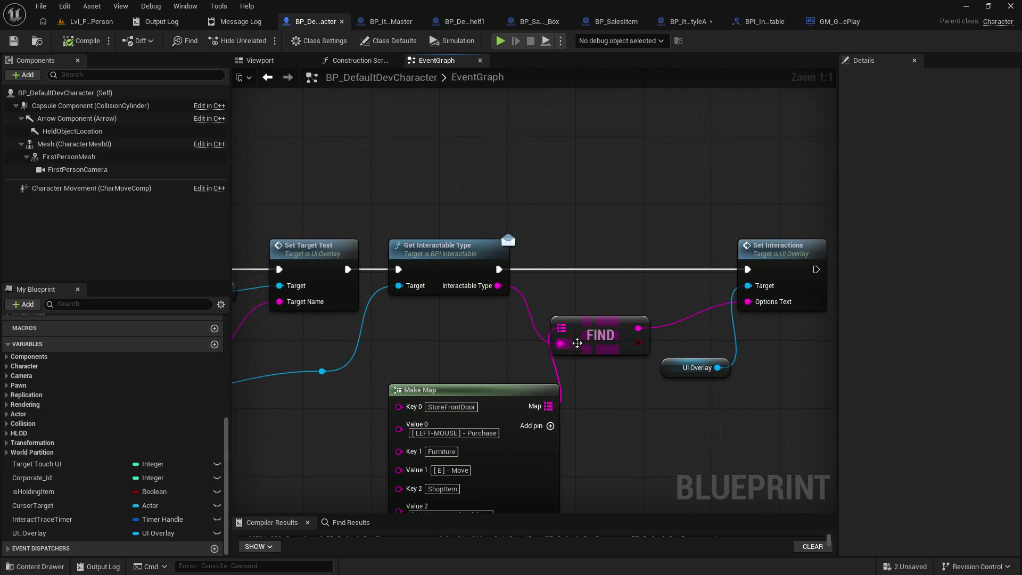
pyautogui.moveTo(592, 332); pyautogui.dragTo(625, 306)
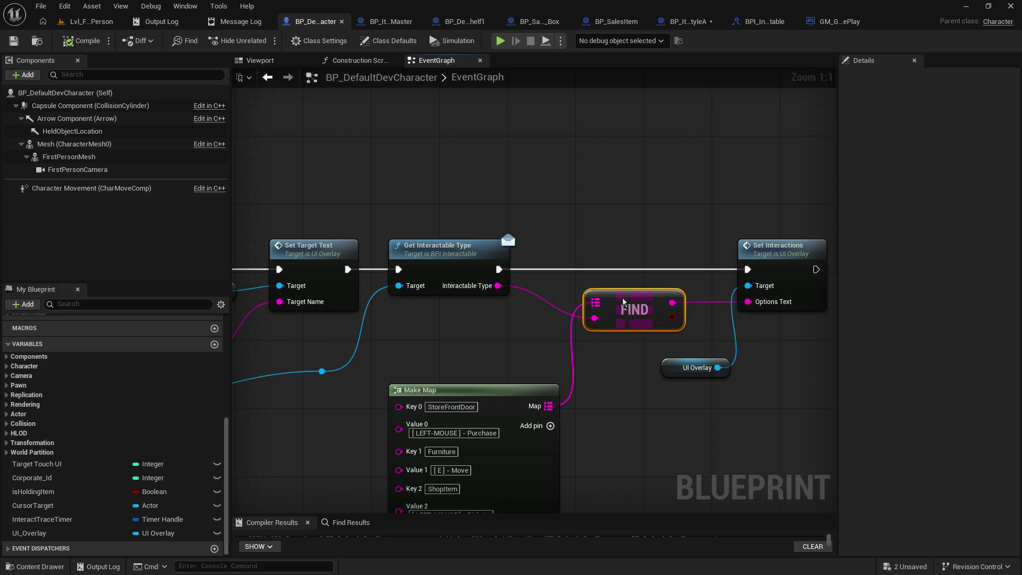
pyautogui.click(598, 230)
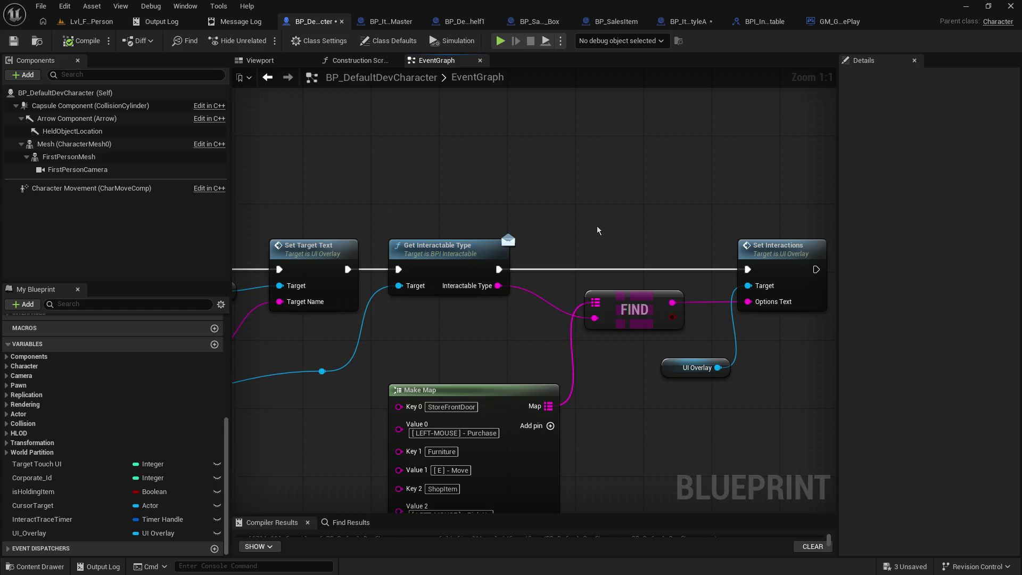
pyautogui.click(215, 344)
pyautogui.write('Holding_Item')
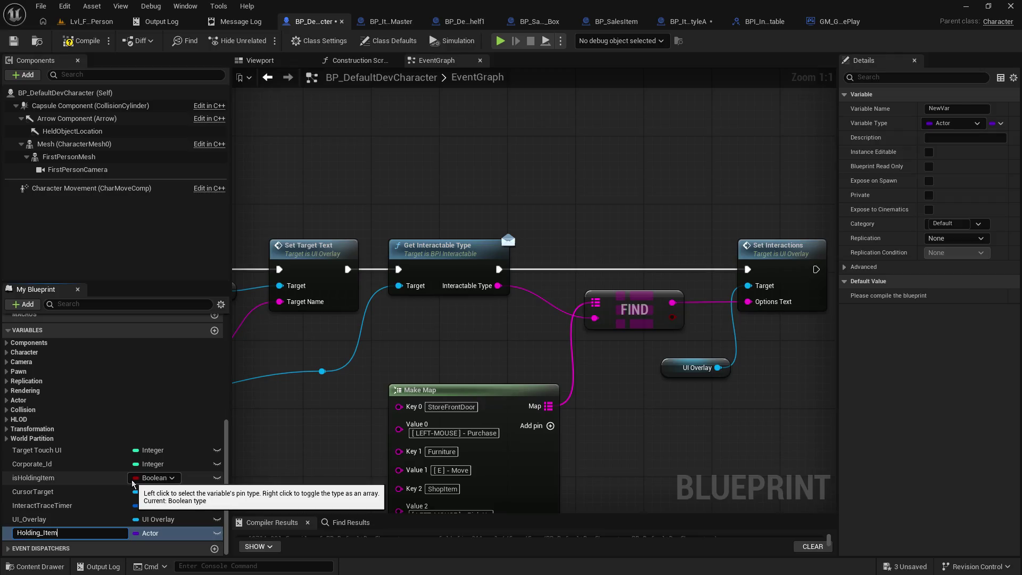
# Name the variable Holding_Item and make it a BP Sales Item object reference.
pyautogui.press('Return')
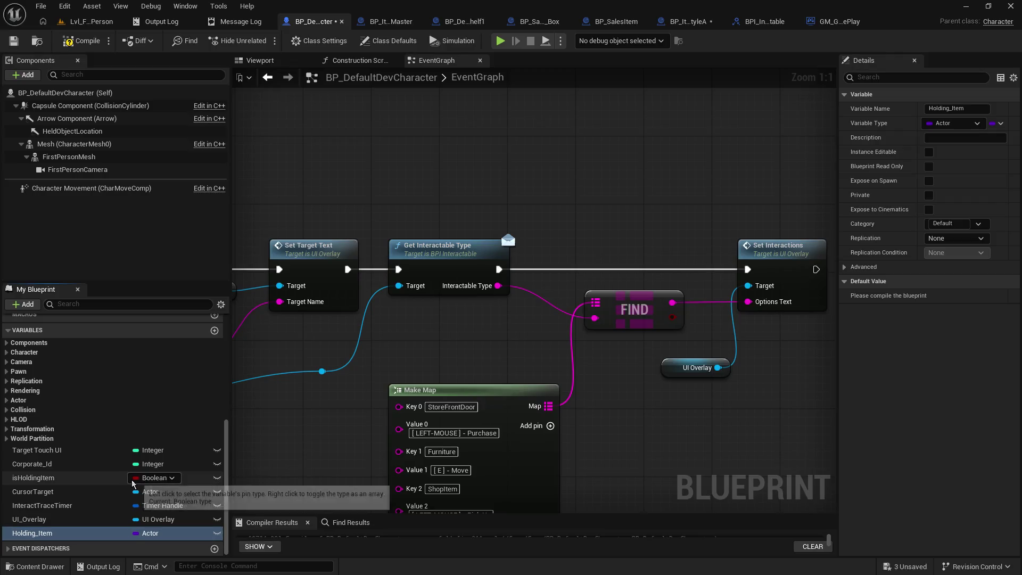
pyautogui.click(164, 534)
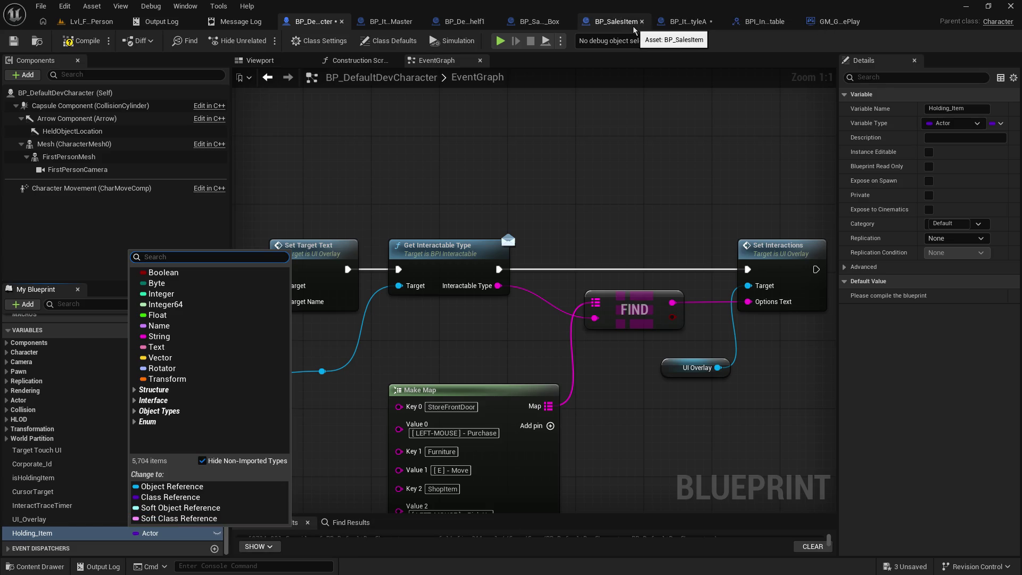
pyautogui.write('salesit')
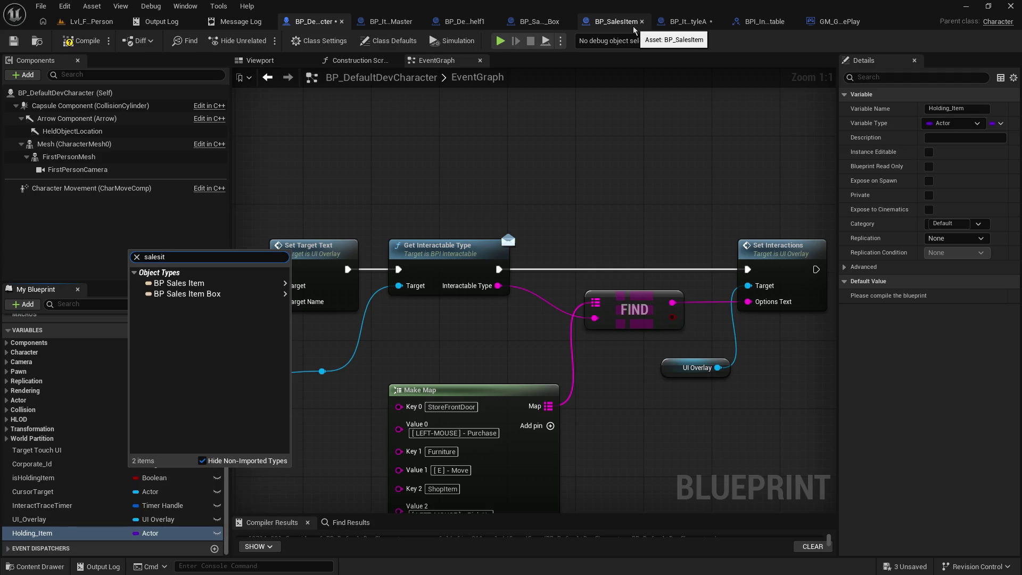
pyautogui.moveTo(247, 283)
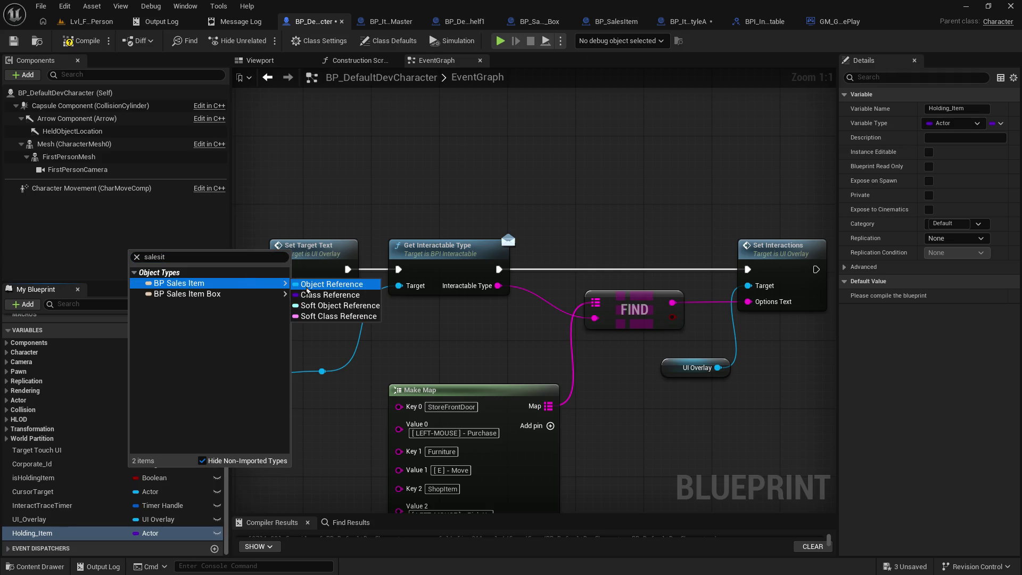
pyautogui.click(331, 284)
# Save the character blueprint and place a Holding Item getter node in the EventGraph.
pyautogui.moveTo(607, 403); pyautogui.dragTo(513, 399)
pyautogui.click(21, 39)
pyautogui.moveTo(52, 539)
pyautogui.mouseDown()
pyautogui.moveTo(745, 336)
pyautogui.moveTo(501, 164)
pyautogui.mouseUp()
pyautogui.click(529, 185)
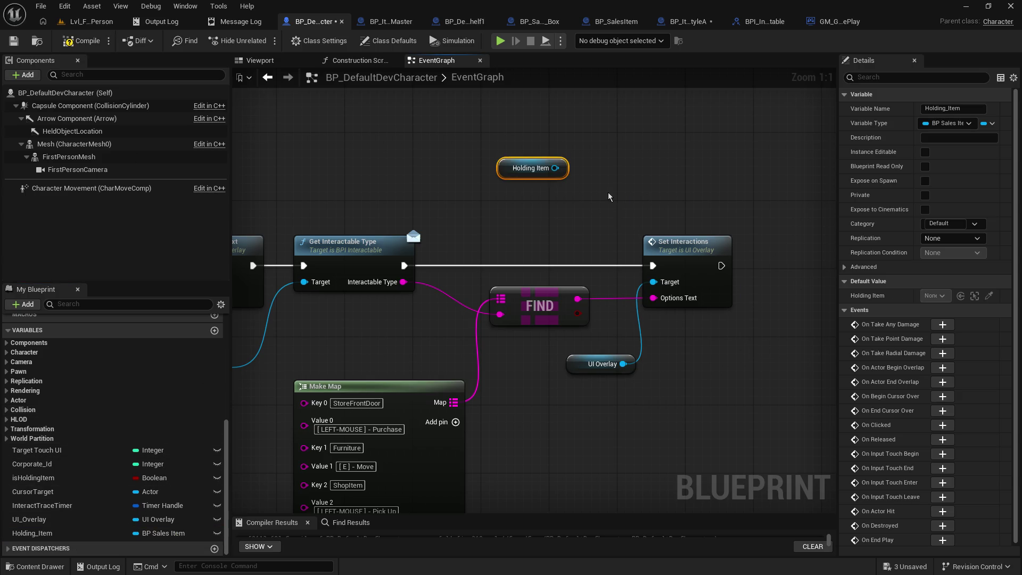
# Add an Is Valid check on the Holding Item getter.
pyautogui.moveTo(563, 170); pyautogui.dragTo(605, 170)
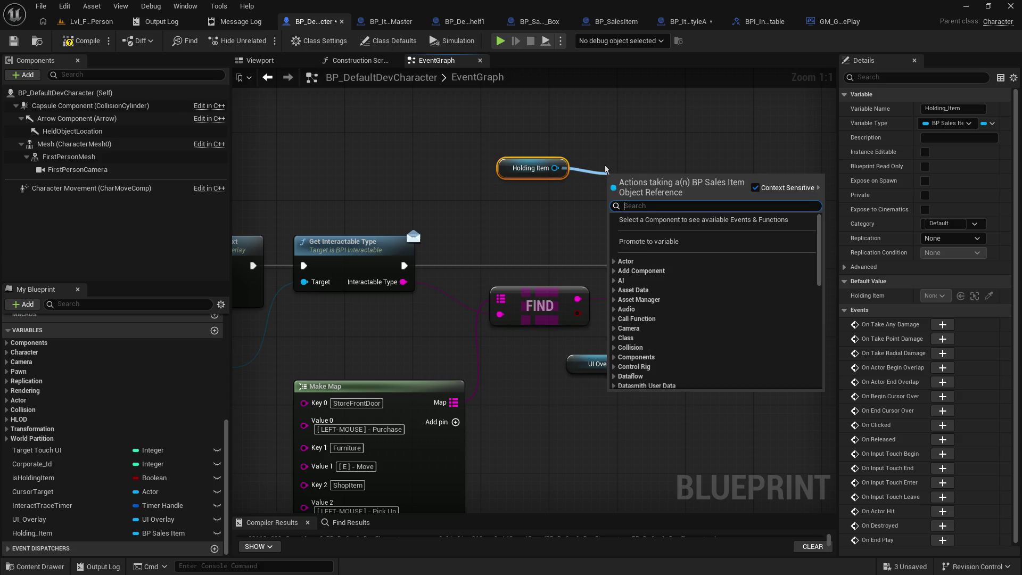
pyautogui.write('i9s')
pyautogui.press('BackSpace')
pyautogui.press('BackSpace')
pyautogui.write('s valid')
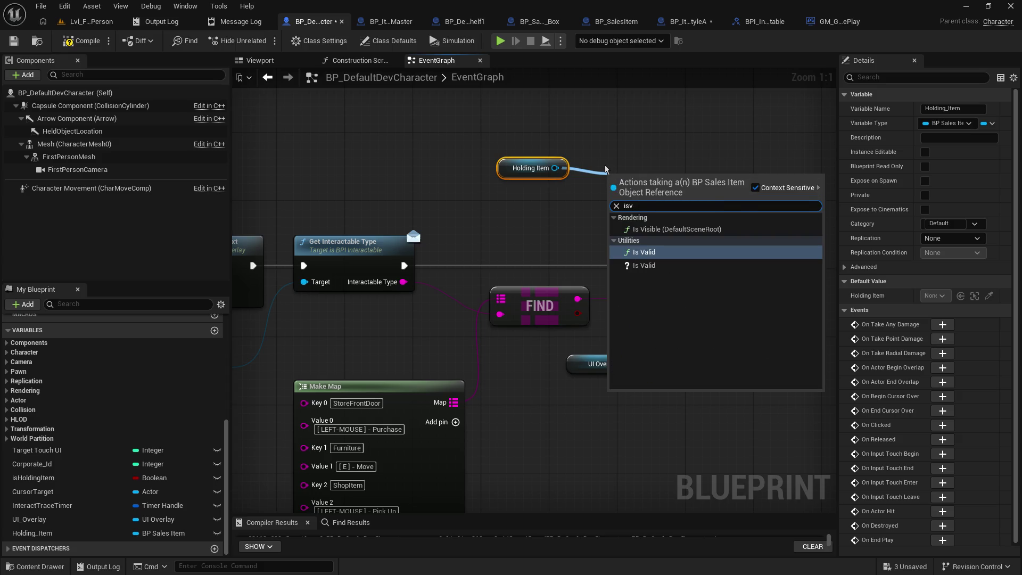
pyautogui.press('Return')
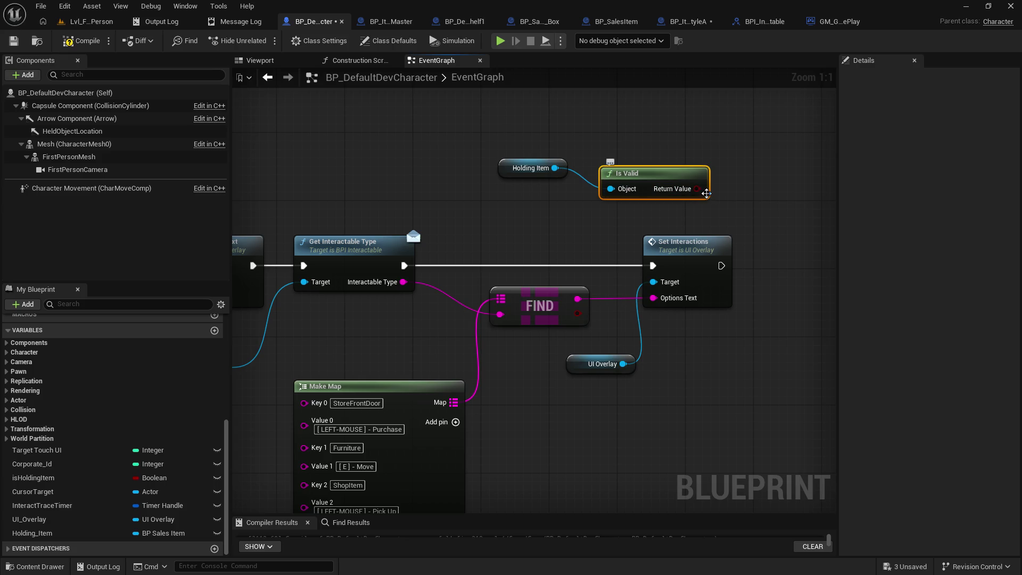
# Shift Set Interactions and UI Overlay right and insert a Branch after Get Interactable Type.
pyautogui.click(662, 266)
pyautogui.moveTo(740, 380); pyautogui.dragTo(612, 240)
pyautogui.moveTo(712, 251); pyautogui.dragTo(789, 252)
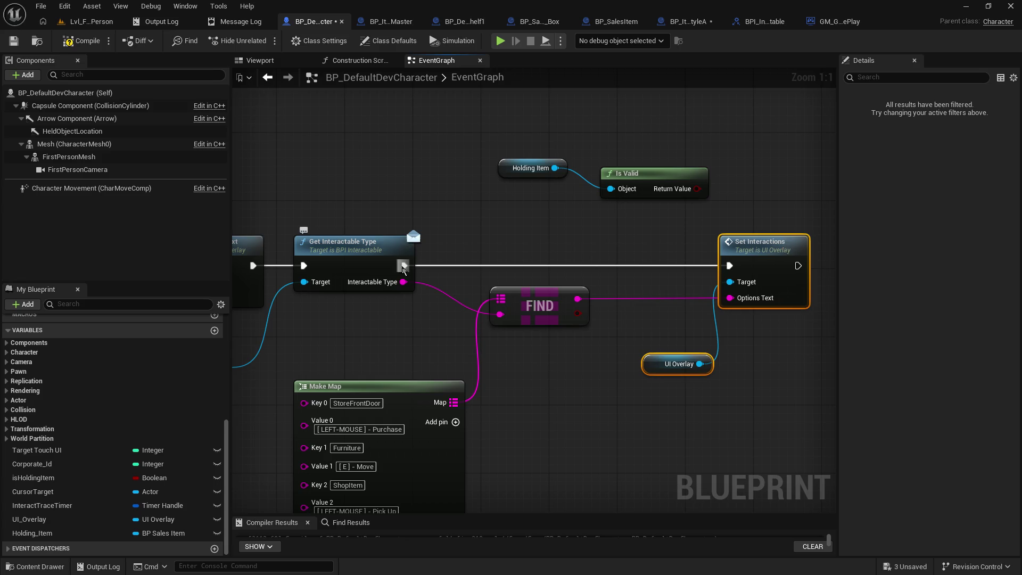
pyautogui.moveTo(405, 265)
pyautogui.mouseDown()
pyautogui.moveTo(652, 269)
pyautogui.moveTo(627, 252)
pyautogui.mouseUp()
pyautogui.press('b')
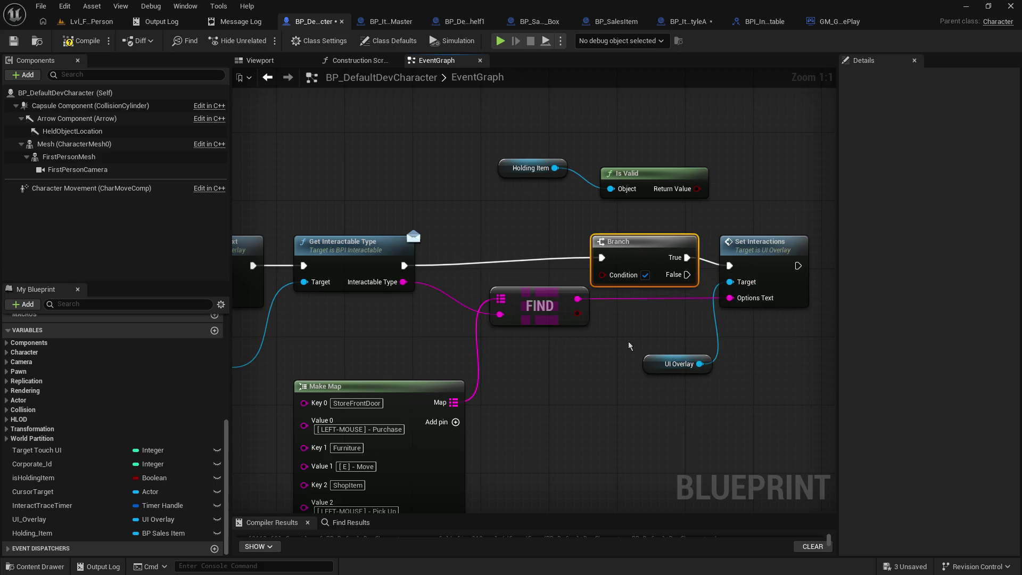
pyautogui.moveTo(627, 350); pyautogui.dragTo(503, 356)
pyautogui.moveTo(474, 233); pyautogui.dragTo(684, 438)
pyautogui.moveTo(536, 250); pyautogui.dragTo(596, 259)
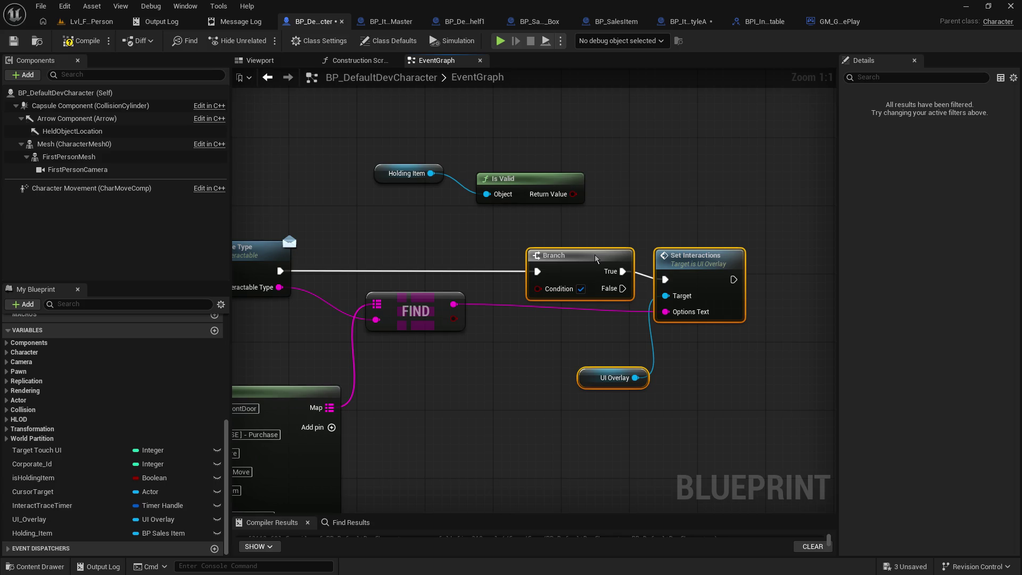
pyautogui.moveTo(521, 364); pyautogui.dragTo(715, 267)
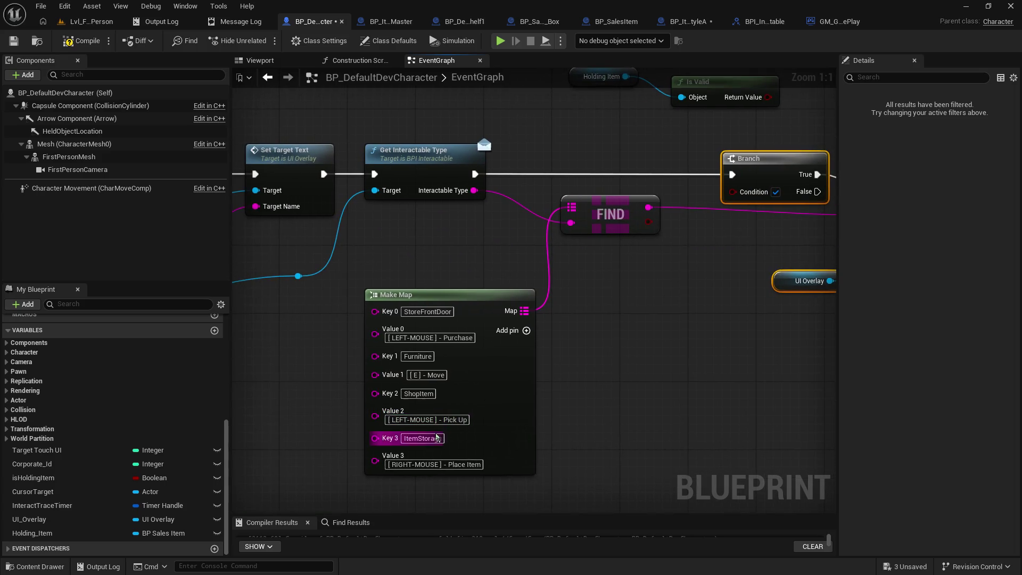
pyautogui.click(426, 394)
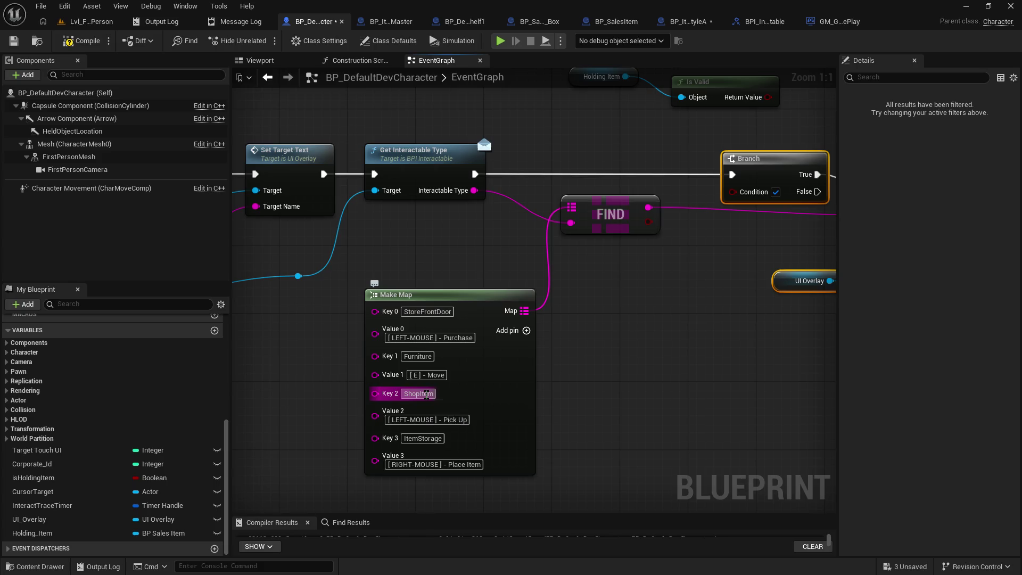
# Copy the ShopItem key text and add a reroute point on the Interactable Type wire.
pyautogui.rightClick(426, 394)
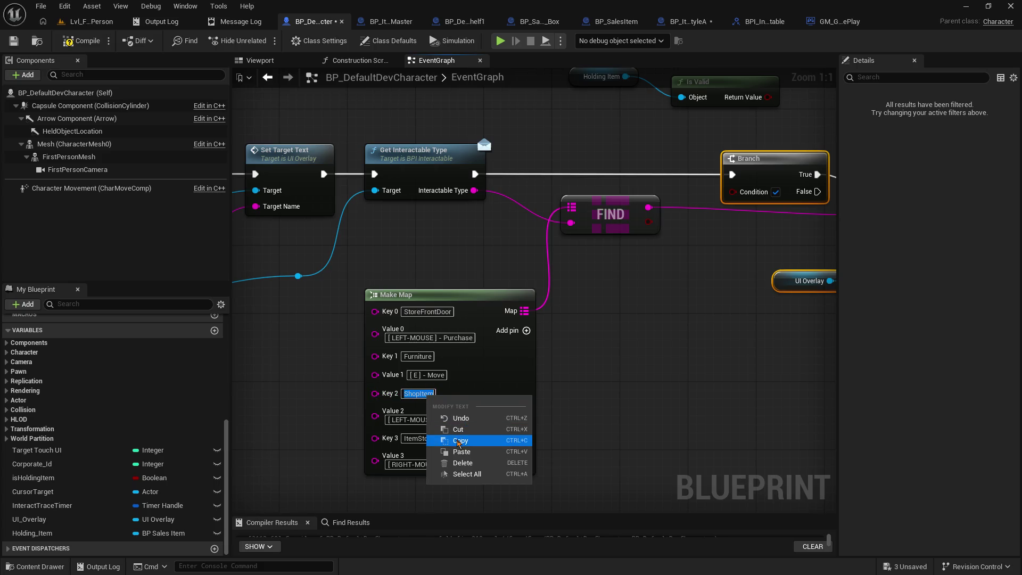
pyautogui.click(459, 441)
pyautogui.moveTo(692, 242)
pyautogui.mouseDown()
pyautogui.moveTo(554, 281)
pyautogui.moveTo(482, 278)
pyautogui.mouseUp()
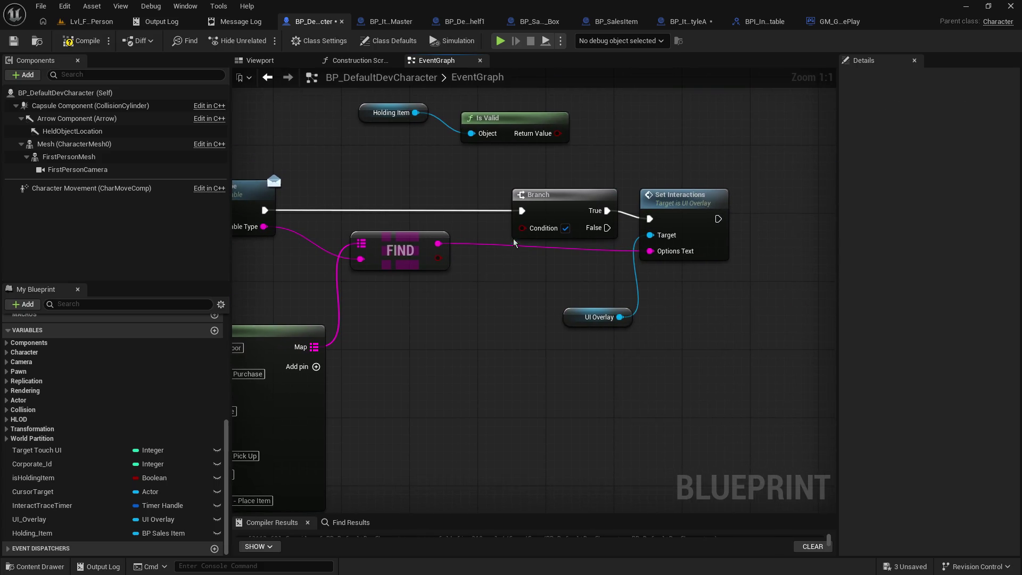
pyautogui.moveTo(341, 341); pyautogui.dragTo(486, 327)
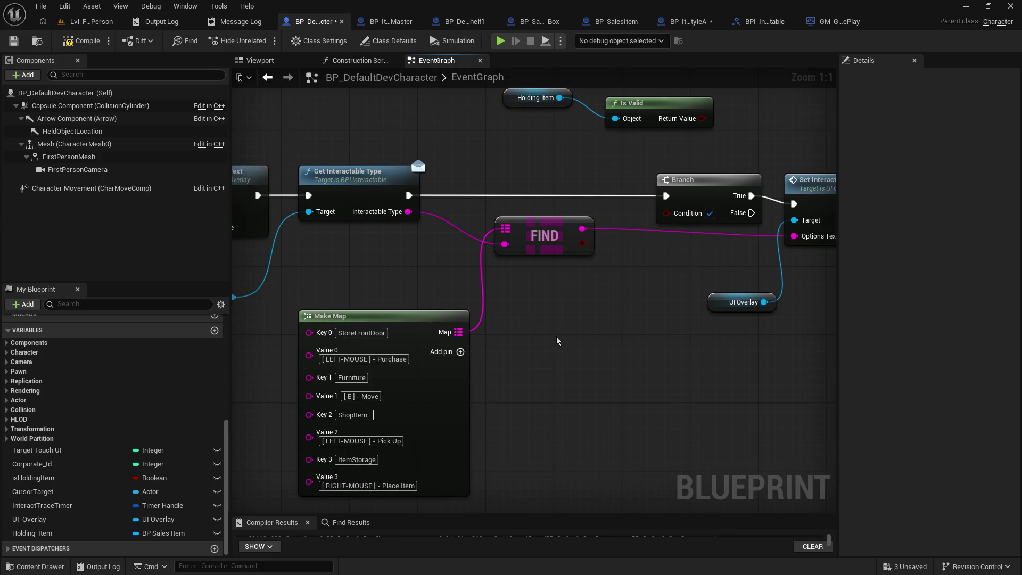
pyautogui.doubleClick(471, 238)
pyautogui.moveTo(470, 238)
pyautogui.mouseDown()
pyautogui.moveTo(511, 311)
pyautogui.moveTo(580, 347)
pyautogui.mouseUp()
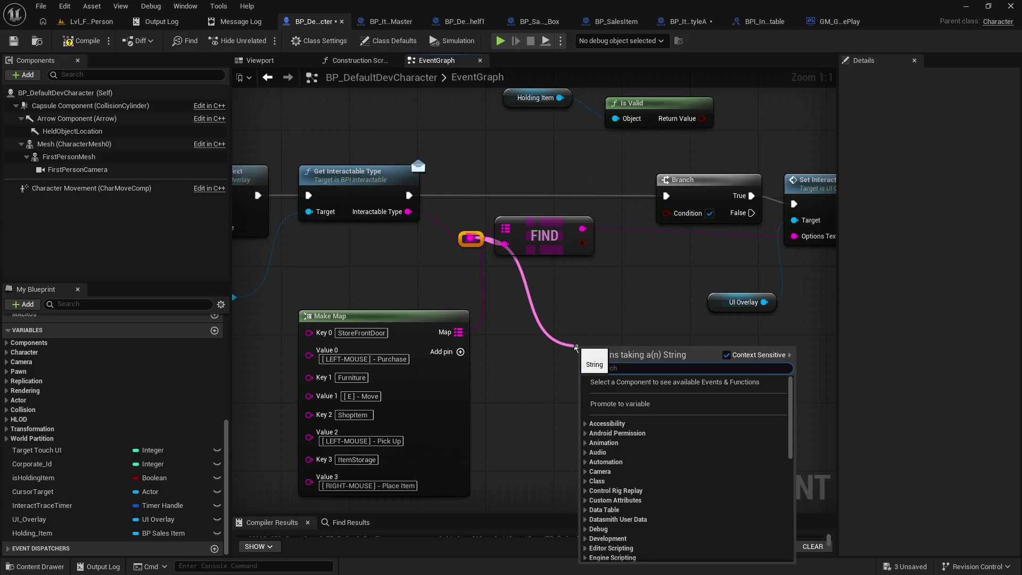
pyautogui.write('==')
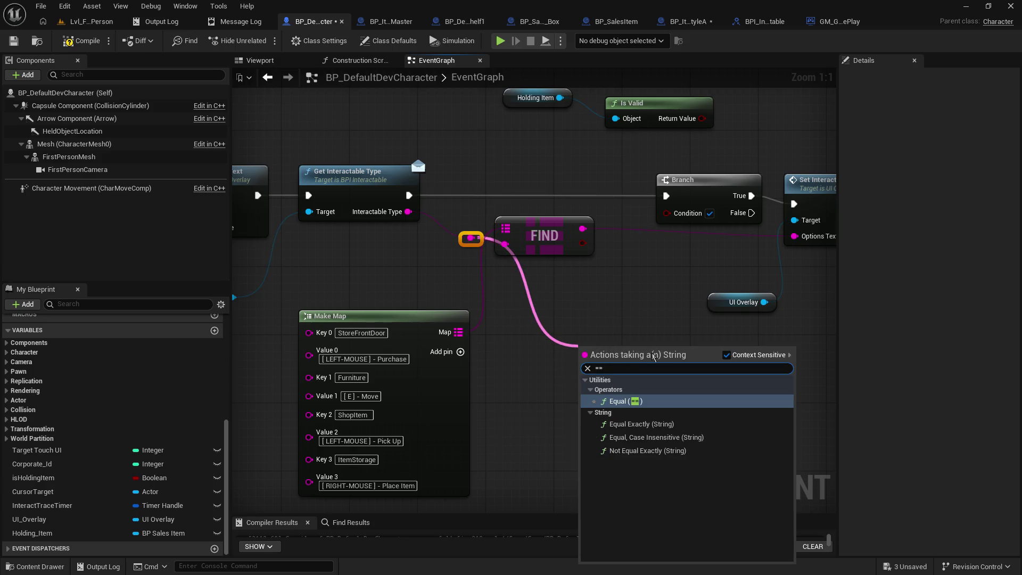
pyautogui.press('Return')
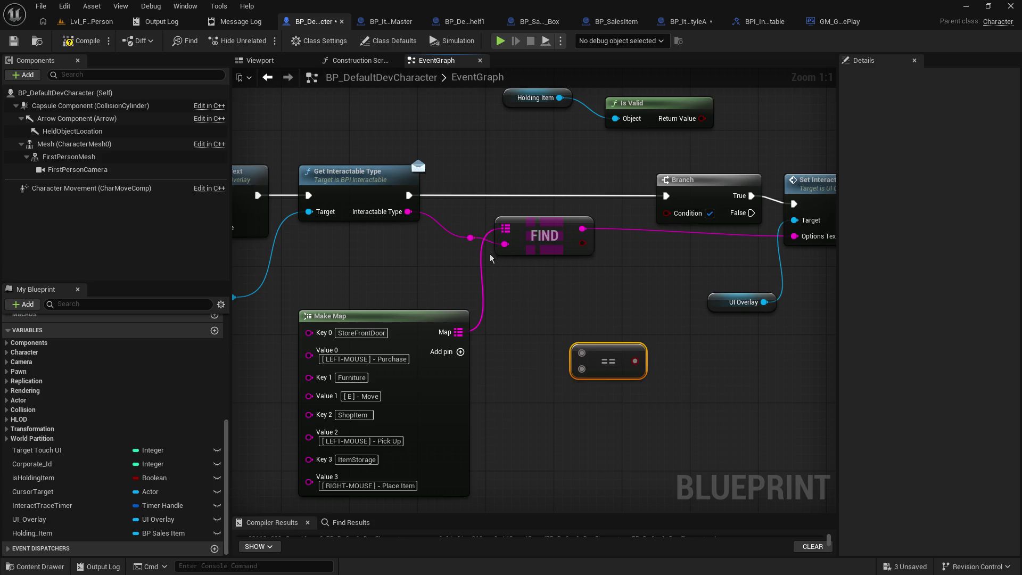
pyautogui.moveTo(582, 353); pyautogui.dragTo(578, 348)
pyautogui.click(533, 349)
pyautogui.click(593, 352)
pyautogui.press('Delete')
# Drive the Branch with an Equal Exactly (String) check against 'ShopItem', wiring False to Set Interactions.
pyautogui.moveTo(470, 238); pyautogui.dragTo(544, 335)
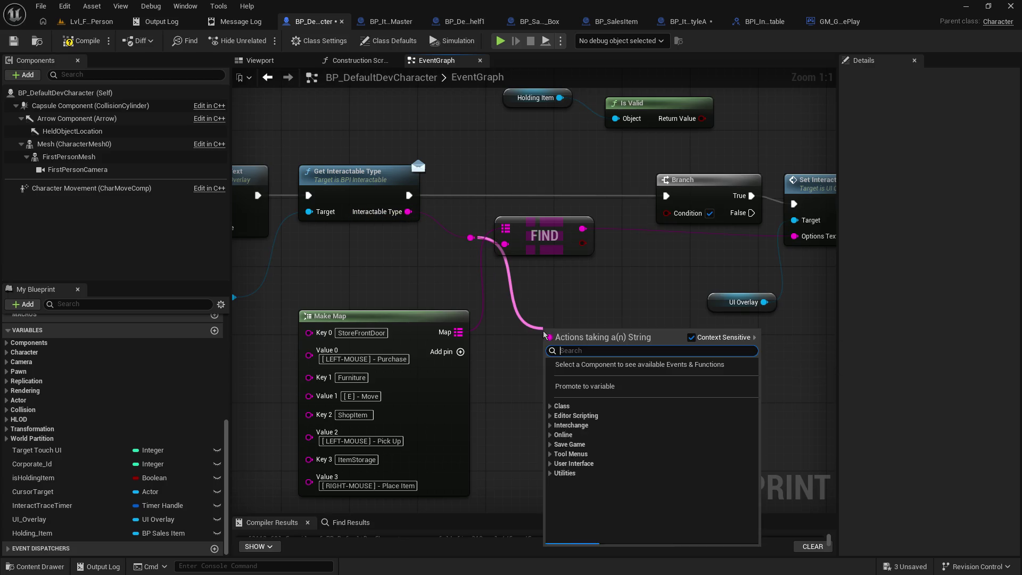
pyautogui.write('==')
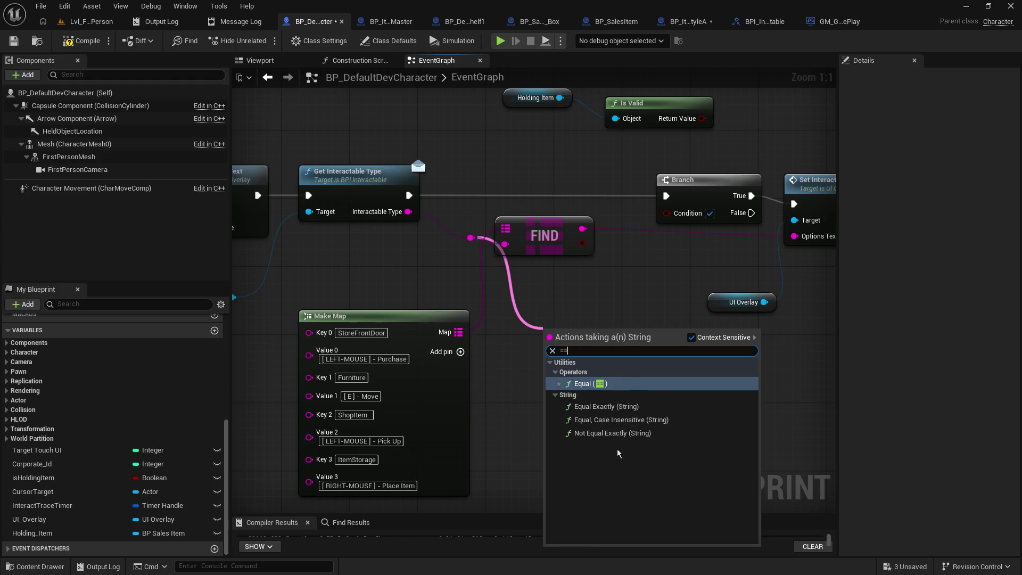
pyautogui.click(653, 407)
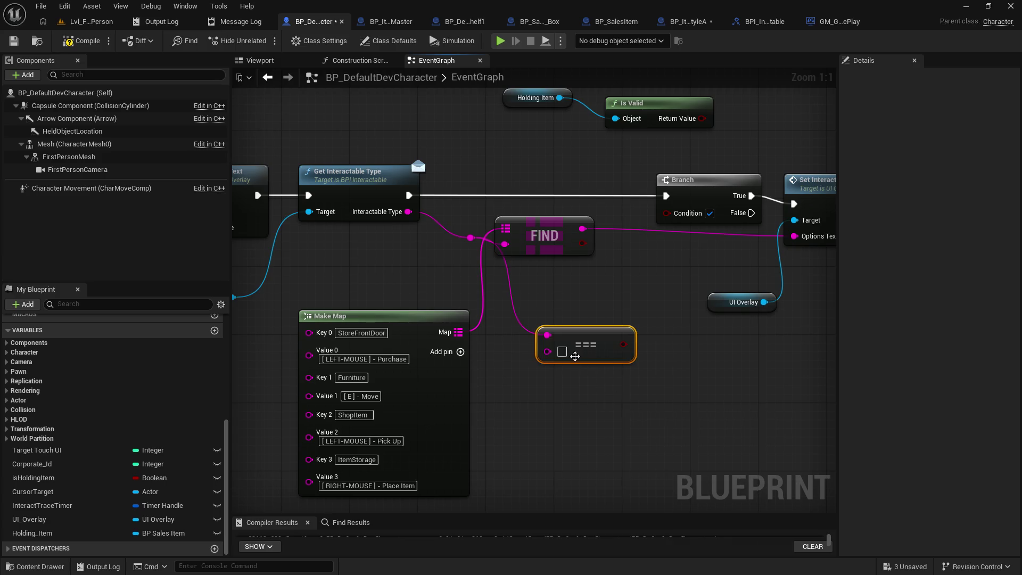
pyautogui.write('ShopItem')
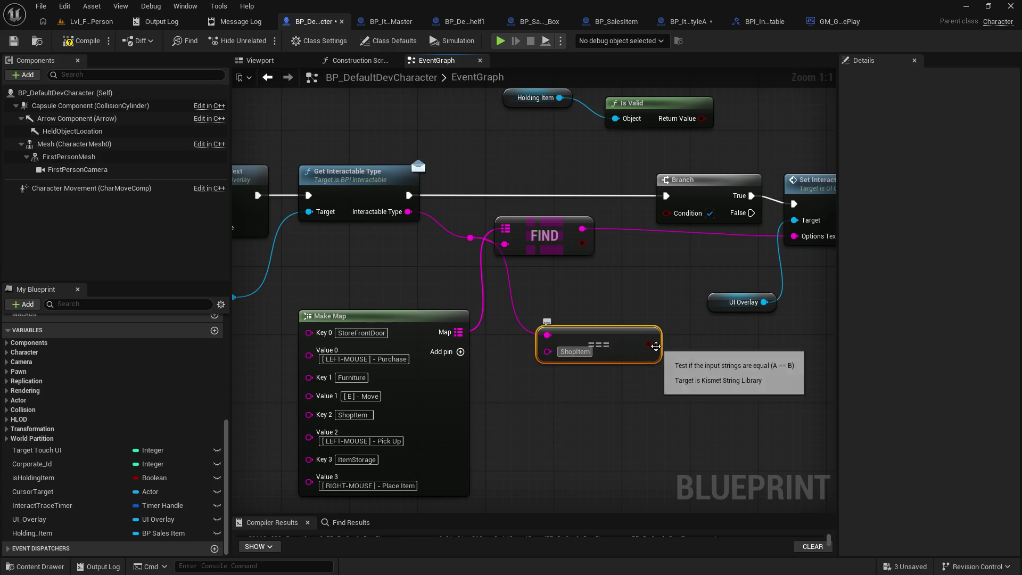
pyautogui.moveTo(648, 344)
pyautogui.mouseDown()
pyautogui.moveTo(672, 215)
pyautogui.moveTo(686, 223)
pyautogui.moveTo(512, 244)
pyautogui.moveTo(591, 239)
pyautogui.moveTo(616, 224)
pyautogui.mouseUp()
pyautogui.moveTo(695, 372)
pyautogui.mouseDown()
pyautogui.moveTo(592, 270)
pyautogui.moveTo(636, 232)
pyautogui.moveTo(636, 285)
pyautogui.mouseUp()
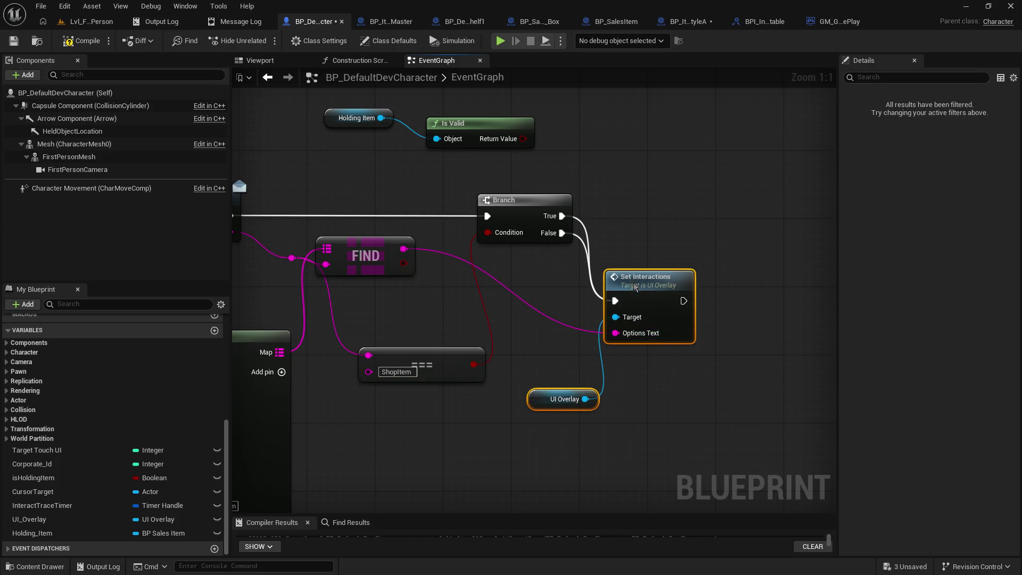
# Rearrange Set Interactions and UI Overlay and remove the Branch True wire into Set Interactions.
pyautogui.click(535, 392)
pyautogui.moveTo(534, 391)
pyautogui.mouseDown()
pyautogui.moveTo(555, 362)
pyautogui.moveTo(525, 339)
pyautogui.mouseUp()
pyautogui.moveTo(696, 394); pyautogui.dragTo(585, 320)
pyautogui.moveTo(651, 280); pyautogui.dragTo(753, 272)
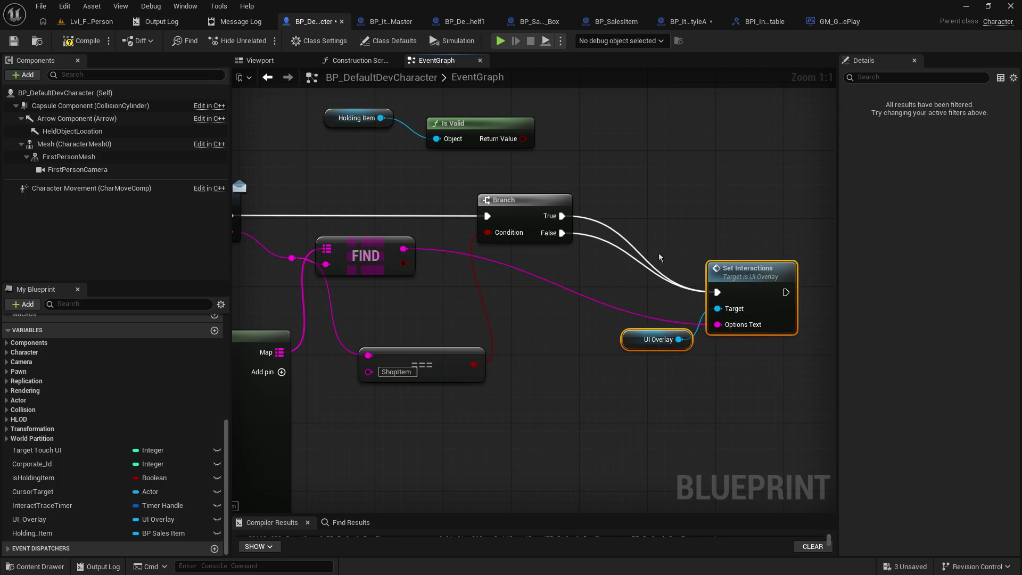
pyautogui.keyDown('alt'); pyautogui.click(567, 216); pyautogui.keyUp('alt')
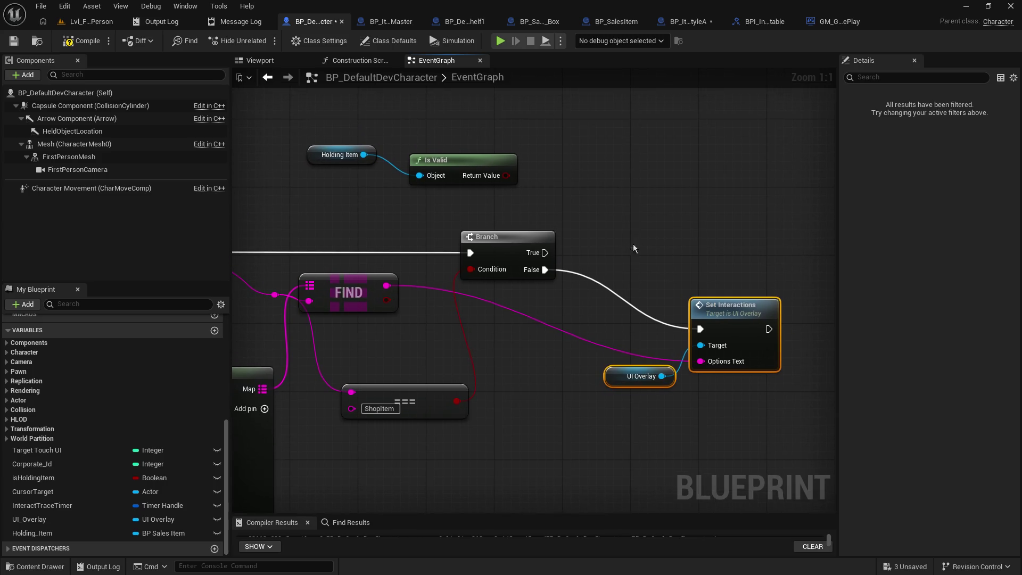
pyautogui.click(34, 534)
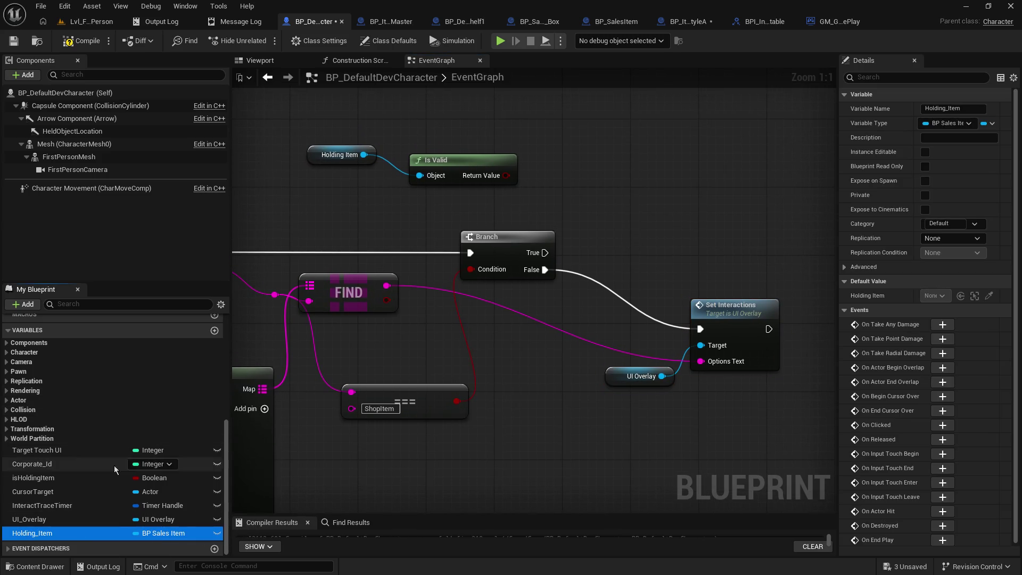
pyautogui.moveTo(32, 533)
pyautogui.mouseDown()
pyautogui.moveTo(119, 523)
pyautogui.moveTo(421, 249)
pyautogui.moveTo(69, 535)
pyautogui.mouseUp()
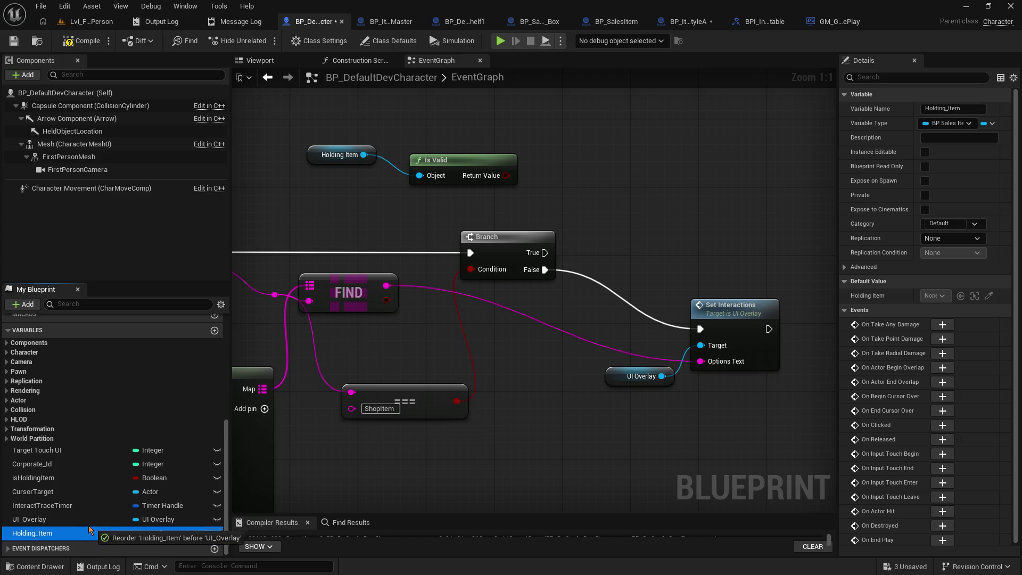
# Add a second Branch on True driven by Is Valid feeding Set Interactions, then save and compile.
pyautogui.moveTo(550, 259); pyautogui.dragTo(635, 213)
pyautogui.press('b')
pyautogui.moveTo(505, 177)
pyautogui.mouseDown()
pyautogui.moveTo(639, 234)
pyautogui.moveTo(634, 228)
pyautogui.mouseUp()
pyautogui.moveTo(707, 209)
pyautogui.mouseDown()
pyautogui.moveTo(702, 341)
pyautogui.moveTo(700, 329)
pyautogui.mouseUp()
pyautogui.moveTo(675, 210); pyautogui.dragTo(624, 201)
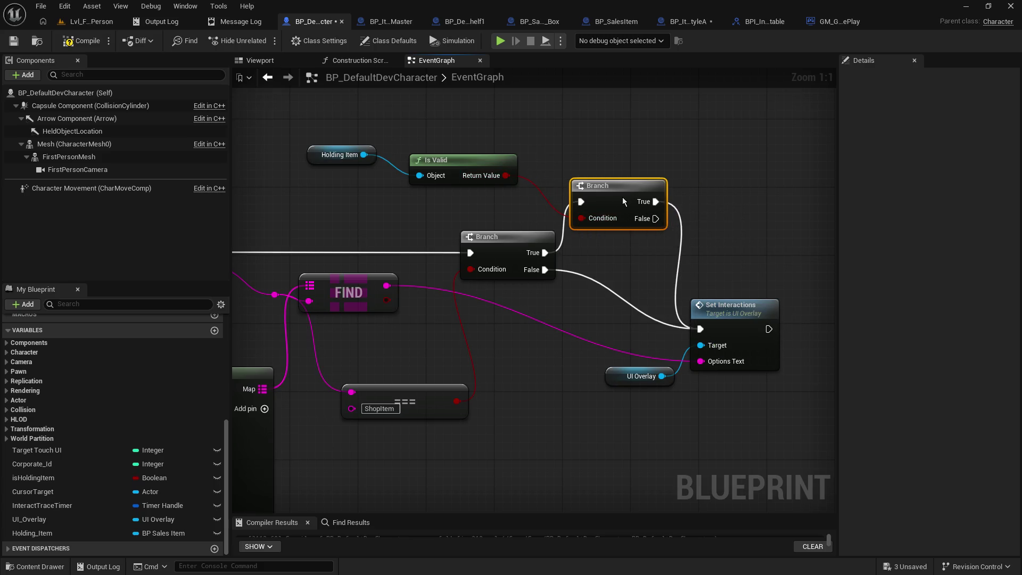
pyautogui.click(13, 41)
pyautogui.click(88, 43)
pyautogui.click(91, 21)
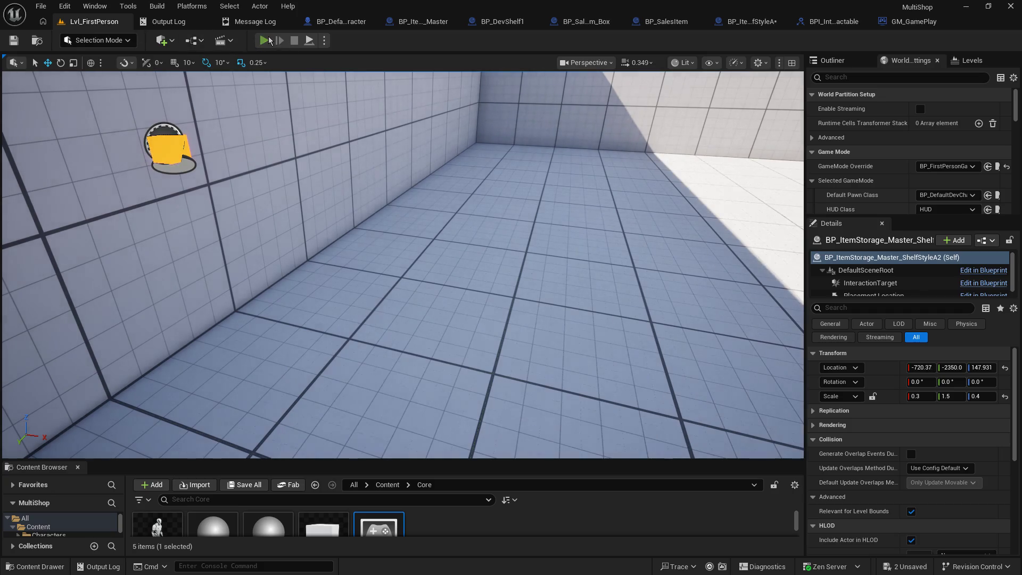
# Playtest picking up the dev shelf with E and placing it with right-click, repeated several times.
pyautogui.click(265, 41)
pyautogui.press('e')
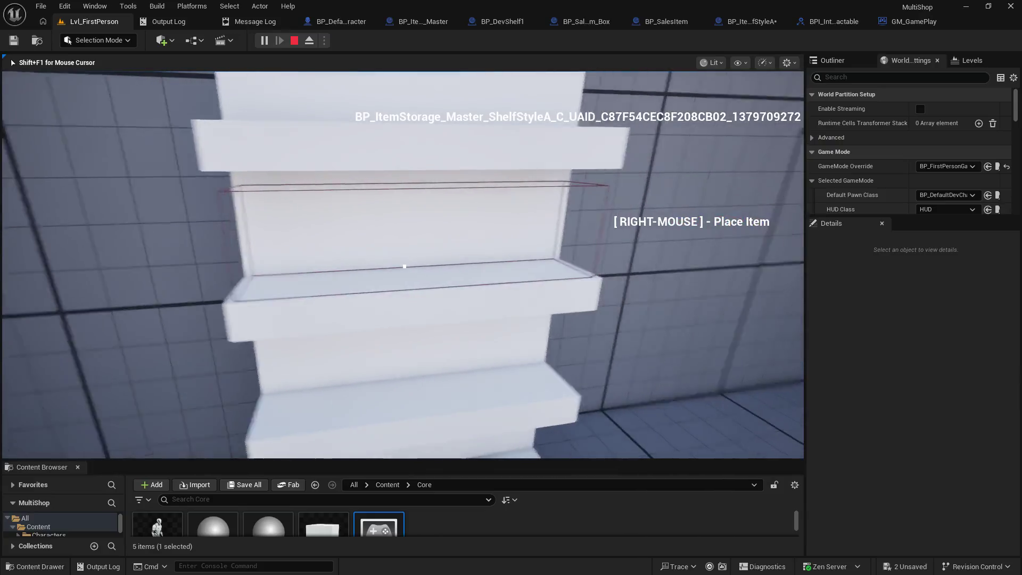
pyautogui.rightClick(404, 266)
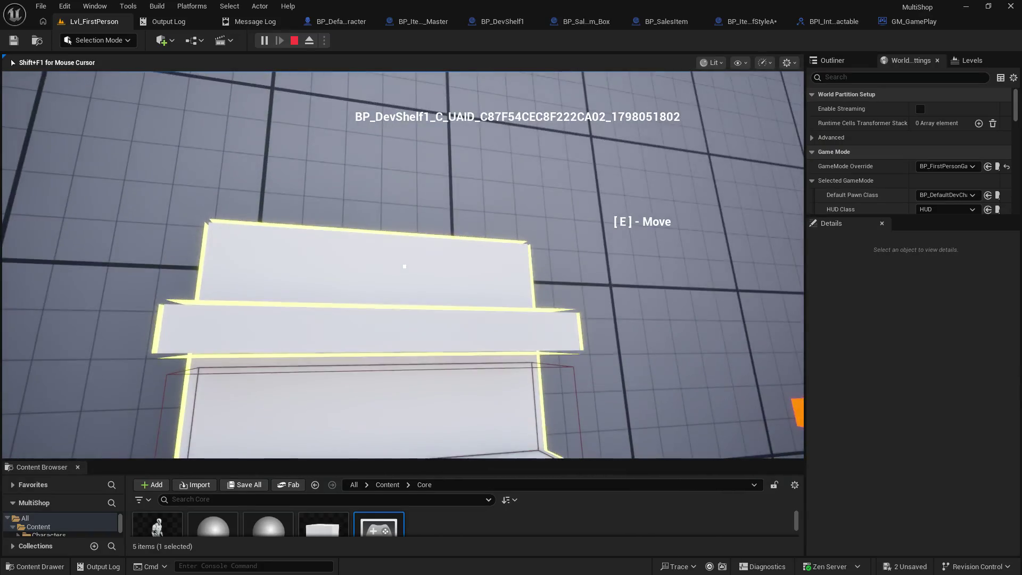
pyautogui.press('e')
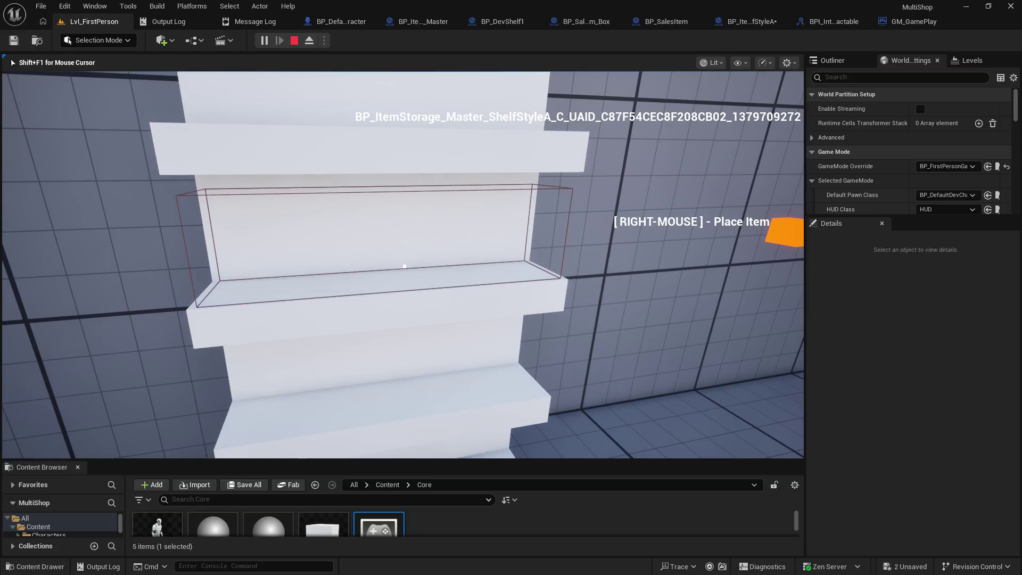
pyautogui.rightClick(405, 266)
pyautogui.press('e')
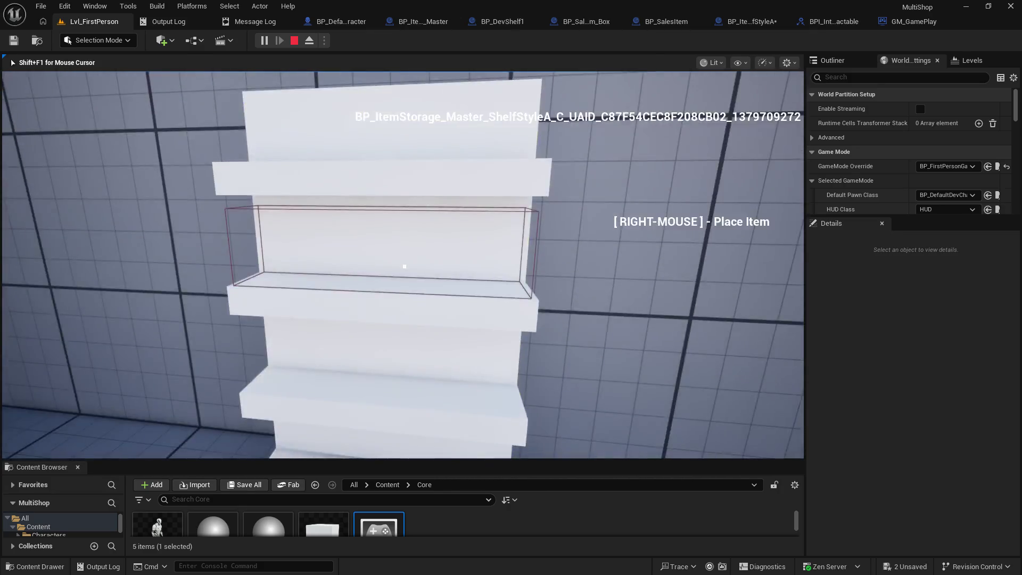
pyautogui.press('Escape')
pyautogui.click(421, 24)
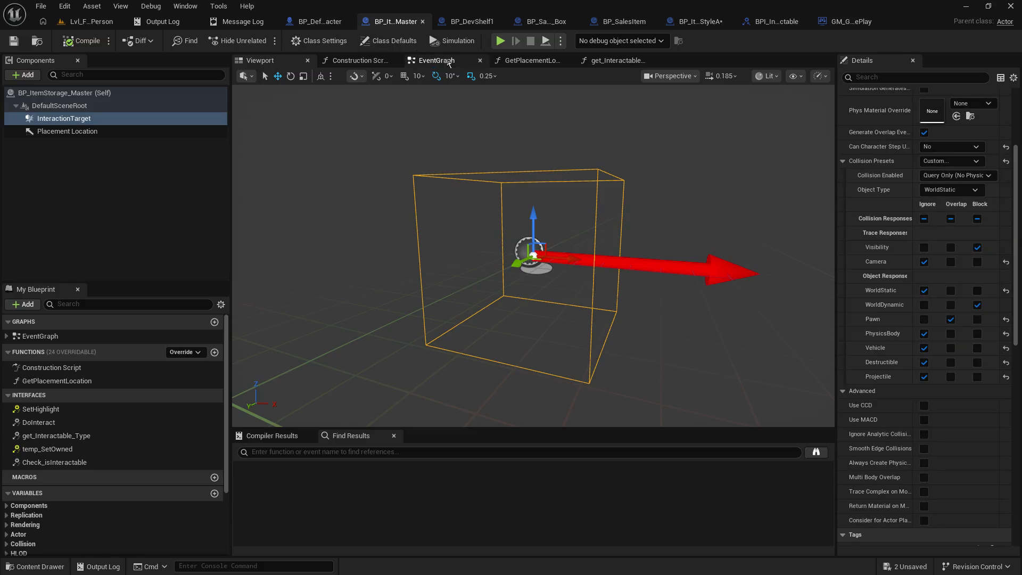
# Replace ShopItem with ItemStorage, copied from Make Map Key 3, in the comparison and save.
pyautogui.click(317, 22)
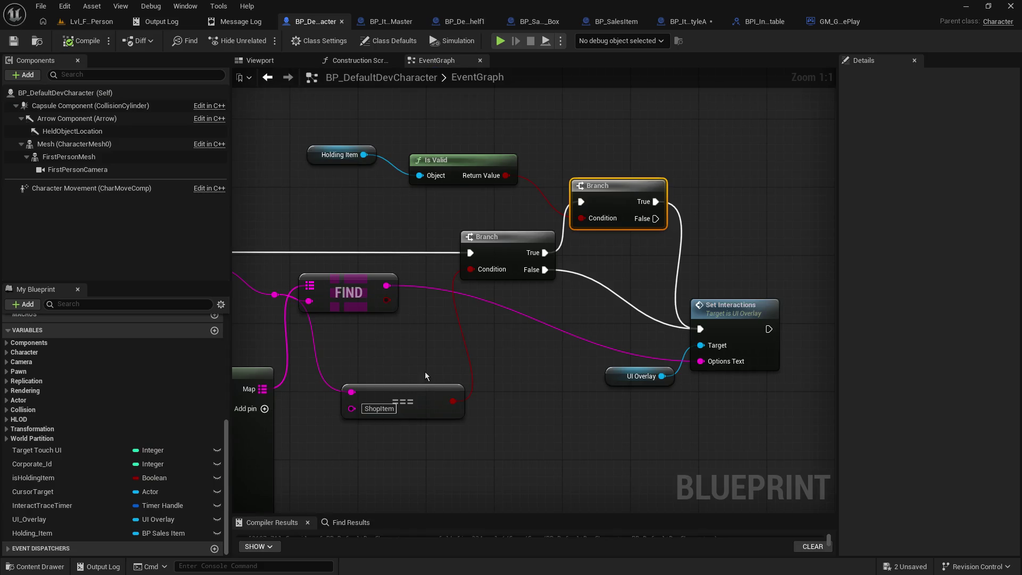
pyautogui.moveTo(426, 373)
pyautogui.mouseDown()
pyautogui.moveTo(517, 339)
pyautogui.moveTo(668, 251)
pyautogui.mouseUp()
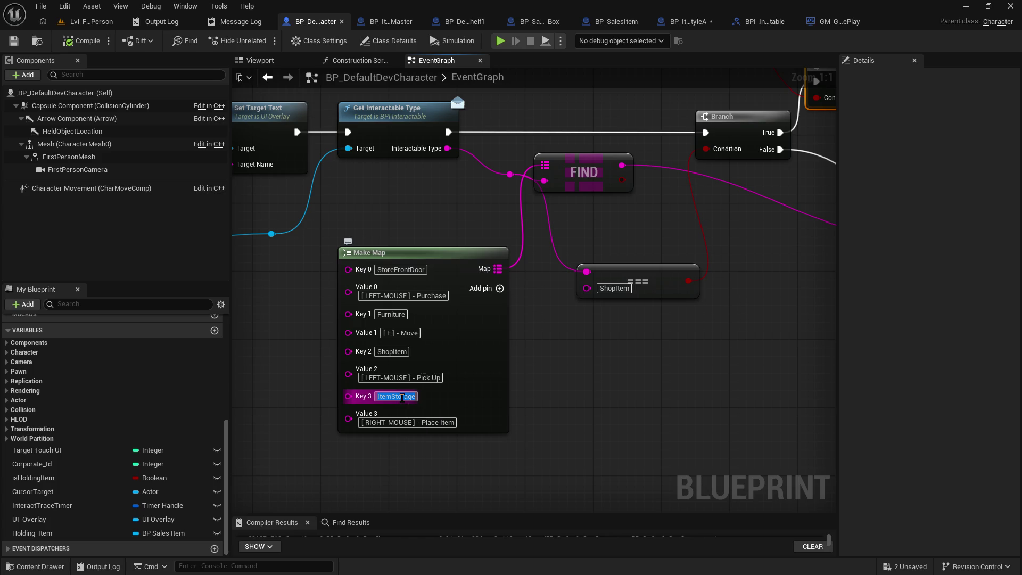
pyautogui.rightClick(402, 397)
pyautogui.click(434, 444)
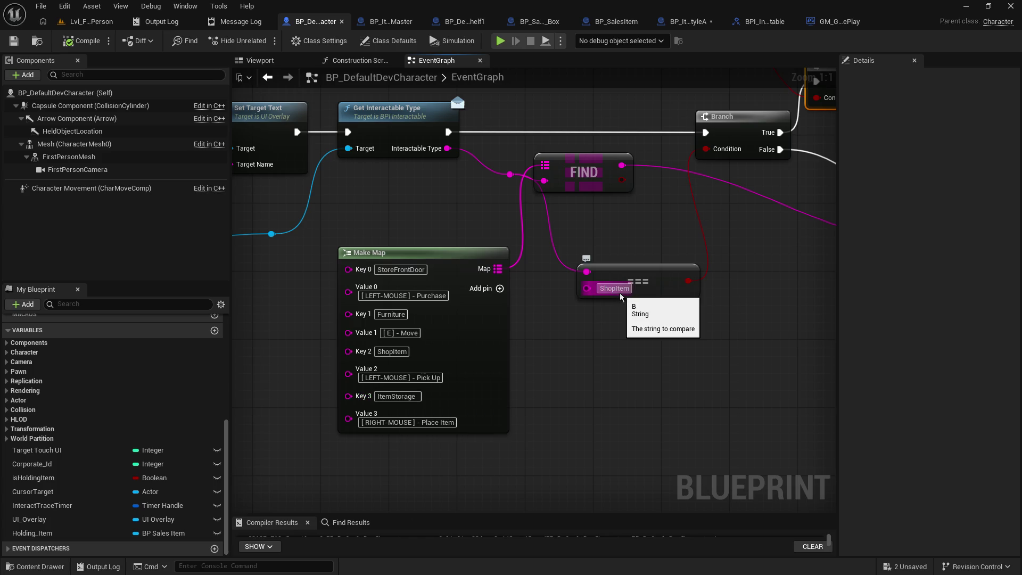
pyautogui.press('Return')
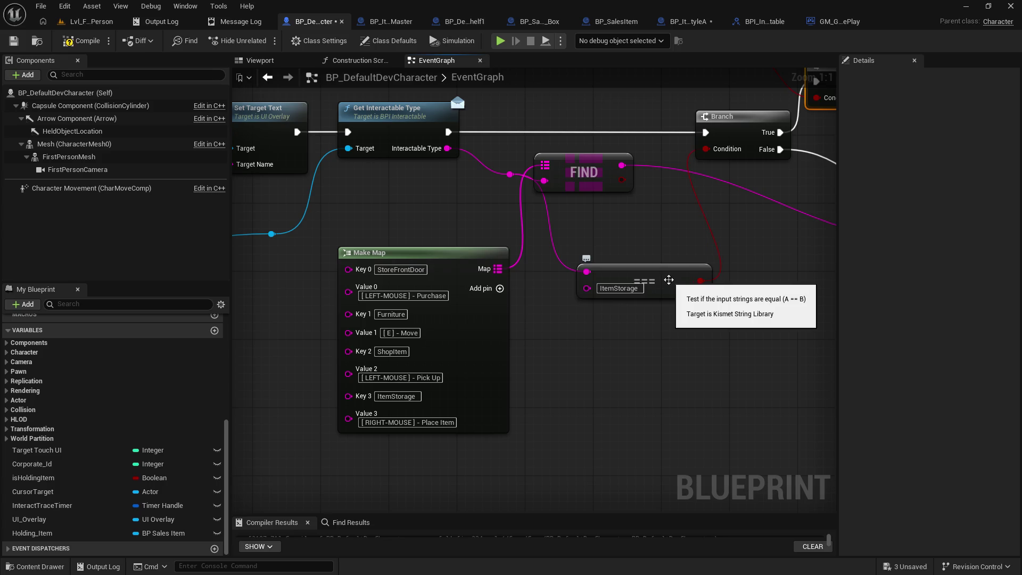
pyautogui.click(13, 41)
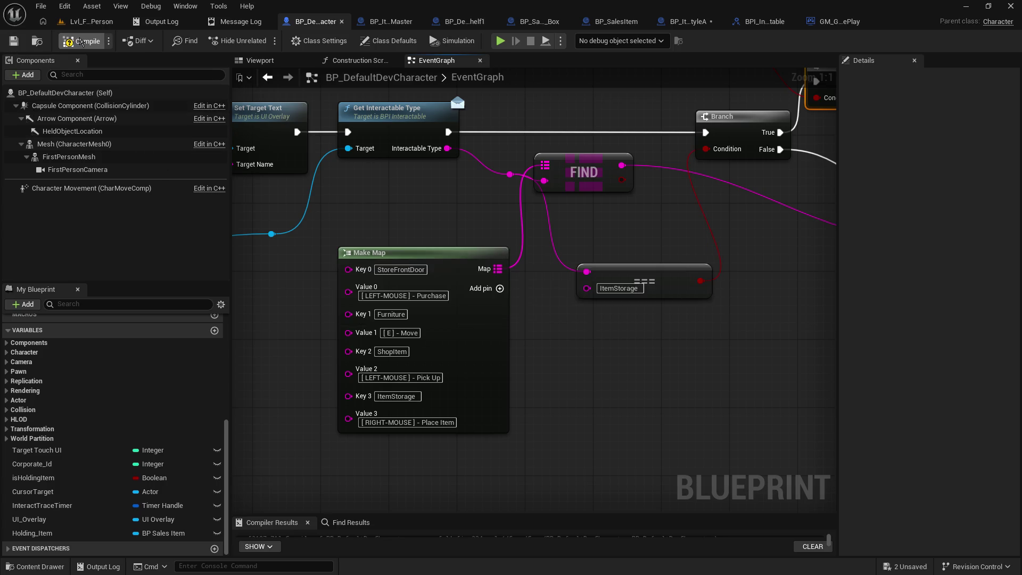
# Playtest walking up to the shelf to confirm its Move prompt appears.
pyautogui.click(88, 21)
pyautogui.click(263, 41)
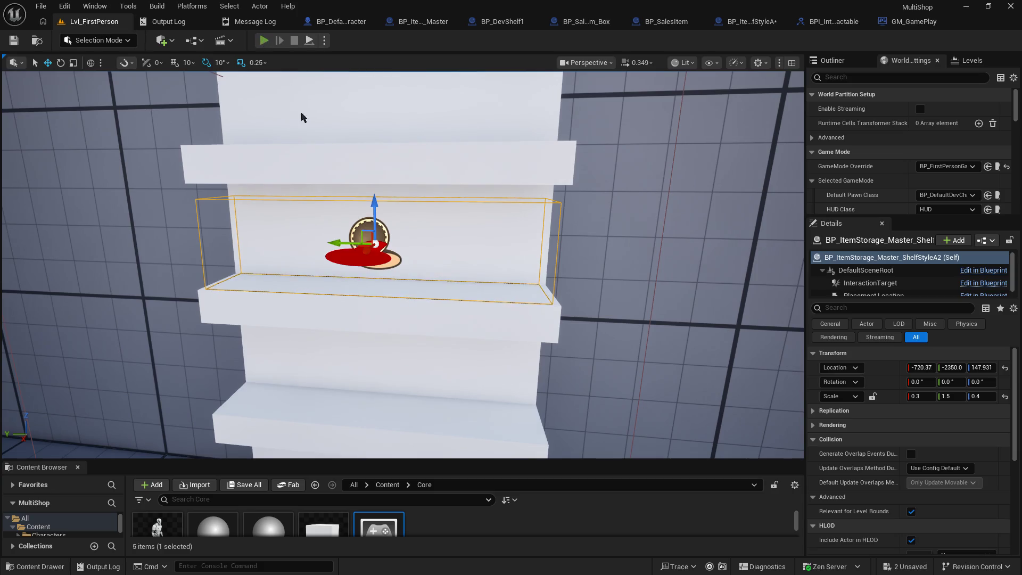
pyautogui.press('w')
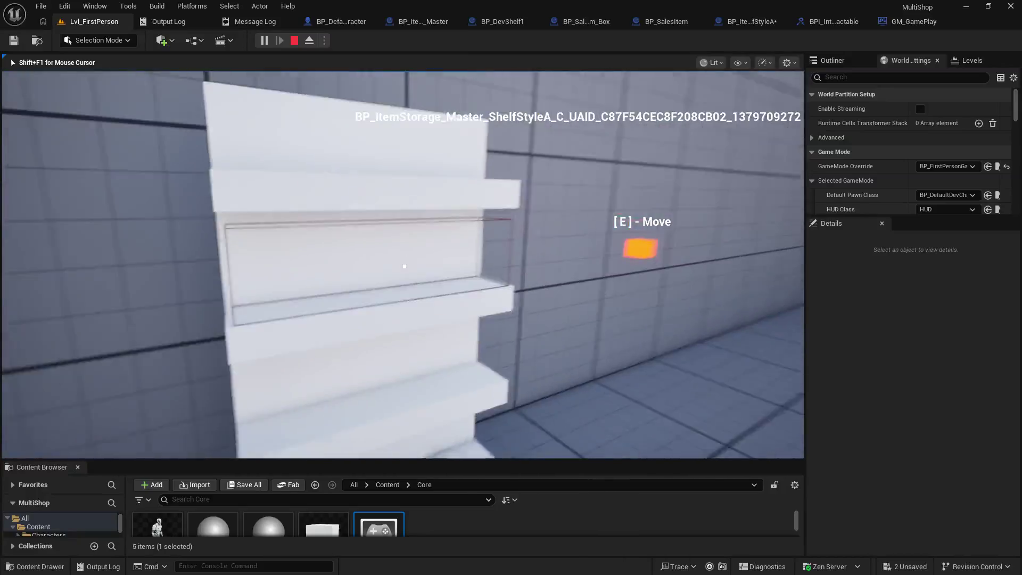
pyautogui.press('Escape')
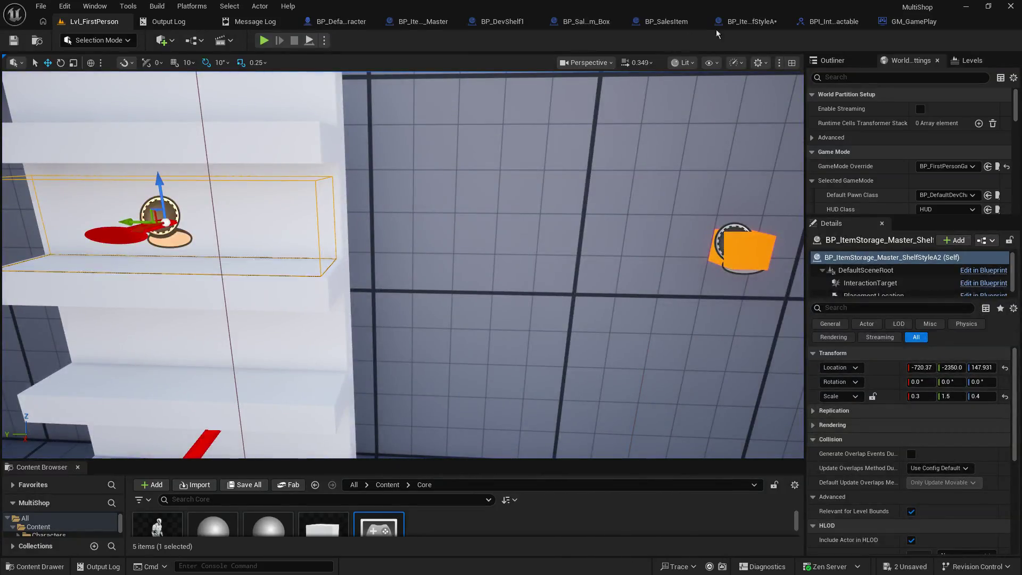
# Review GM_GamePlay's MoveInventoryItem event, then view ShelfStyleA's DoInteract function.
pyautogui.click(903, 26)
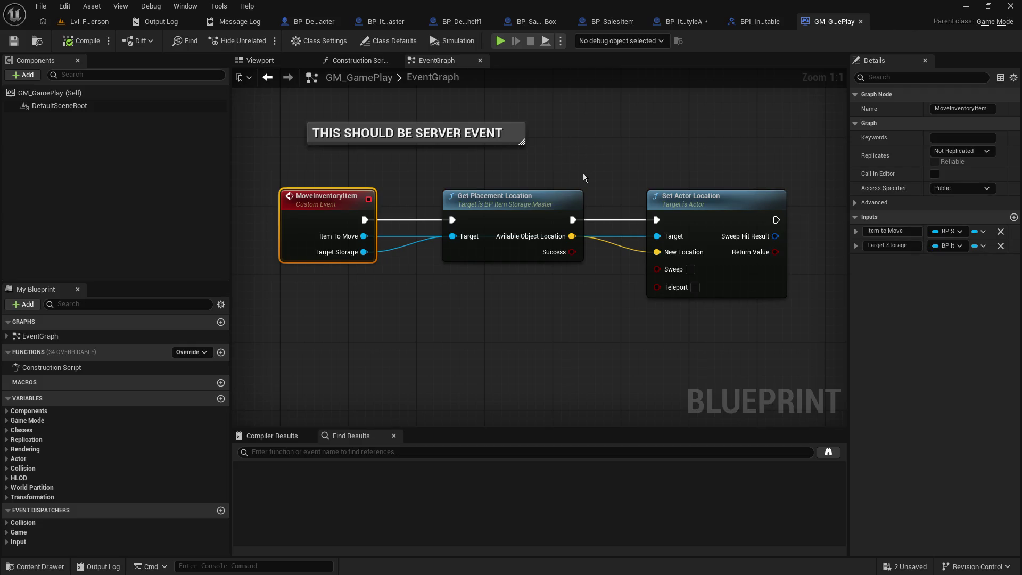
pyautogui.moveTo(583, 174); pyautogui.dragTo(581, 143)
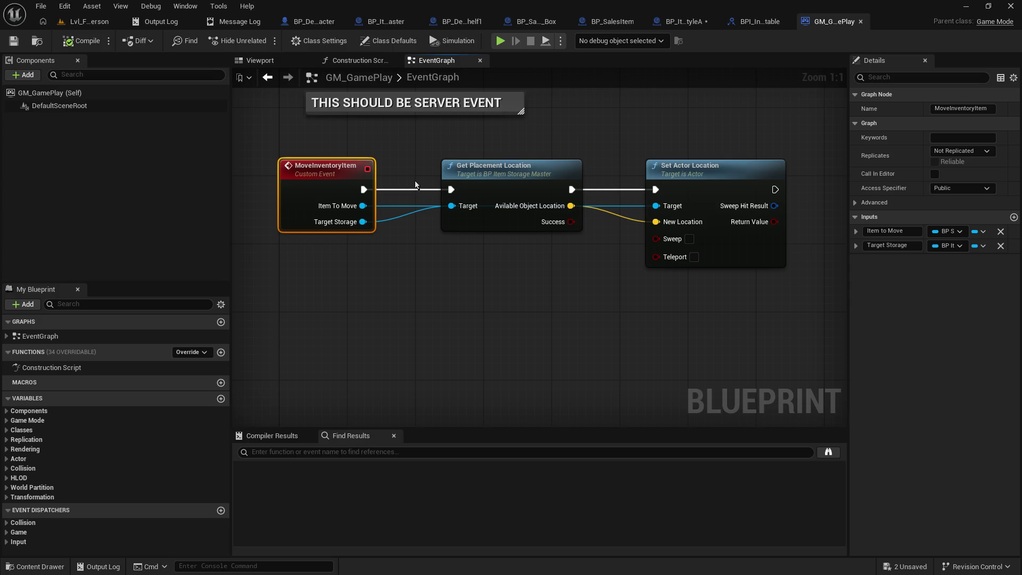
pyautogui.click(680, 23)
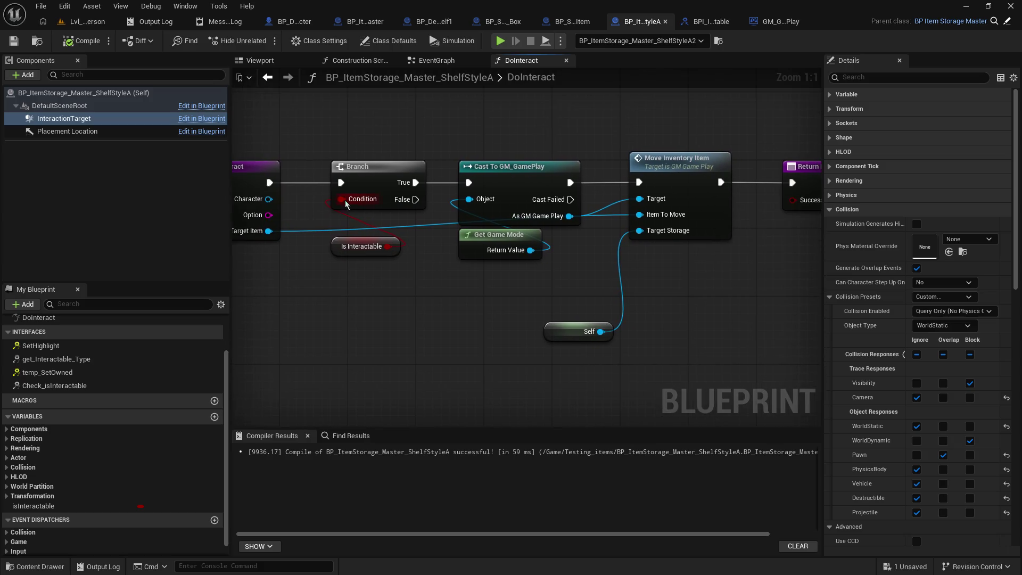
# From Interacting Character, add a SET Holding Item node, plus a Self reference and its duplicate.
pyautogui.moveTo(268, 198); pyautogui.dragTo(349, 335)
pyautogui.write('s')
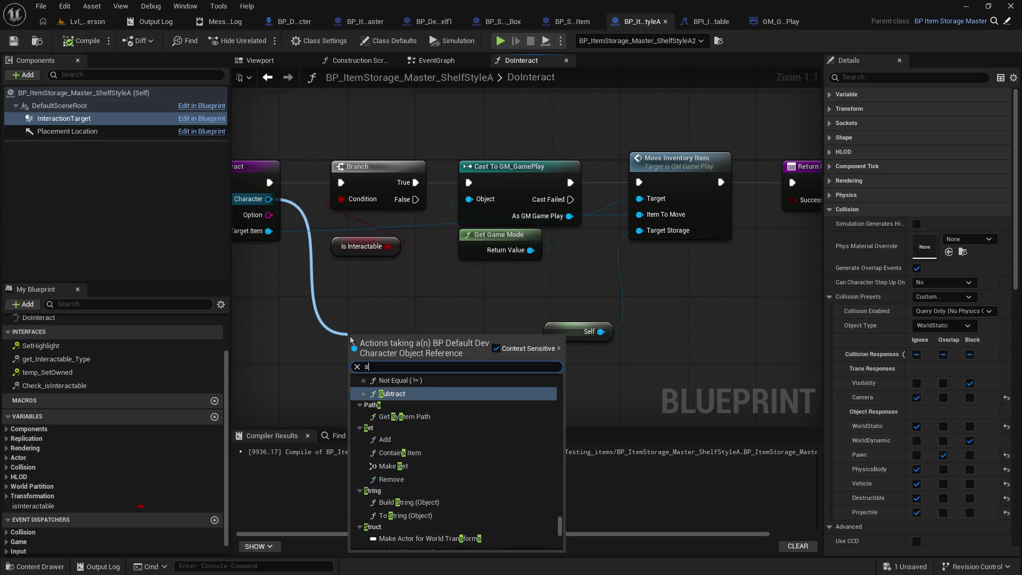
pyautogui.write('et hol')
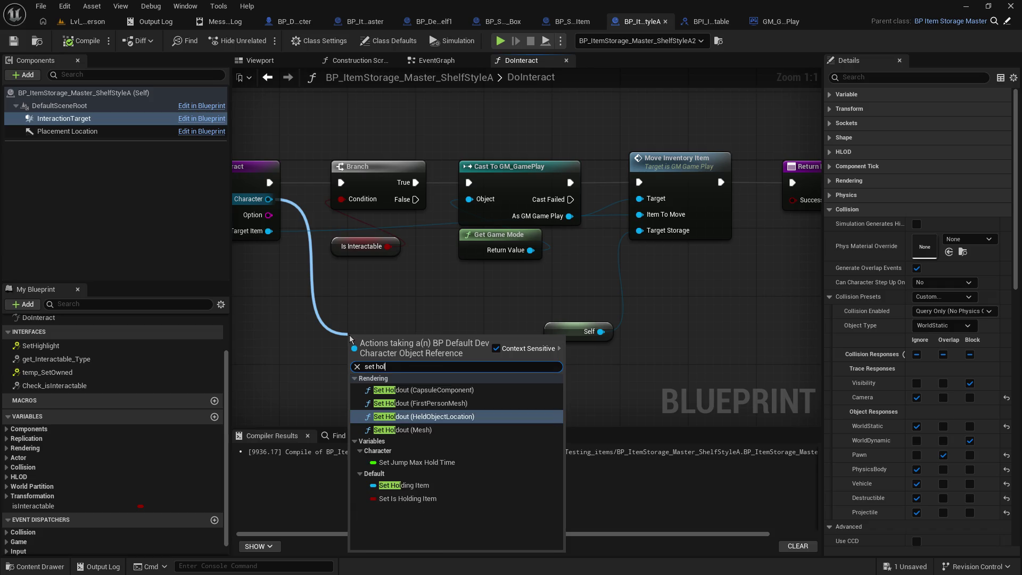
pyautogui.click(398, 487)
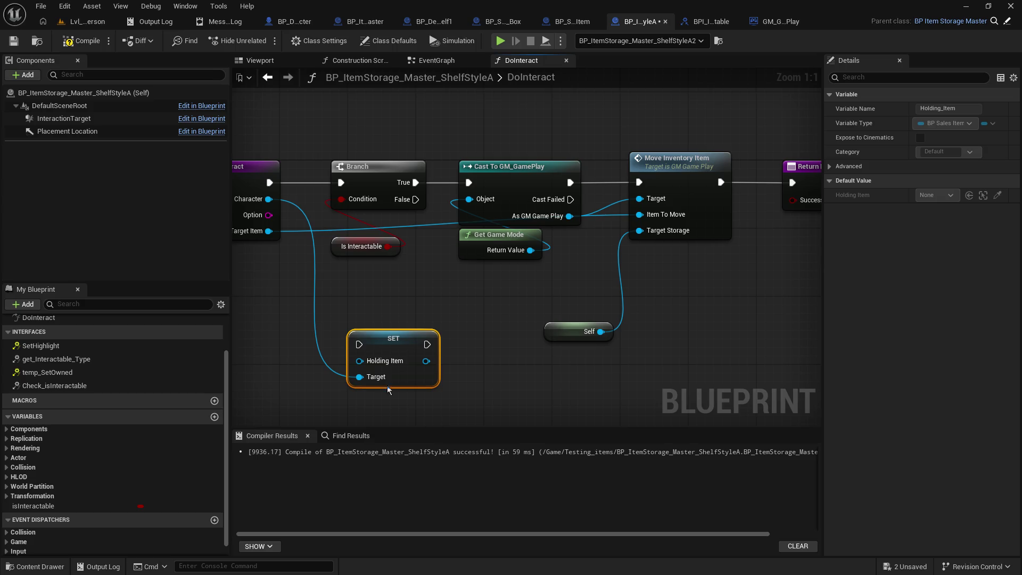
pyautogui.click(439, 324)
pyautogui.rightClick(437, 319)
pyautogui.press('Escape')
pyautogui.click(776, 292)
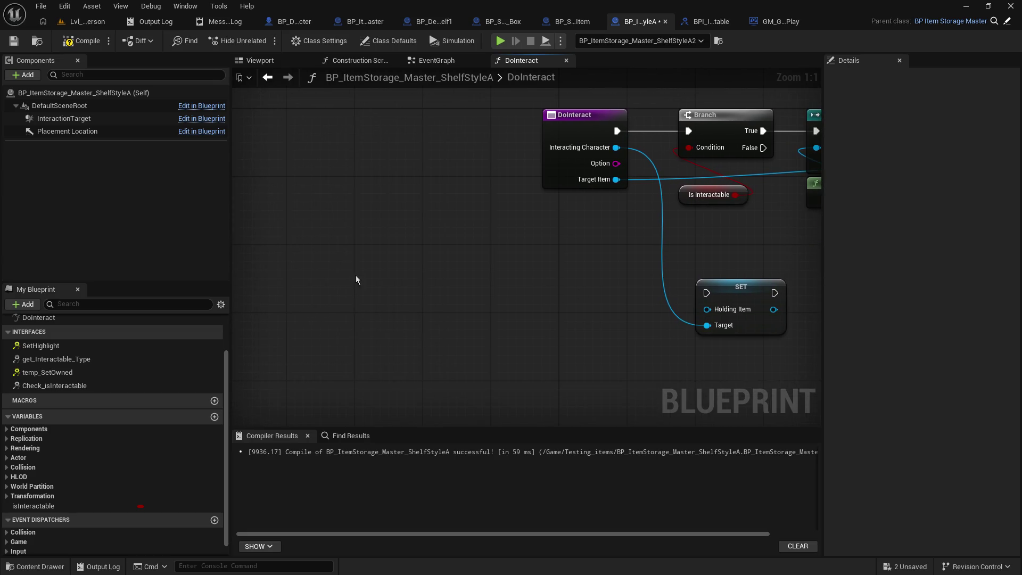
pyautogui.hotkey('ctrl', 'v')
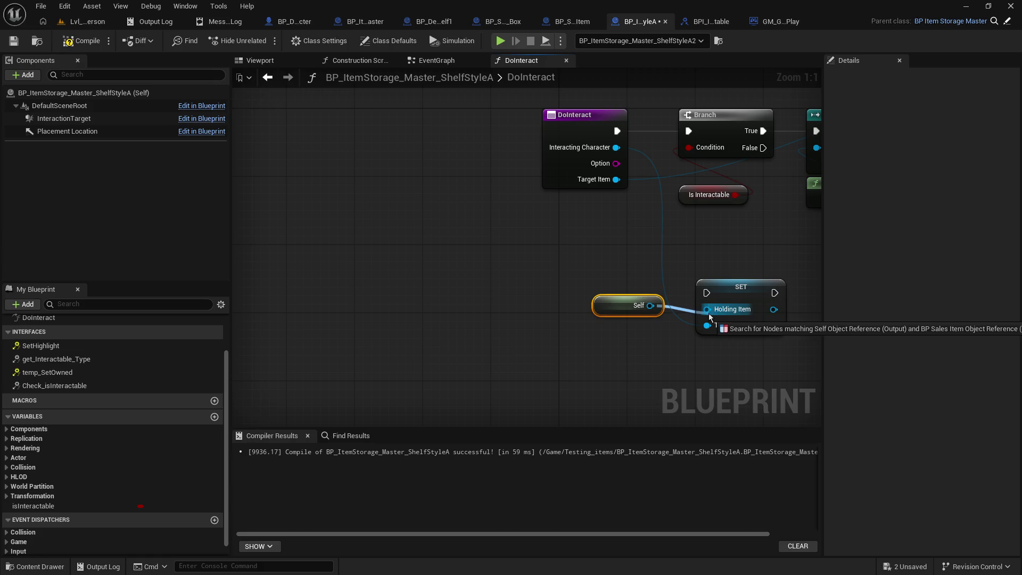
# Arrange the nodes and wire execution from Move Inventory Item through SET Holding Item to Return Node.
pyautogui.moveTo(573, 254); pyautogui.dragTo(448, 281)
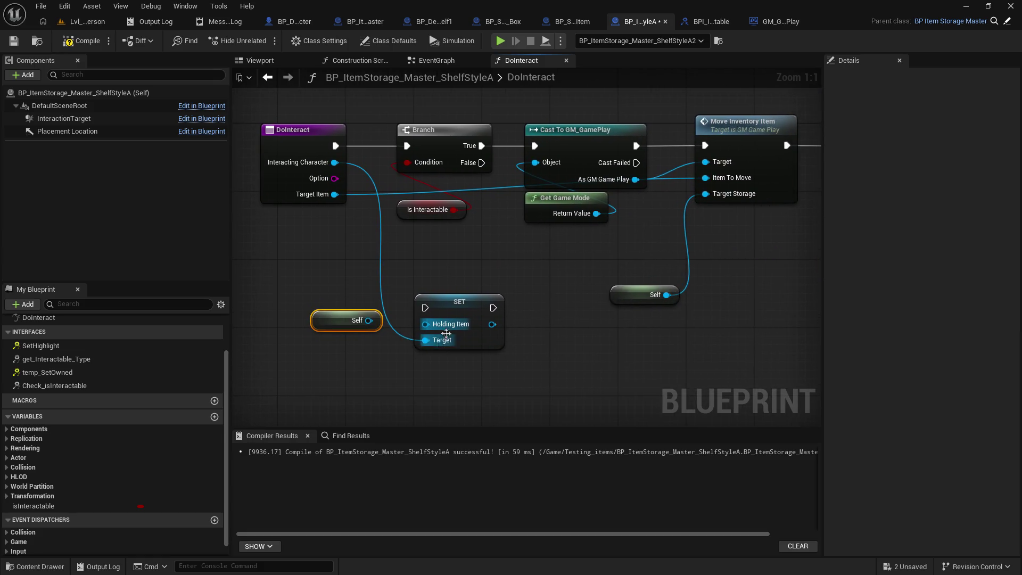
pyautogui.keyDown('shift'); pyautogui.click(468, 304); pyautogui.keyUp('shift')
pyautogui.moveTo(572, 266); pyautogui.dragTo(550, 261)
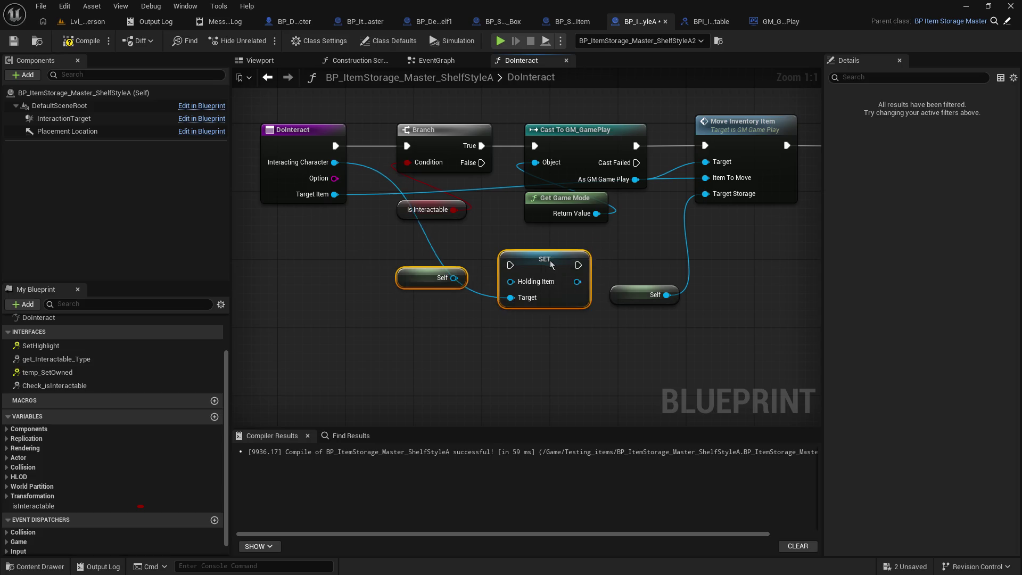
pyautogui.moveTo(711, 350)
pyautogui.mouseDown()
pyautogui.moveTo(501, 197)
pyautogui.moveTo(540, 276)
pyautogui.moveTo(527, 288)
pyautogui.moveTo(553, 274)
pyautogui.mouseUp()
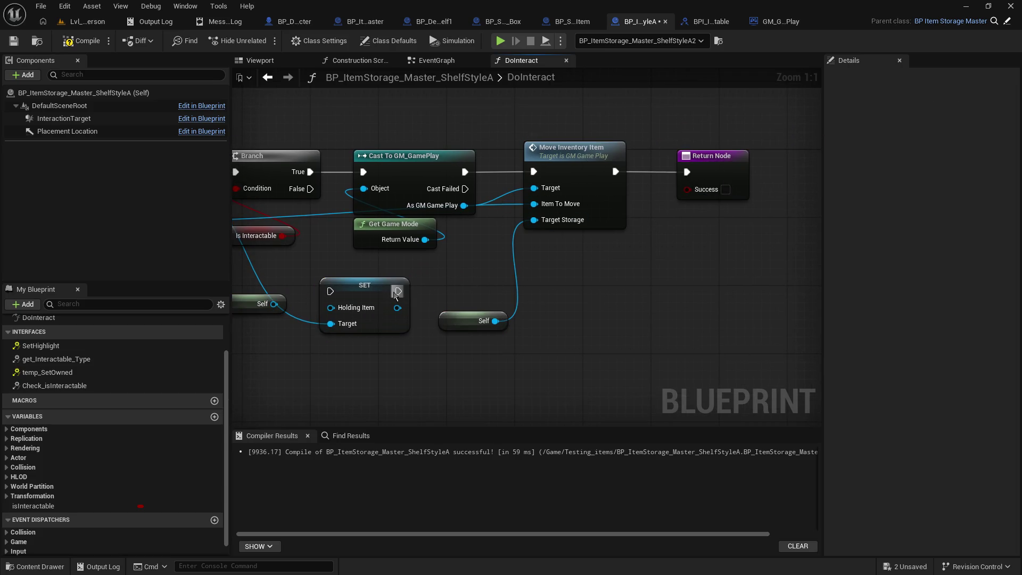
pyautogui.moveTo(244, 292)
pyautogui.mouseDown()
pyautogui.moveTo(387, 349)
pyautogui.moveTo(544, 252)
pyautogui.moveTo(684, 138)
pyautogui.moveTo(684, 256)
pyautogui.moveTo(696, 262)
pyautogui.mouseUp()
pyautogui.moveTo(591, 290); pyautogui.dragTo(681, 296)
pyautogui.moveTo(499, 302); pyautogui.dragTo(521, 209)
pyautogui.moveTo(589, 210); pyautogui.dragTo(667, 301)
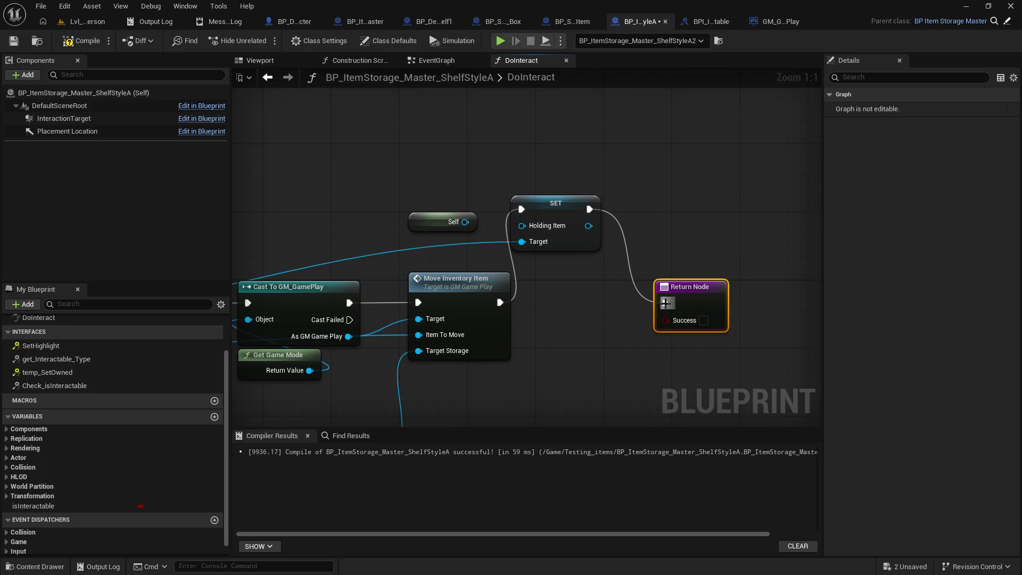
pyautogui.moveTo(550, 296); pyautogui.dragTo(598, 261)
# Try wiring Self and the game mode wire into Holding Item, then delete the stray reroute point.
pyautogui.moveTo(514, 196); pyautogui.dragTo(565, 202)
pyautogui.moveTo(596, 185); pyautogui.dragTo(637, 254)
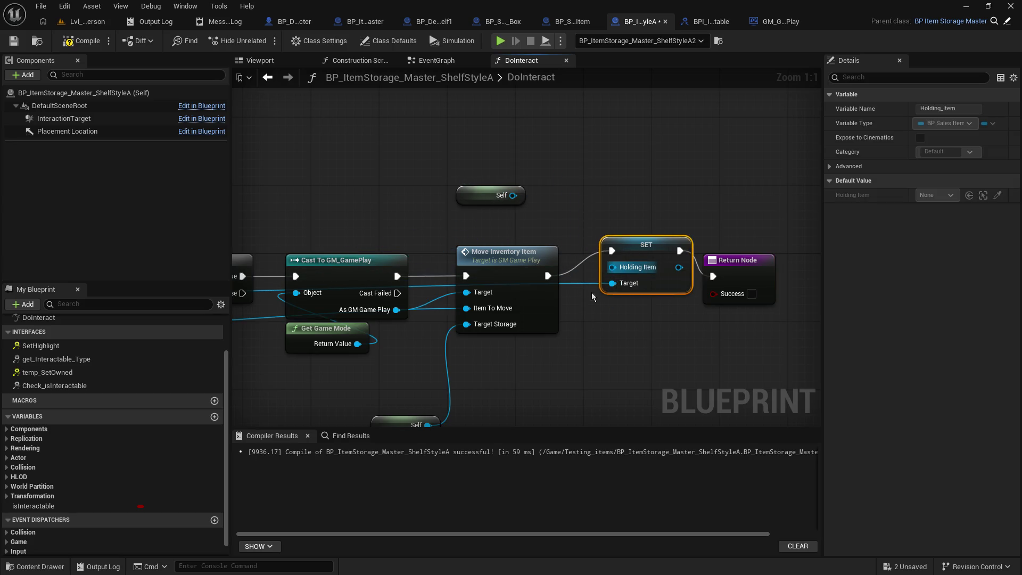
pyautogui.moveTo(599, 305)
pyautogui.mouseDown()
pyautogui.moveTo(779, 289)
pyautogui.moveTo(562, 278)
pyautogui.mouseUp()
pyautogui.moveTo(476, 169); pyautogui.dragTo(576, 245)
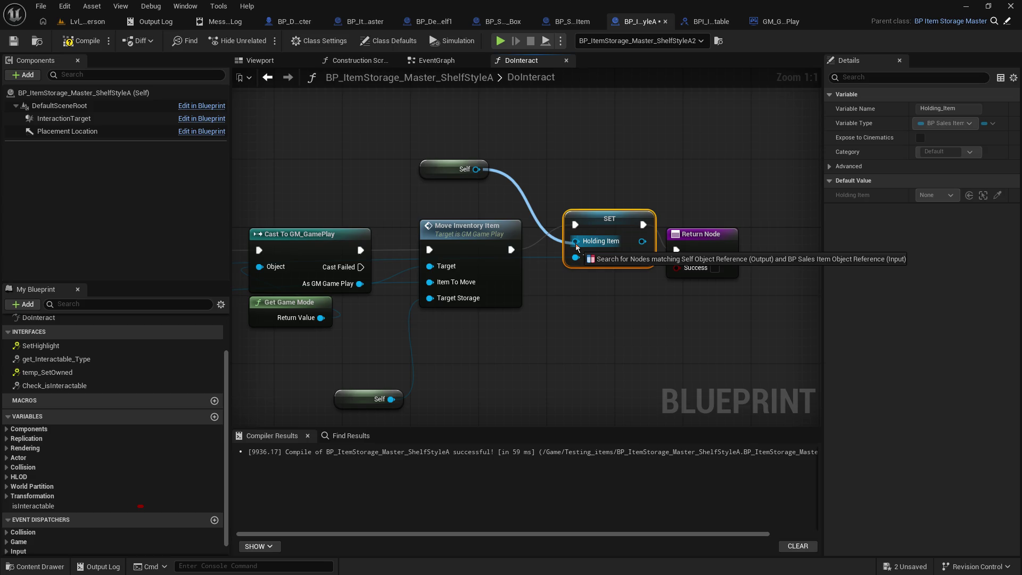
pyautogui.moveTo(576, 245); pyautogui.dragTo(576, 245)
pyautogui.click(460, 171)
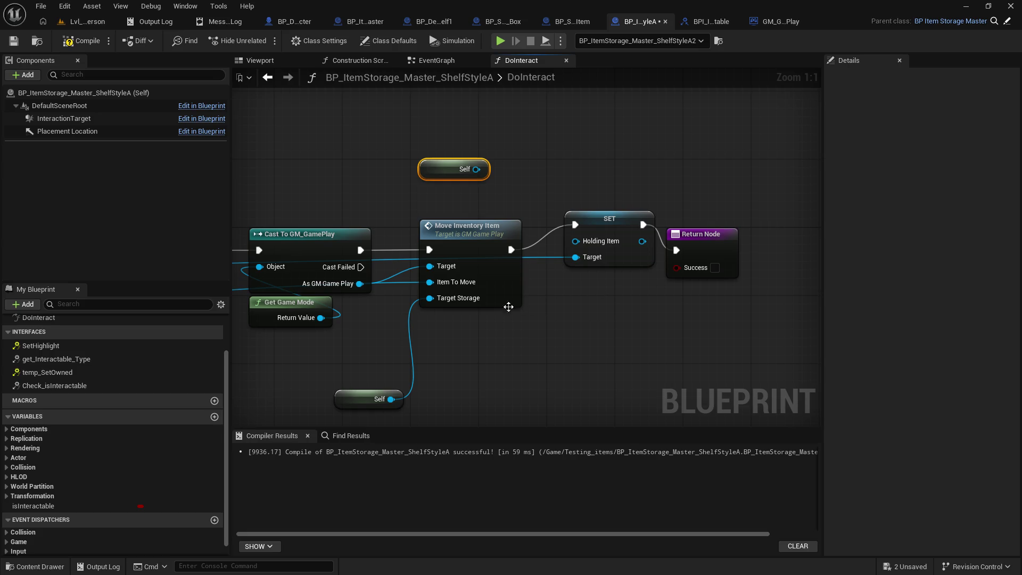
pyautogui.doubleClick(395, 266)
pyautogui.moveTo(396, 266); pyautogui.dragTo(581, 250)
pyautogui.click(555, 324)
pyautogui.moveTo(555, 324); pyautogui.dragTo(637, 321)
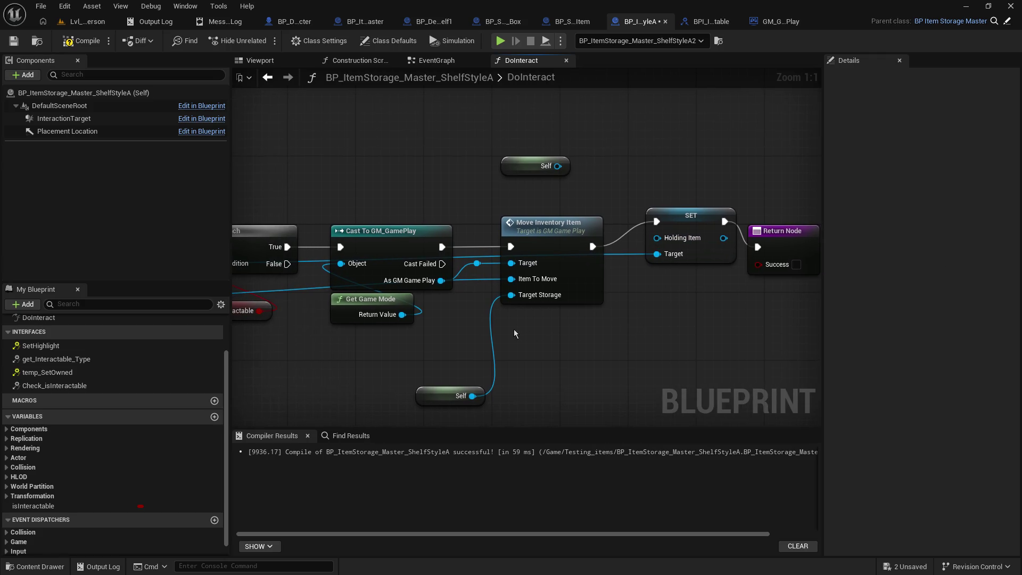
pyautogui.click(477, 263)
pyautogui.press('Delete')
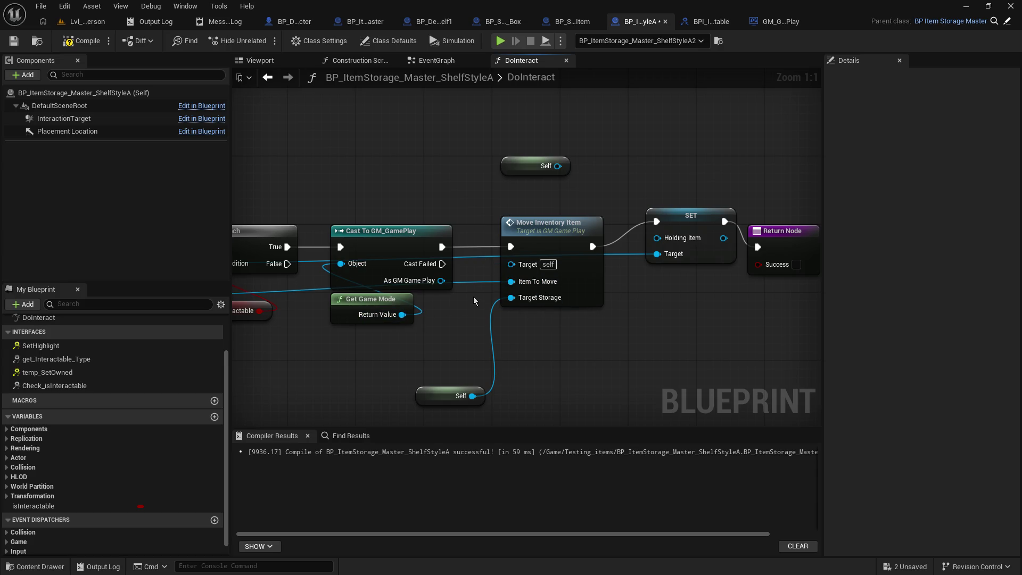
# Connect As GM Game Play to Move Inventory Item's Target through a reroute point below the nodes.
pyautogui.moveTo(441, 281)
pyautogui.mouseDown()
pyautogui.moveTo(510, 264)
pyautogui.moveTo(468, 314)
pyautogui.mouseUp()
pyautogui.doubleClick(486, 278)
pyautogui.moveTo(467, 307)
pyautogui.mouseDown()
pyautogui.moveTo(502, 281)
pyautogui.moveTo(657, 237)
pyautogui.mouseUp()
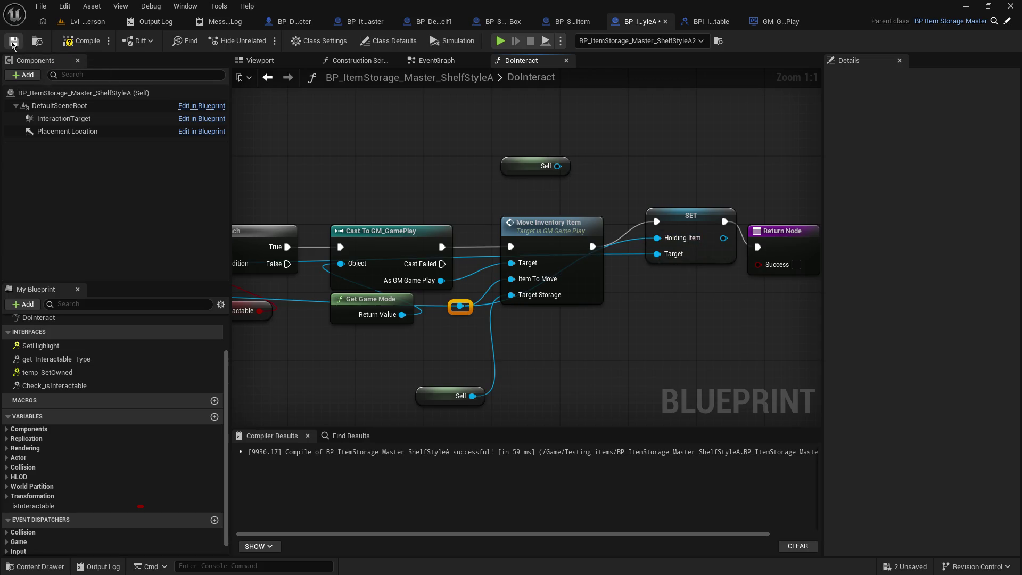
pyautogui.click(86, 22)
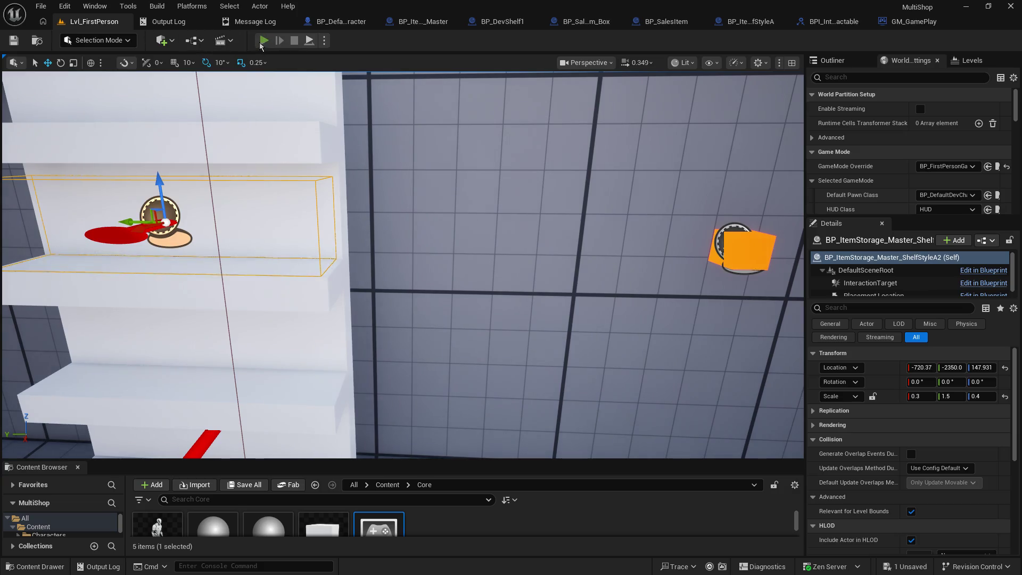
# Play-test walking up to the shelves with W and S, then return to BP_DefaultDevCharacter's EventGraph.
pyautogui.click(264, 41)
pyautogui.press('w')
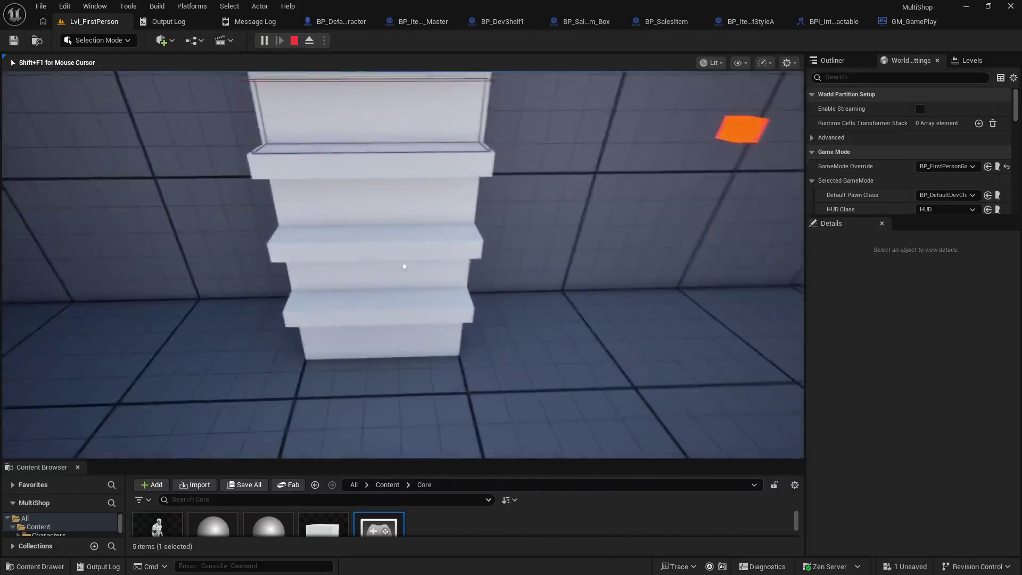
pyautogui.press('w')
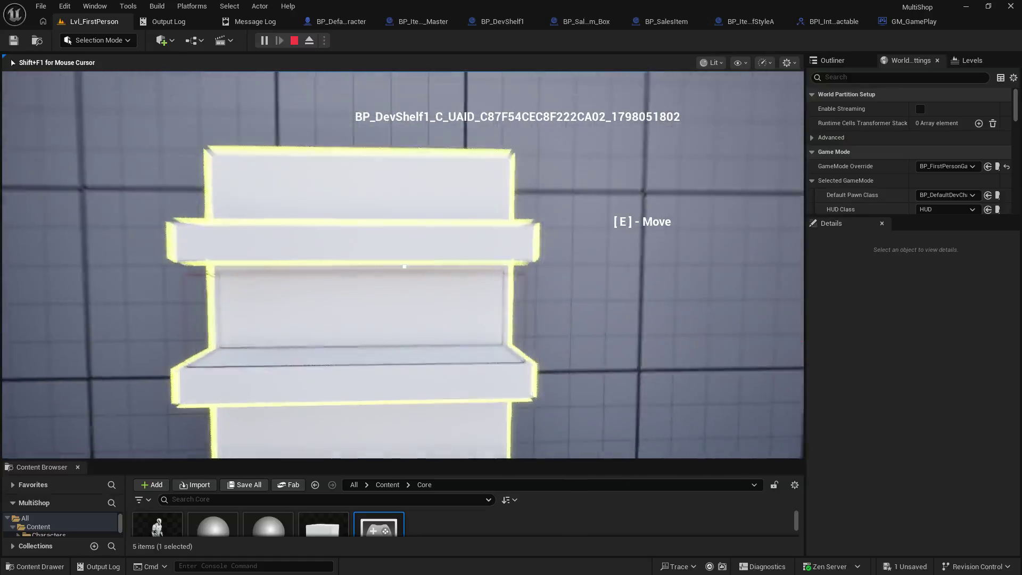
pyautogui.press('w')
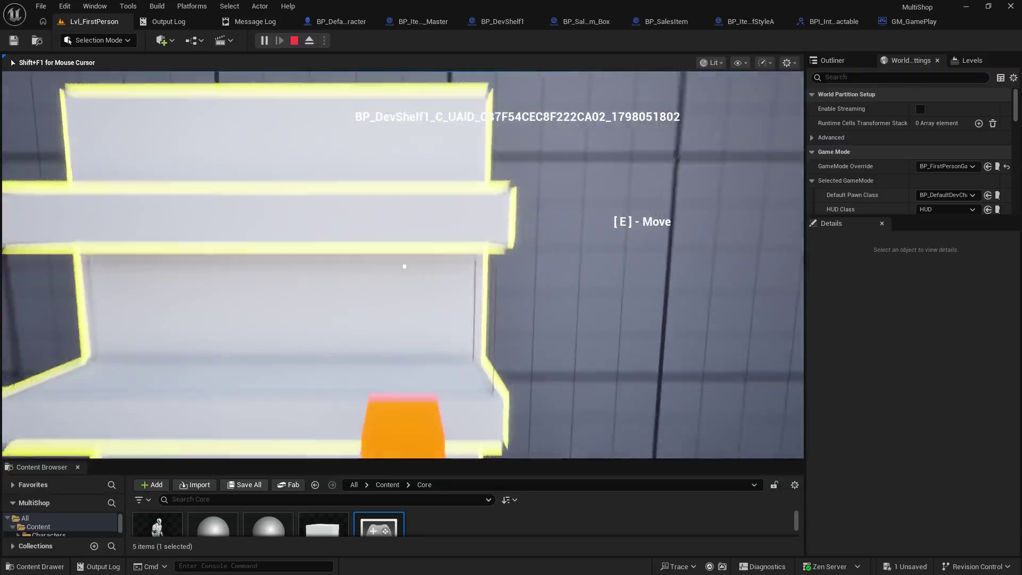
pyautogui.press('s')
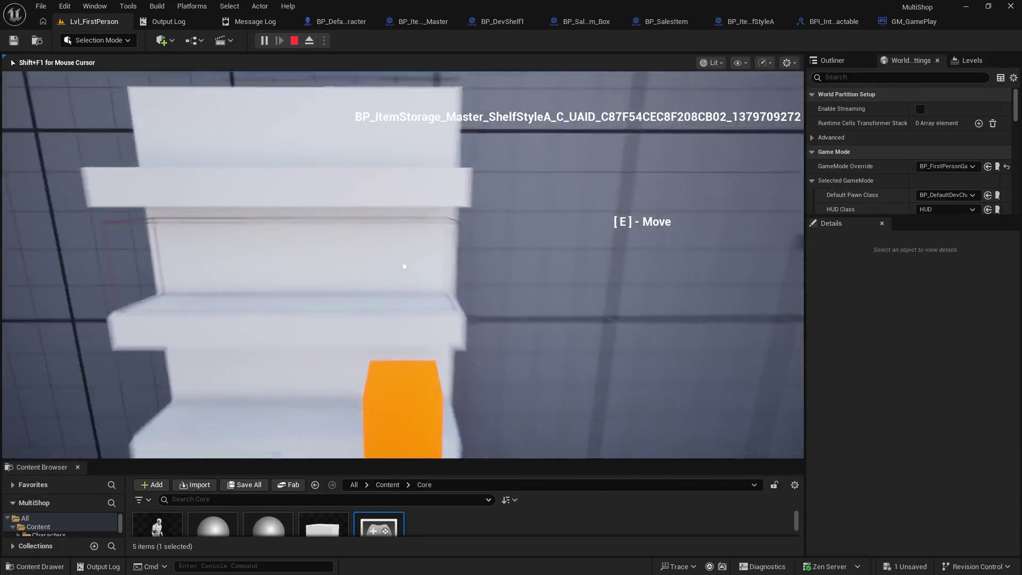
pyautogui.press('w')
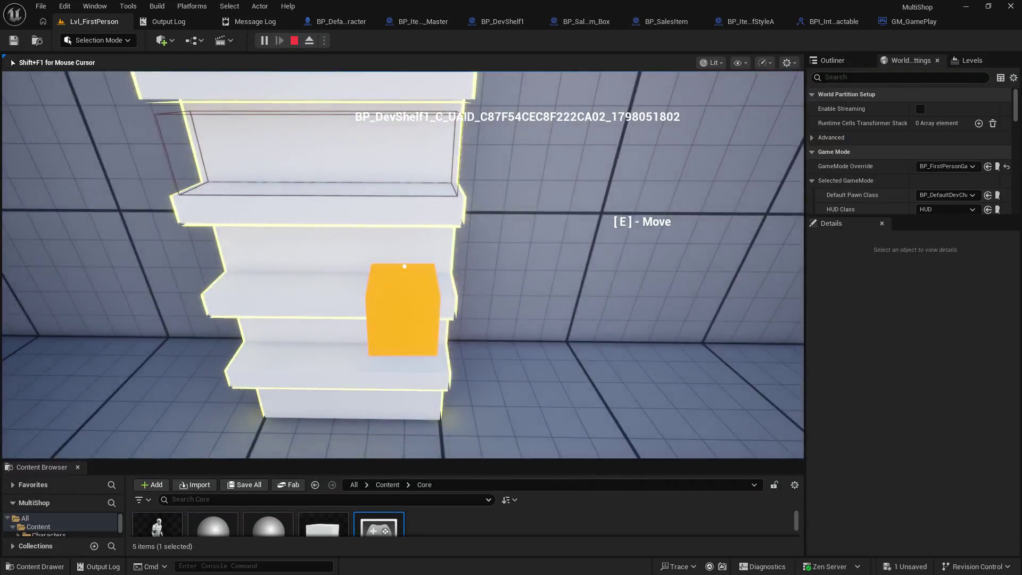
pyautogui.press('Escape')
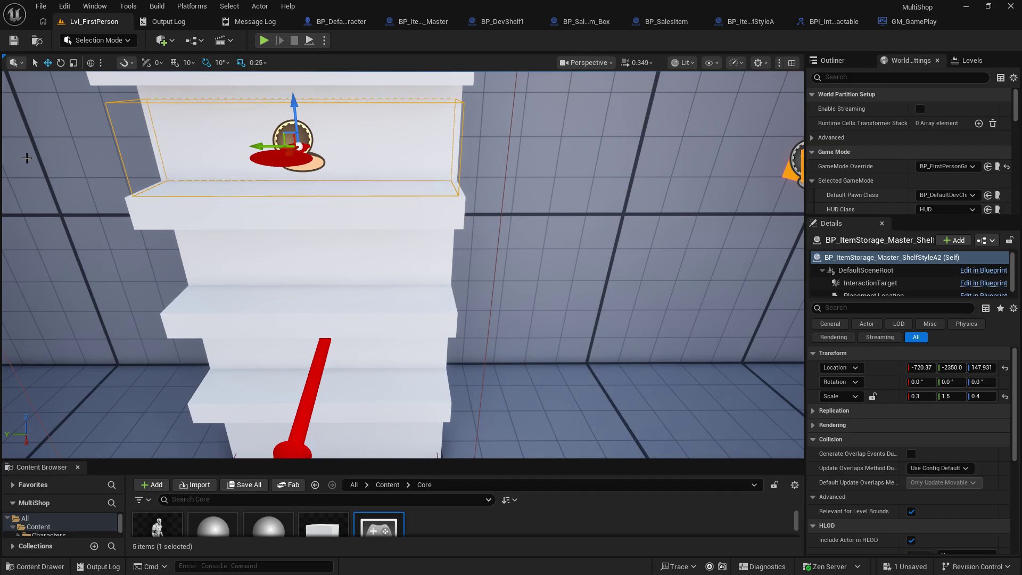
pyautogui.click(330, 24)
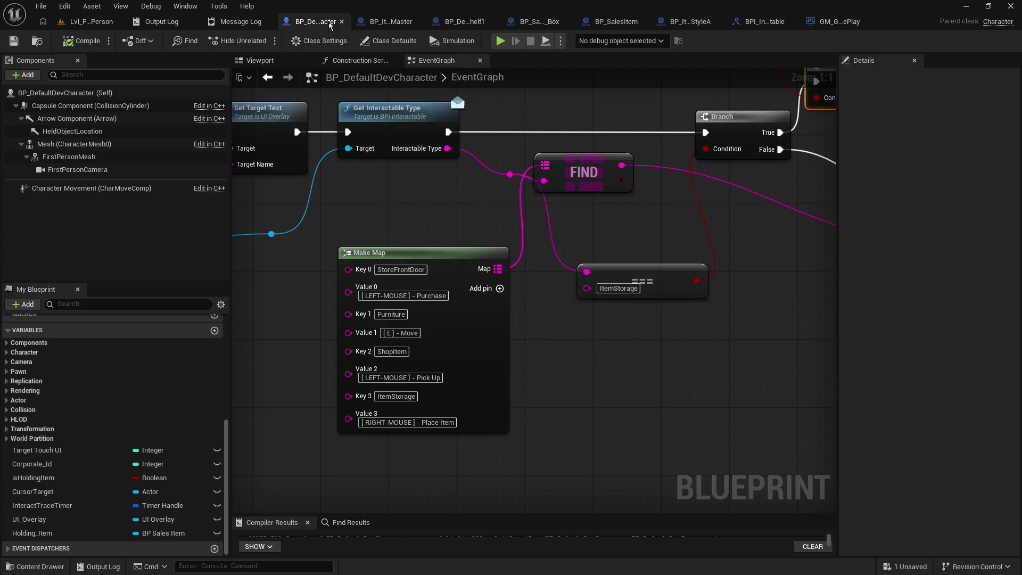
# Duplicate Set Interactions, wire Branch True to the copy and False to the original, and compile.
pyautogui.moveTo(627, 235)
pyautogui.mouseDown()
pyautogui.moveTo(383, 290)
pyautogui.moveTo(402, 296)
pyautogui.moveTo(616, 253)
pyautogui.moveTo(432, 323)
pyautogui.moveTo(406, 345)
pyautogui.mouseUp()
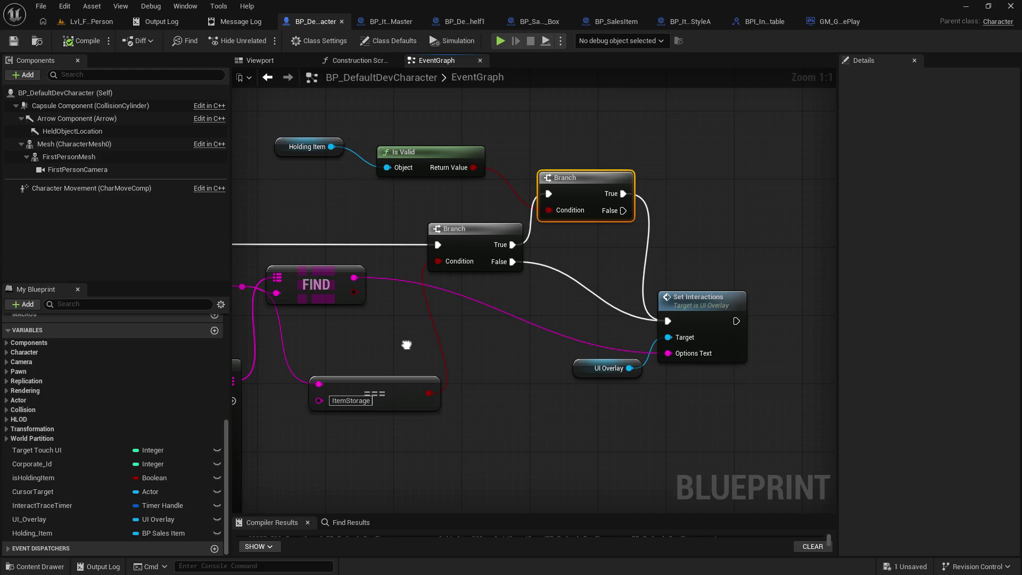
pyautogui.click(694, 298)
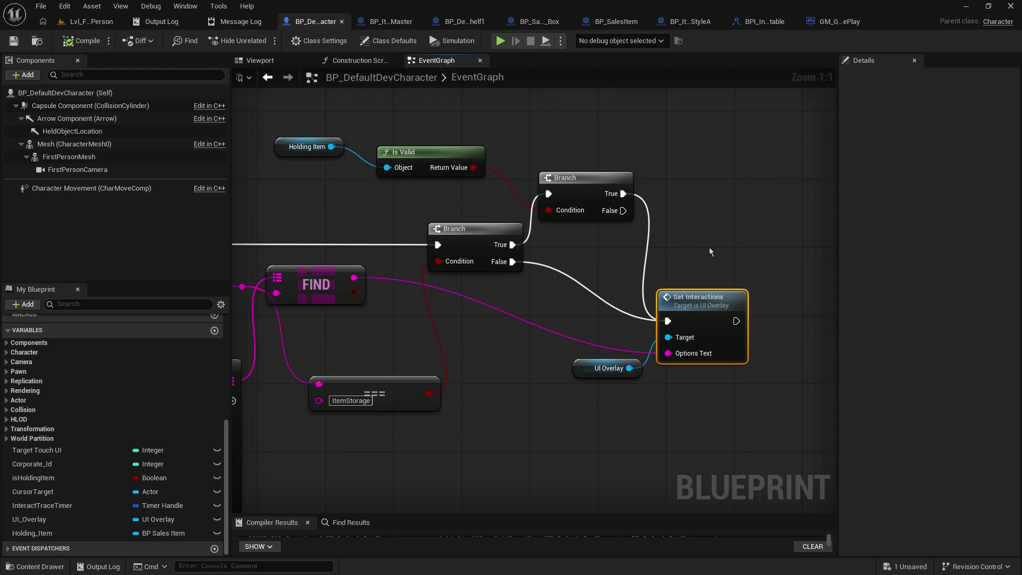
pyautogui.moveTo(758, 203)
pyautogui.mouseDown()
pyautogui.moveTo(641, 281)
pyautogui.moveTo(604, 220)
pyautogui.moveTo(574, 204)
pyautogui.mouseUp()
pyautogui.hotkey('ctrl', 'c')
pyautogui.hotkey('ctrl', 'v')
pyautogui.moveTo(505, 272)
pyautogui.mouseDown()
pyautogui.moveTo(576, 229)
pyautogui.moveTo(550, 400)
pyautogui.mouseUp()
pyautogui.moveTo(530, 314)
pyautogui.mouseDown()
pyautogui.moveTo(747, 226)
pyautogui.moveTo(667, 194)
pyautogui.moveTo(748, 210)
pyautogui.moveTo(693, 206)
pyautogui.mouseUp()
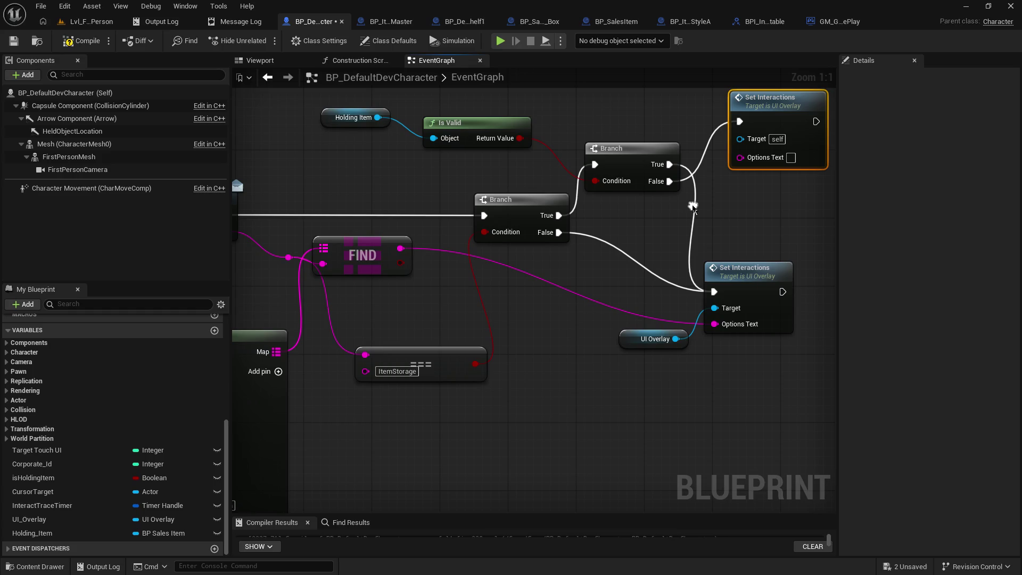
pyautogui.click(62, 42)
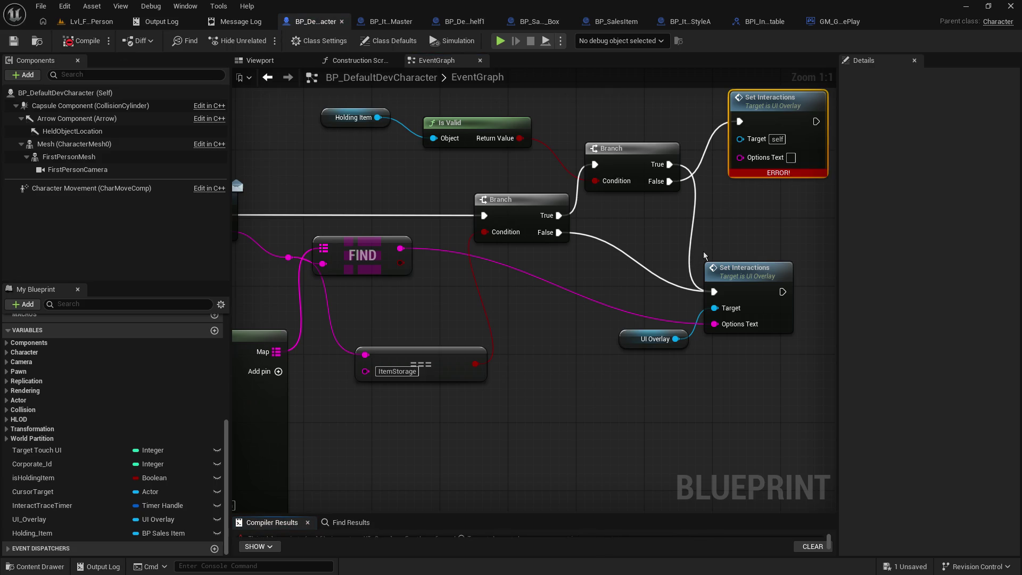
# Add a UI_Overlay getter and connect it to the copied Set Interactions node's Target.
pyautogui.click(639, 333)
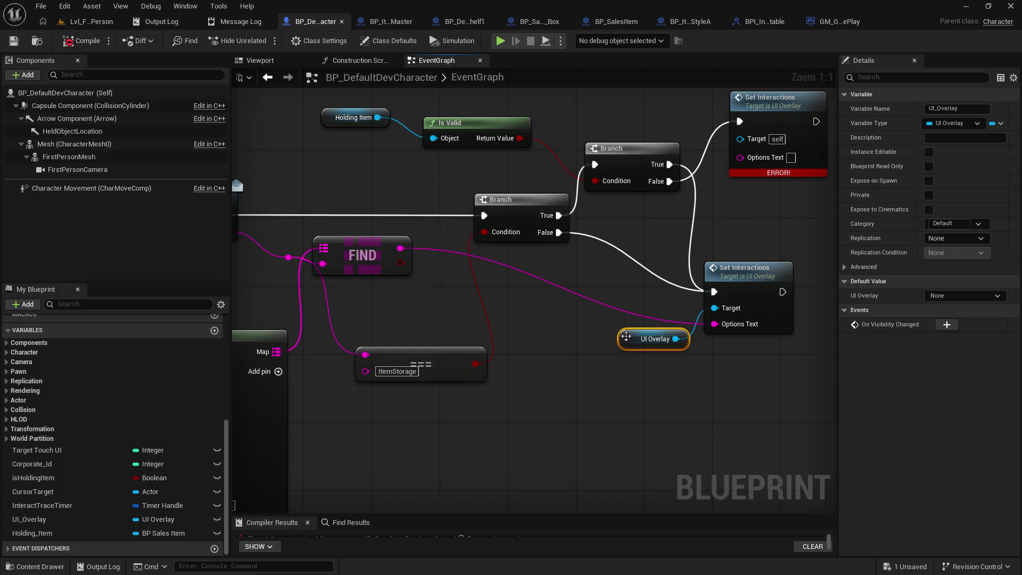
pyautogui.moveTo(32, 519)
pyautogui.mouseDown()
pyautogui.moveTo(656, 246)
pyautogui.moveTo(732, 198)
pyautogui.moveTo(740, 139)
pyautogui.mouseUp()
pyautogui.click(756, 207)
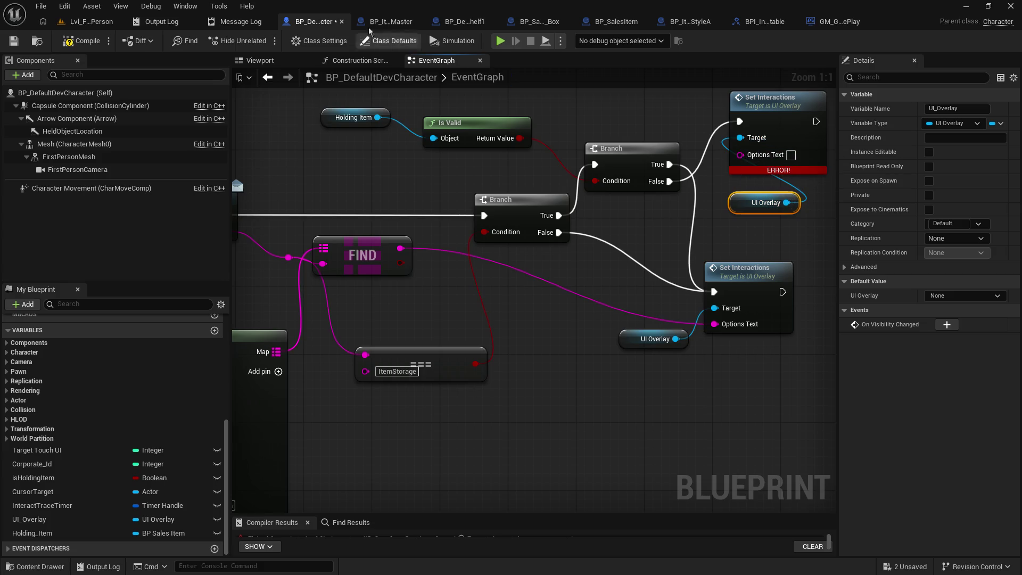
pyautogui.click(13, 41)
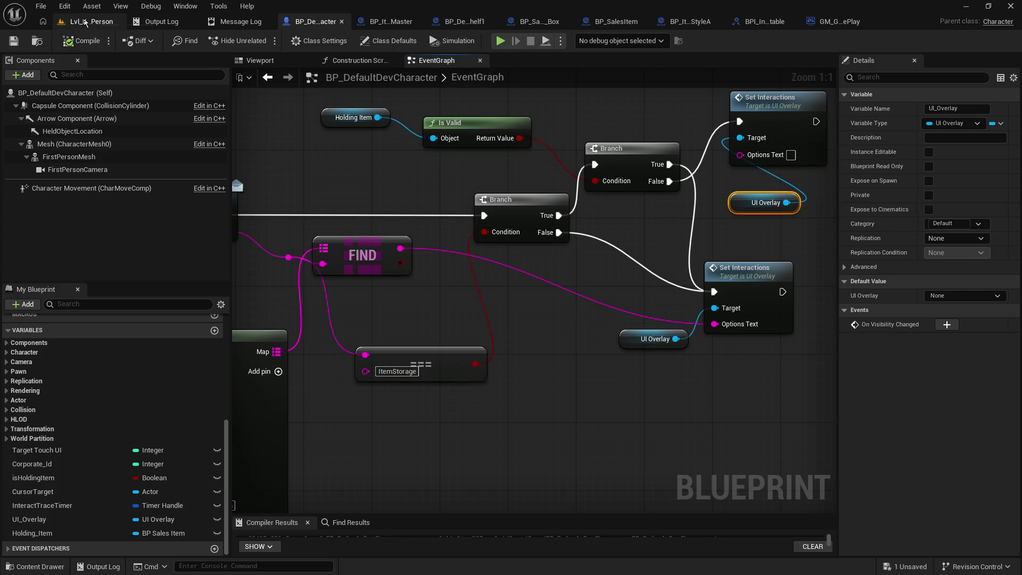
pyautogui.click(92, 22)
# Play the level, pick up the orange sales box, and carry it to the DevShelf1 shelf.
pyautogui.click(264, 41)
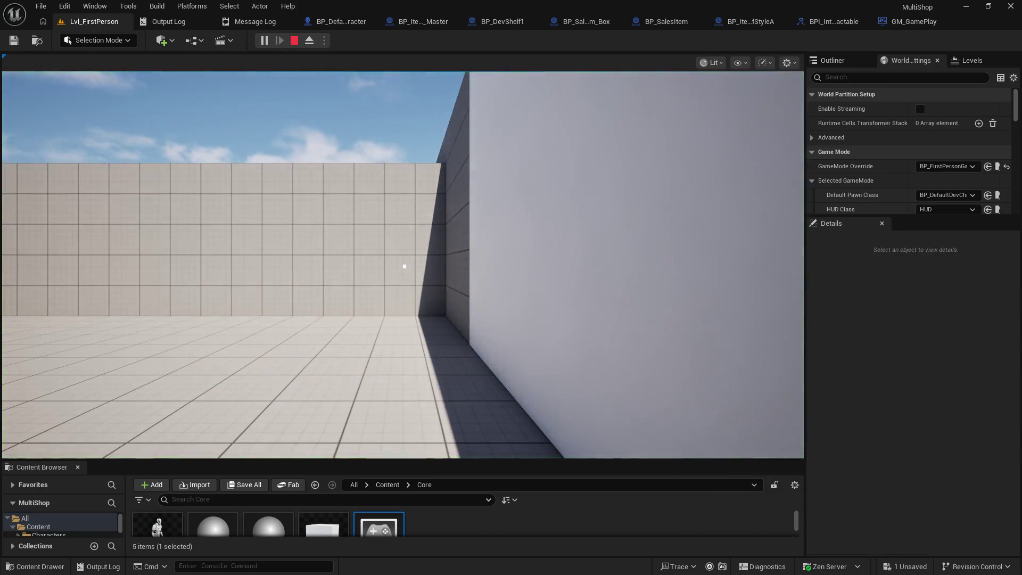
pyautogui.click(632, 238)
pyautogui.press('w')
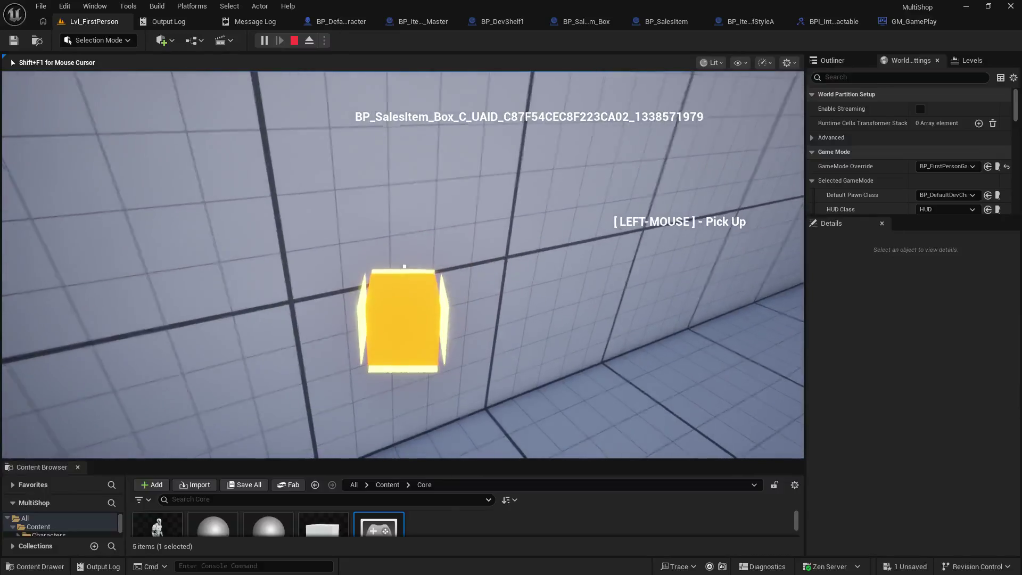
pyautogui.click(404, 266)
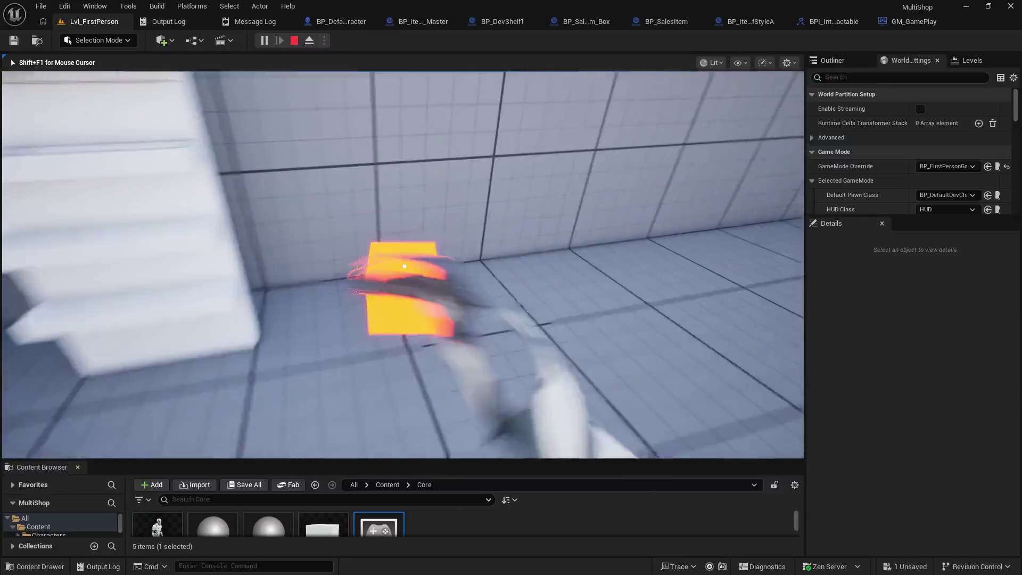
pyautogui.press('w')
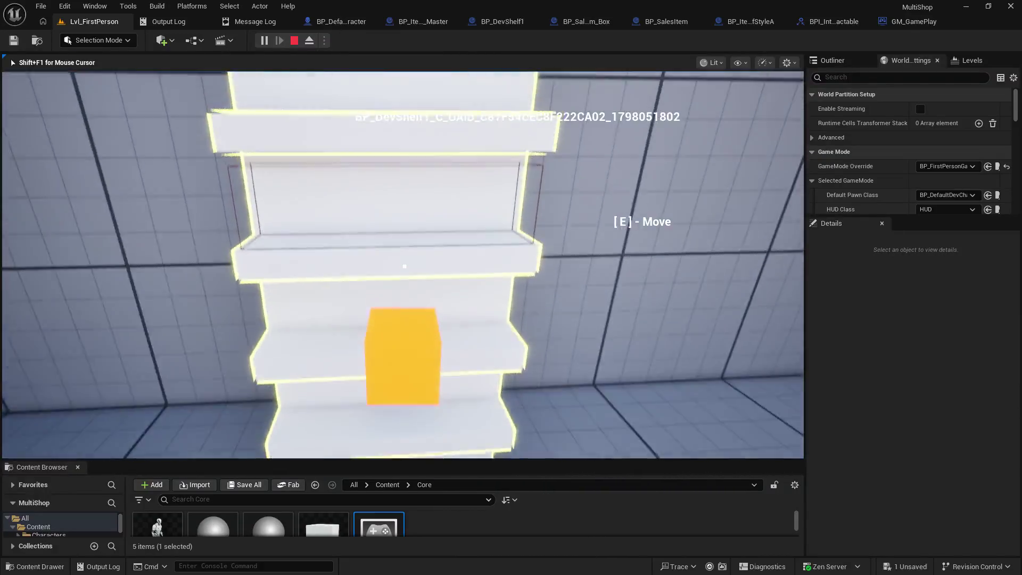
pyautogui.press('w')
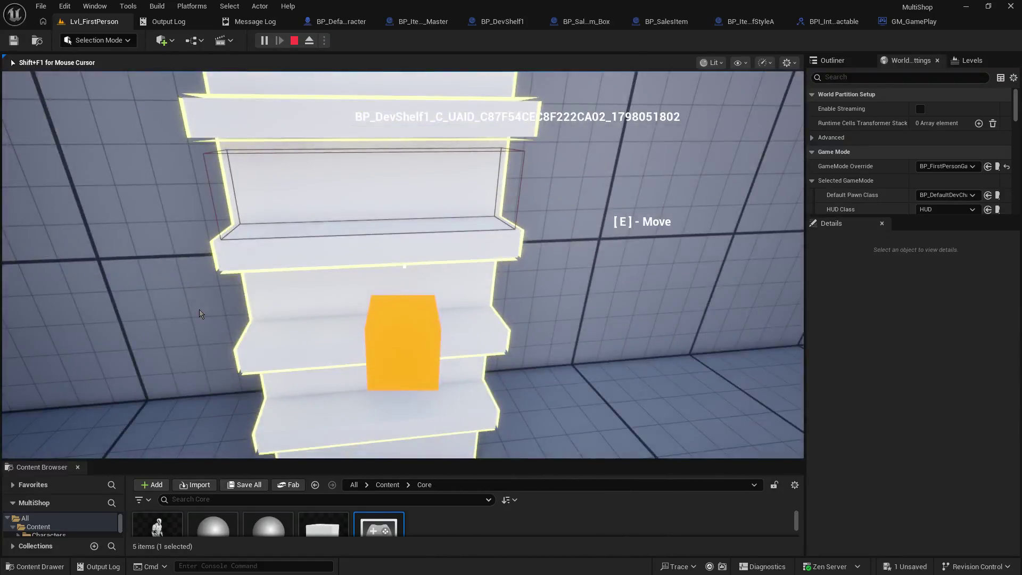
pyautogui.press('Escape')
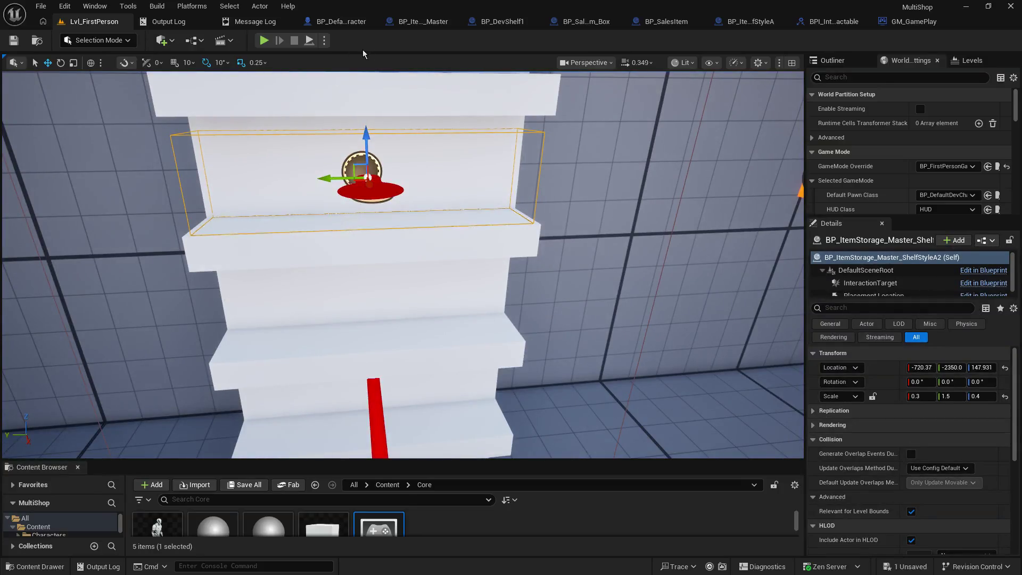
# Review the character's Branch nodes and the Holding_Item variable settings.
pyautogui.click(421, 21)
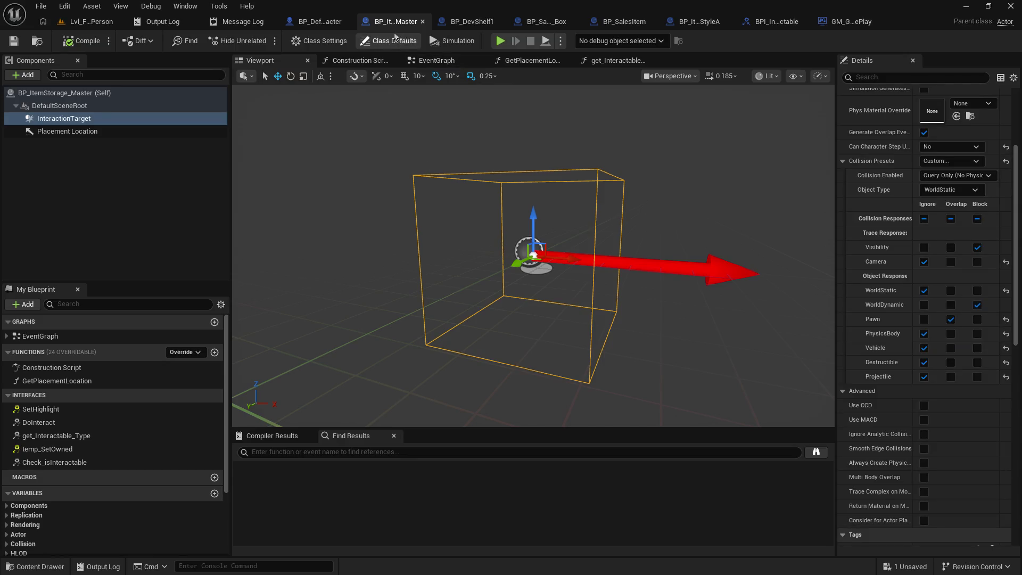
pyautogui.click(317, 22)
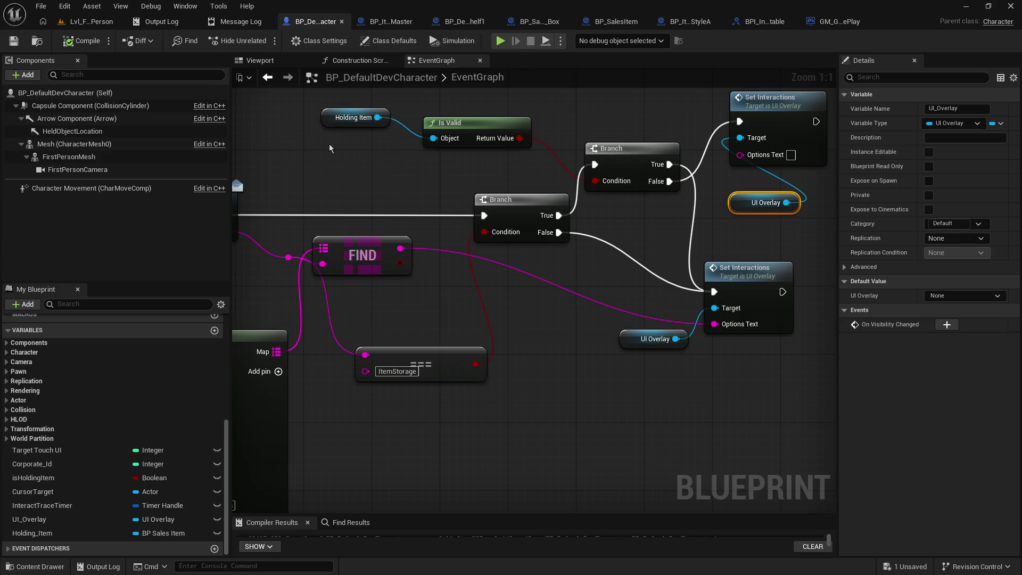
pyautogui.moveTo(339, 161); pyautogui.dragTo(289, 219)
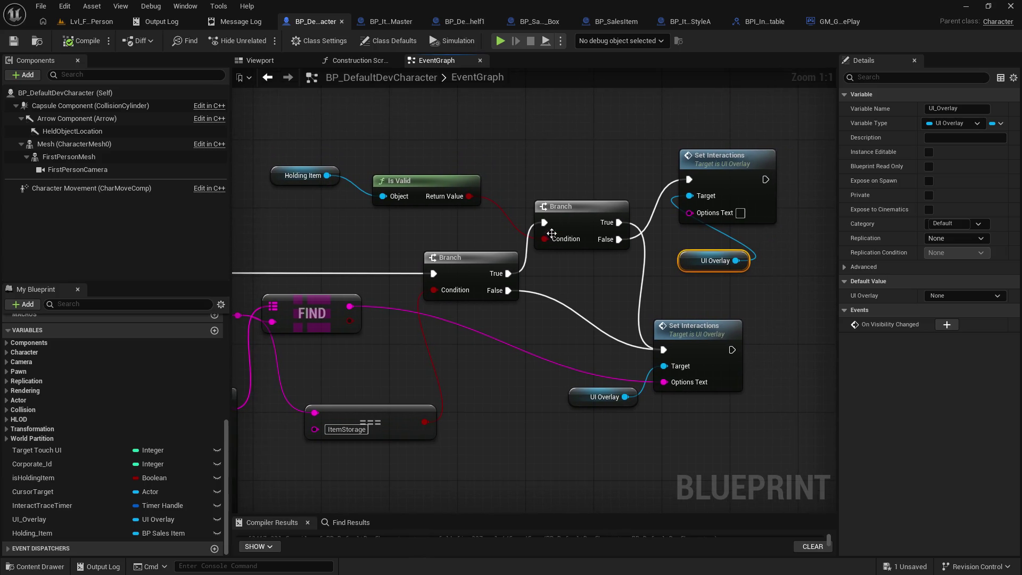
pyautogui.click(54, 538)
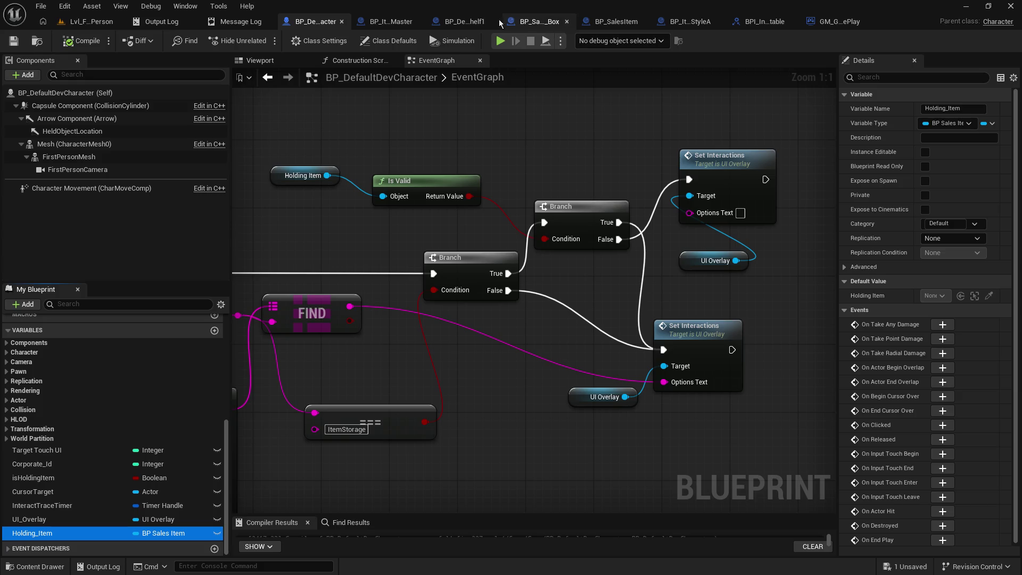
# Inspect the sales box's DoInteract graph: Attach Actor To Component, Switch on String and SET nodes.
pyautogui.click(541, 22)
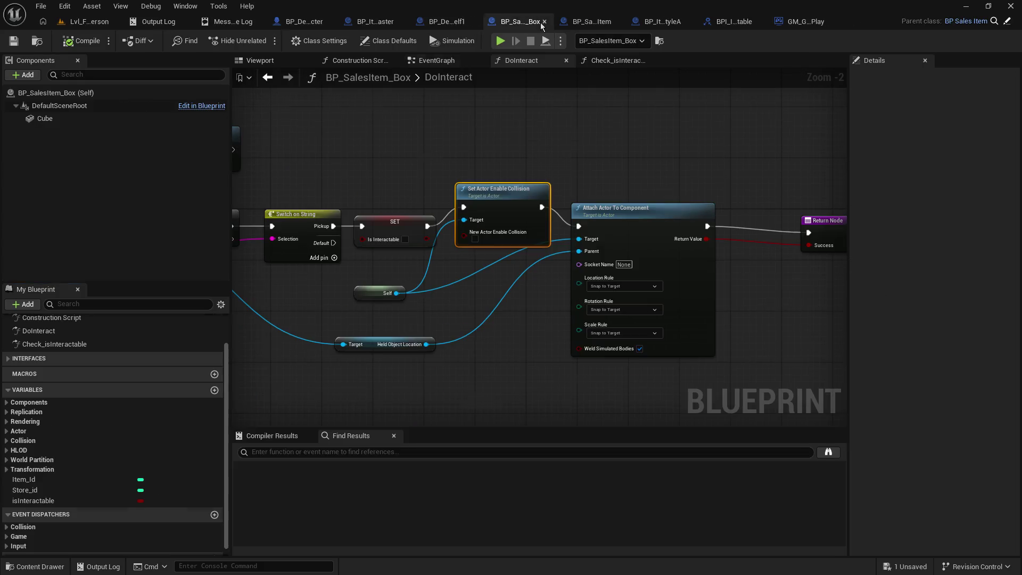
pyautogui.scroll(2, 555, 167)
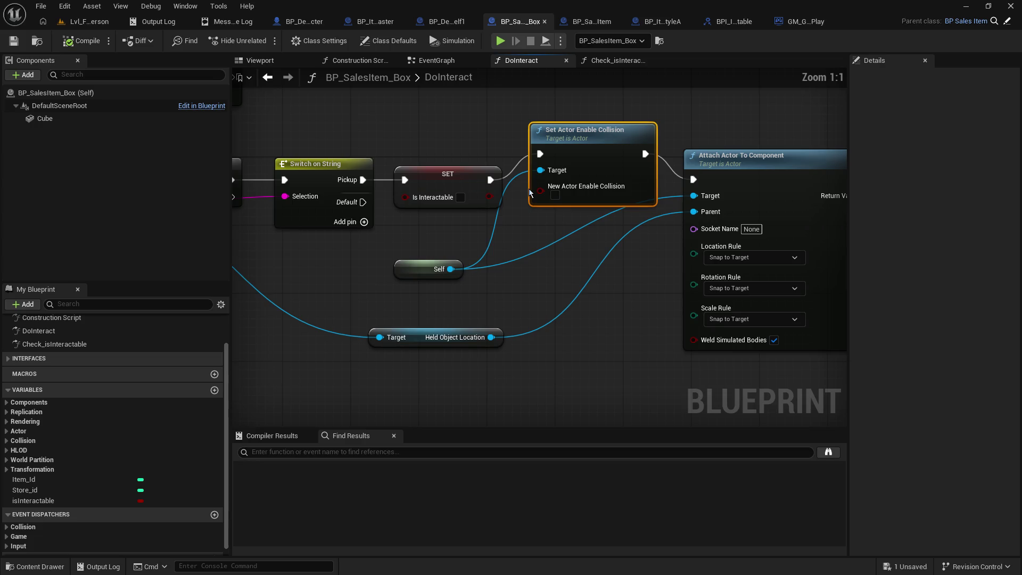
pyautogui.moveTo(641, 234)
pyautogui.mouseDown()
pyautogui.moveTo(219, 254)
pyautogui.moveTo(506, 239)
pyautogui.mouseUp()
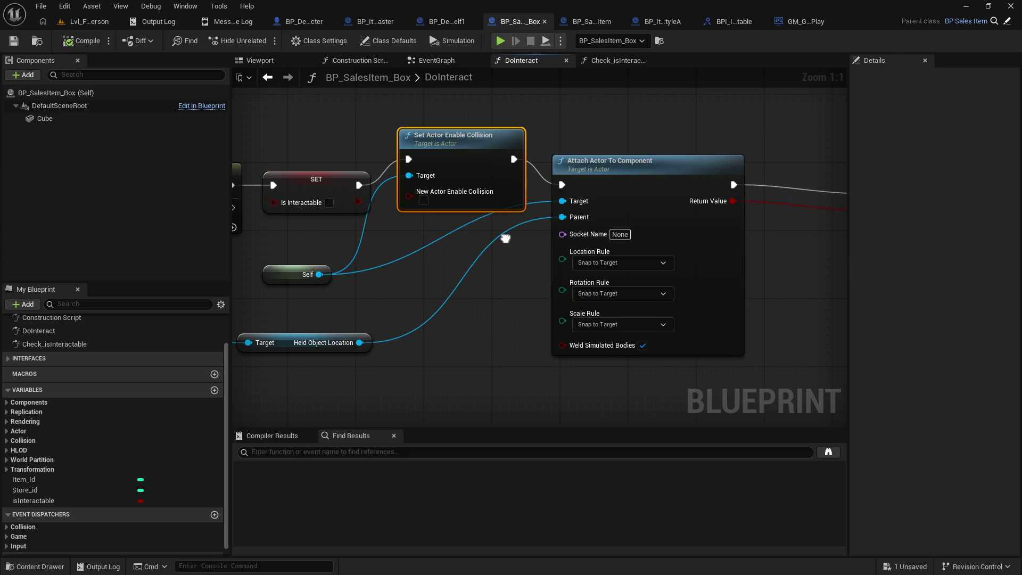
pyautogui.moveTo(505, 238)
pyautogui.mouseDown()
pyautogui.moveTo(766, 257)
pyautogui.moveTo(728, 262)
pyautogui.mouseUp()
pyautogui.click(590, 20)
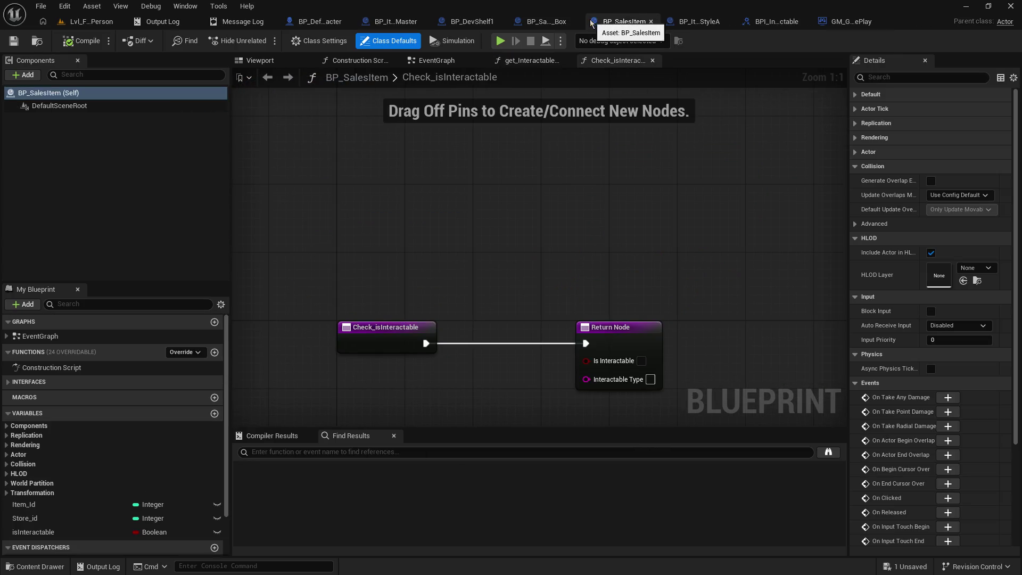
pyautogui.click(660, 21)
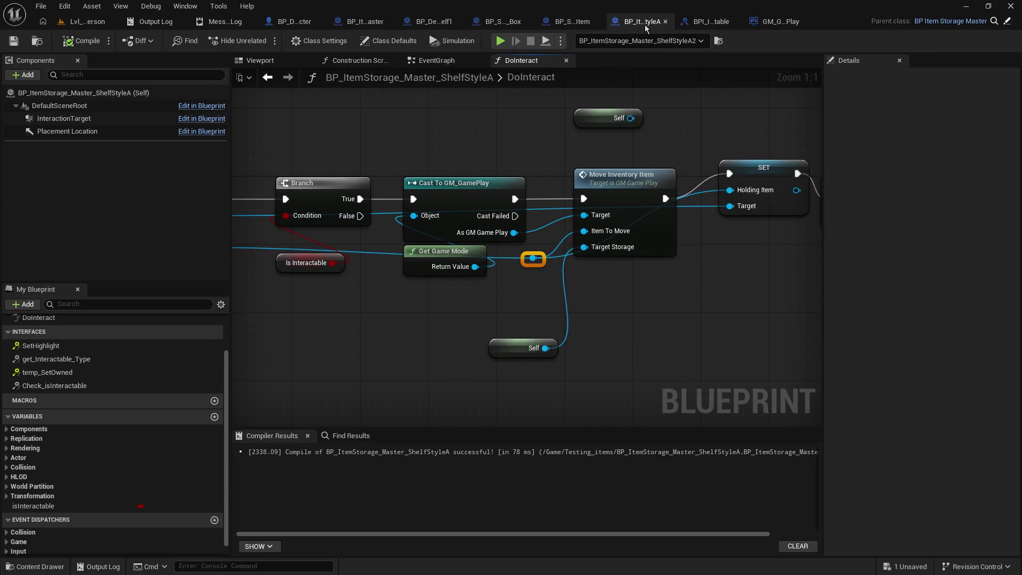
# Try removing Move Inventory Item and compiling, then undo to restore it.
pyautogui.moveTo(531, 116)
pyautogui.mouseDown()
pyautogui.moveTo(798, 114)
pyautogui.moveTo(583, 111)
pyautogui.mouseUp()
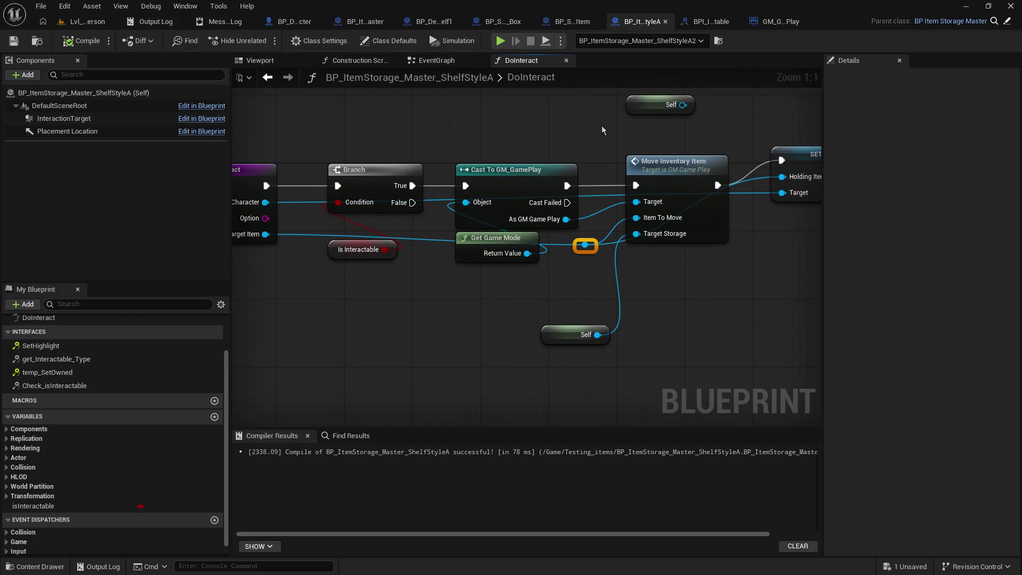
pyautogui.click(666, 167)
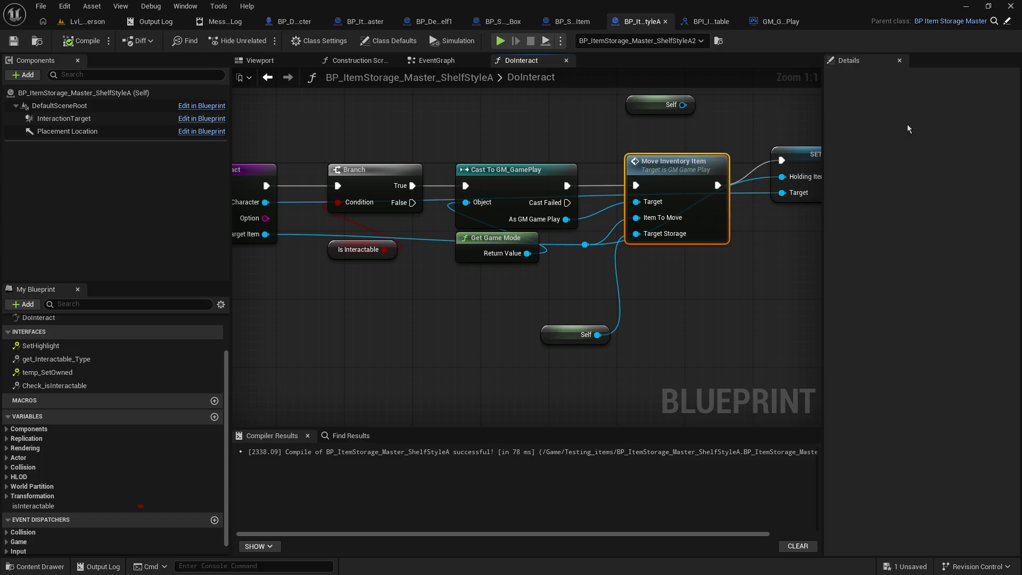
pyautogui.press('Delete')
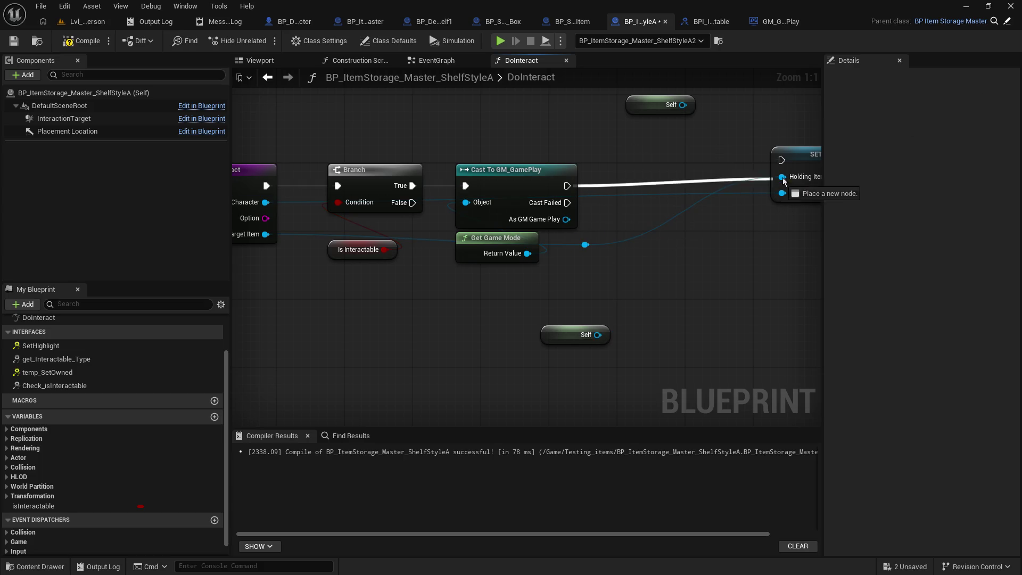
pyautogui.moveTo(811, 157)
pyautogui.mouseDown()
pyautogui.moveTo(662, 181)
pyautogui.moveTo(624, 162)
pyautogui.mouseUp()
pyautogui.click(672, 167)
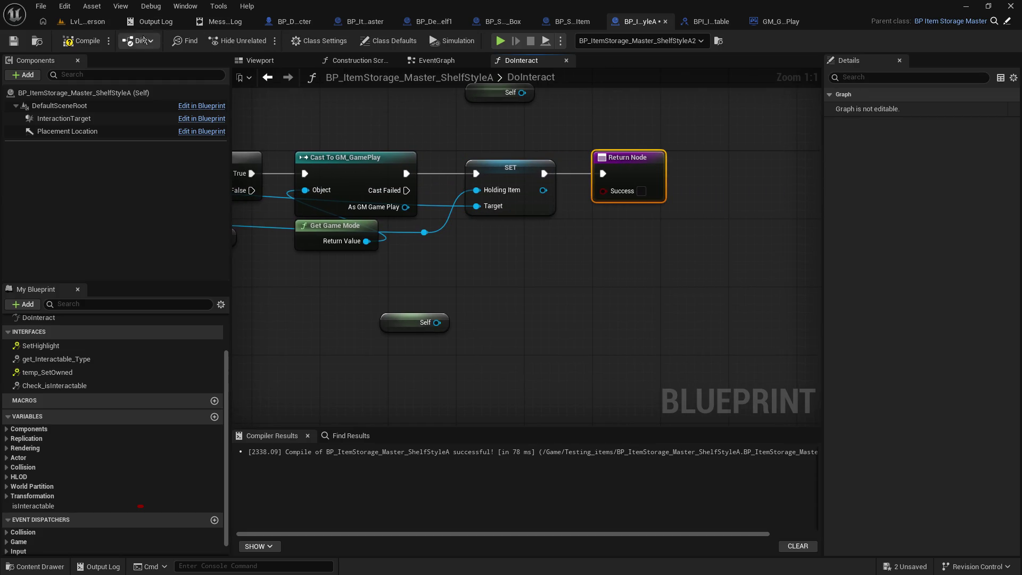
pyautogui.click(14, 41)
pyautogui.click(83, 40)
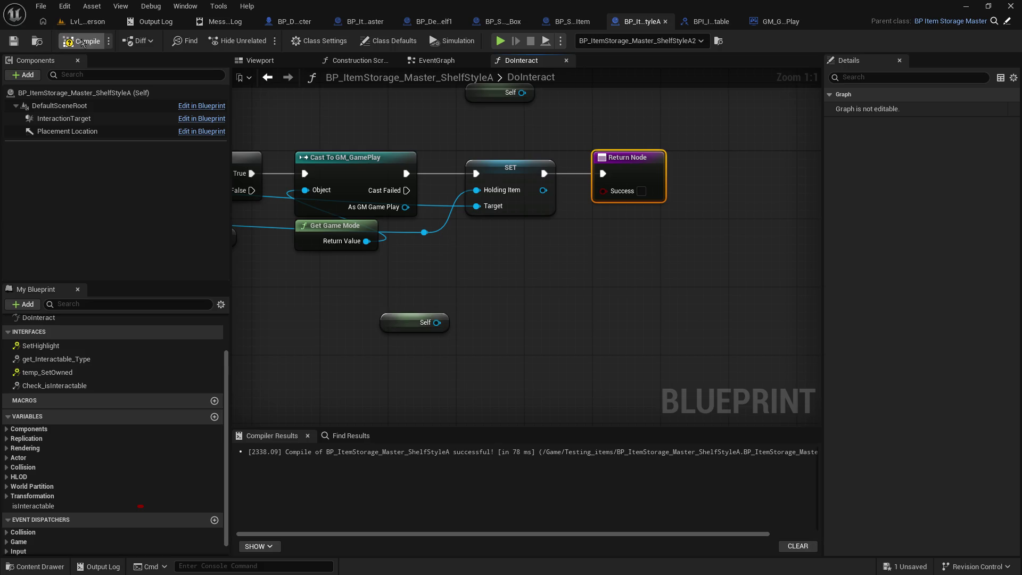
pyautogui.rightClick(701, 324)
pyautogui.hotkey('ctrl', 'z')
pyautogui.hotkey('ctrl', 'z')
pyautogui.hotkey('ctrl', 'z')
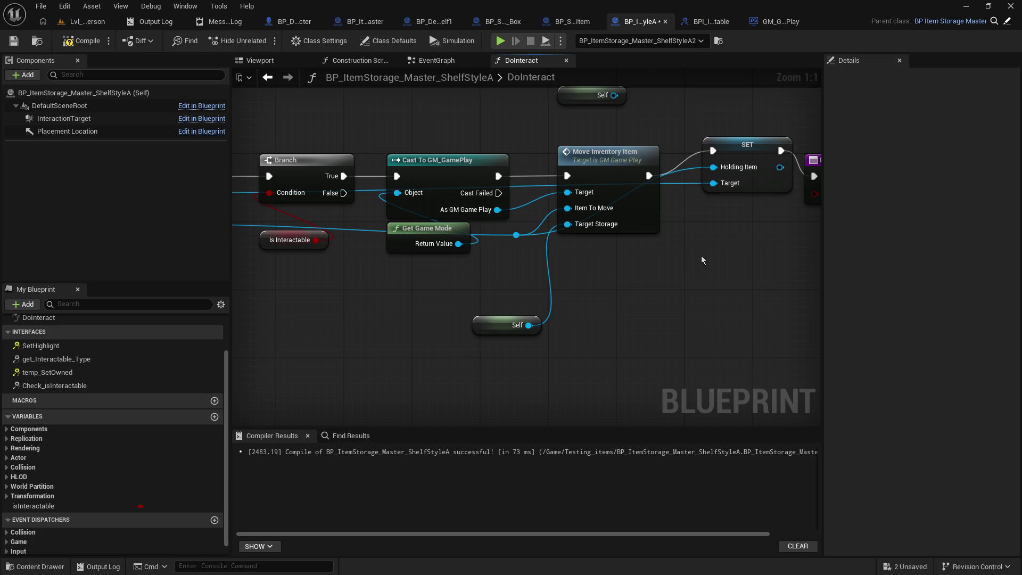
# Put an F9 breakpoint on Move Inventory Item and recompile the ShelfStyleA blueprint.
pyautogui.moveTo(701, 256)
pyautogui.mouseDown()
pyautogui.moveTo(660, 294)
pyautogui.moveTo(417, 298)
pyautogui.moveTo(510, 302)
pyautogui.mouseUp()
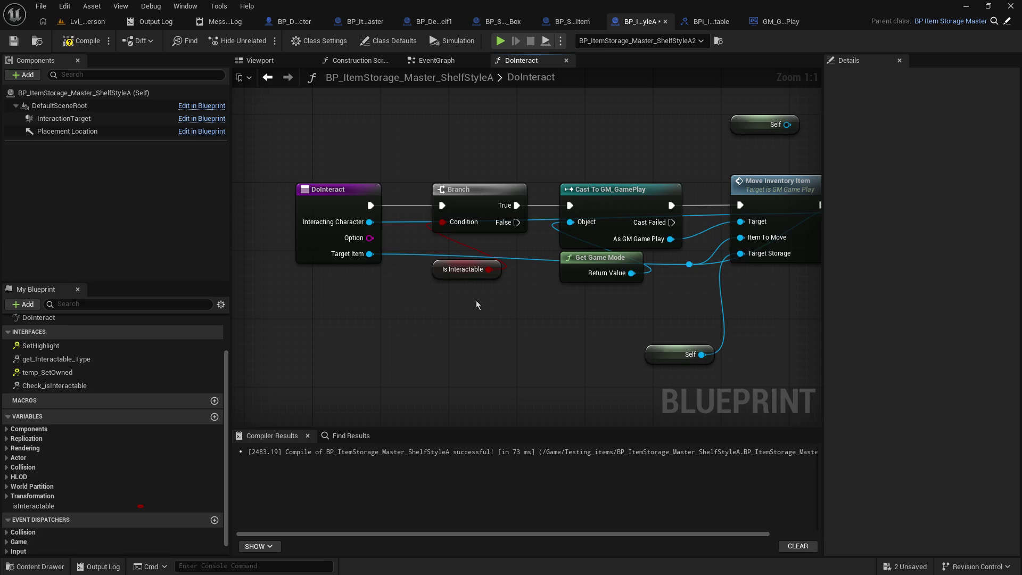
pyautogui.click(63, 506)
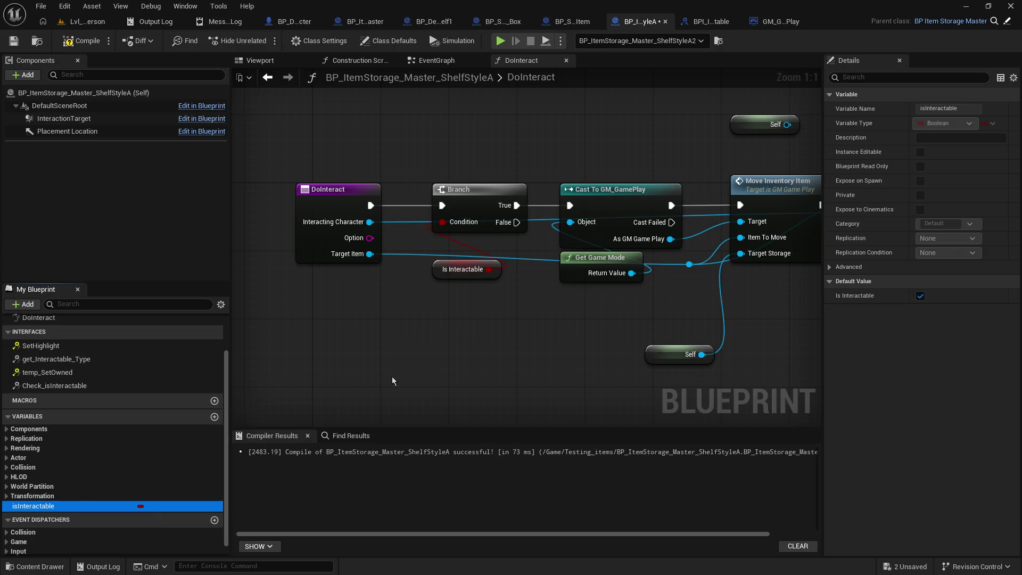
pyautogui.moveTo(744, 224); pyautogui.dragTo(525, 230)
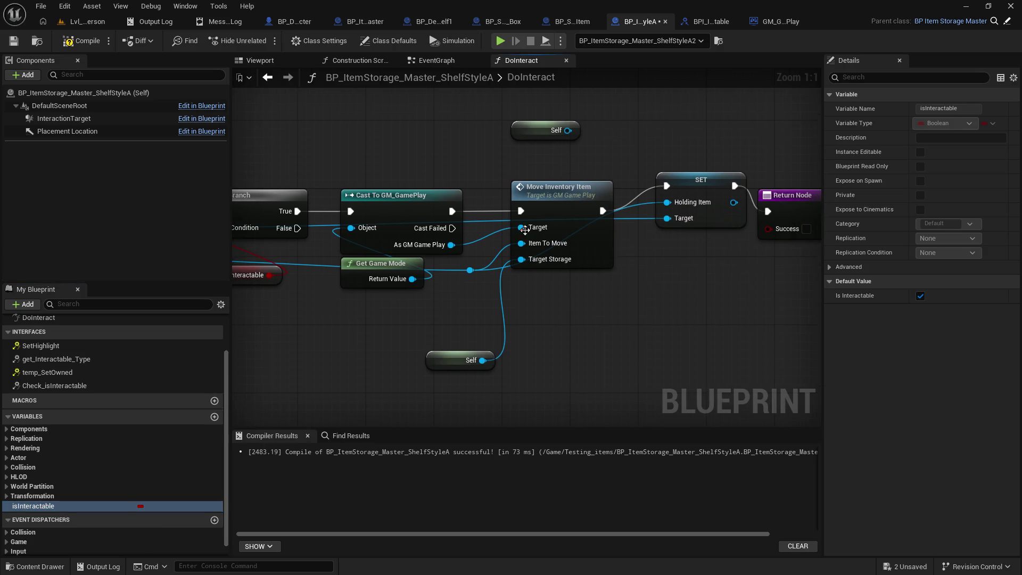
pyautogui.click(553, 201)
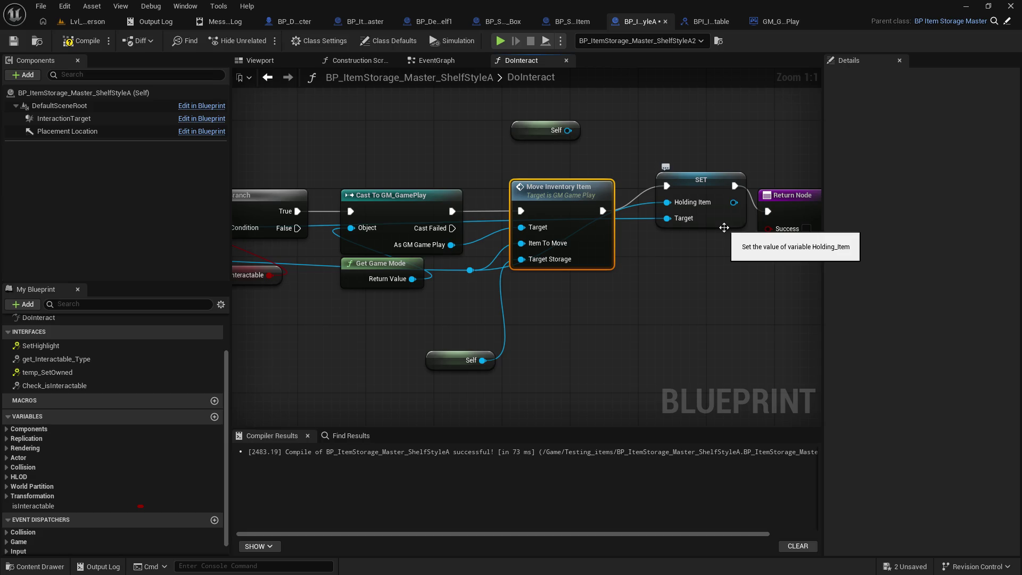
pyautogui.press('F9')
pyautogui.click(80, 41)
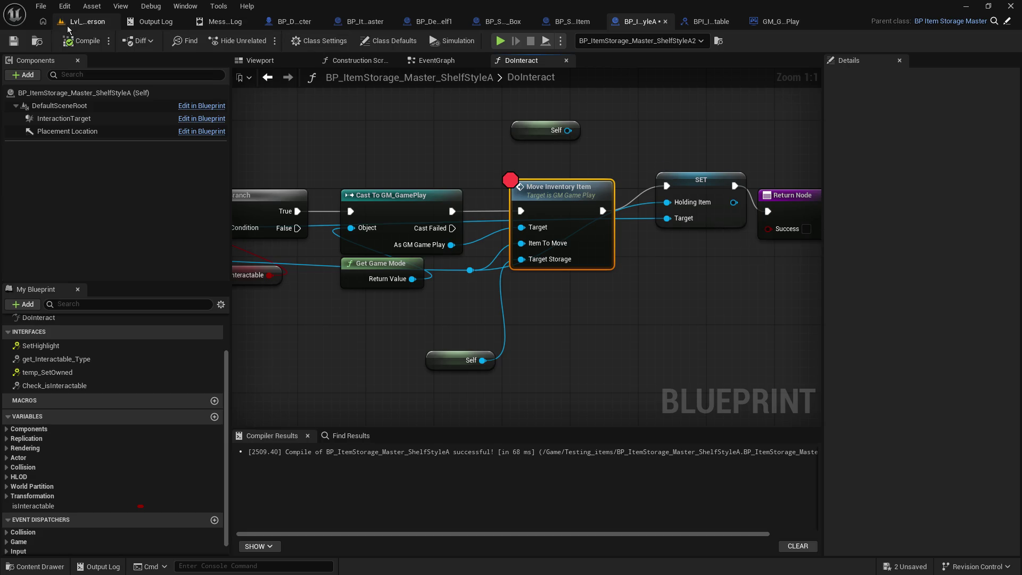
pyautogui.click(79, 23)
# Play the level, pick up the yellow box, aim at the other shelf, then reopen the character's EventGraph.
pyautogui.click(264, 41)
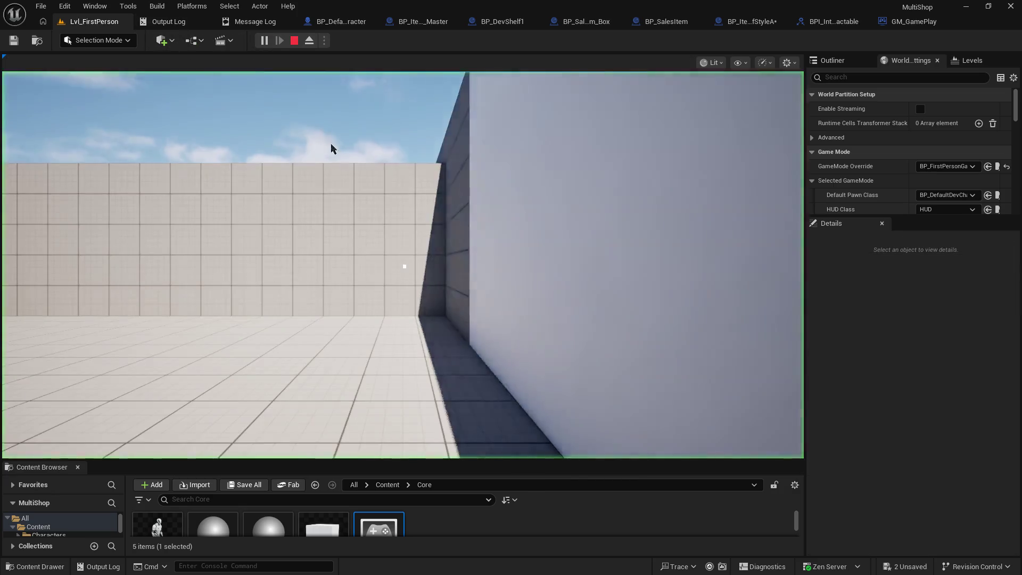
pyautogui.press('w')
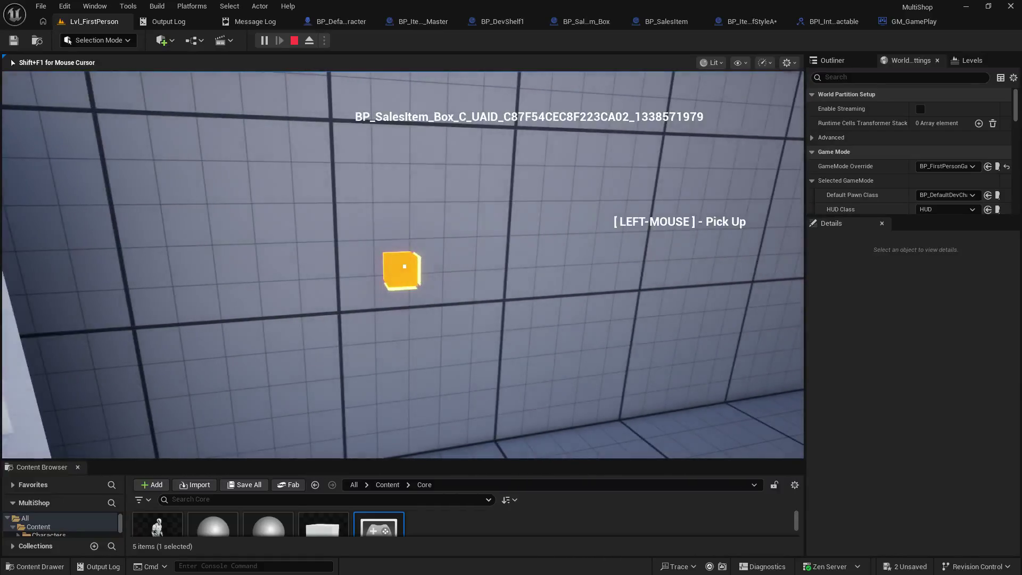
pyautogui.click(404, 266)
pyautogui.press('s')
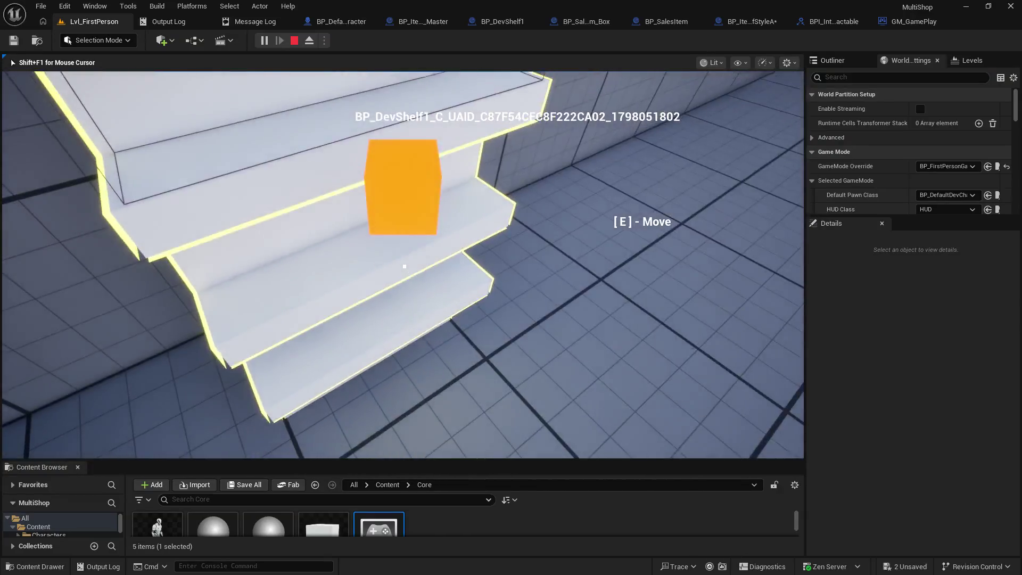
pyautogui.press('Escape')
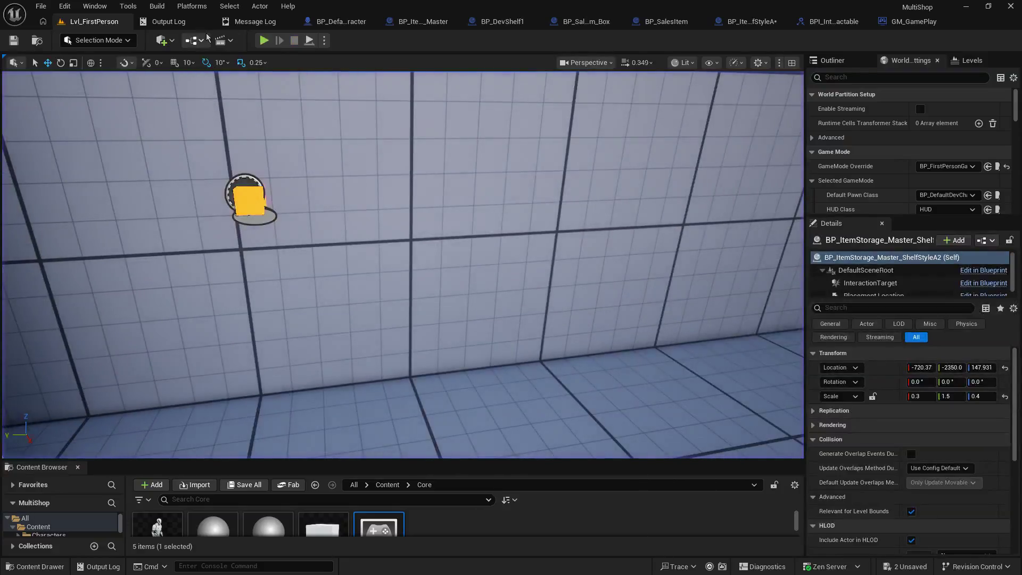
pyautogui.click(324, 22)
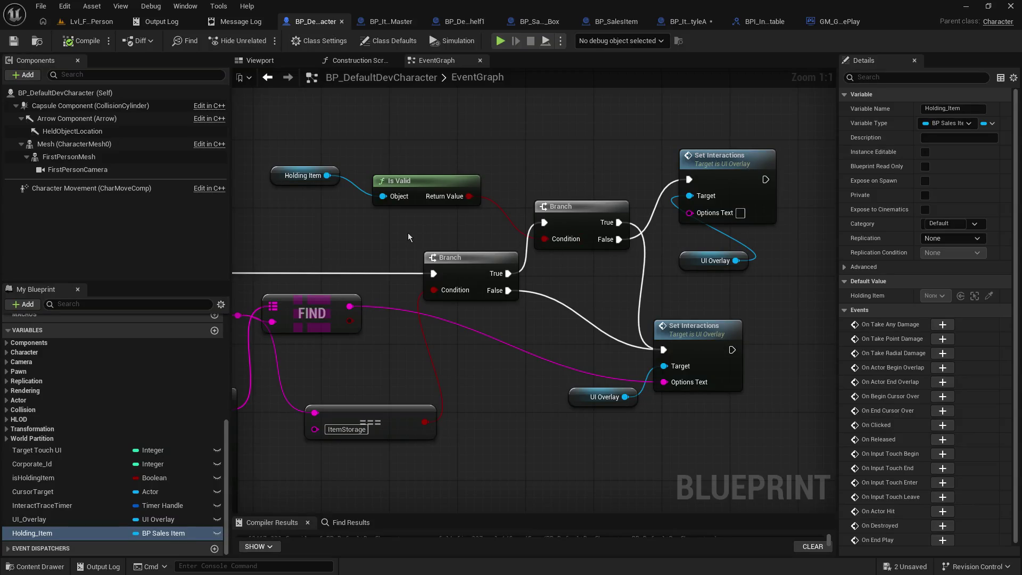
# Pan through the highlight, Set Target Text, Is Valid/Branch and Make Map/FIND prompt logic.
pyautogui.moveTo(404, 236)
pyautogui.mouseDown()
pyautogui.moveTo(367, 96)
pyautogui.moveTo(552, 91)
pyautogui.mouseUp()
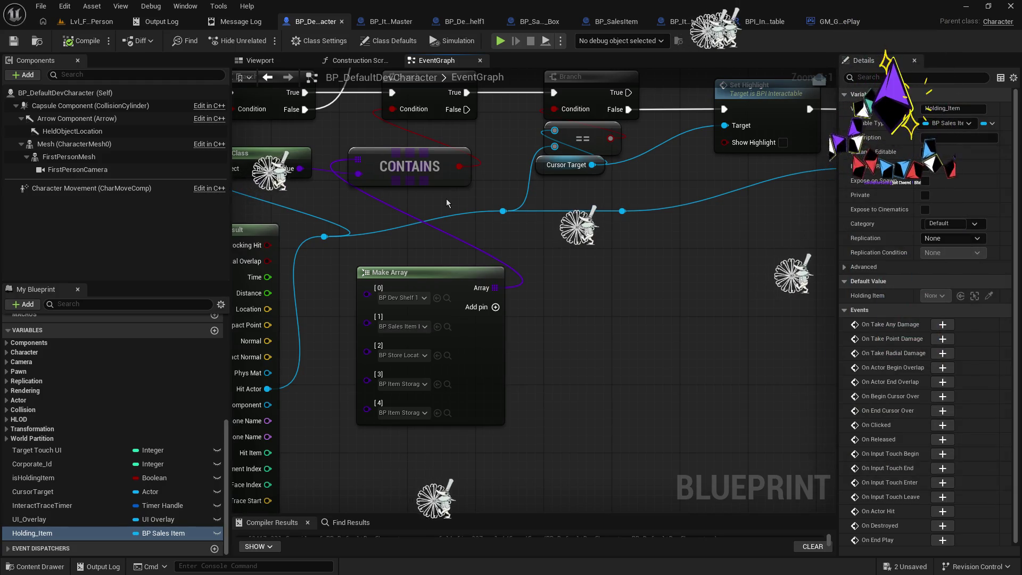
pyautogui.moveTo(578, 239)
pyautogui.mouseDown()
pyautogui.moveTo(548, 317)
pyautogui.moveTo(306, 292)
pyautogui.moveTo(456, 315)
pyautogui.moveTo(383, 321)
pyautogui.moveTo(259, 309)
pyautogui.mouseUp()
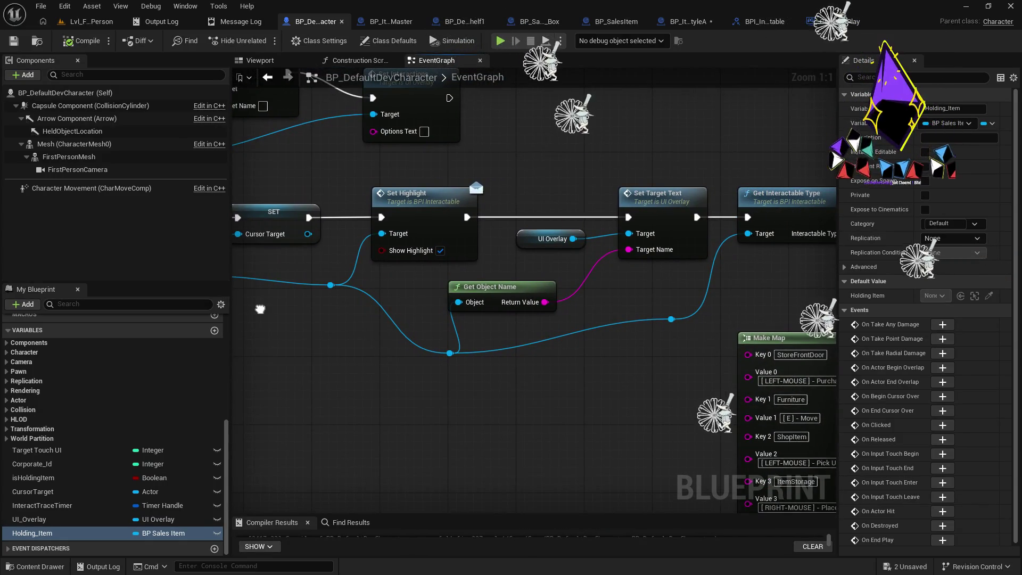
pyautogui.moveTo(260, 309)
pyautogui.mouseDown()
pyautogui.moveTo(409, 308)
pyautogui.moveTo(746, 209)
pyautogui.moveTo(767, 259)
pyautogui.mouseUp()
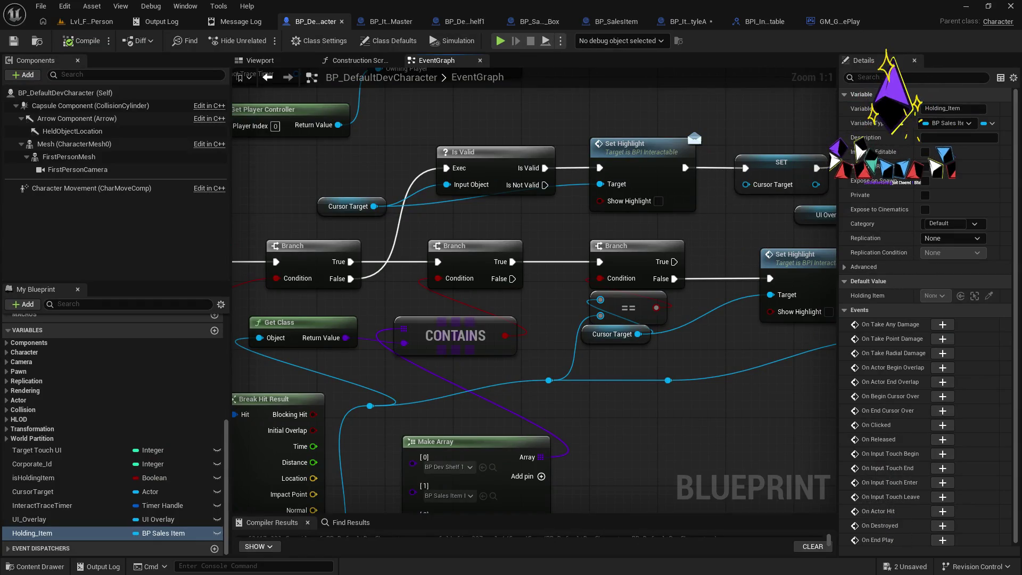
pyautogui.moveTo(708, 318)
pyautogui.mouseDown()
pyautogui.moveTo(526, 204)
pyautogui.moveTo(470, 379)
pyautogui.moveTo(319, 400)
pyautogui.moveTo(333, 402)
pyautogui.moveTo(464, 311)
pyautogui.moveTo(322, 306)
pyautogui.mouseUp()
pyautogui.moveTo(532, 319)
pyautogui.mouseDown()
pyautogui.moveTo(411, 334)
pyautogui.moveTo(481, 290)
pyautogui.moveTo(581, 285)
pyautogui.moveTo(754, 240)
pyautogui.mouseUp()
pyautogui.moveTo(239, 237)
pyautogui.mouseDown()
pyautogui.moveTo(390, 240)
pyautogui.moveTo(740, 198)
pyautogui.moveTo(759, 164)
pyautogui.moveTo(741, 155)
pyautogui.mouseUp()
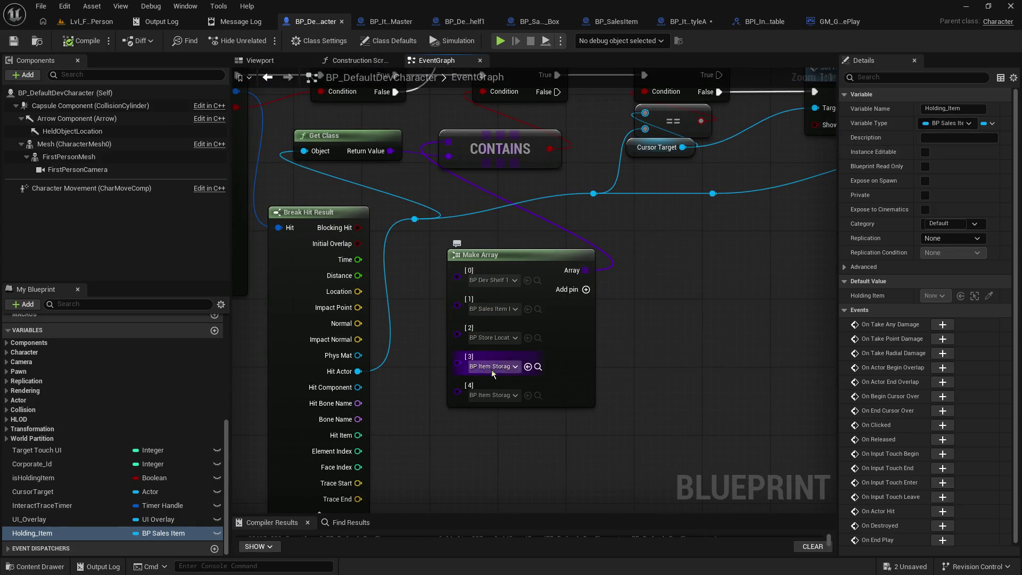
pyautogui.moveTo(751, 219)
pyautogui.mouseDown()
pyautogui.moveTo(681, 277)
pyautogui.moveTo(643, 330)
pyautogui.moveTo(664, 334)
pyautogui.moveTo(468, 355)
pyautogui.mouseUp()
pyautogui.moveTo(706, 355); pyautogui.dragTo(333, 351)
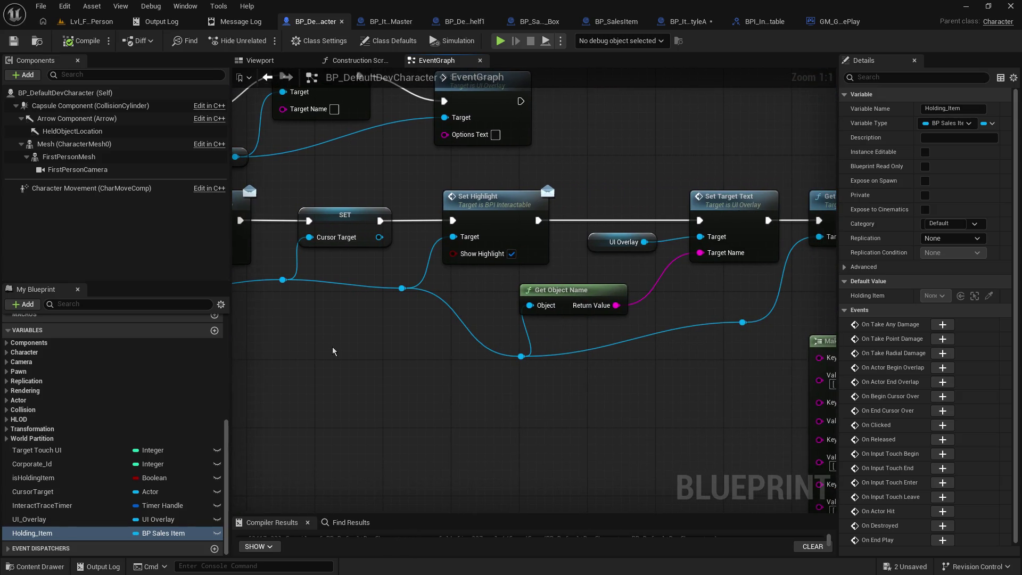
pyautogui.moveTo(687, 368); pyautogui.dragTo(406, 382)
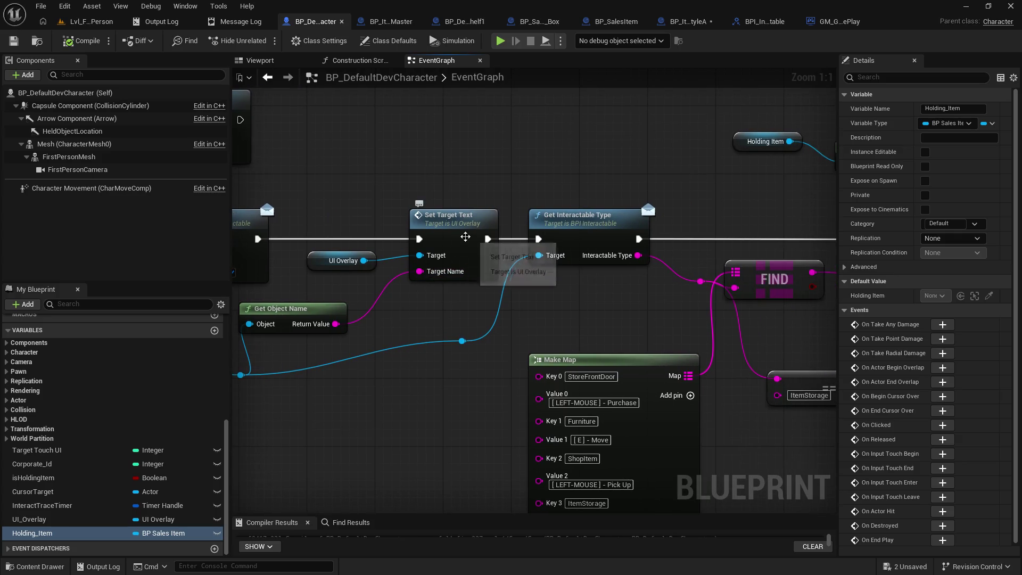
pyautogui.moveTo(479, 266)
pyautogui.mouseDown()
pyautogui.moveTo(433, 313)
pyautogui.moveTo(581, 229)
pyautogui.moveTo(639, 224)
pyautogui.moveTo(685, 298)
pyautogui.moveTo(234, 308)
pyautogui.mouseUp()
# Play-test walking from the StyleA shelf to the dev shelf, then return to the character's EventGraph.
pyautogui.click(90, 22)
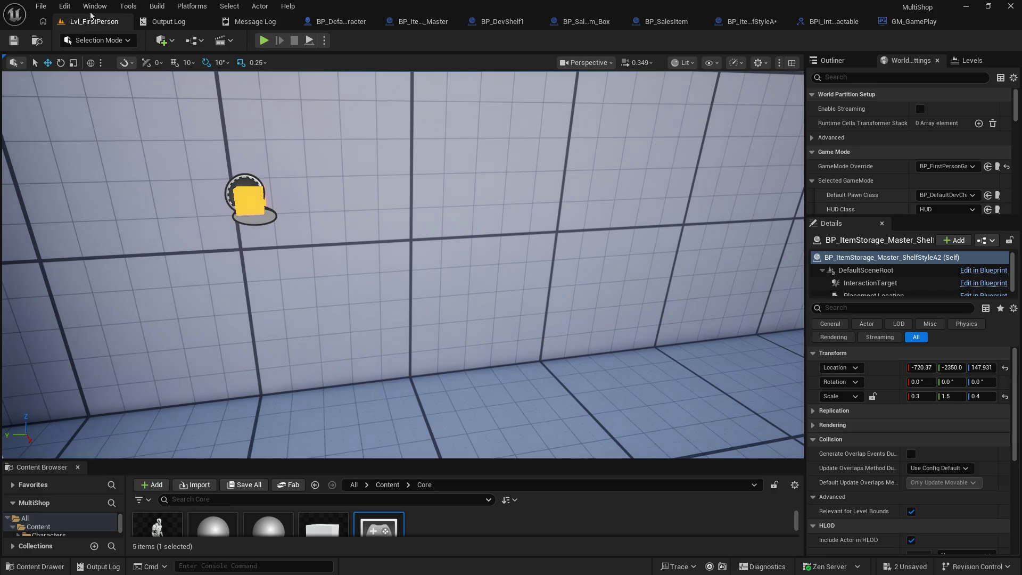
pyautogui.click(267, 40)
pyautogui.click(397, 230)
pyautogui.press('w')
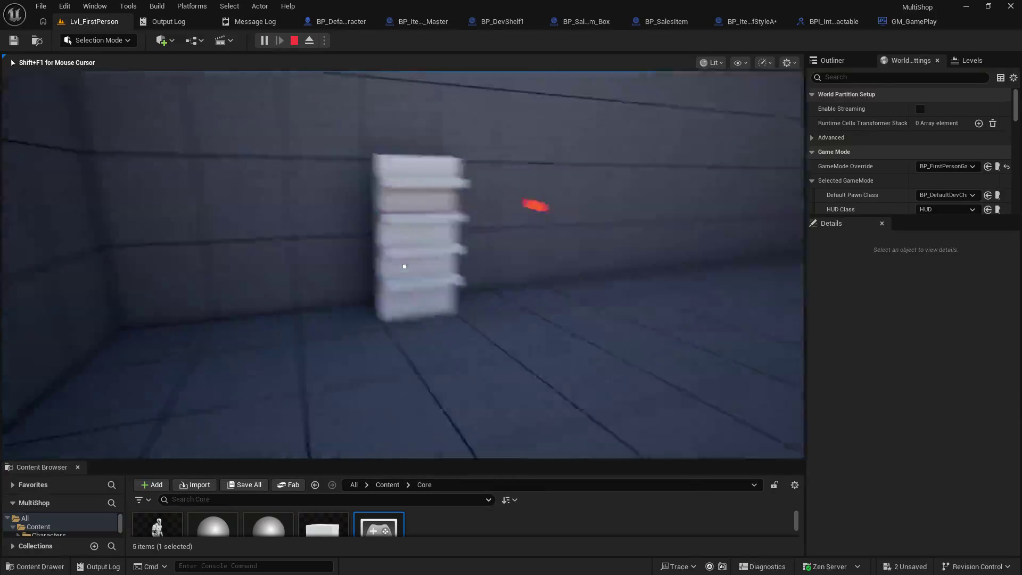
pyautogui.press('w')
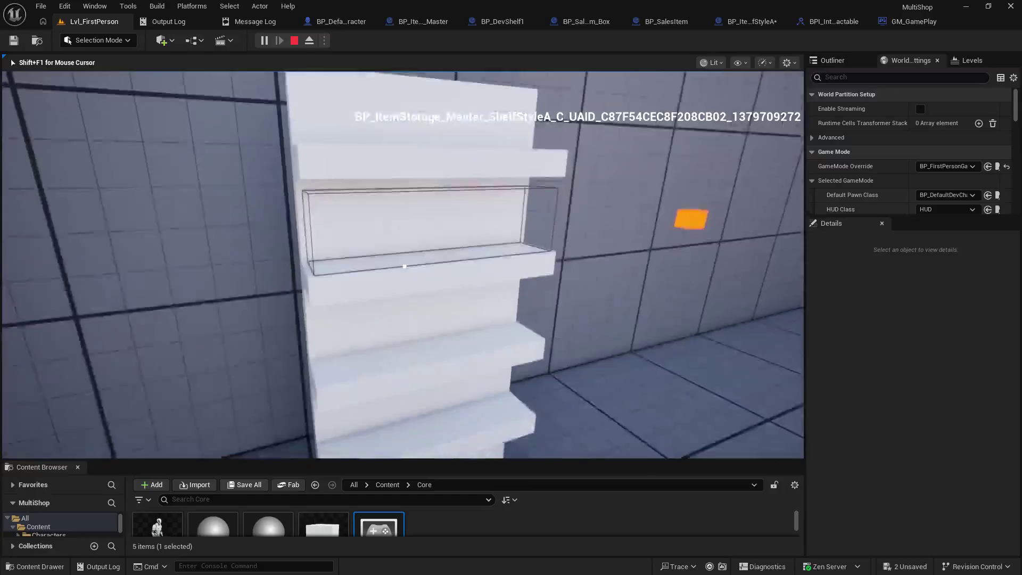
pyautogui.press('Escape')
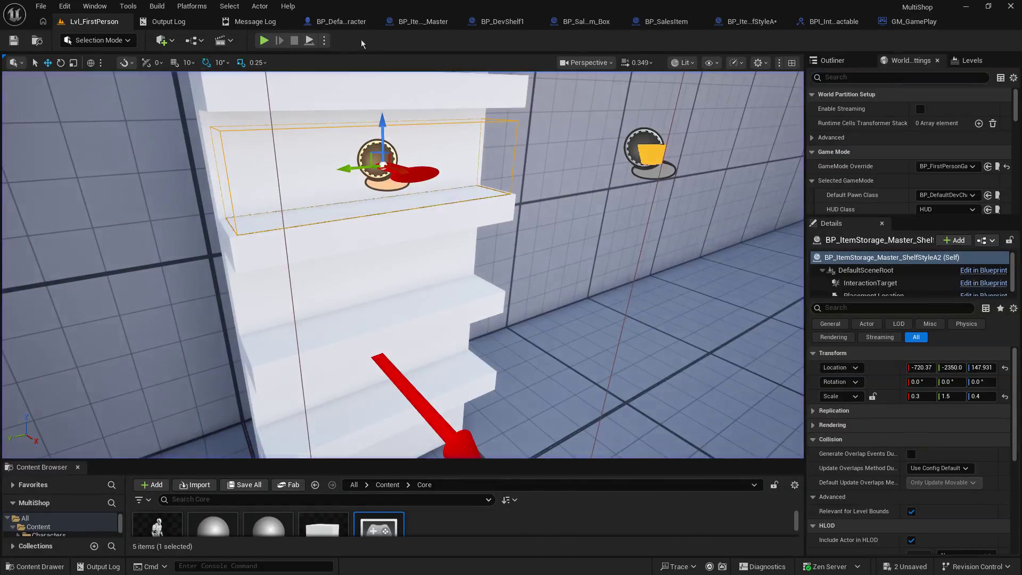
pyautogui.click(413, 23)
pyautogui.click(323, 23)
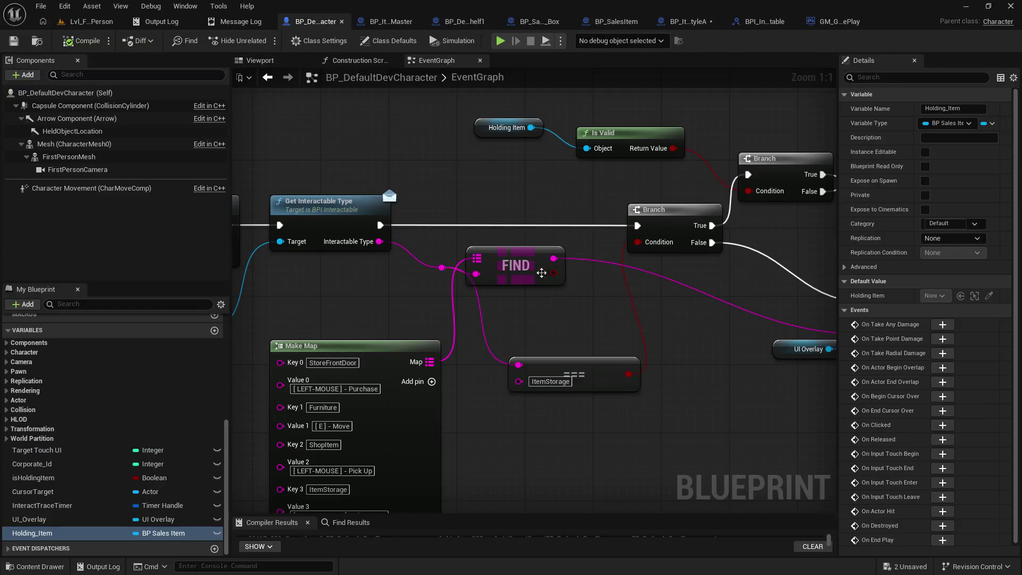
# Rearrange the ItemStorage comparison, FIND, Make Map, Branch and reroute point around Get Interactable Type.
pyautogui.moveTo(520, 305)
pyautogui.mouseDown()
pyautogui.moveTo(413, 308)
pyautogui.moveTo(742, 338)
pyautogui.moveTo(557, 282)
pyautogui.mouseUp()
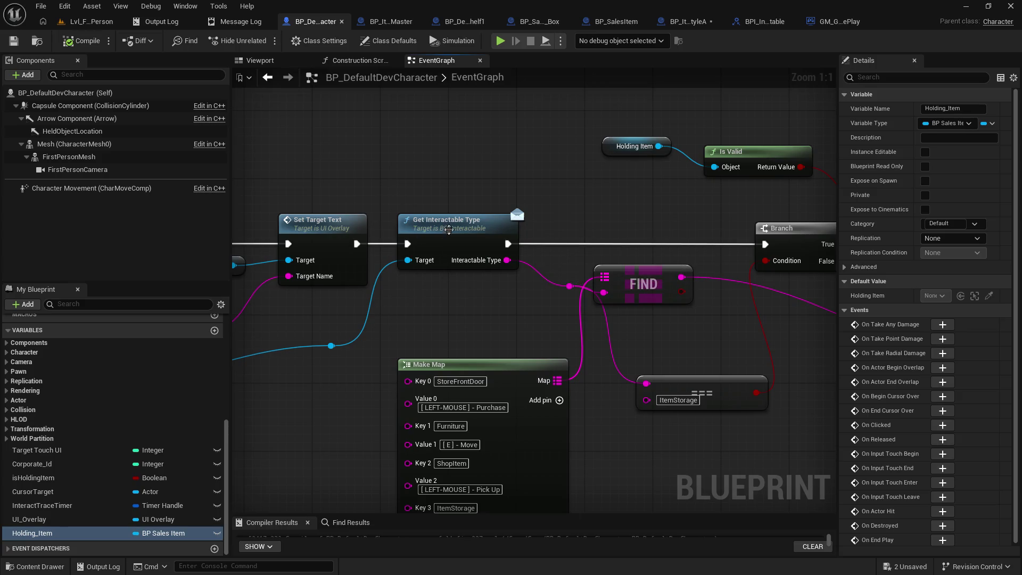
pyautogui.click(448, 232)
pyautogui.moveTo(706, 460)
pyautogui.mouseDown()
pyautogui.moveTo(688, 385)
pyautogui.moveTo(614, 388)
pyautogui.moveTo(604, 403)
pyautogui.mouseUp()
pyautogui.moveTo(604, 336); pyautogui.dragTo(573, 330)
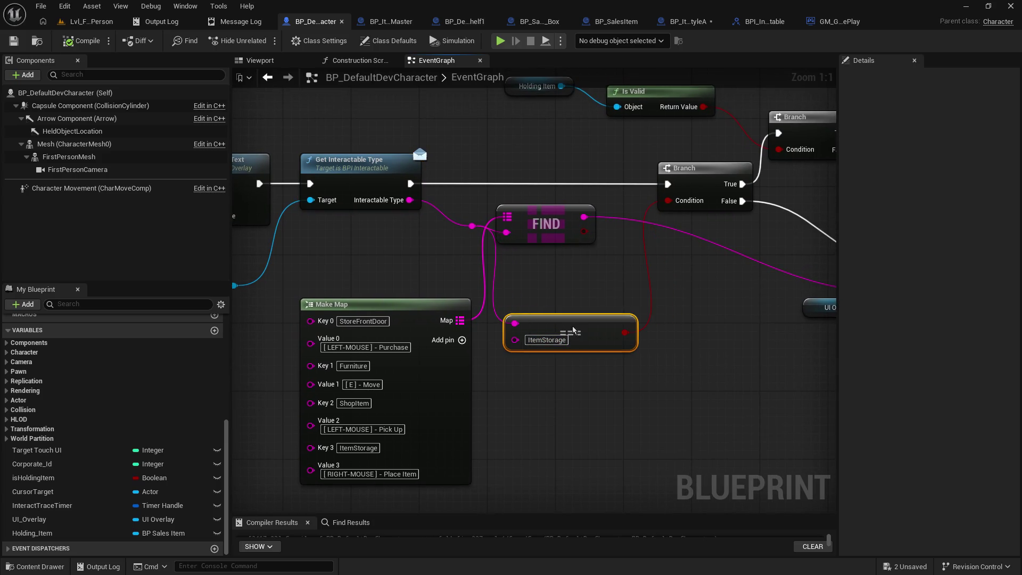
pyautogui.moveTo(545, 229)
pyautogui.mouseDown()
pyautogui.moveTo(597, 261)
pyautogui.moveTo(704, 286)
pyautogui.moveTo(732, 280)
pyautogui.moveTo(717, 254)
pyautogui.mouseUp()
pyautogui.moveTo(432, 311)
pyautogui.mouseDown()
pyautogui.moveTo(781, 385)
pyautogui.moveTo(790, 354)
pyautogui.mouseUp()
pyautogui.moveTo(711, 180); pyautogui.dragTo(554, 184)
pyautogui.moveTo(553, 331)
pyautogui.mouseDown()
pyautogui.moveTo(458, 319)
pyautogui.moveTo(448, 285)
pyautogui.moveTo(457, 271)
pyautogui.mouseUp()
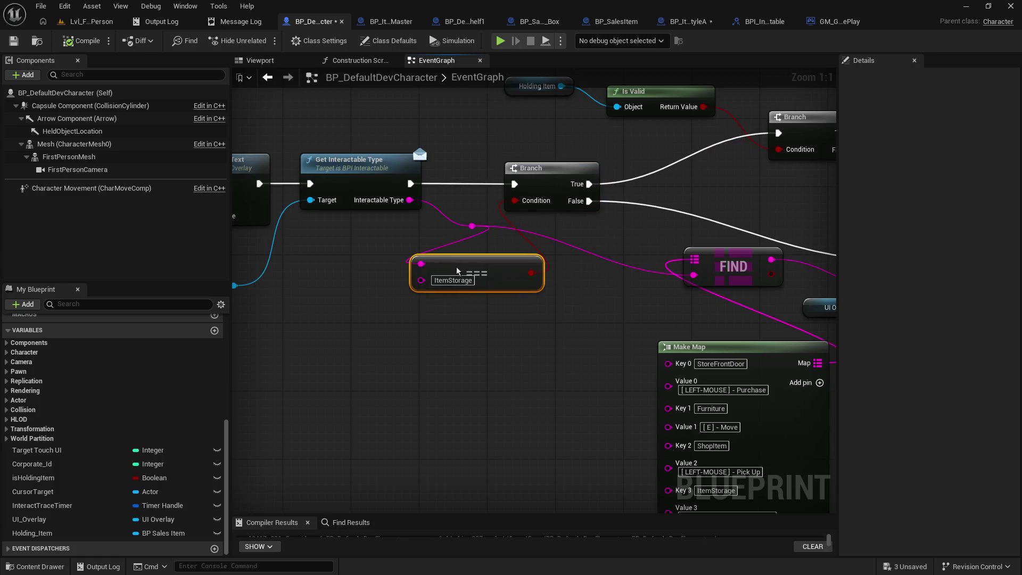
pyautogui.moveTo(466, 226); pyautogui.dragTo(432, 302)
pyautogui.moveTo(473, 265); pyautogui.dragTo(528, 233)
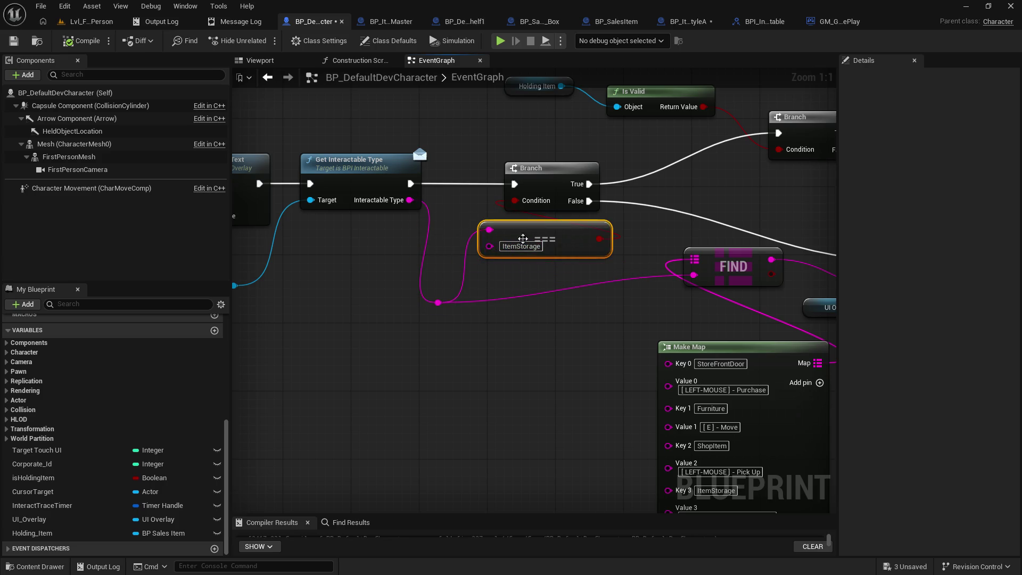
pyautogui.moveTo(431, 302)
pyautogui.mouseDown()
pyautogui.moveTo(447, 298)
pyautogui.moveTo(447, 283)
pyautogui.mouseUp()
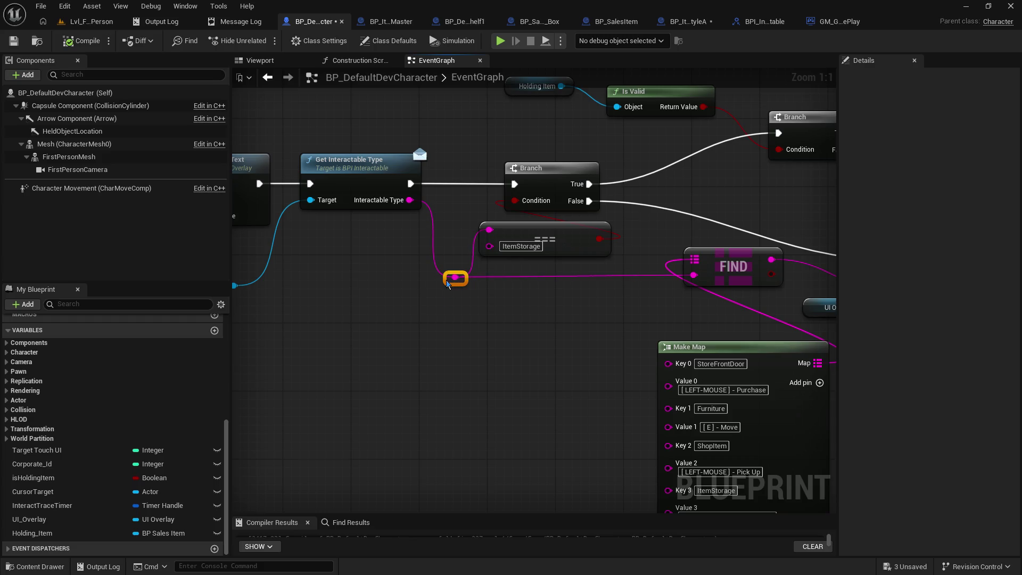
# Place Make Map under the comparison and put an F9 breakpoint on the Branch after Get Interactable Type.
pyautogui.moveTo(673, 194); pyautogui.dragTo(590, 276)
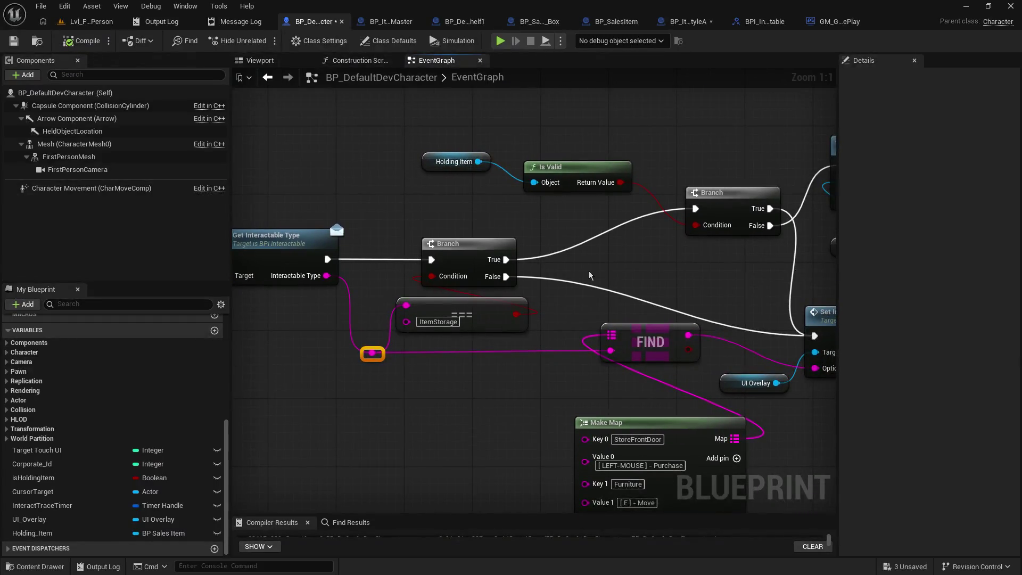
pyautogui.moveTo(551, 398)
pyautogui.mouseDown()
pyautogui.moveTo(541, 258)
pyautogui.moveTo(548, 342)
pyautogui.mouseUp()
pyautogui.moveTo(617, 372)
pyautogui.mouseDown()
pyautogui.moveTo(426, 341)
pyautogui.moveTo(453, 323)
pyautogui.mouseUp()
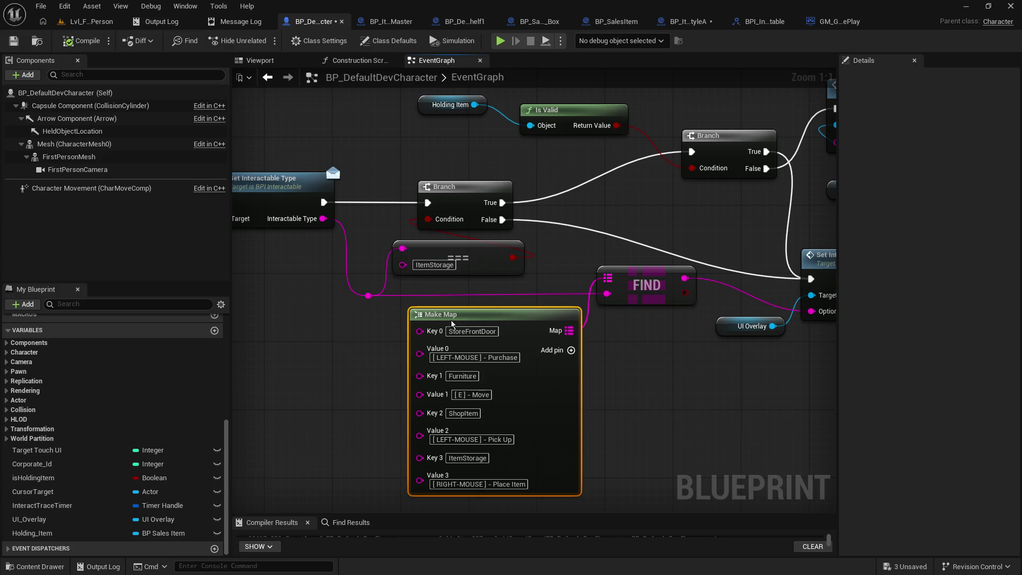
pyautogui.moveTo(595, 216); pyautogui.dragTo(598, 264)
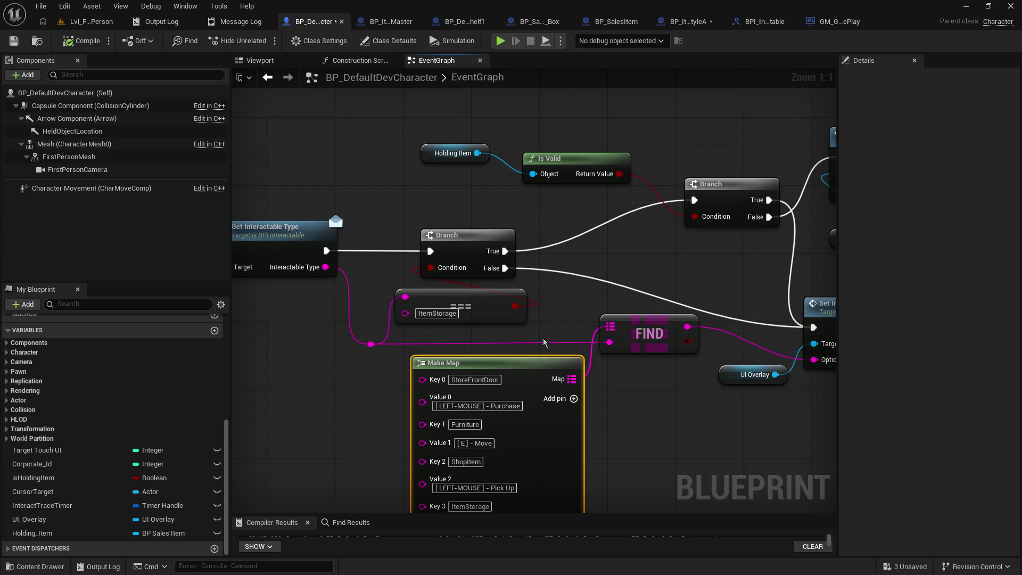
pyautogui.moveTo(500, 276); pyautogui.dragTo(506, 267)
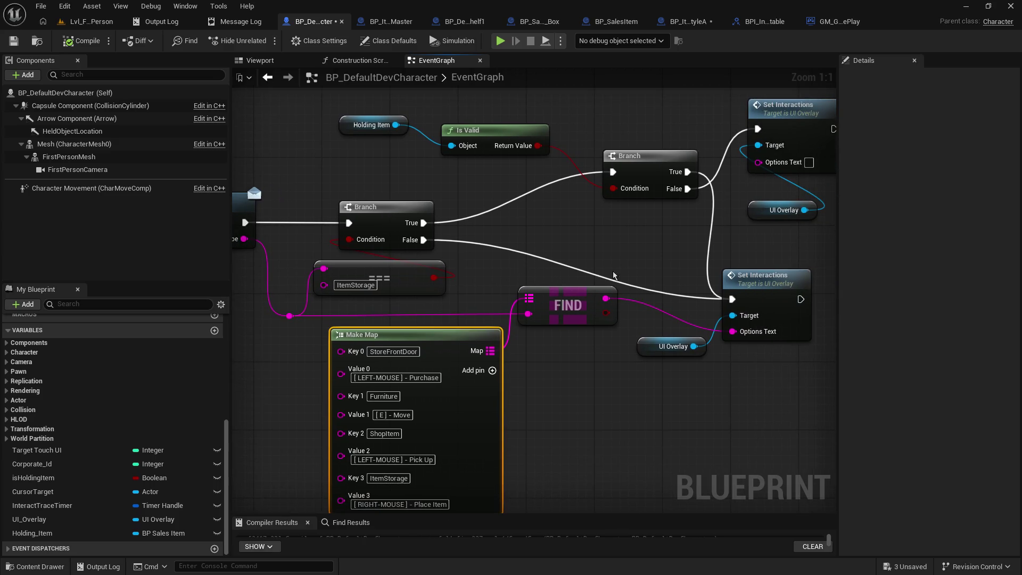
pyautogui.moveTo(575, 249); pyautogui.dragTo(574, 295)
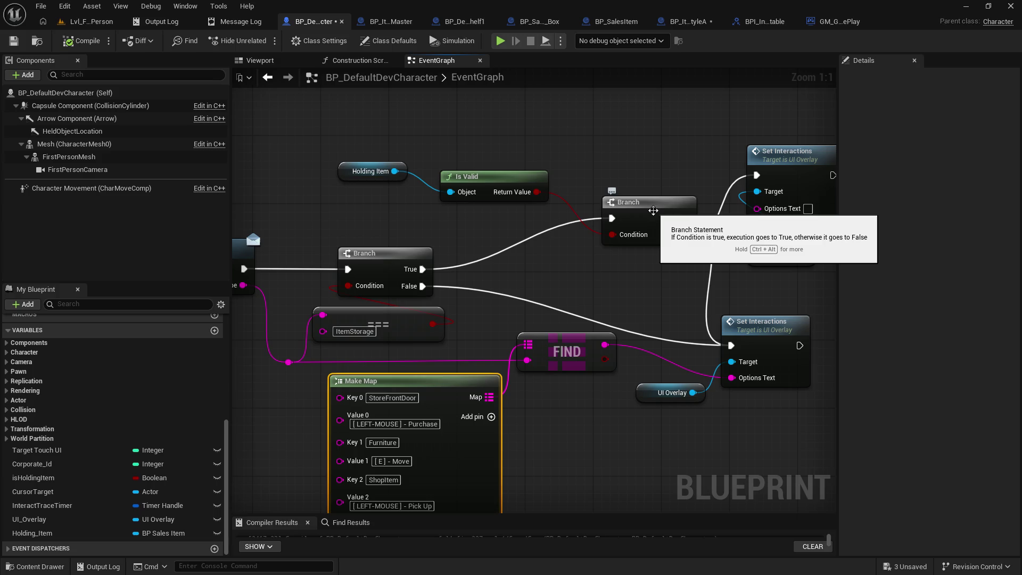
pyautogui.moveTo(663, 336)
pyautogui.mouseDown()
pyautogui.moveTo(662, 298)
pyautogui.moveTo(641, 266)
pyautogui.mouseUp()
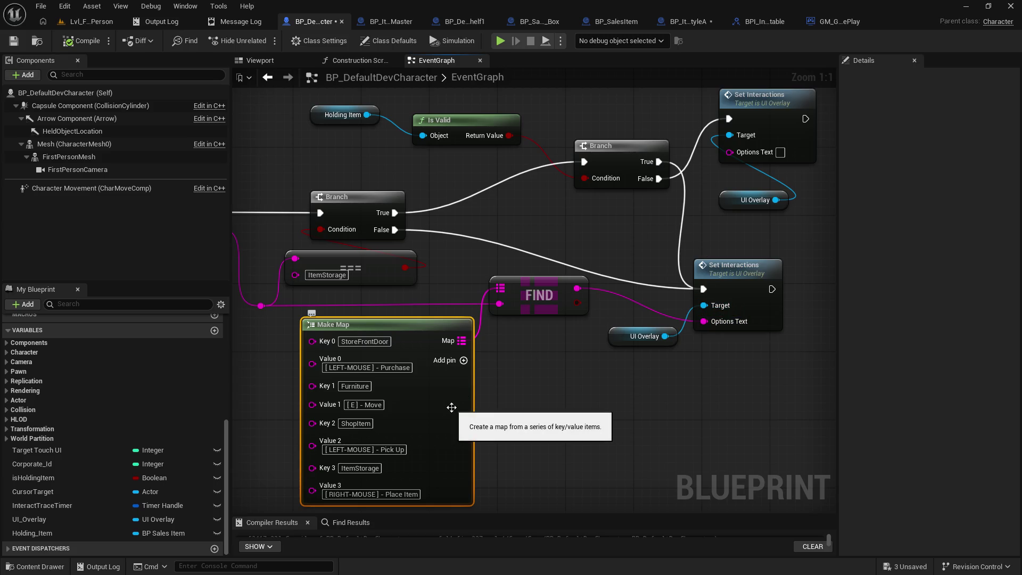
pyautogui.click(622, 151)
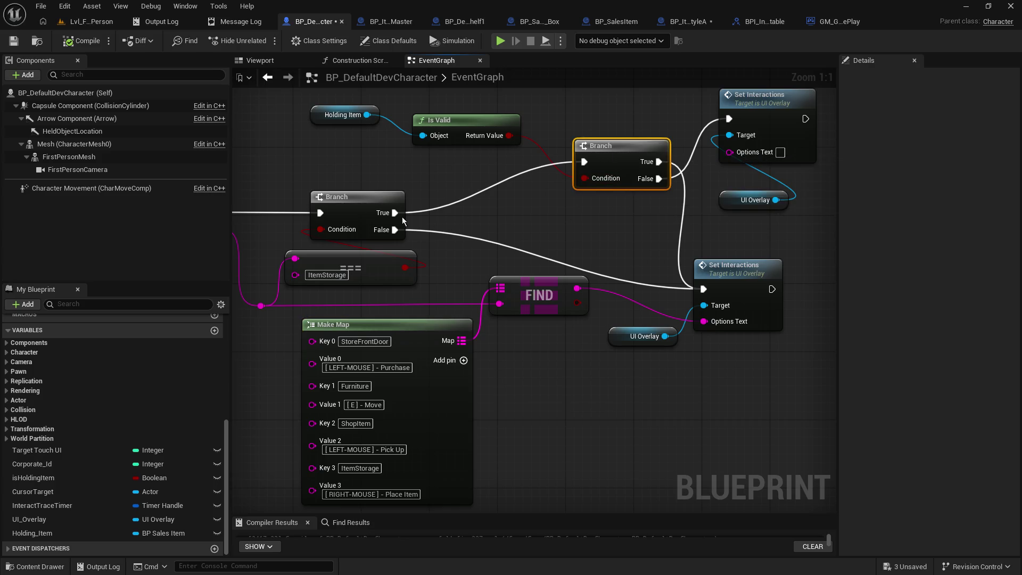
pyautogui.click(350, 209)
pyautogui.press('F9')
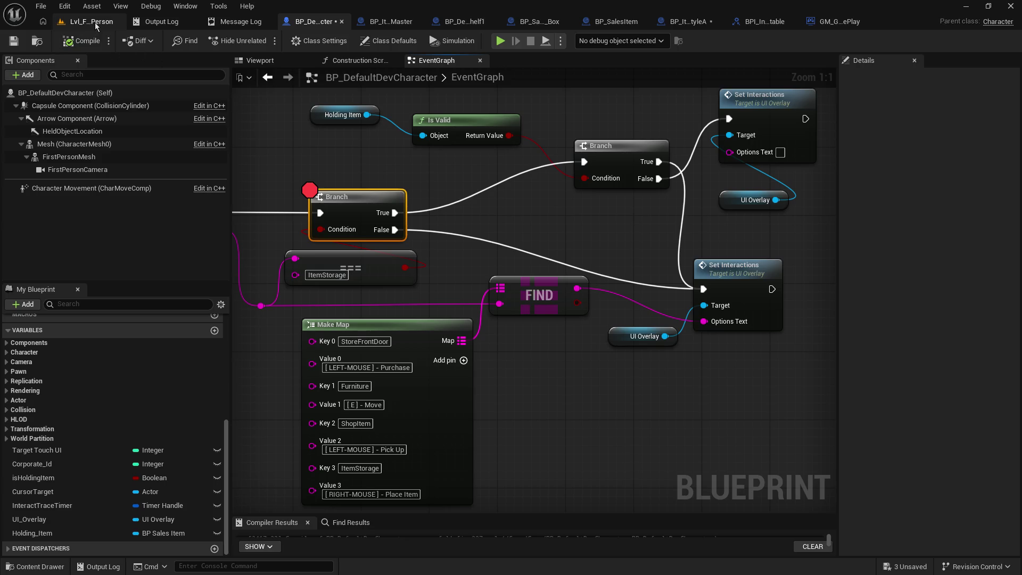
# Play the first-person level, resuming until the Branch breakpoint shows the ItemStorage == check returns False.
pyautogui.click(96, 23)
pyautogui.click(264, 41)
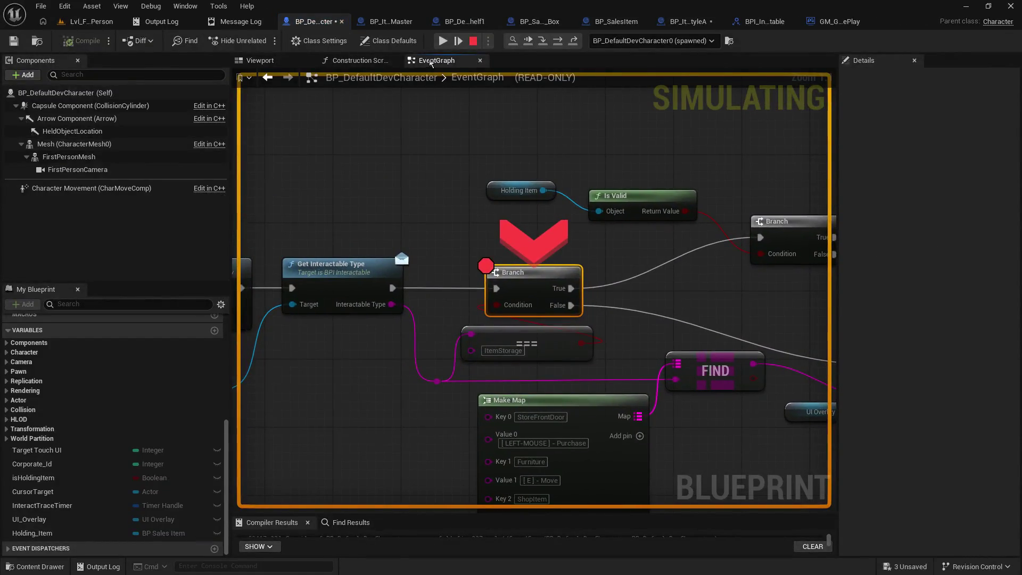
pyautogui.click(442, 41)
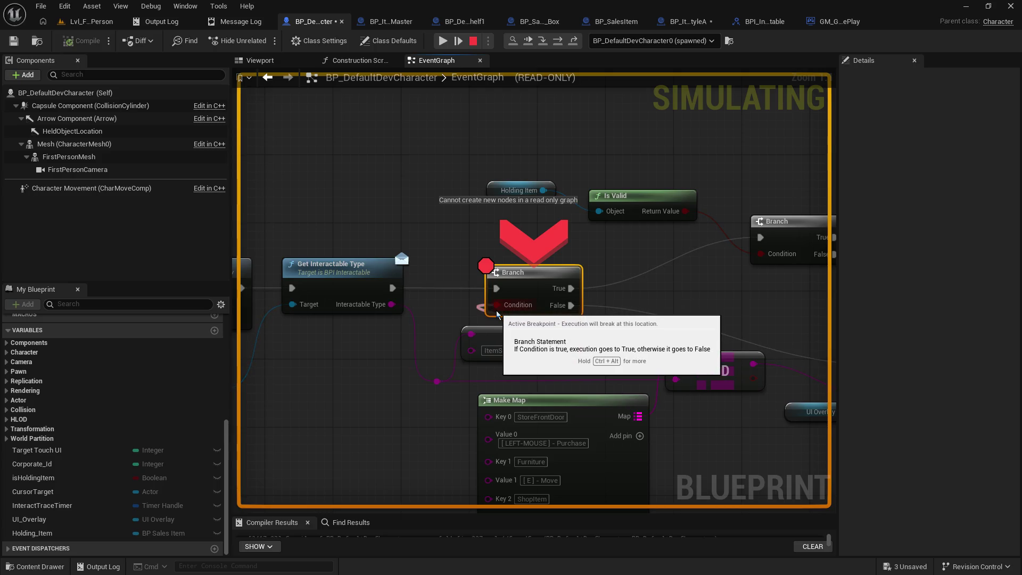
pyautogui.moveTo(493, 306)
pyautogui.mouseDown()
pyautogui.moveTo(385, 286)
pyautogui.moveTo(433, 289)
pyautogui.mouseUp()
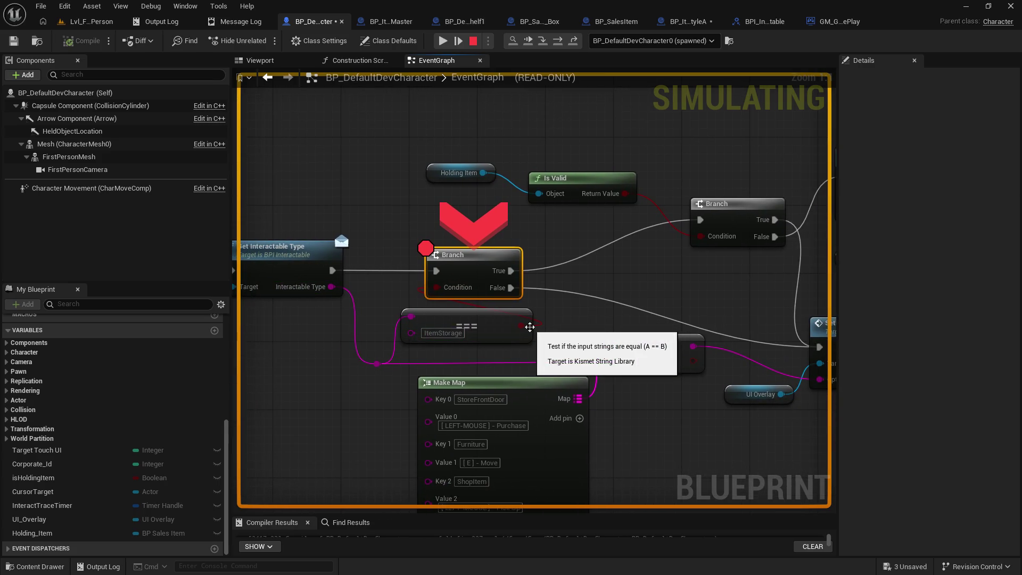
pyautogui.click(442, 40)
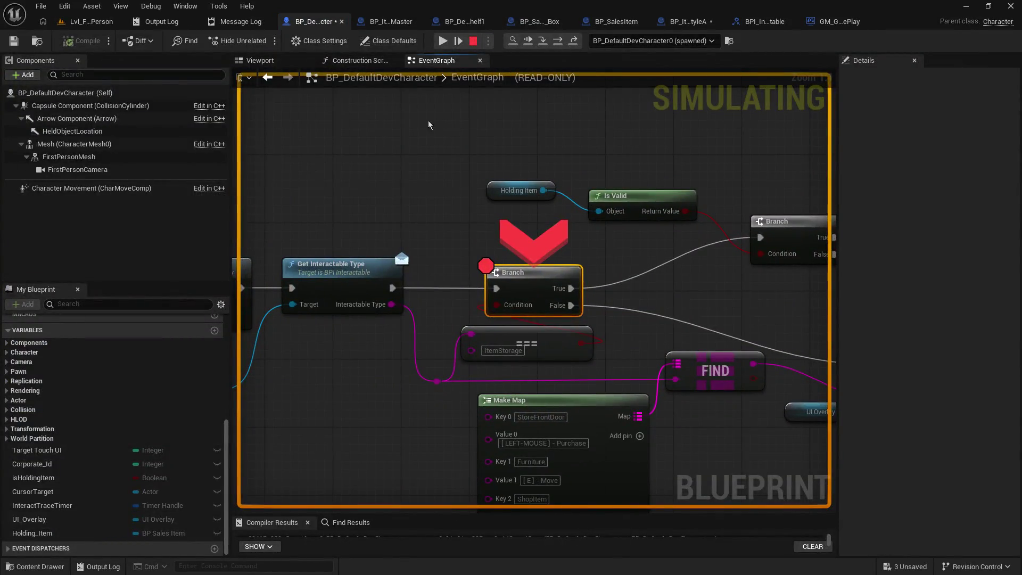
pyautogui.click(443, 42)
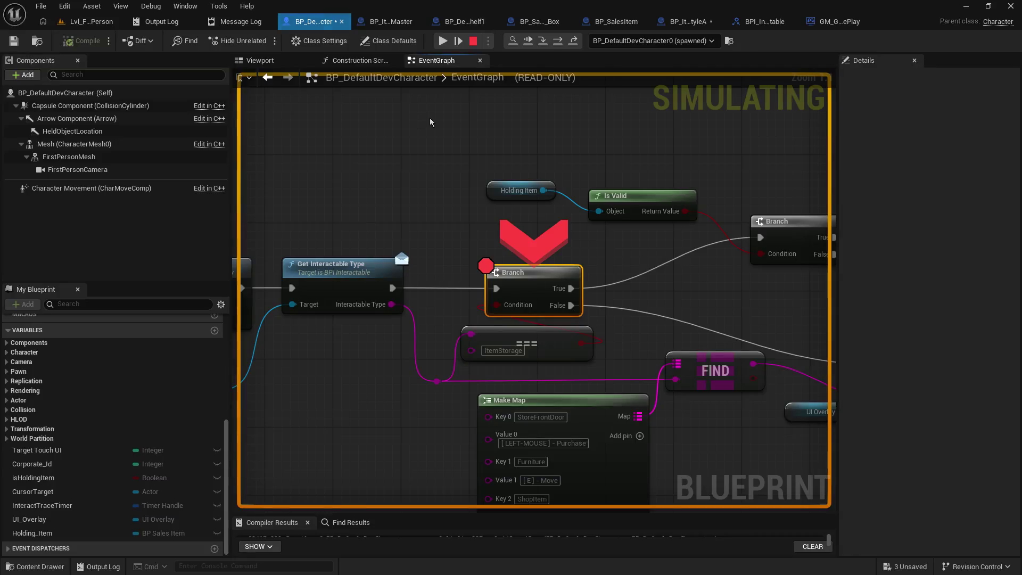
pyautogui.click(443, 40)
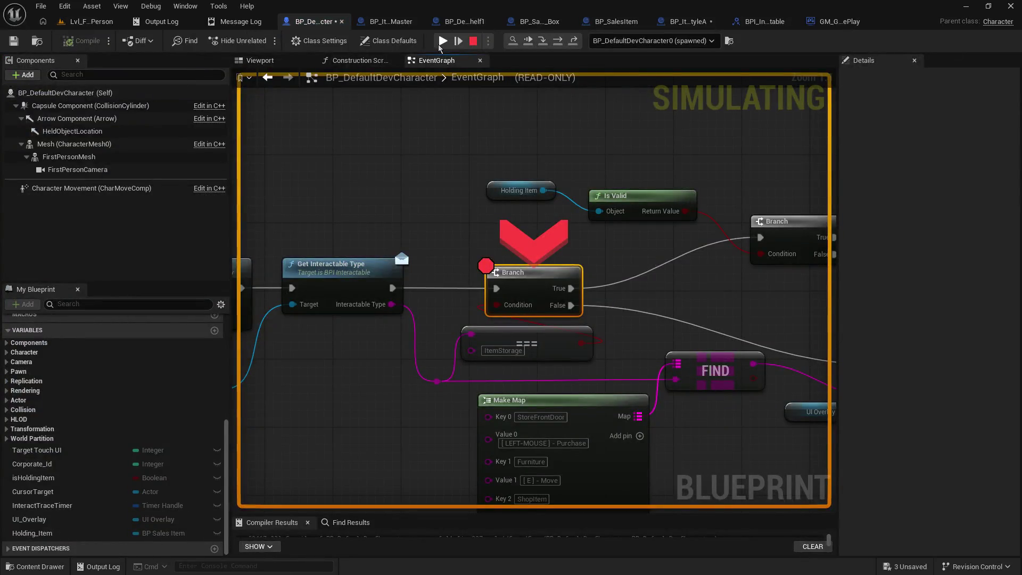
pyautogui.click(441, 44)
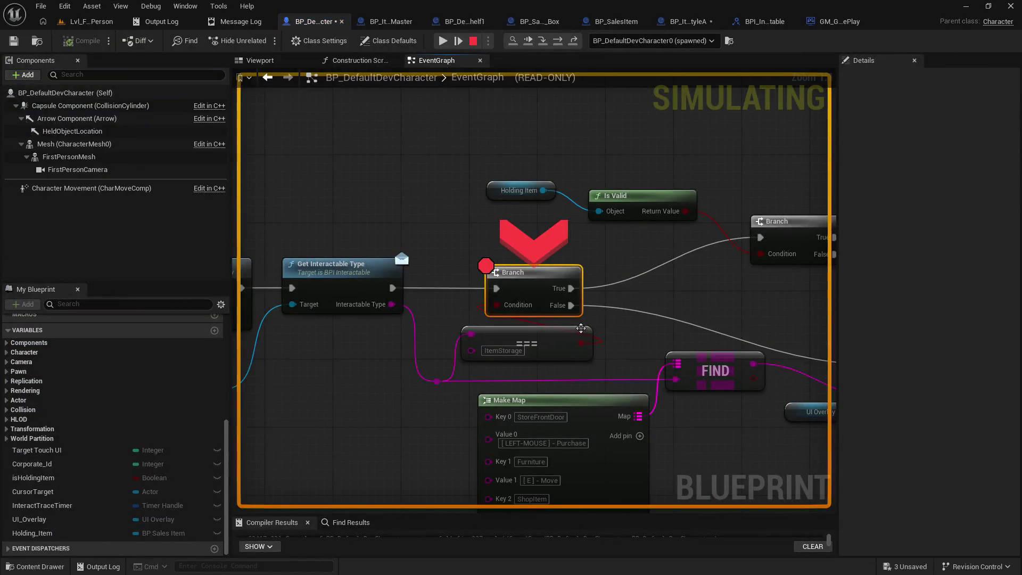
pyautogui.moveTo(578, 346)
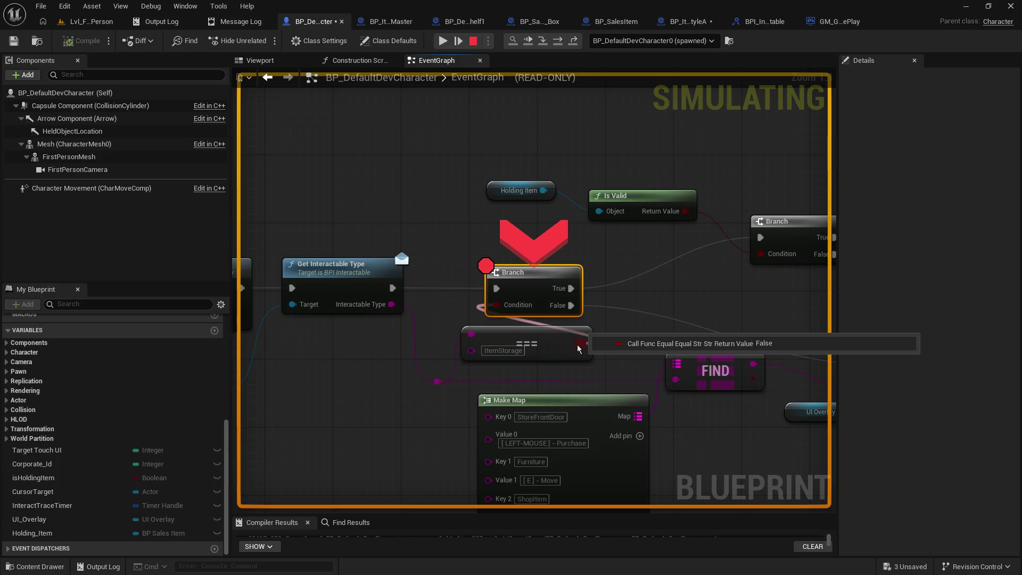
pyautogui.moveTo(560, 367); pyautogui.dragTo(557, 253)
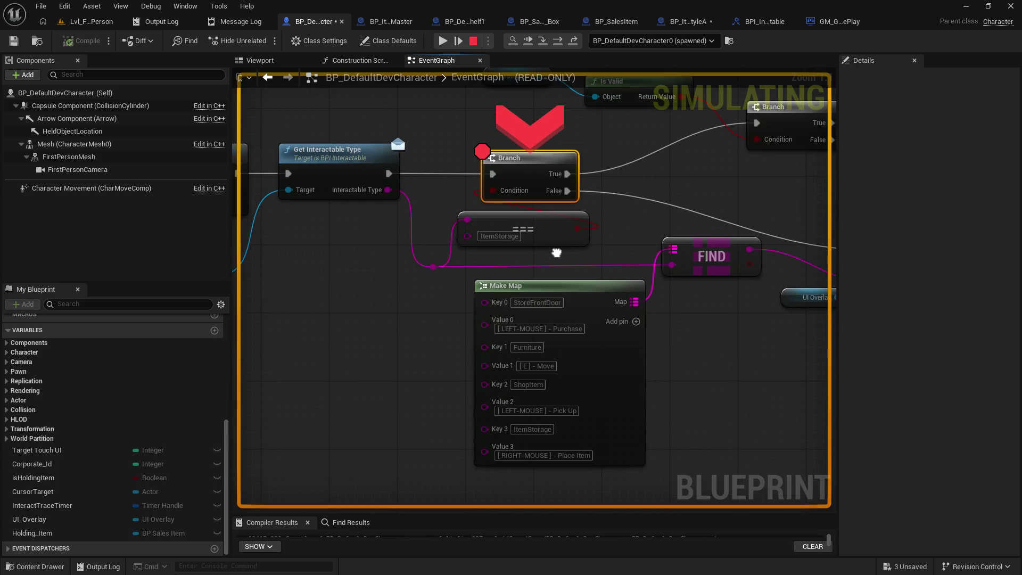
# Check the Get Interactable Type target value and remove the Branch node's breakpoint.
pyautogui.moveTo(375, 223); pyautogui.dragTo(518, 259)
pyautogui.moveTo(431, 225)
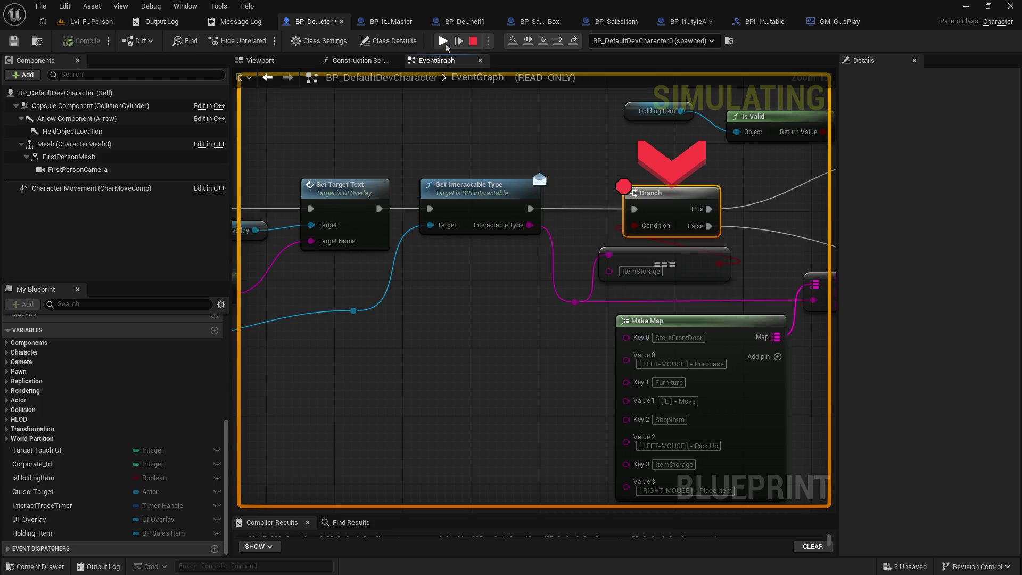
pyautogui.click(474, 43)
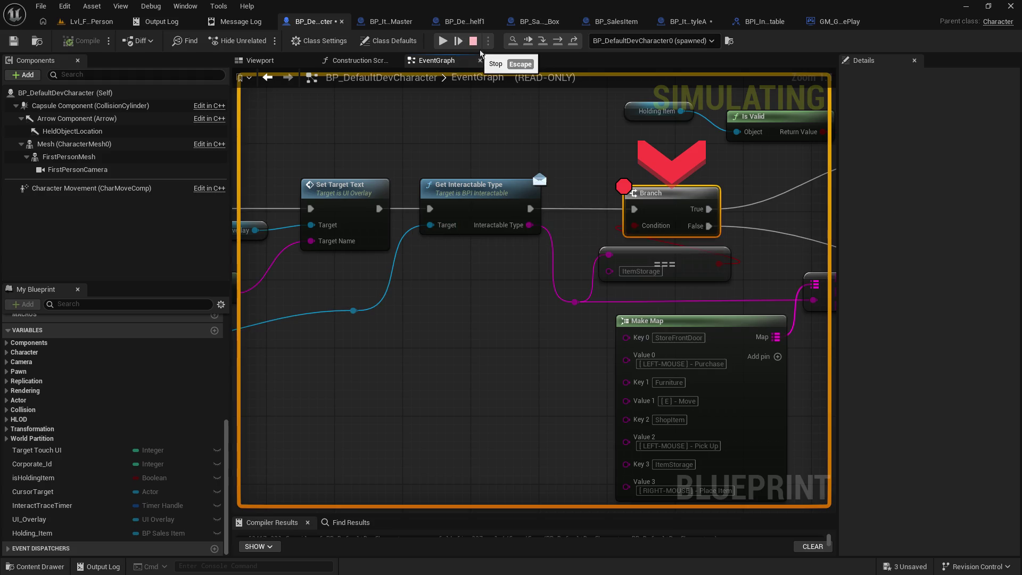
pyautogui.click(624, 186)
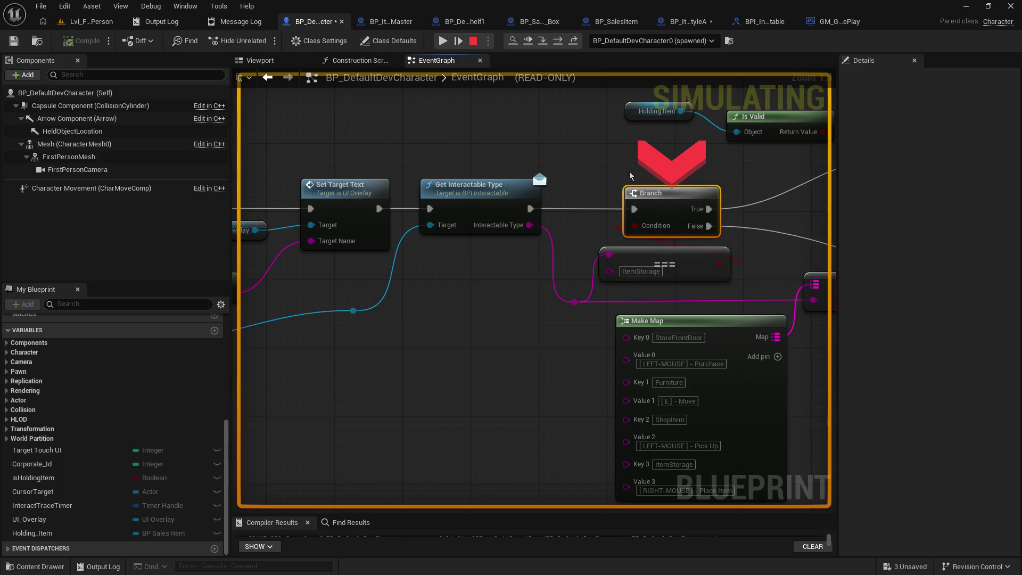
# Review Set Target Text and Make Map, confirm the type reads Furniture, and resume the game.
pyautogui.moveTo(531, 142)
pyautogui.mouseDown()
pyautogui.moveTo(644, 122)
pyautogui.moveTo(585, 146)
pyautogui.moveTo(442, 139)
pyautogui.moveTo(464, 143)
pyautogui.moveTo(486, 130)
pyautogui.mouseUp()
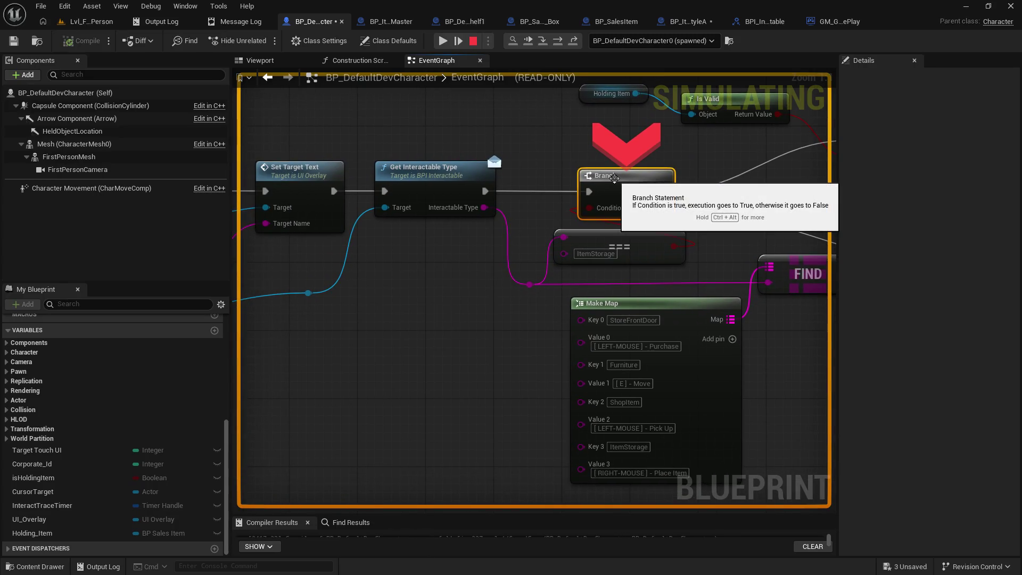
pyautogui.moveTo(414, 331)
pyautogui.mouseDown()
pyautogui.moveTo(853, 250)
pyautogui.moveTo(905, 298)
pyautogui.moveTo(1011, 265)
pyautogui.moveTo(642, 320)
pyautogui.moveTo(48, 322)
pyautogui.moveTo(64, 346)
pyautogui.moveTo(472, 344)
pyautogui.mouseUp()
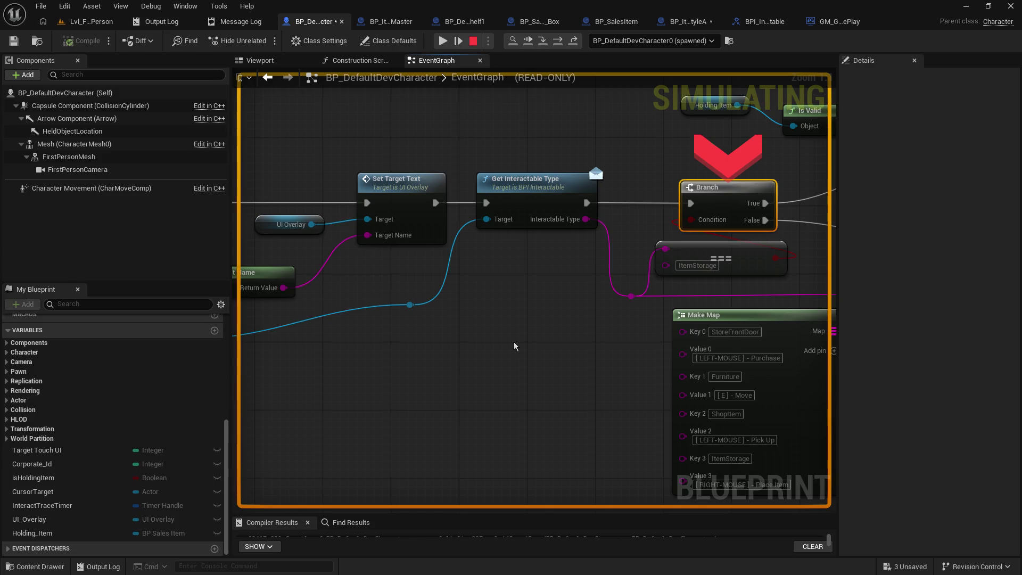
pyautogui.moveTo(476, 312); pyautogui.dragTo(650, 326)
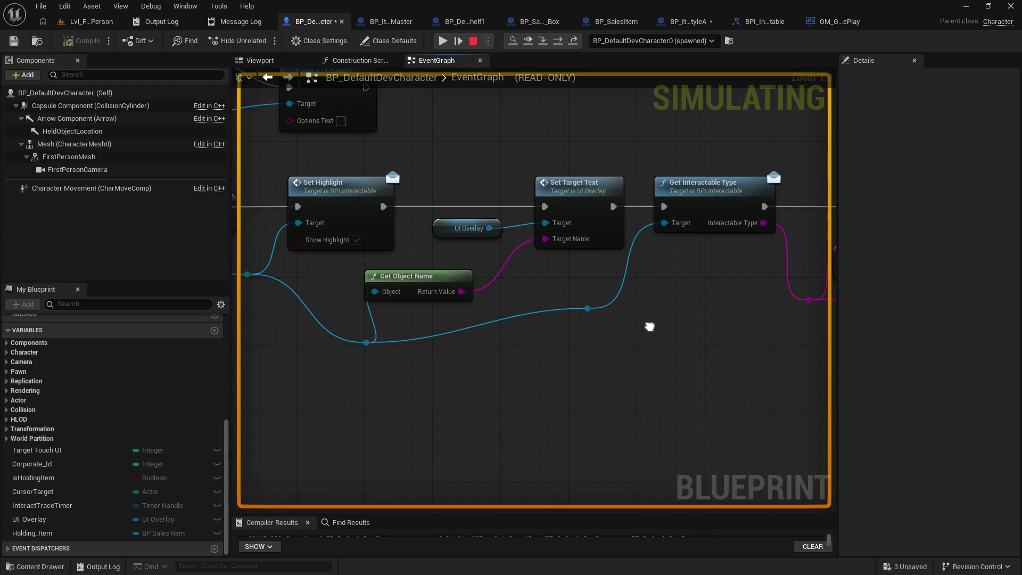
pyautogui.moveTo(649, 327)
pyautogui.mouseDown()
pyautogui.moveTo(417, 392)
pyautogui.moveTo(303, 365)
pyautogui.moveTo(512, 328)
pyautogui.moveTo(242, 305)
pyautogui.mouseUp()
pyautogui.moveTo(640, 280)
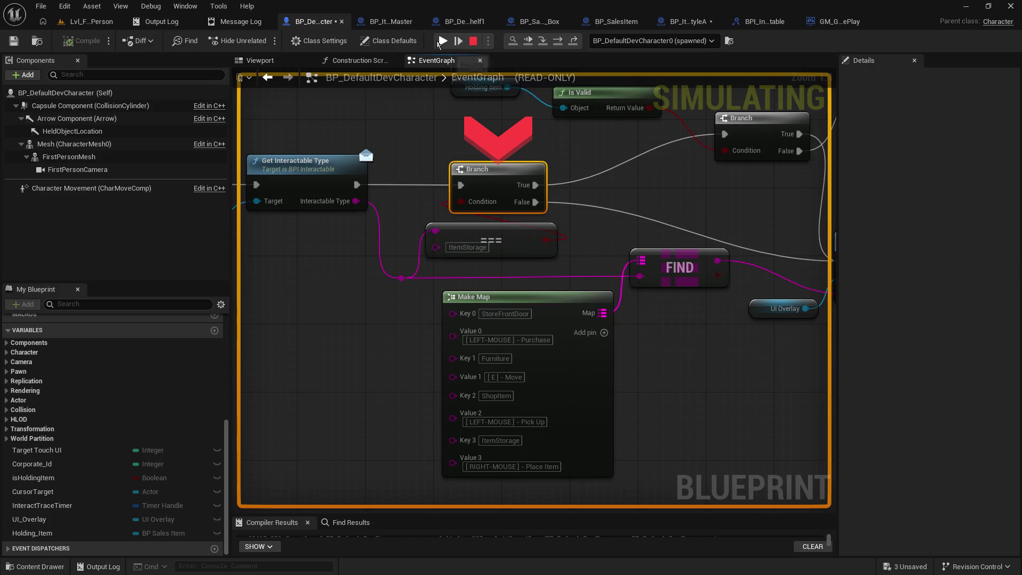
pyautogui.click(439, 41)
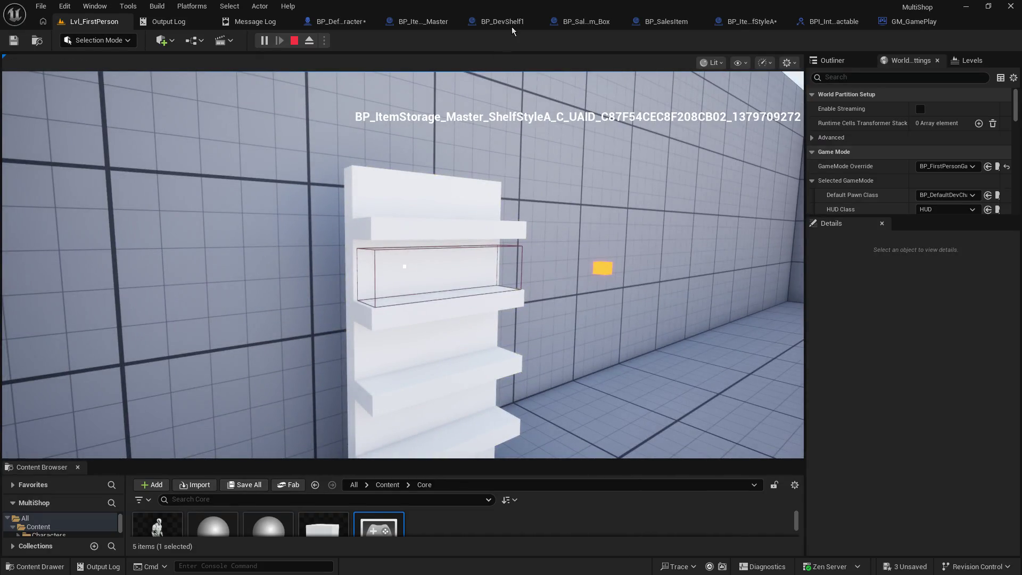
# Return to the character Blueprint graph showing the Set Highlight and Set Target Text nodes.
pyautogui.click(433, 21)
pyautogui.click(326, 24)
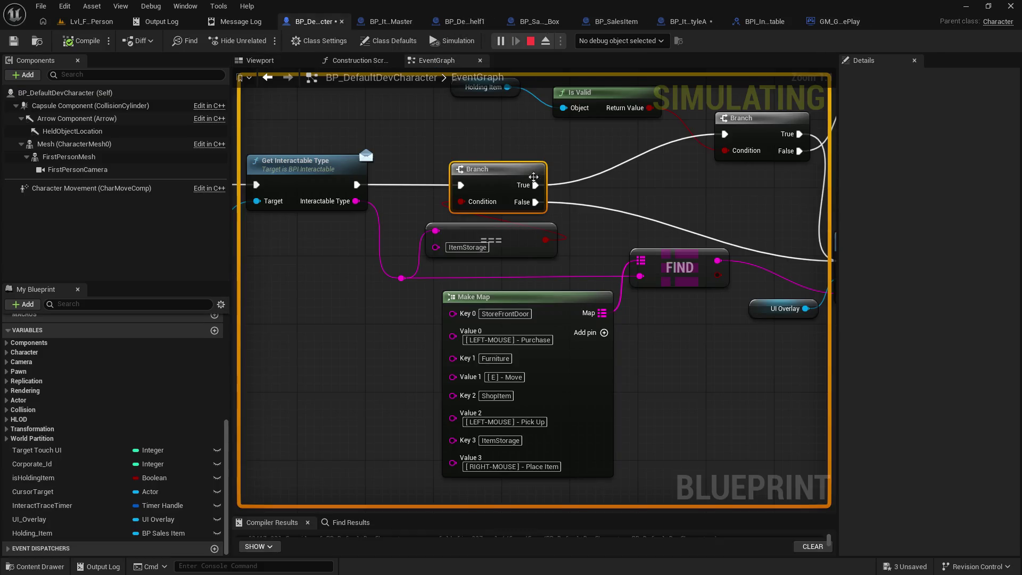
pyautogui.moveTo(454, 221)
pyautogui.mouseDown()
pyautogui.moveTo(867, 218)
pyautogui.moveTo(750, 244)
pyautogui.mouseUp()
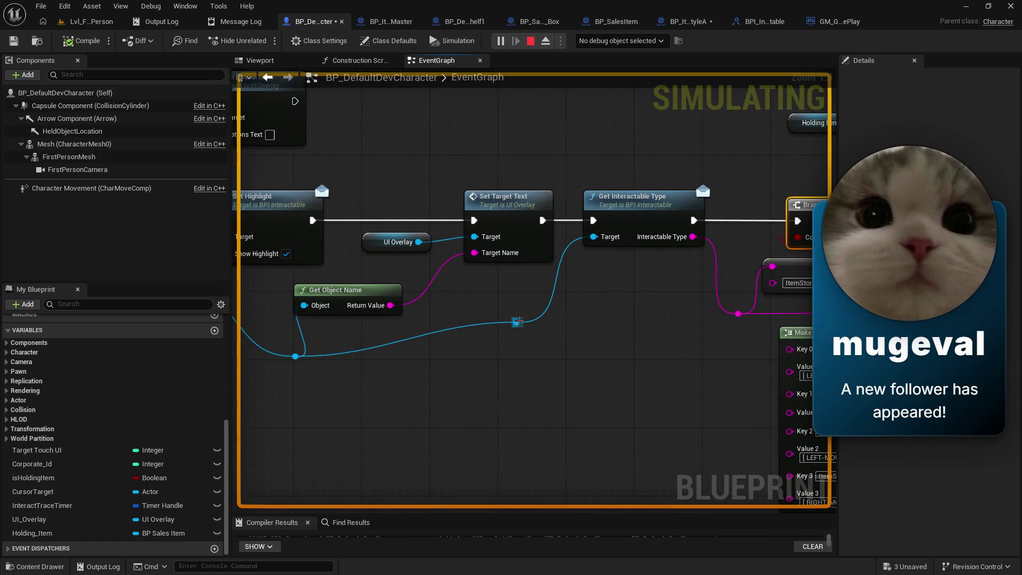
# Try wiring the interactable type string to Target Name, cancel it, and stop the simulation.
pyautogui.moveTo(517, 322)
pyautogui.mouseDown()
pyautogui.moveTo(496, 280)
pyautogui.moveTo(541, 319)
pyautogui.moveTo(593, 237)
pyautogui.mouseUp()
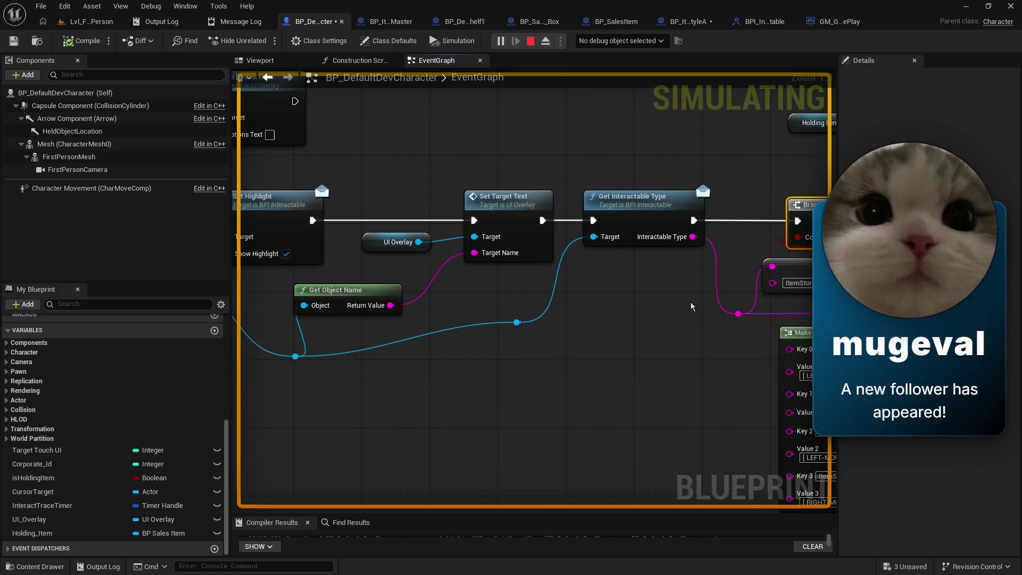
pyautogui.moveTo(738, 314)
pyautogui.mouseDown()
pyautogui.moveTo(471, 260)
pyautogui.moveTo(578, 332)
pyautogui.moveTo(676, 354)
pyautogui.mouseUp()
pyautogui.press('Escape')
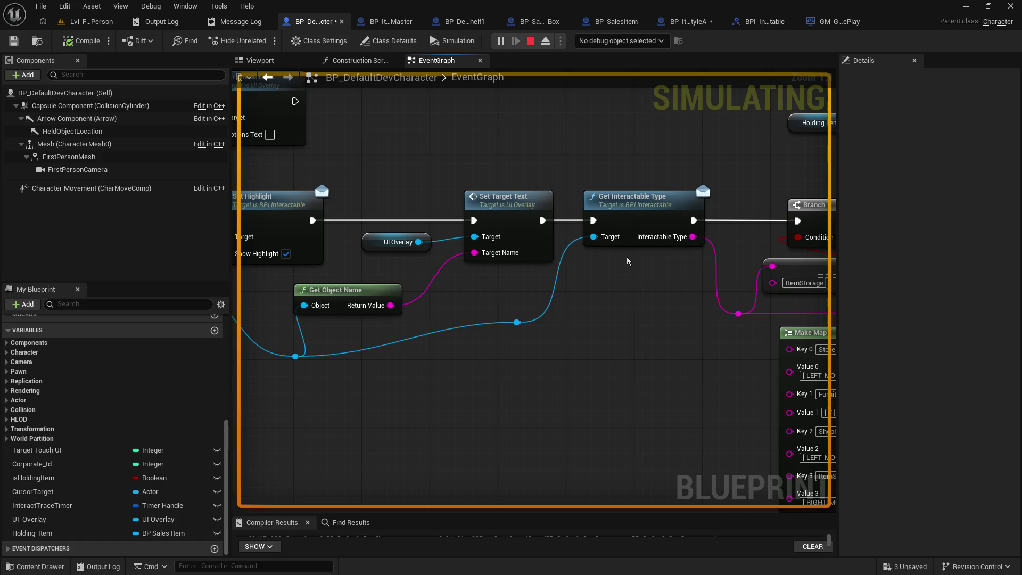
pyautogui.moveTo(771, 266)
pyautogui.mouseDown()
pyautogui.moveTo(398, 266)
pyautogui.moveTo(229, 247)
pyautogui.moveTo(475, 317)
pyautogui.moveTo(437, 302)
pyautogui.moveTo(483, 274)
pyautogui.mouseUp()
pyautogui.click(531, 41)
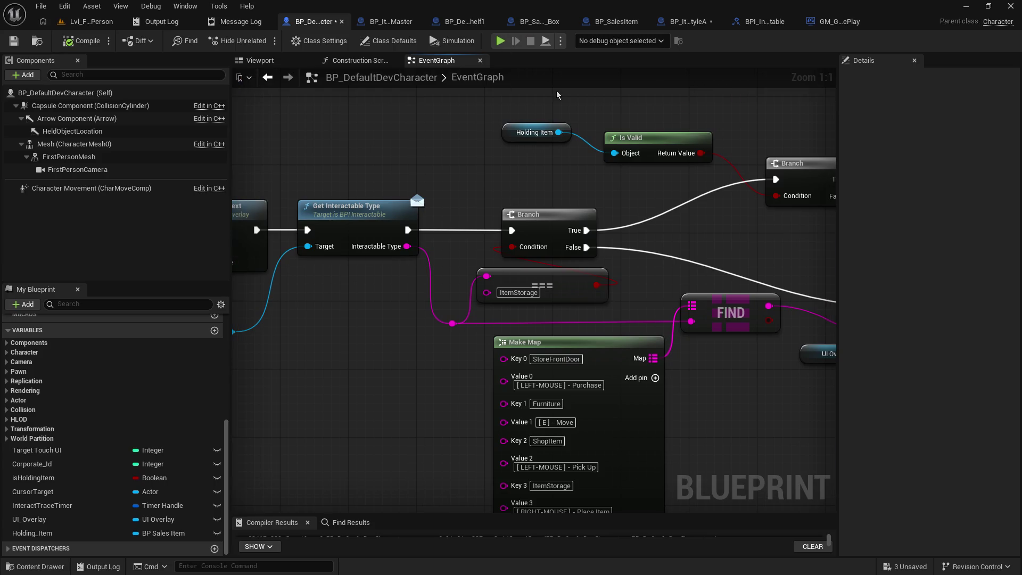
# Replace the old == node with an Equal Exactly (String) node on the interactable type string.
pyautogui.click(579, 273)
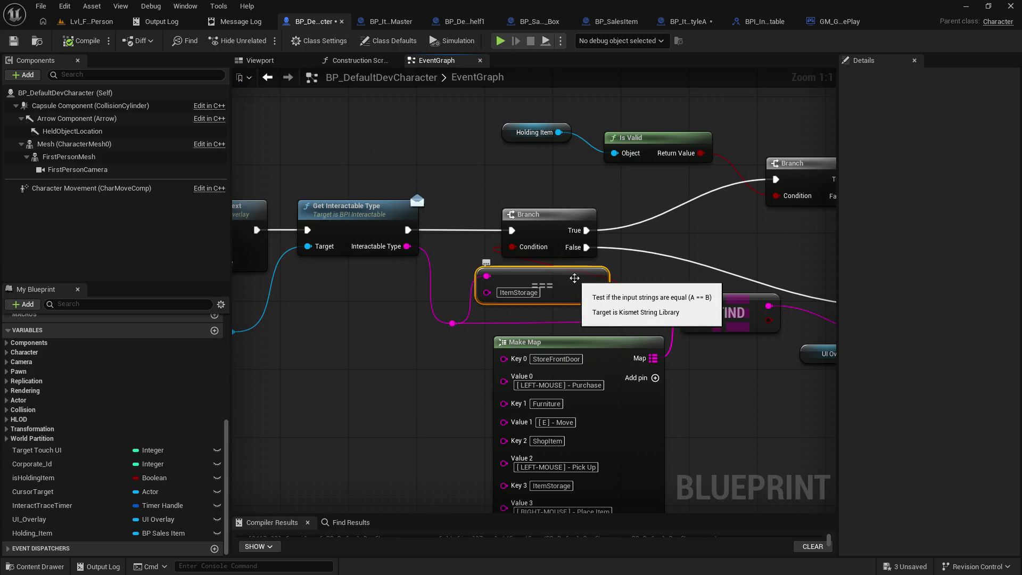
pyautogui.press('Delete')
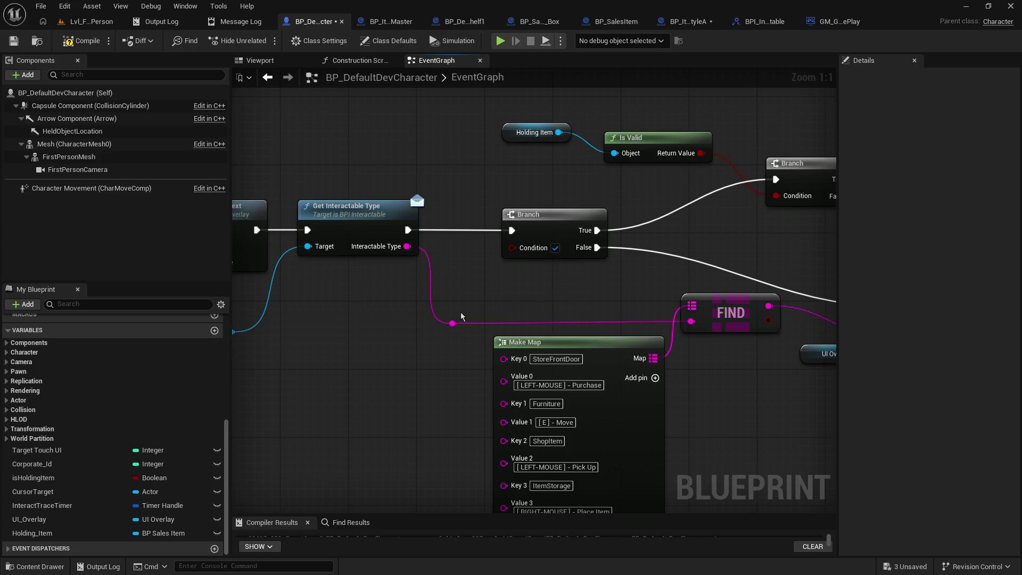
pyautogui.moveTo(453, 323)
pyautogui.mouseDown()
pyautogui.moveTo(468, 327)
pyautogui.moveTo(481, 294)
pyautogui.mouseUp()
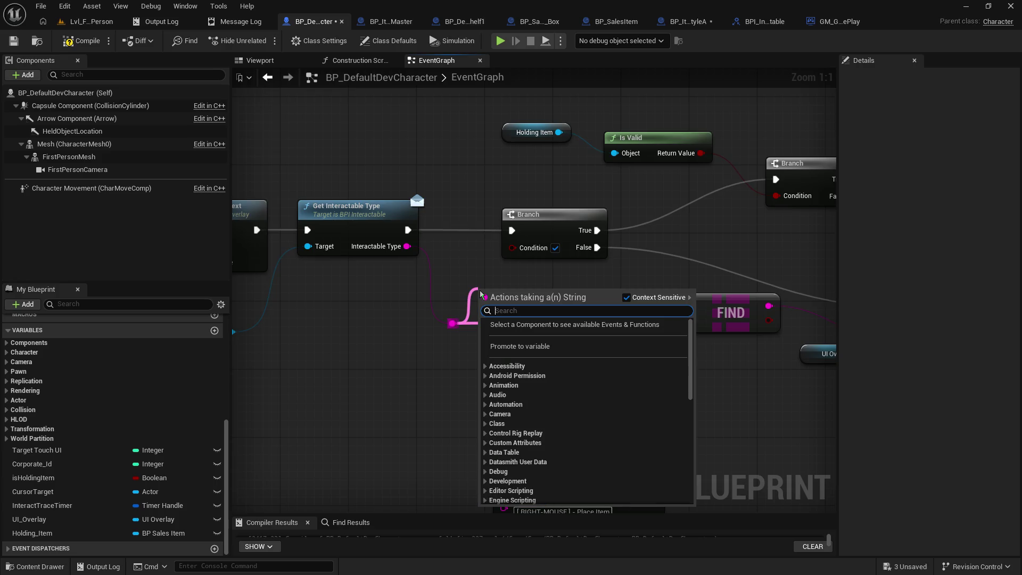
pyautogui.write('==')
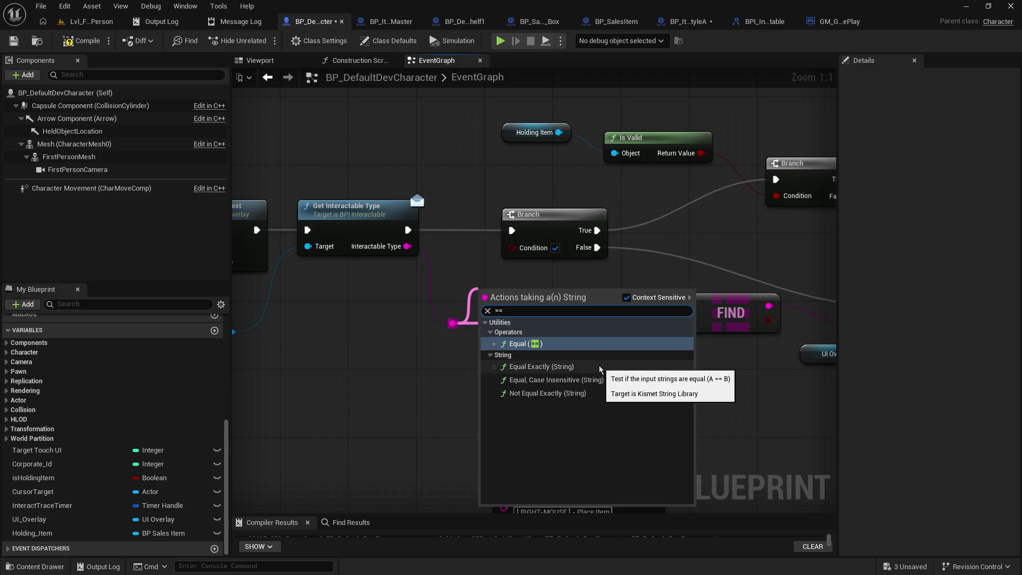
pyautogui.click(600, 367)
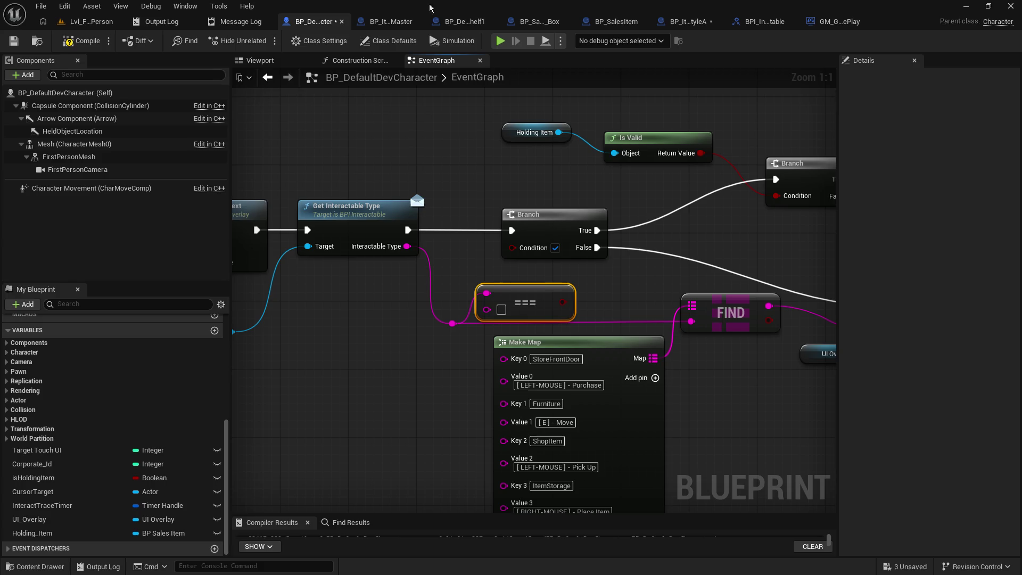
# Copy ItemStorage from the Make Map key and paste it into the comparison input.
pyautogui.moveTo(445, 433); pyautogui.dragTo(436, 393)
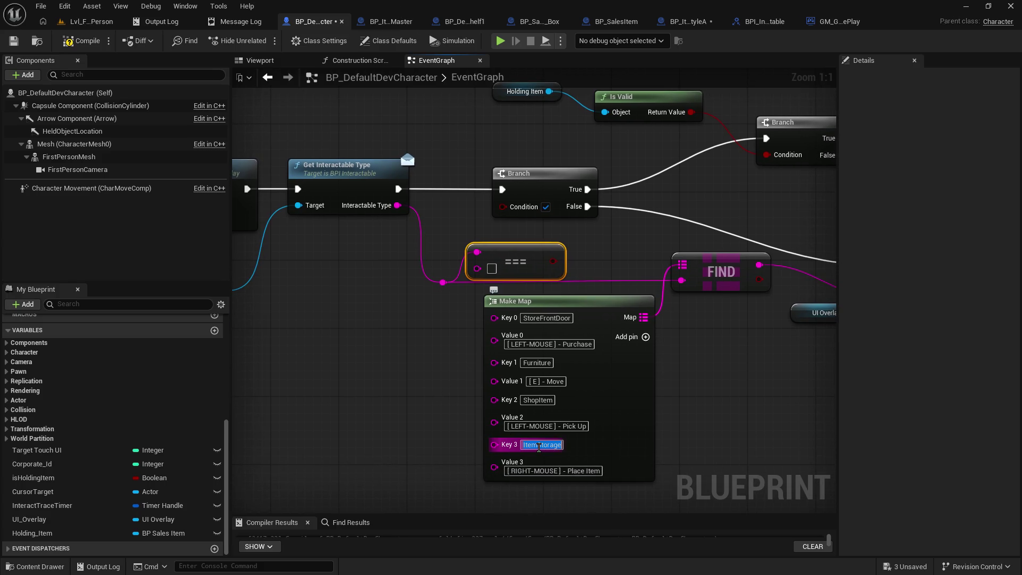
pyautogui.rightClick(538, 447)
pyautogui.click(563, 490)
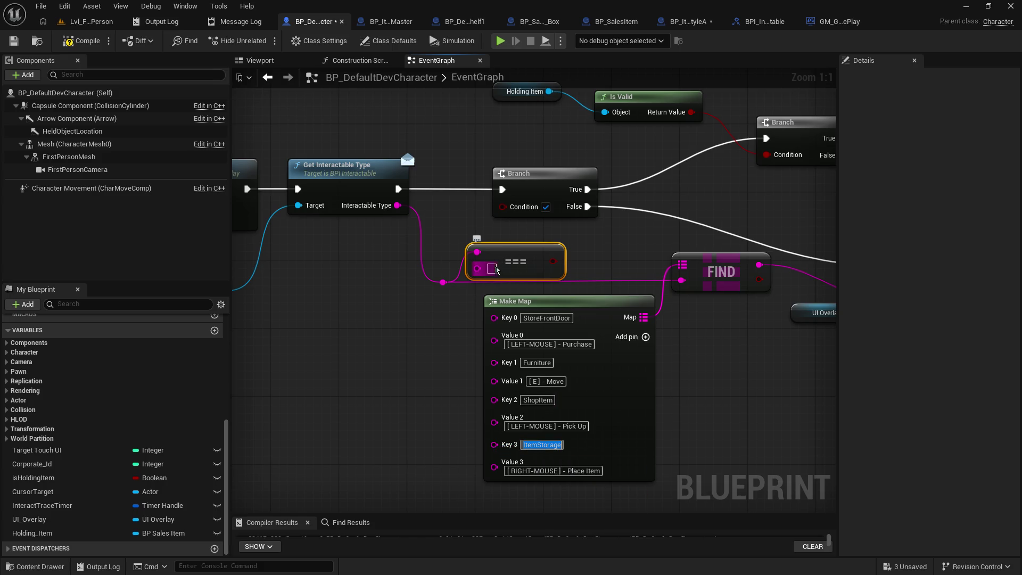
pyautogui.rightClick(496, 271)
pyautogui.click(527, 320)
# Save the character blueprint and confirm BP_ItemStorage_Master's get_Interactable_Type returns ItemStorage.
pyautogui.click(12, 41)
pyautogui.click(411, 23)
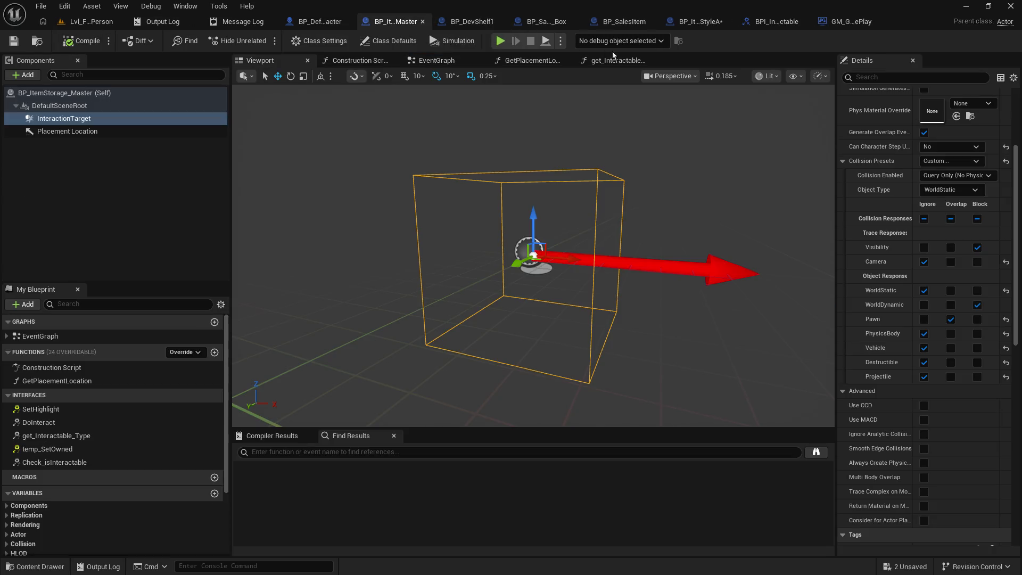
pyautogui.click(623, 62)
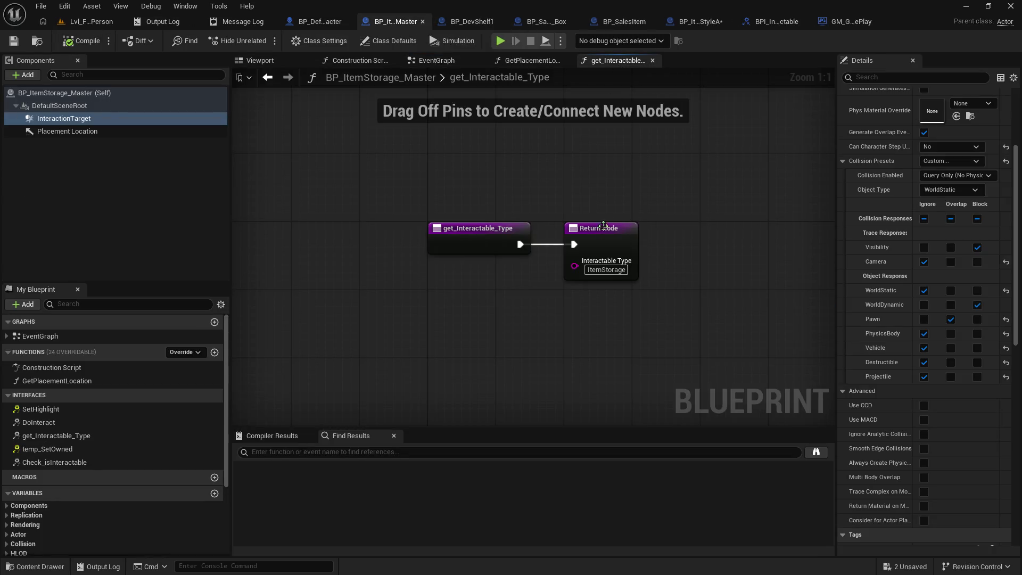
pyautogui.click(596, 269)
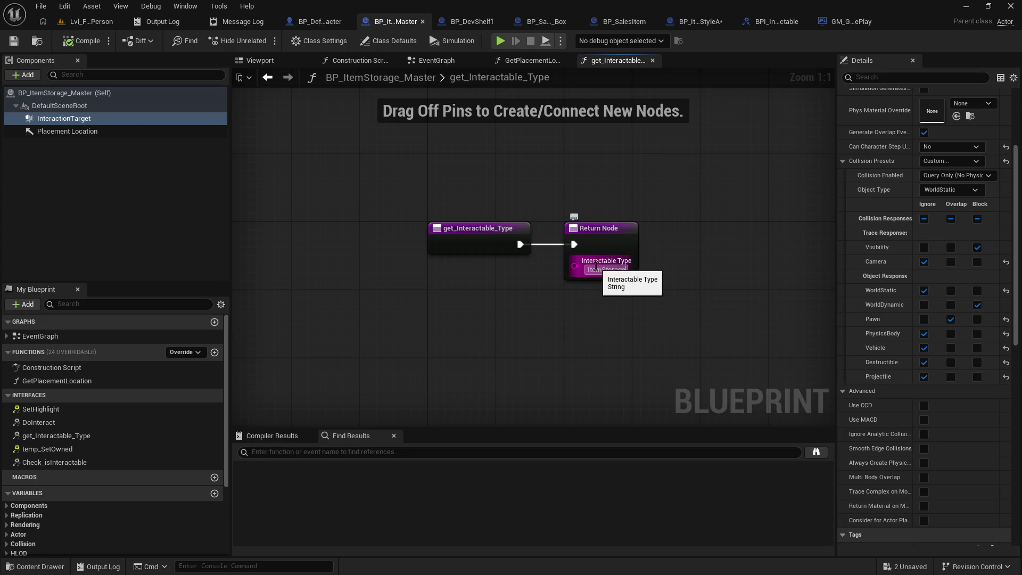
pyautogui.click(607, 270)
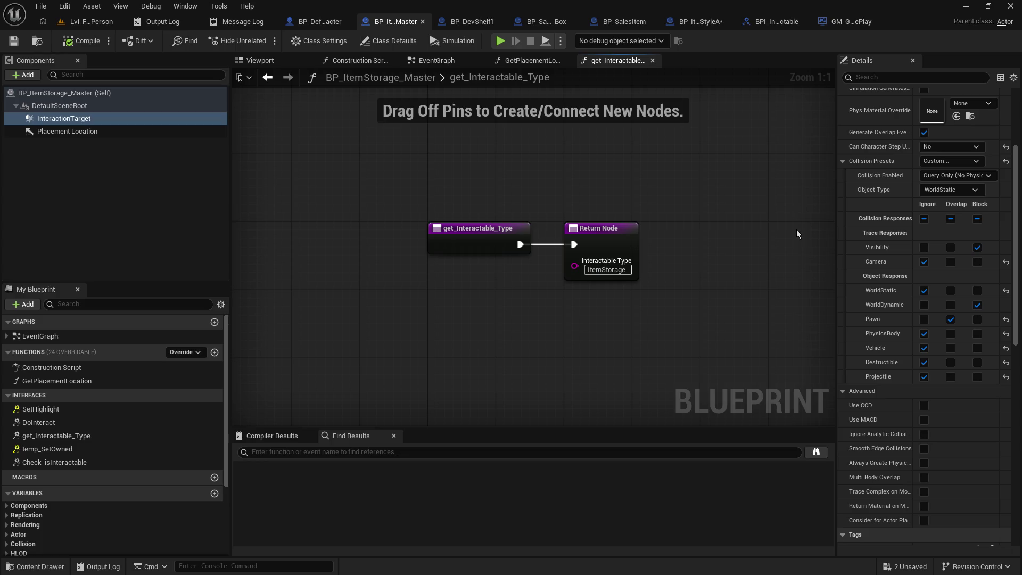
pyautogui.click(78, 22)
# Playtest Lvl_FirstPerson, walking around BP_DevShelf1 and the item storage shelf slot, then stop.
pyautogui.click(266, 40)
pyautogui.press('w')
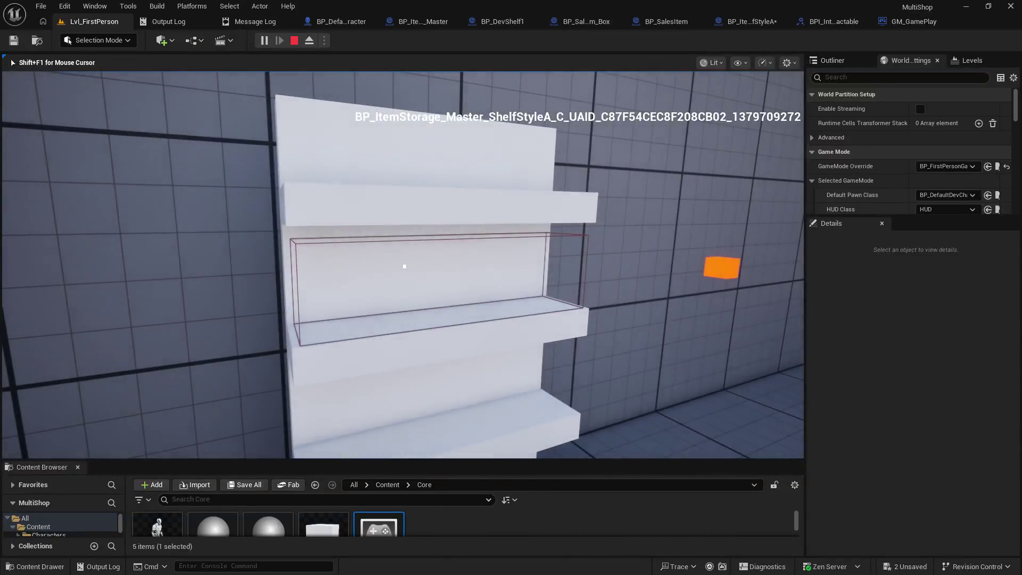
pyautogui.press('d')
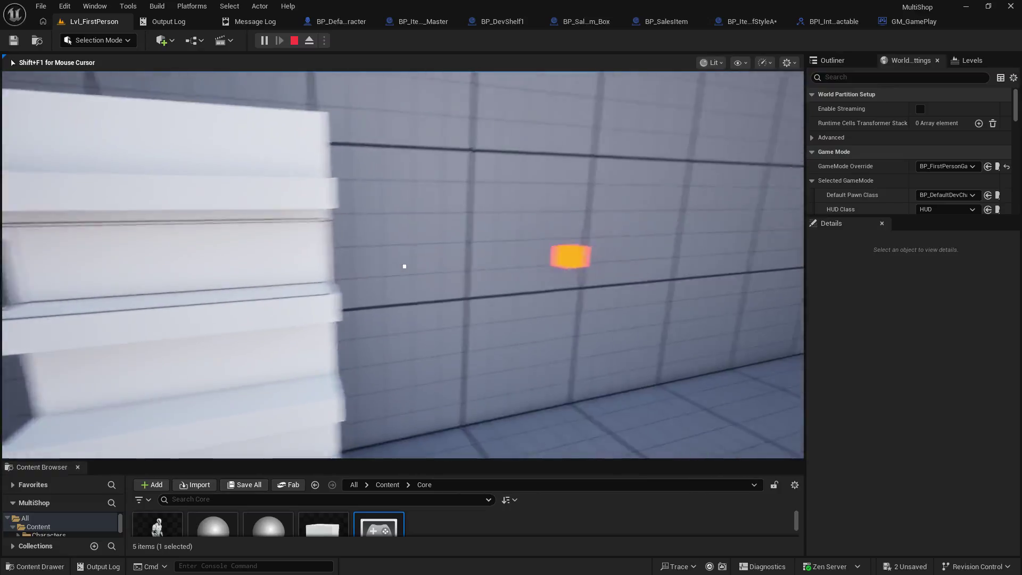
pyautogui.press('w')
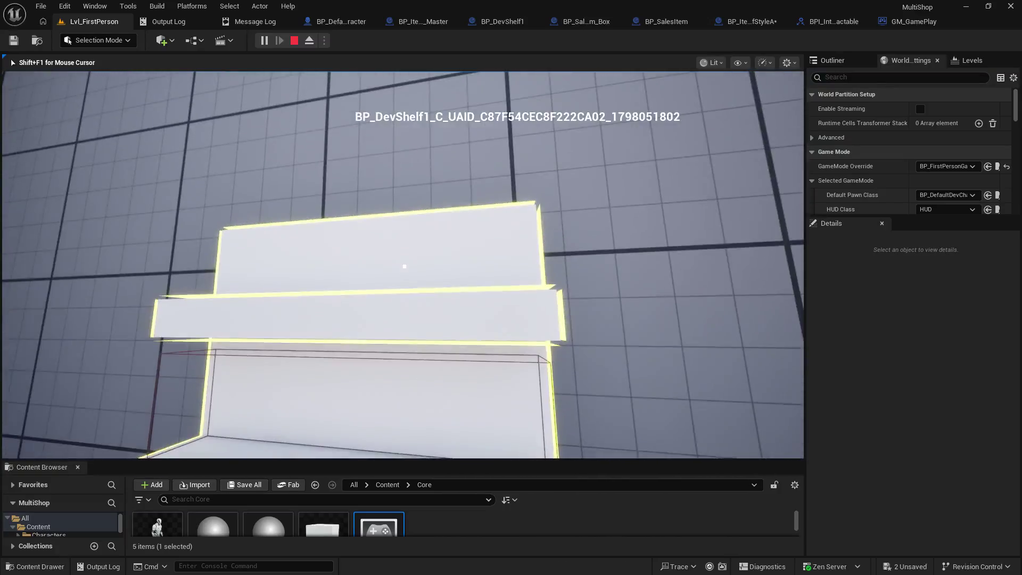
pyautogui.press('s')
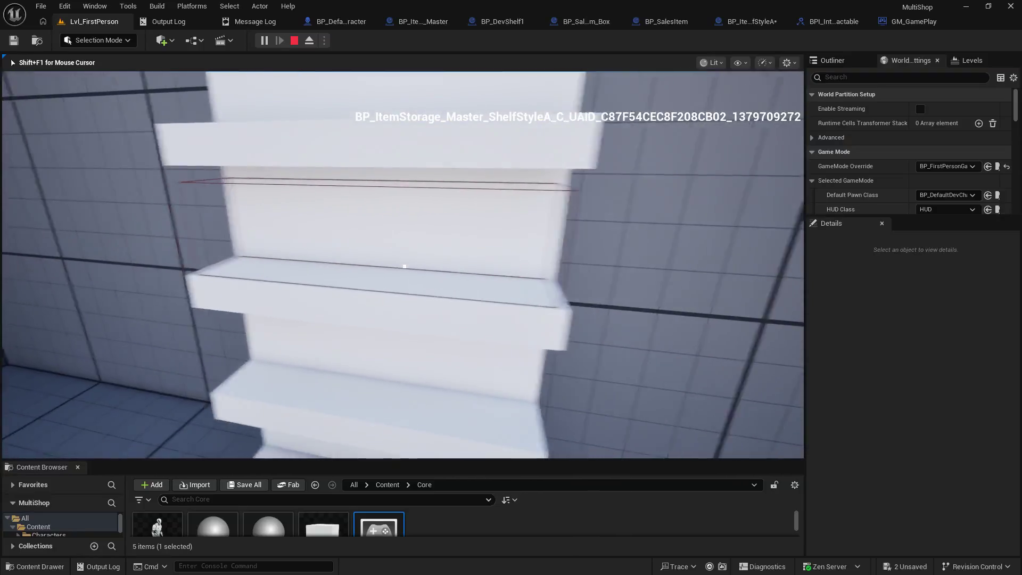
pyautogui.press('w')
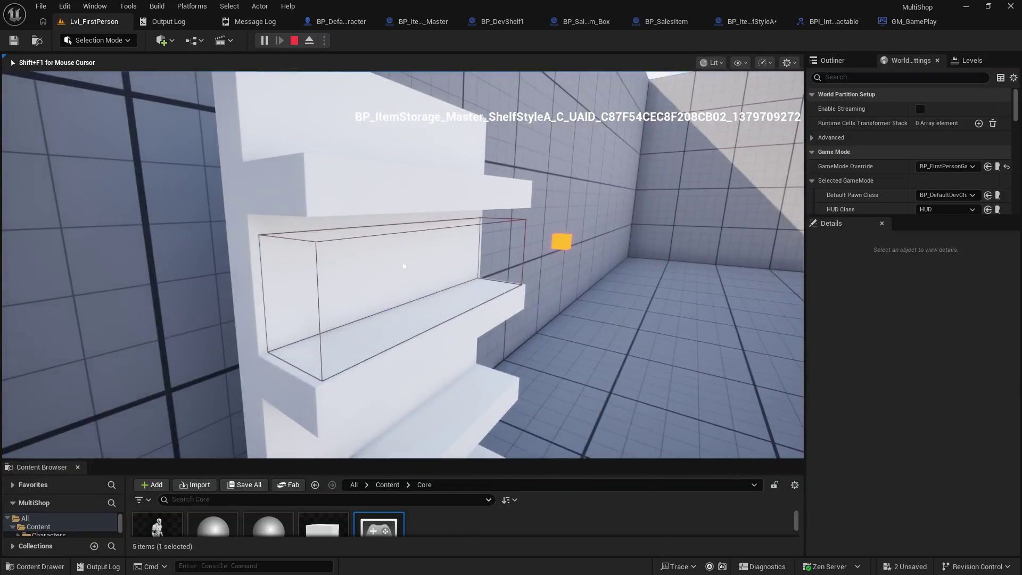
pyautogui.press('w')
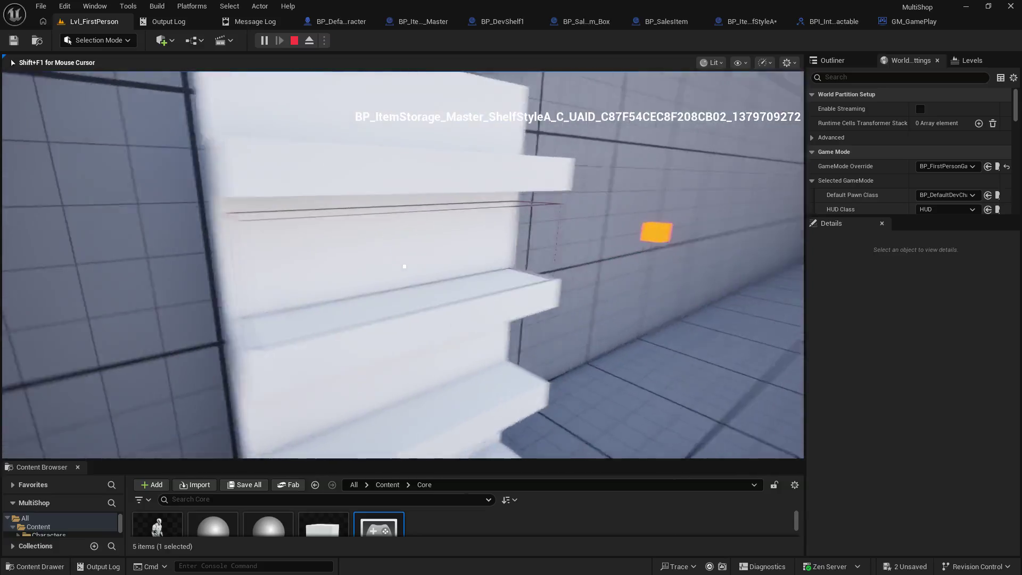
pyautogui.press('s')
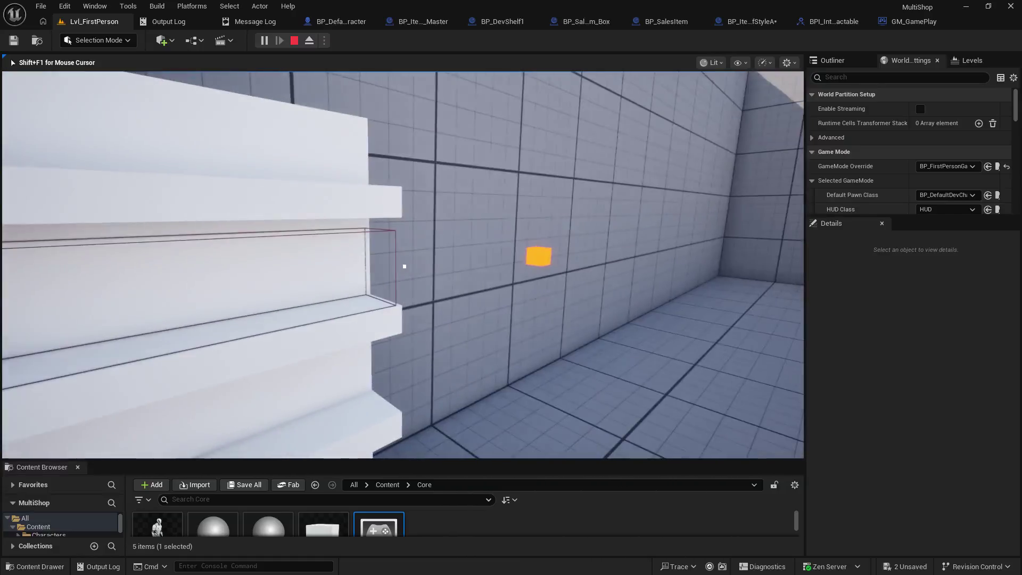
pyautogui.press('Escape')
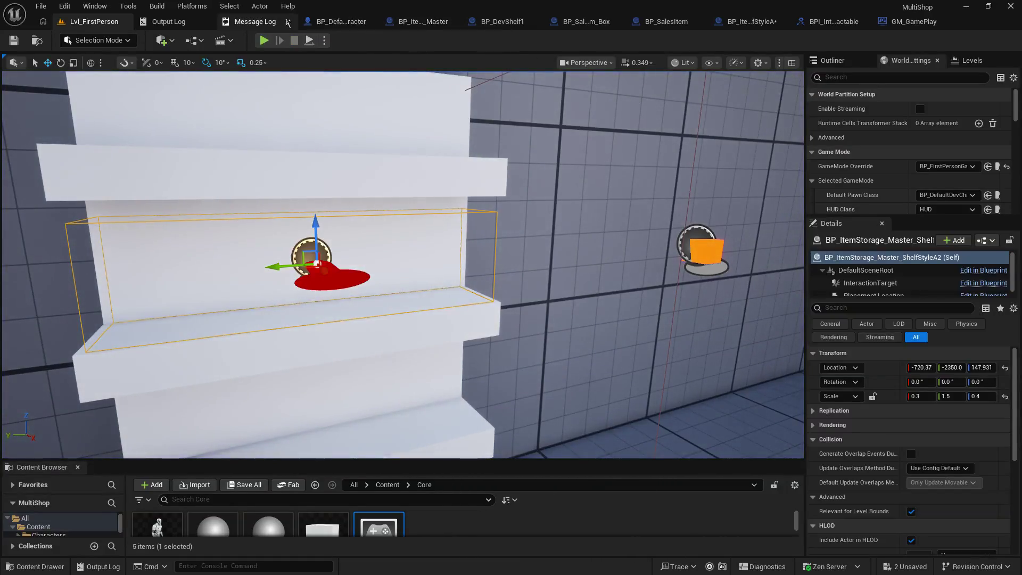
pyautogui.click(329, 27)
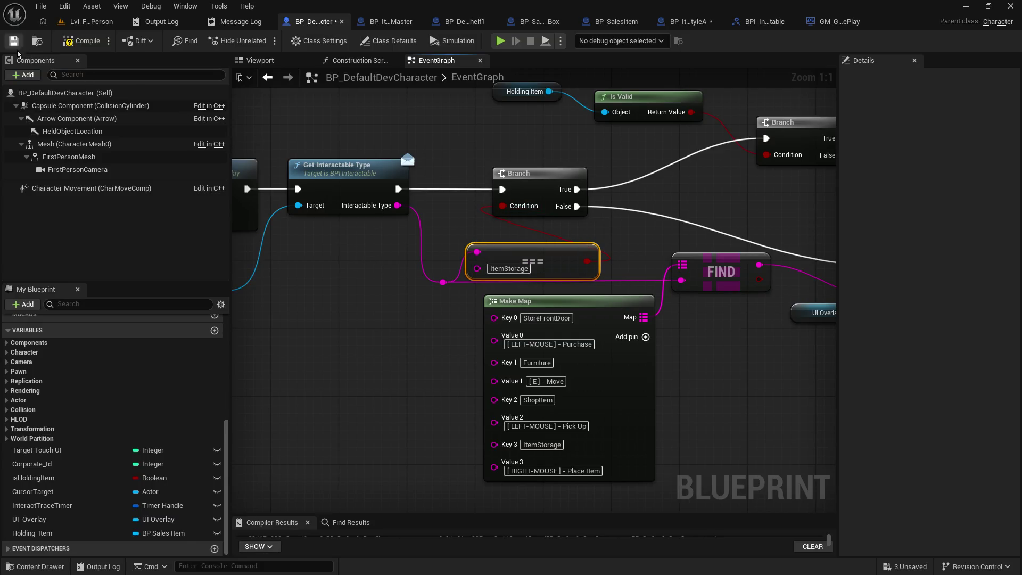
# Compile the character blueprint and start another playtest of the first-person level.
pyautogui.click(73, 43)
pyautogui.click(90, 21)
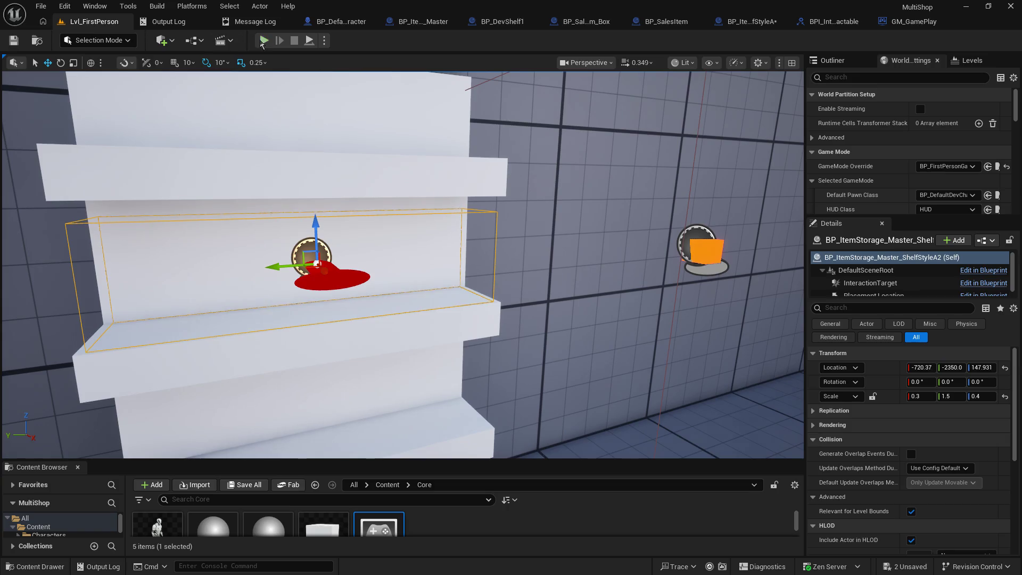
pyautogui.click(264, 40)
# Walk to the shelf, pick up the orange box, carry it near the shelf, and stop playing.
pyautogui.press('w')
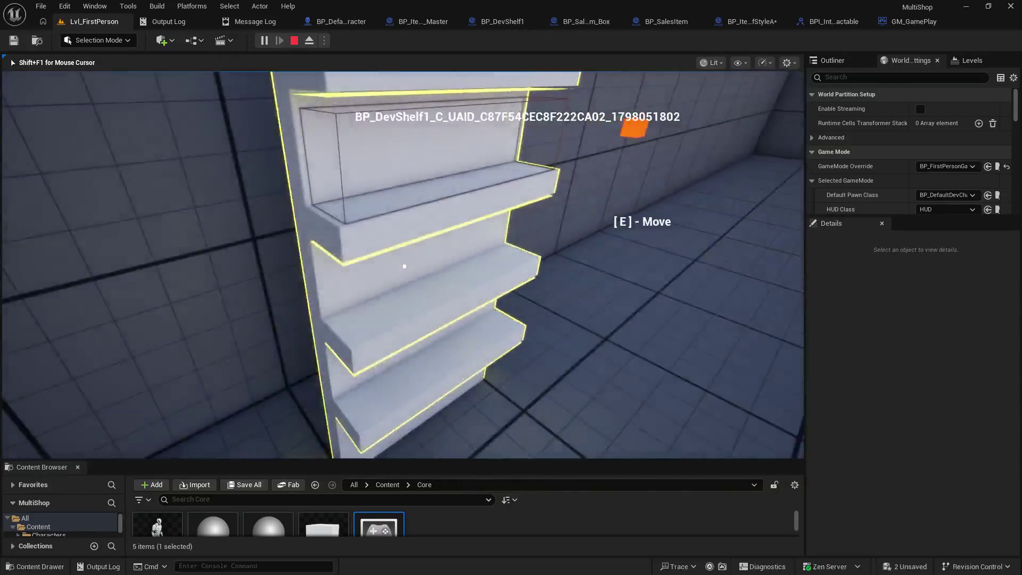
pyautogui.press('w')
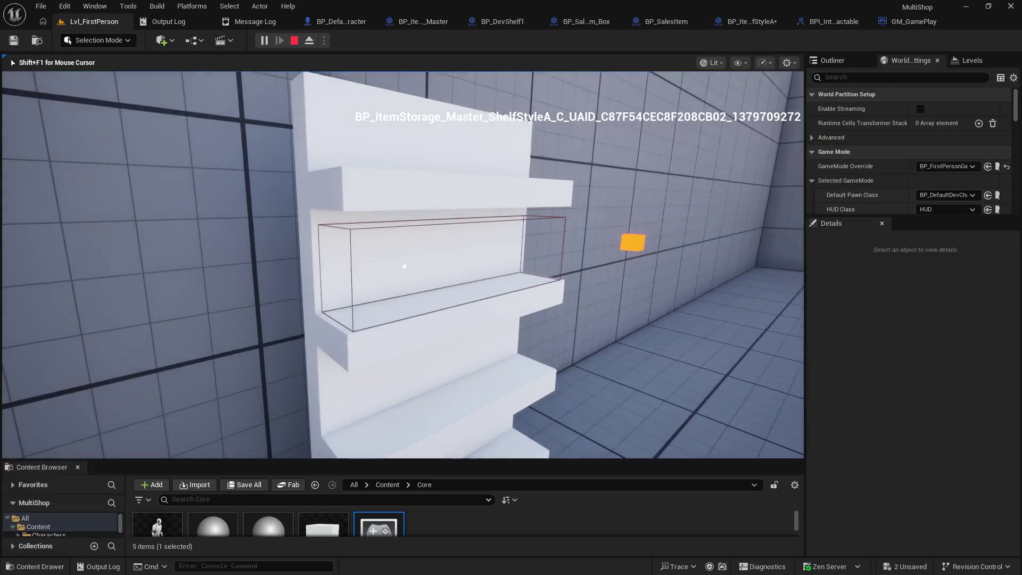
pyautogui.press('w')
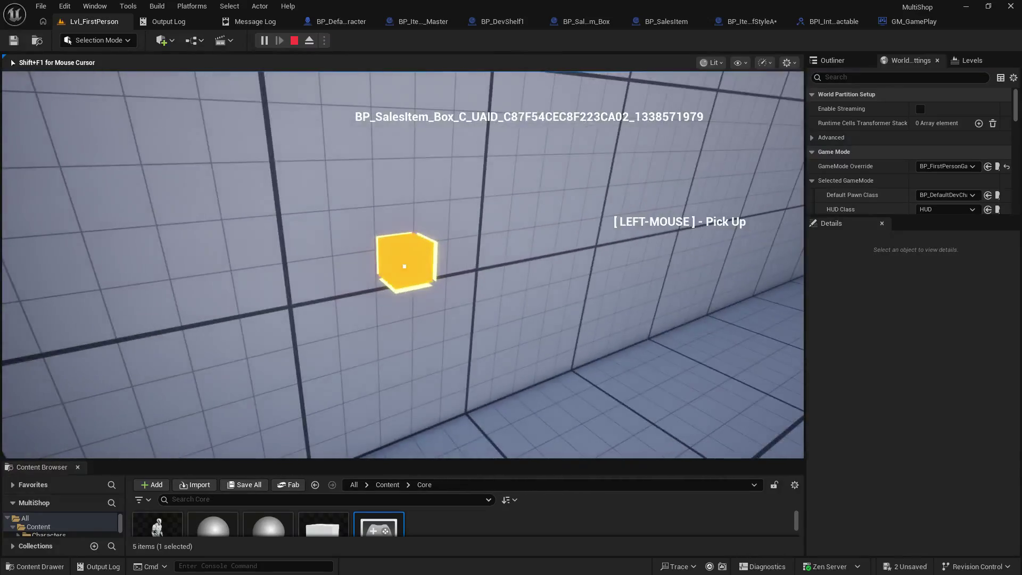
pyautogui.click(405, 266)
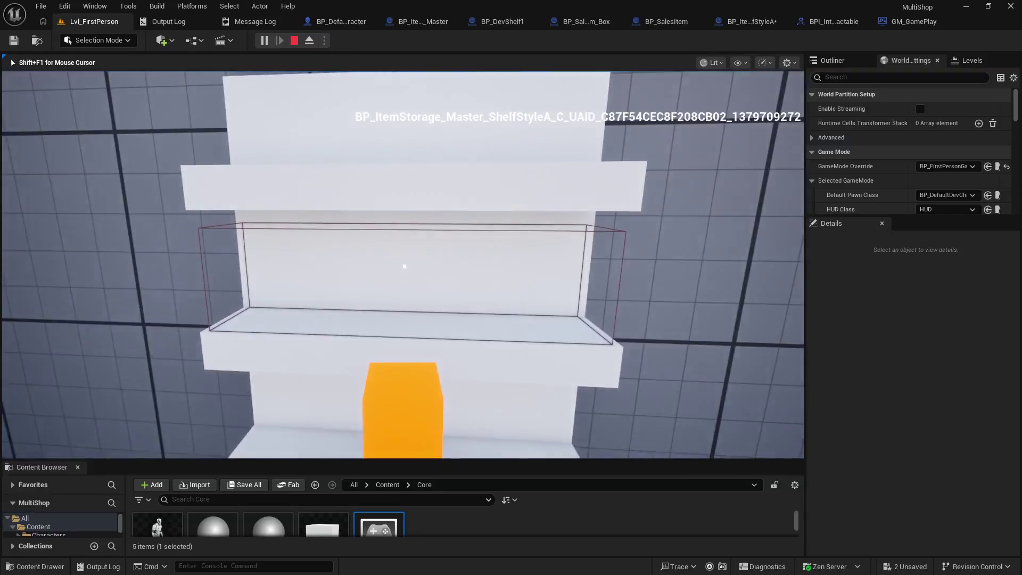
pyautogui.press('s')
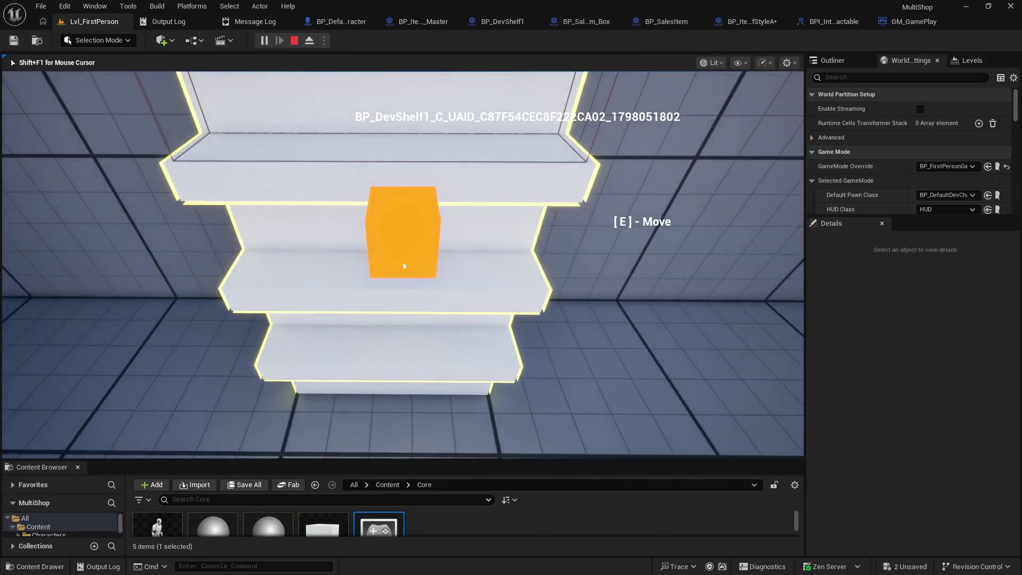
pyautogui.press('w')
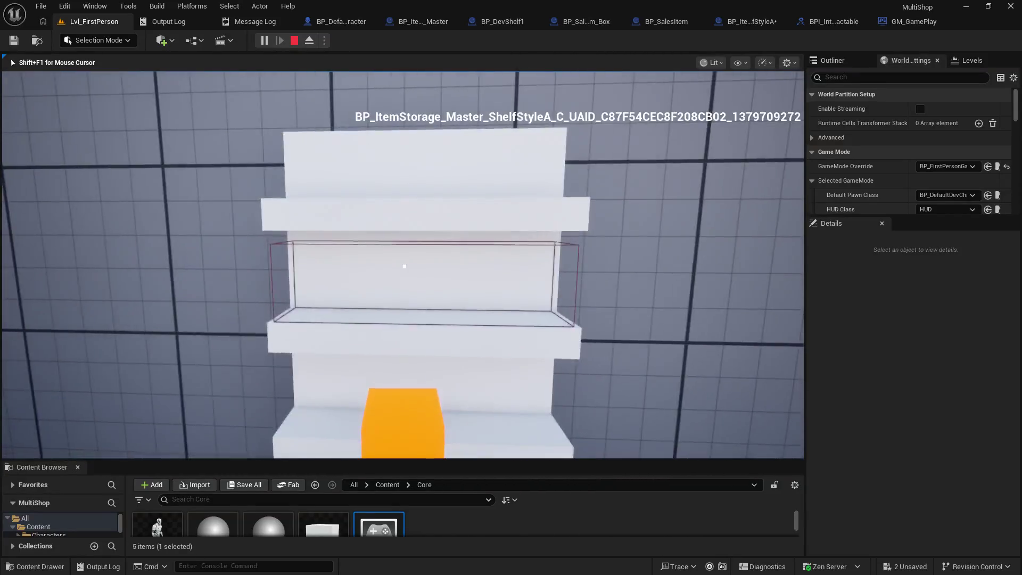
pyautogui.press('w')
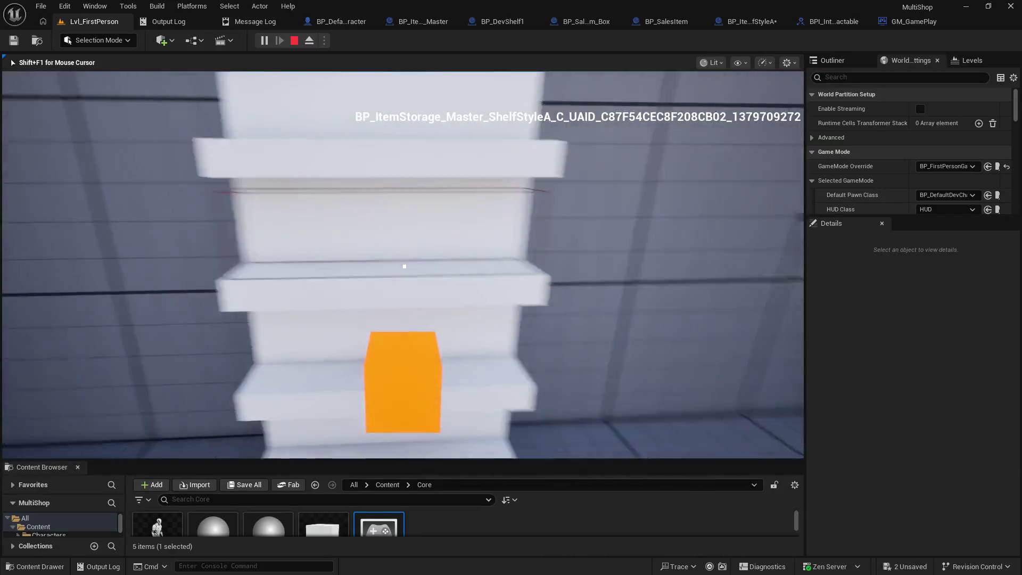
pyautogui.press('s')
pyautogui.press('Escape')
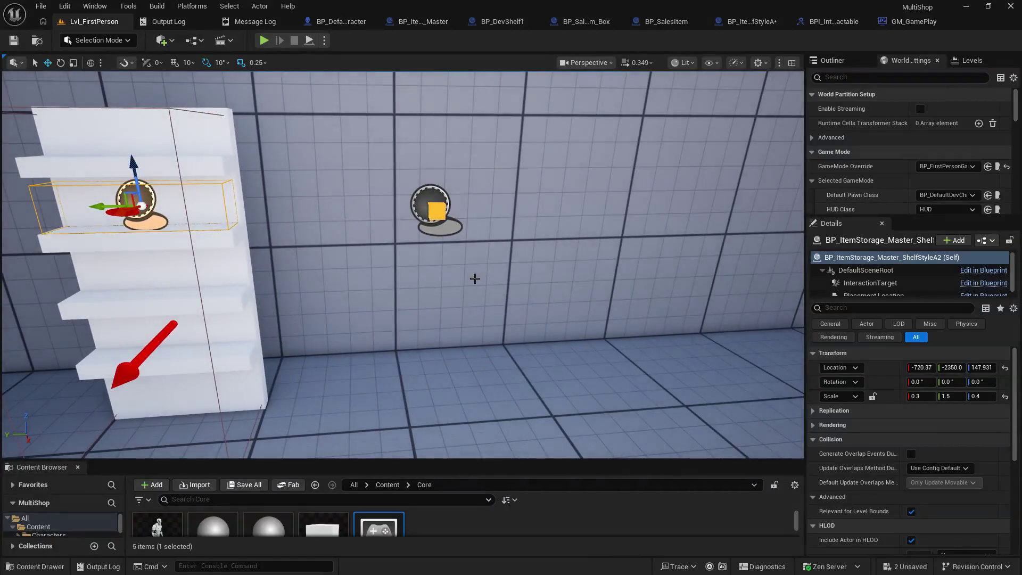
# Save the BP_ItemStorage_Master_ShelfStyleA blueprint after reviewing its DoInteract Branch.
pyautogui.click(751, 21)
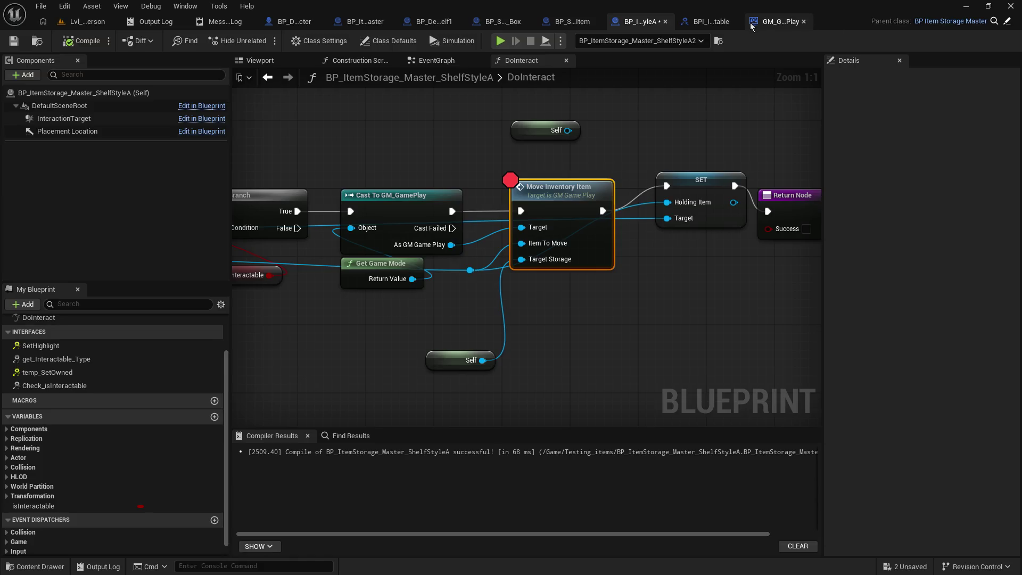
pyautogui.moveTo(518, 193); pyautogui.dragTo(621, 206)
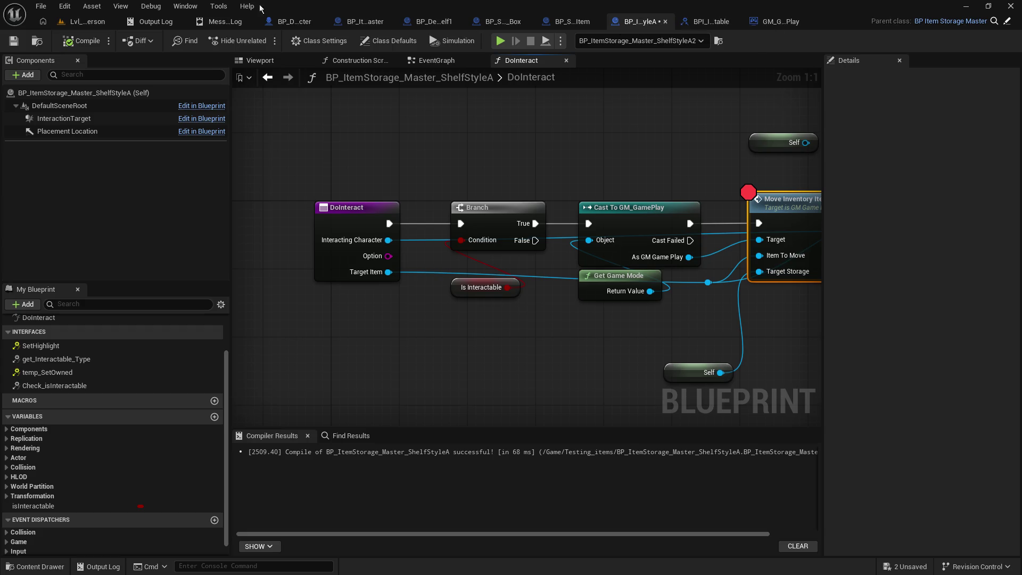
pyautogui.click(26, 41)
# Check BP_SalesItem, BP_DevShelf1 and BP_ItemStorage_Master, then breakpoint the character's Branch and play (Alt+P).
pyautogui.click(572, 21)
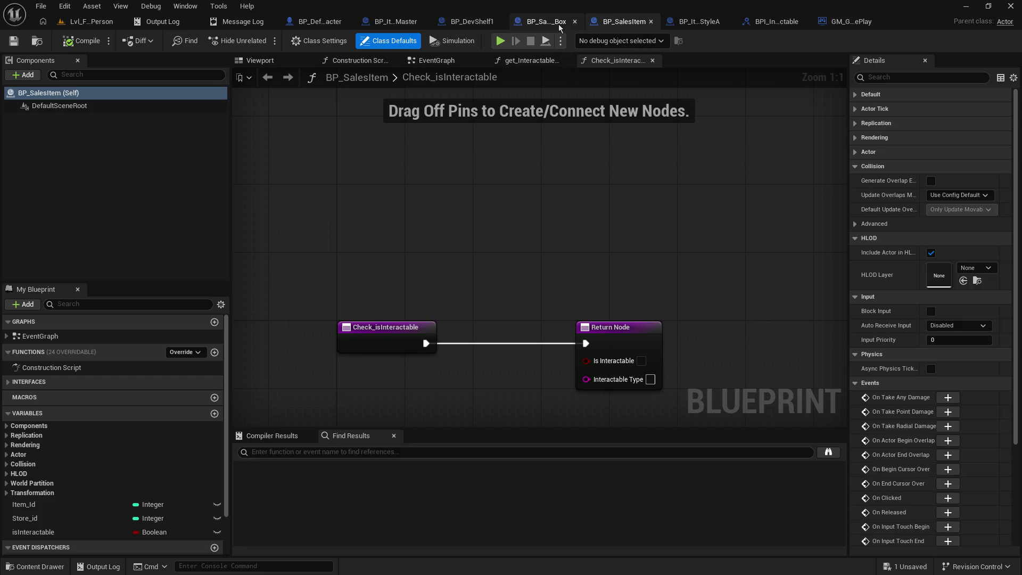
pyautogui.click(469, 23)
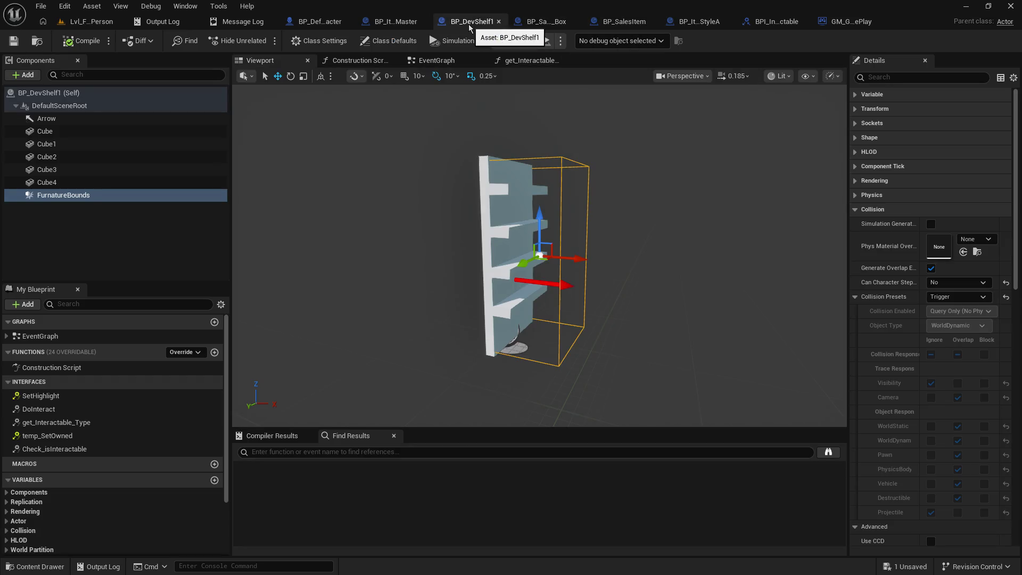
pyautogui.click(401, 22)
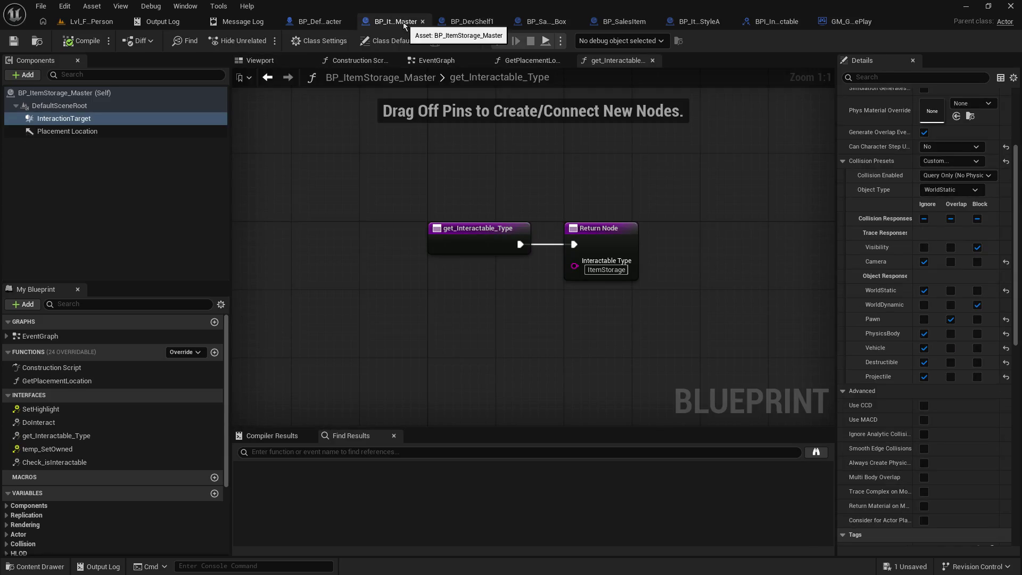
pyautogui.click(326, 22)
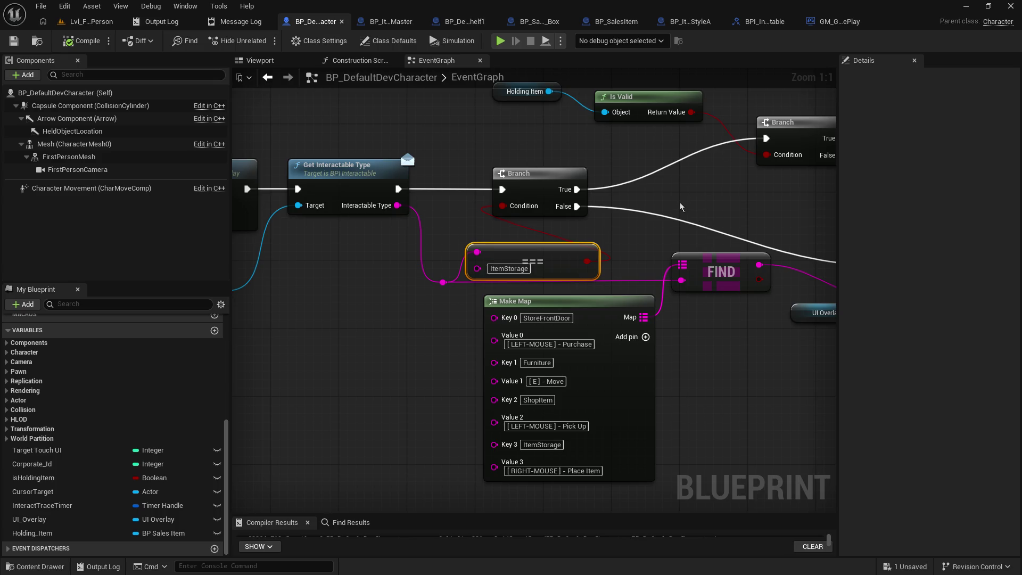
pyautogui.click(524, 170)
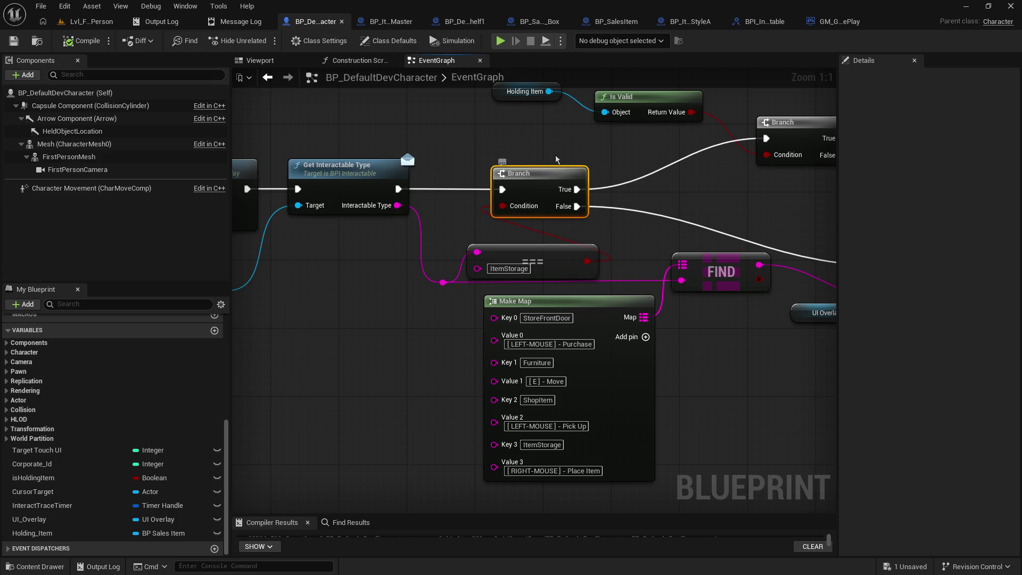
pyautogui.press('F9')
pyautogui.hotkey('alt', 'p')
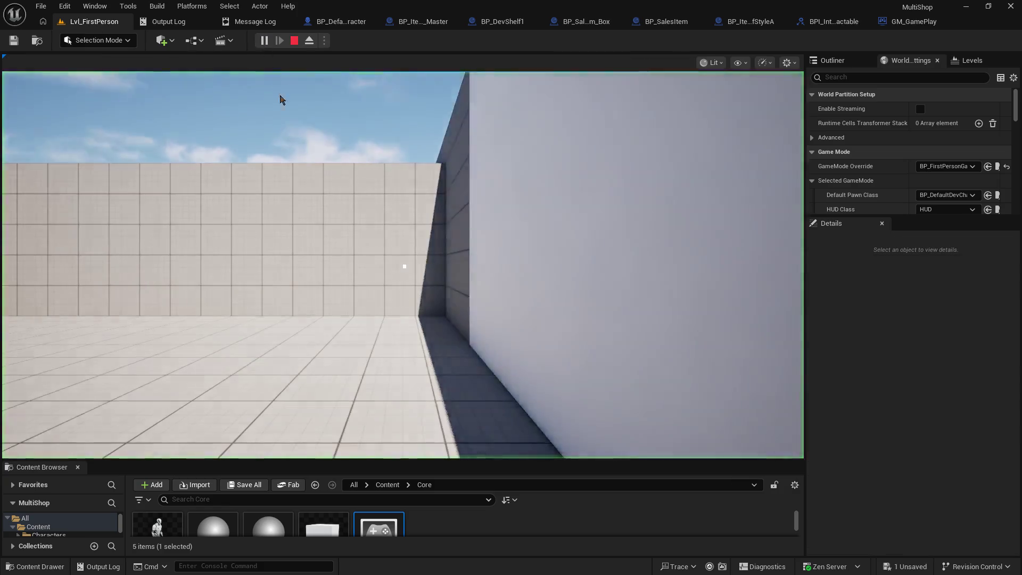
# Walk toward a shelf until the breakpoint hits and inspect the Branch's pin values.
pyautogui.click(276, 88)
pyautogui.press('w')
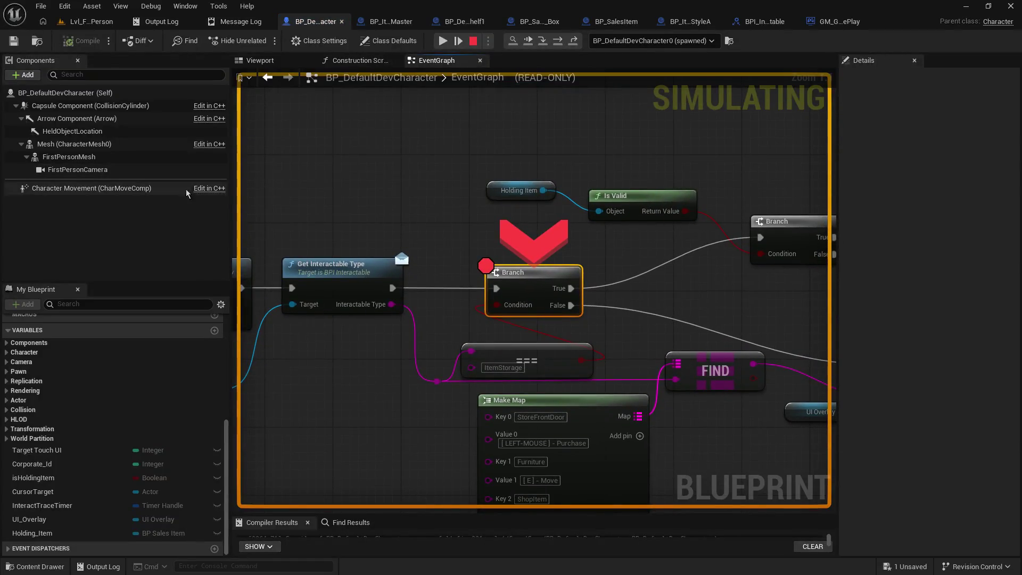
pyautogui.moveTo(300, 395); pyautogui.dragTo(428, 368)
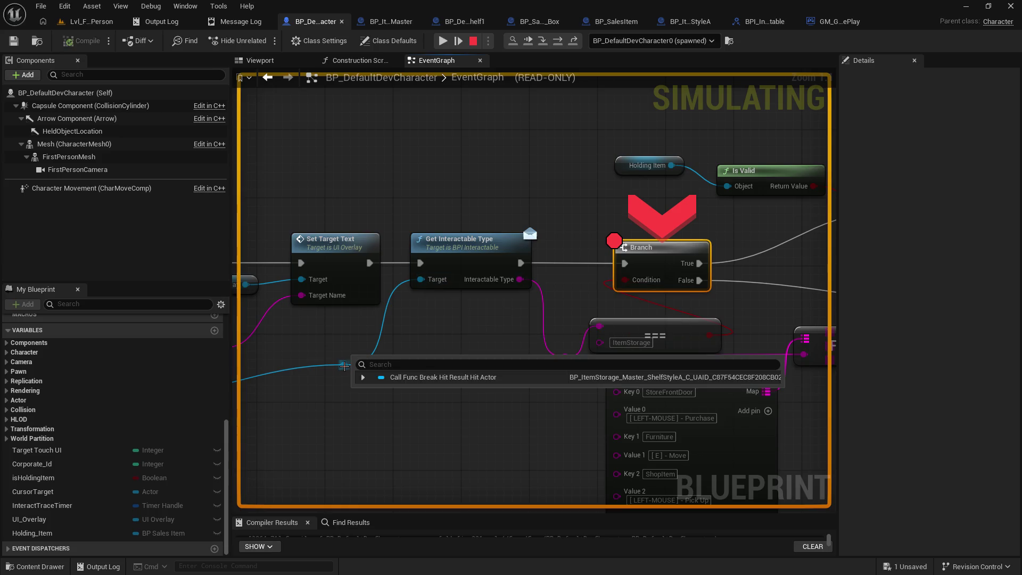
pyautogui.moveTo(499, 332); pyautogui.dragTo(308, 330)
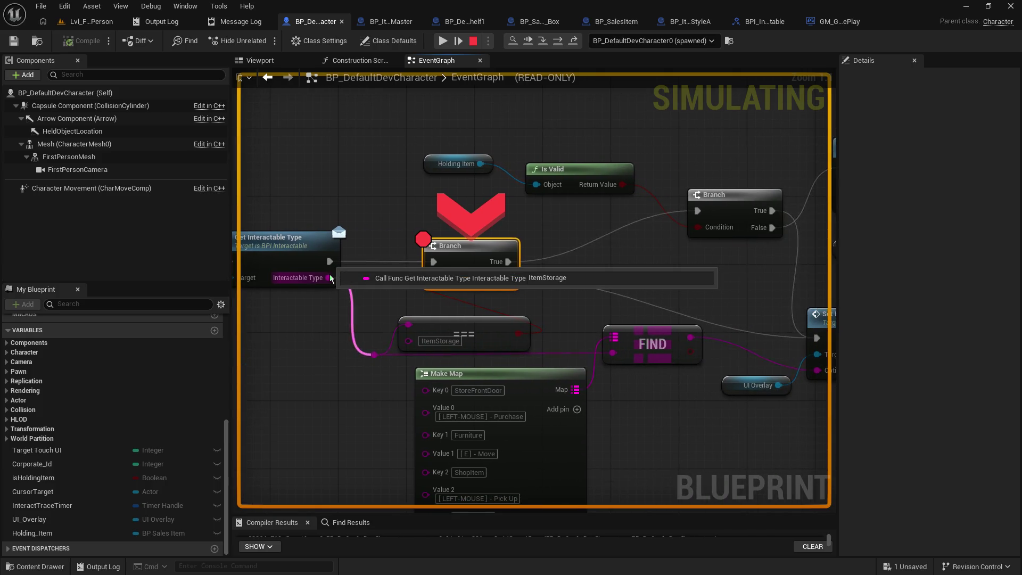
pyautogui.moveTo(431, 285)
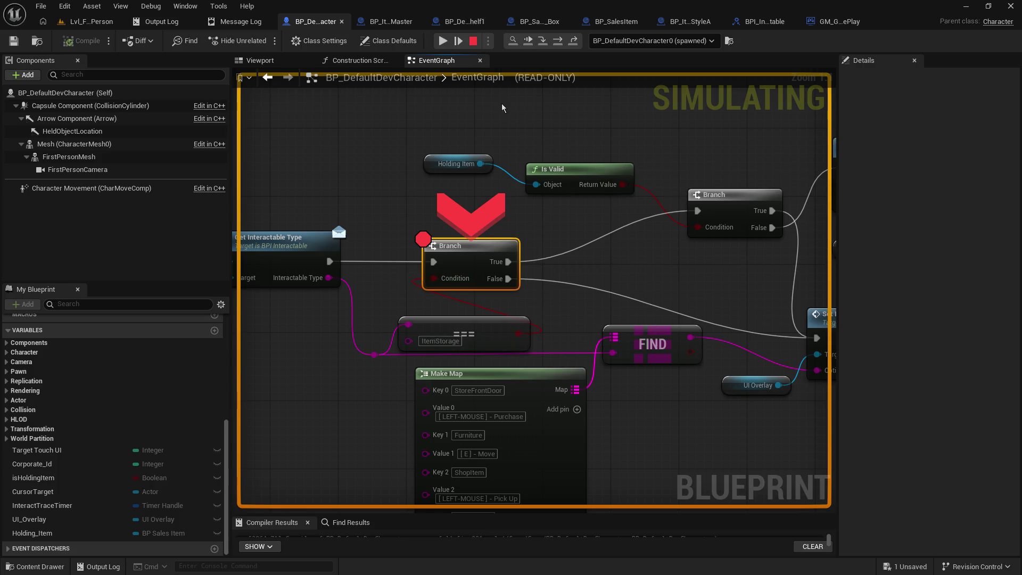
pyautogui.moveTo(481, 164)
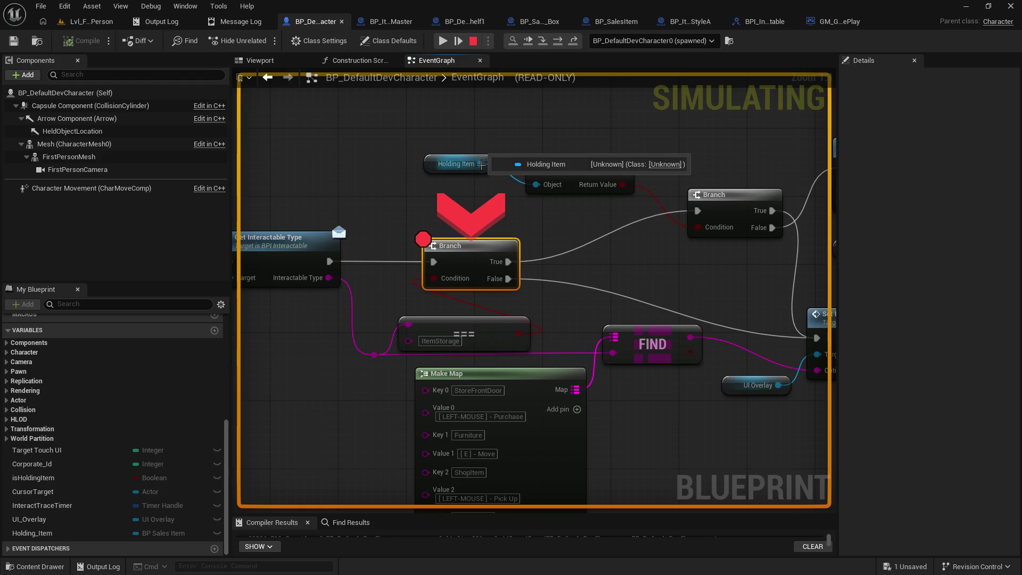
# Step over to the next Branch and inspect Get Interactable Type, Holding Item and Make Map.
pyautogui.click(542, 41)
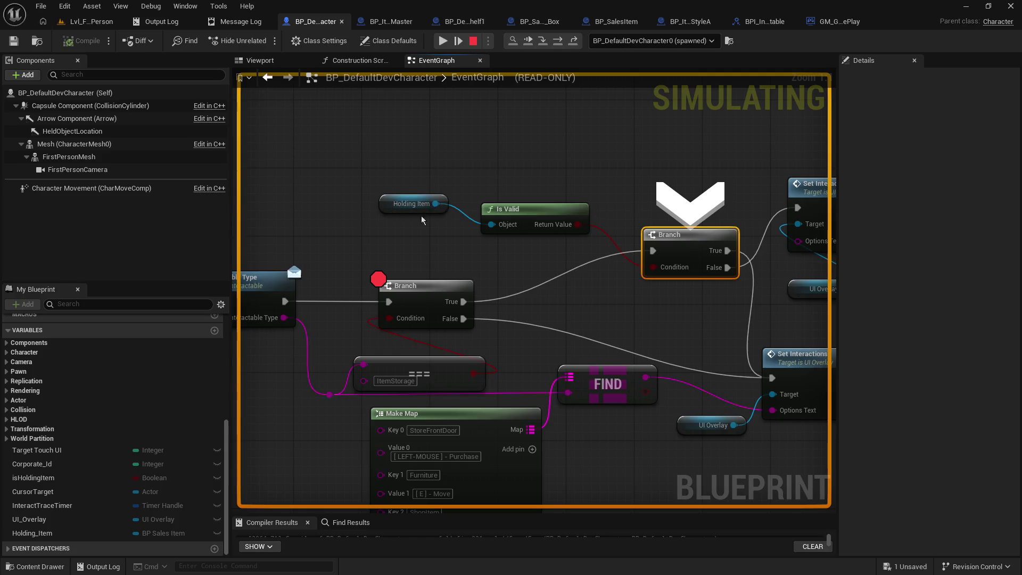
pyautogui.moveTo(423, 210)
pyautogui.moveTo(495, 137); pyautogui.dragTo(695, 131)
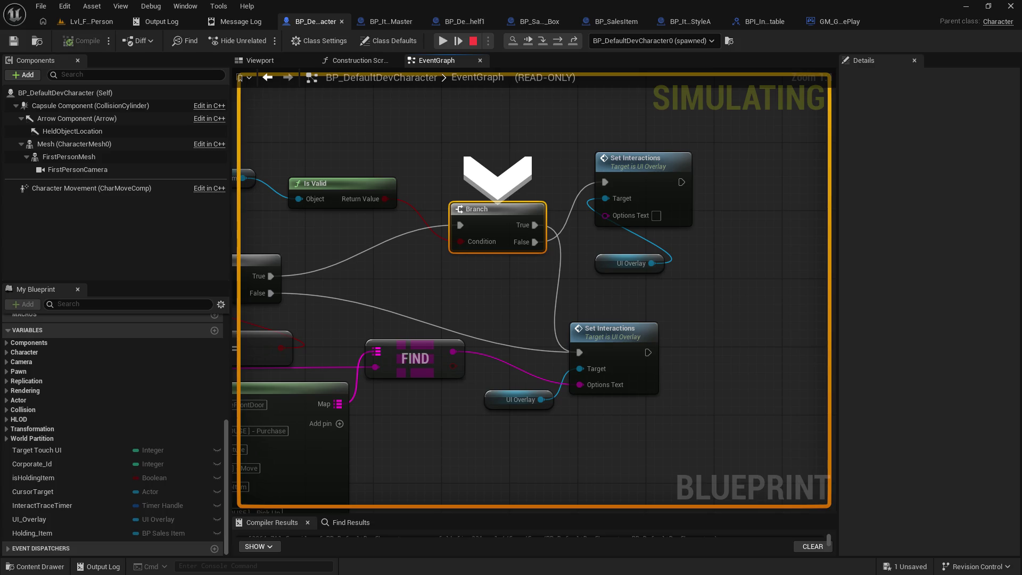
pyautogui.moveTo(247, 160)
pyautogui.mouseDown()
pyautogui.moveTo(388, 152)
pyautogui.moveTo(387, 135)
pyautogui.mouseUp()
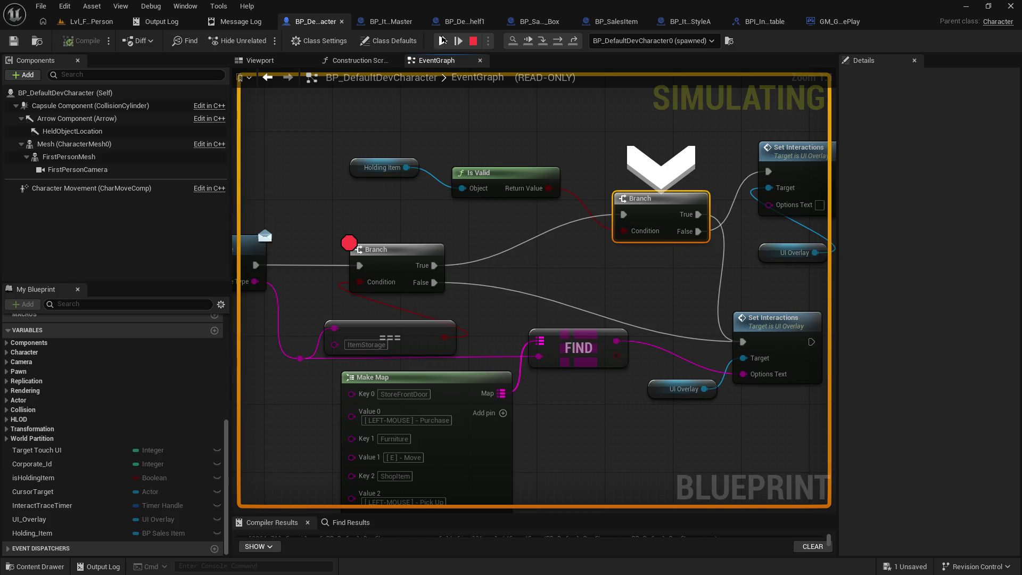
# Resume the game and remove the Branch breakpoint with F9.
pyautogui.click(442, 41)
pyautogui.click(447, 104)
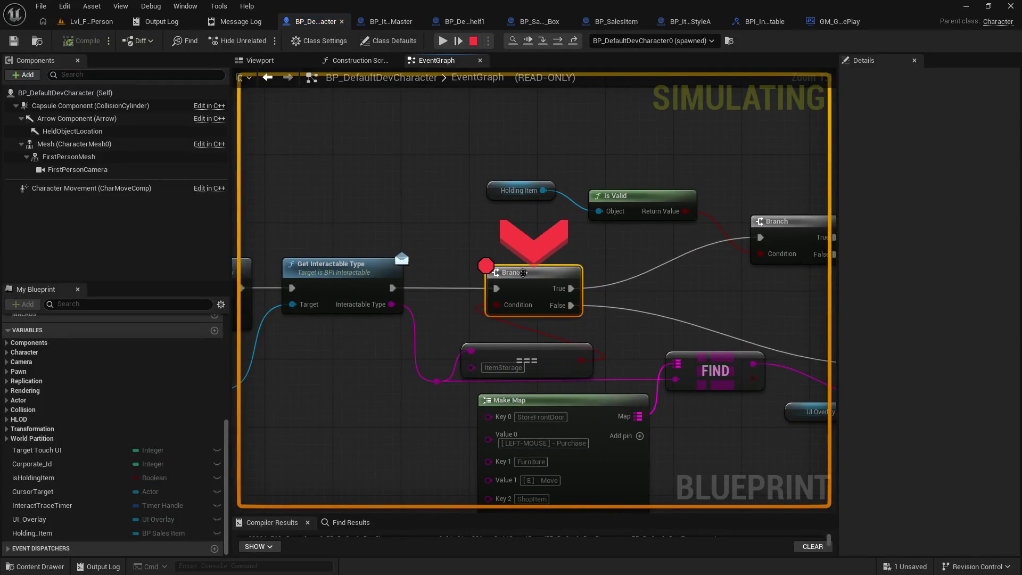
pyautogui.press('F9')
pyautogui.scroll(-4, 512, 284)
pyautogui.moveTo(486, 228); pyautogui.dragTo(762, 293)
pyautogui.scroll(2, 501, 159)
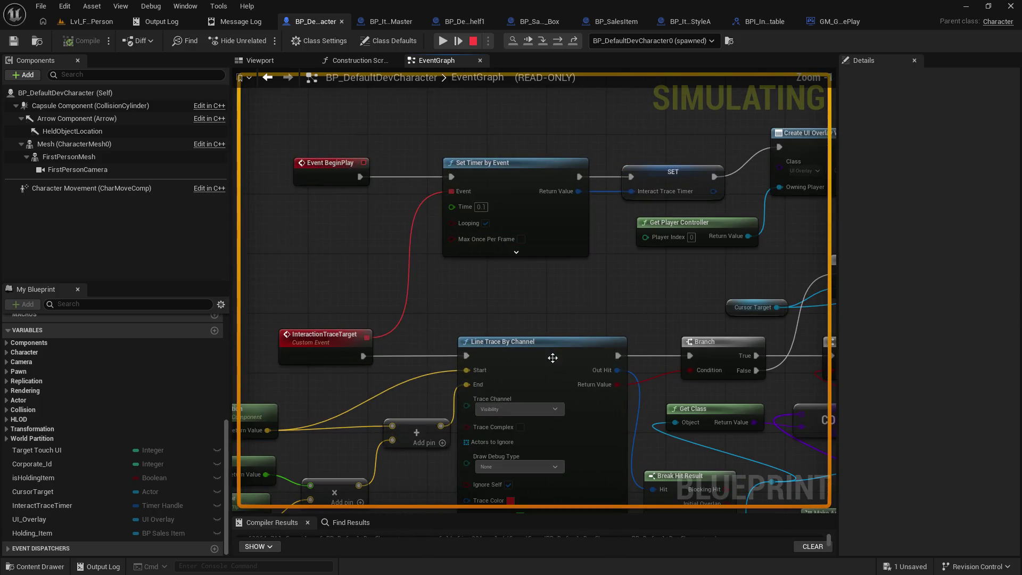
# Bring up the Left Mouse Button pickup logic and select the Cast To BP_SalesItem node.
pyautogui.scroll(2, 559, 221)
pyautogui.moveTo(559, 222); pyautogui.dragTo(560, 451)
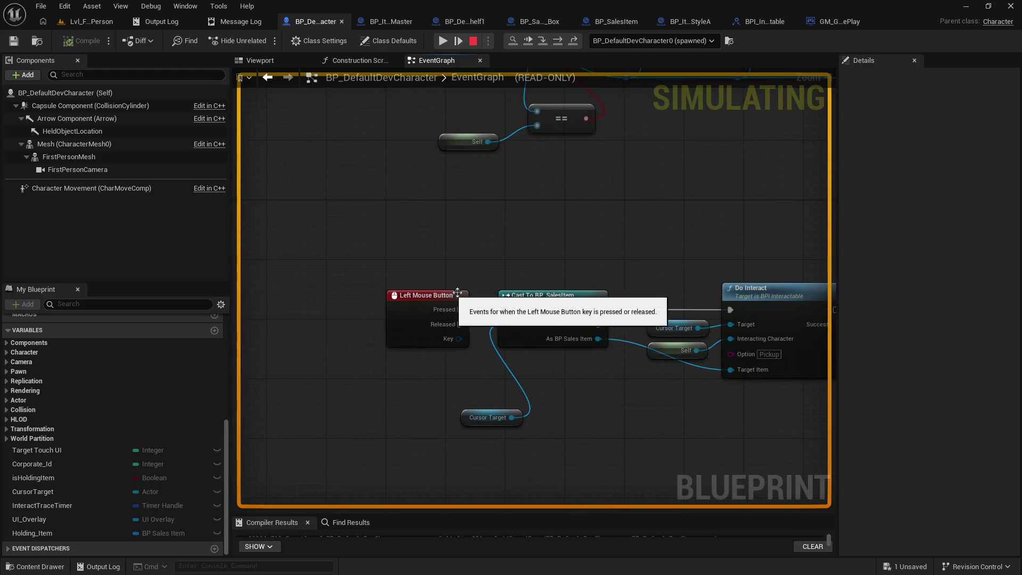
pyautogui.moveTo(553, 294)
pyautogui.mouseDown()
pyautogui.moveTo(554, 392)
pyautogui.moveTo(461, 379)
pyautogui.mouseUp()
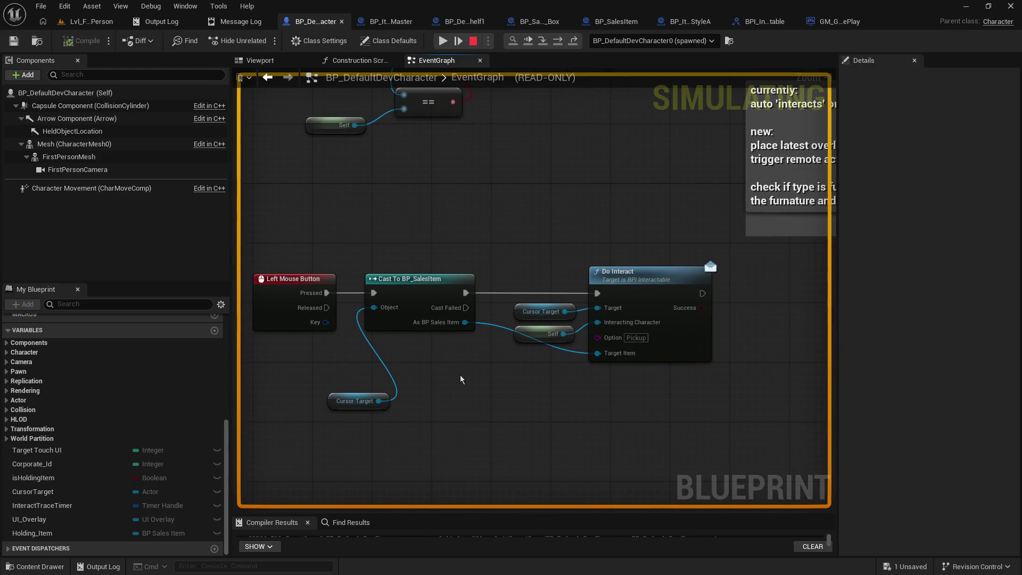
pyautogui.click(440, 294)
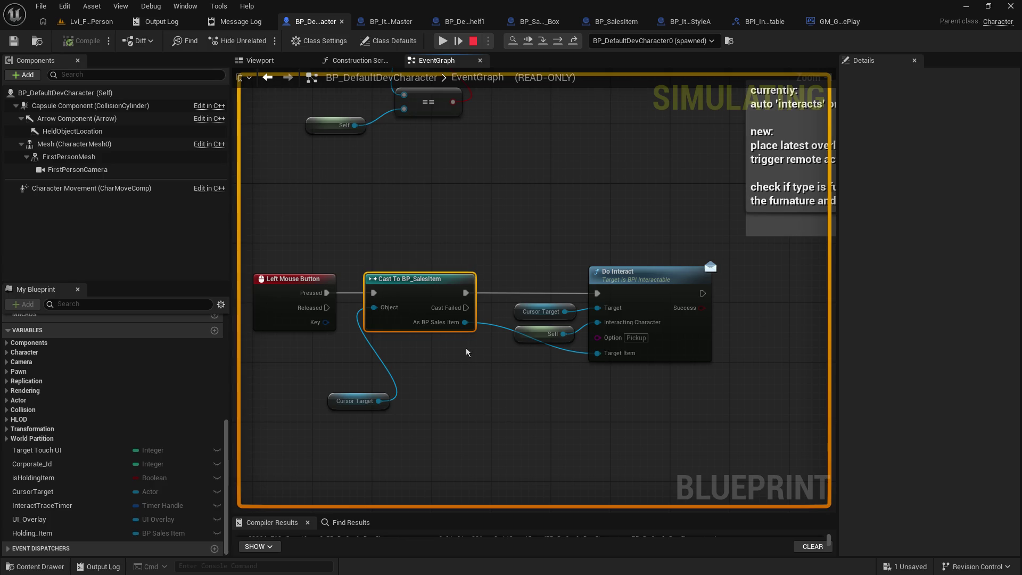
# Stop the play session, then trial a wire from Cursor Target toward Do Interact and discard it.
pyautogui.click(473, 42)
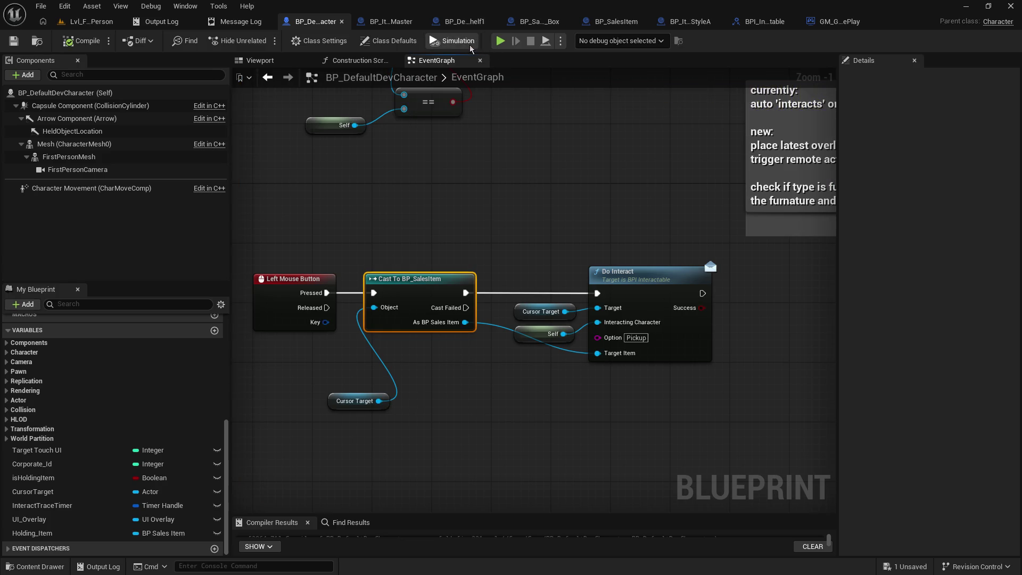
pyautogui.moveTo(379, 401)
pyautogui.mouseDown()
pyautogui.moveTo(599, 357)
pyautogui.moveTo(528, 407)
pyautogui.moveTo(508, 408)
pyautogui.mouseUp()
pyautogui.click(496, 363)
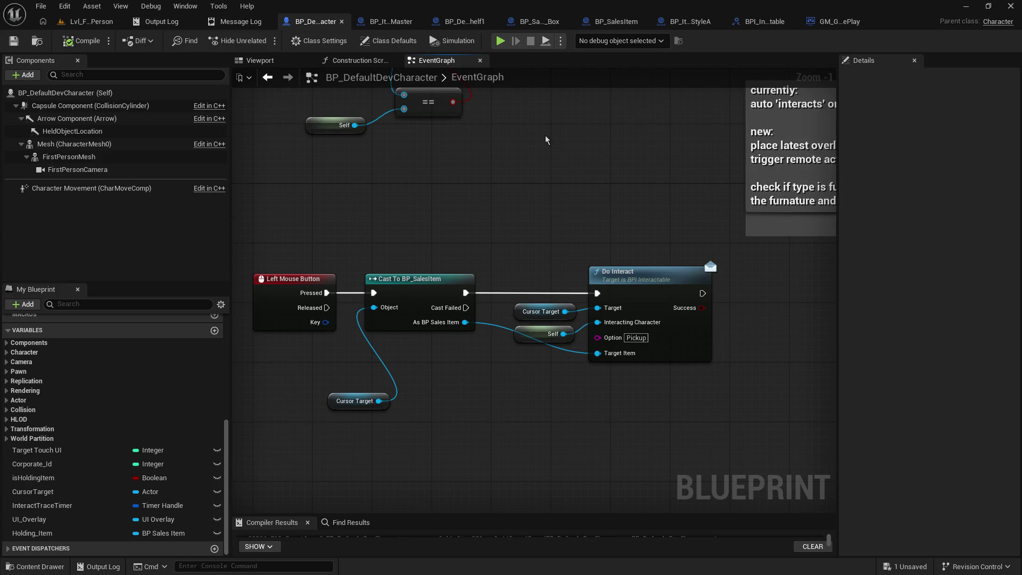
# Disconnect the cast sales item from Do Interact's Target Item, then save and compile.
pyautogui.keyDown('alt'); pyautogui.click(597, 353); pyautogui.keyUp('alt')
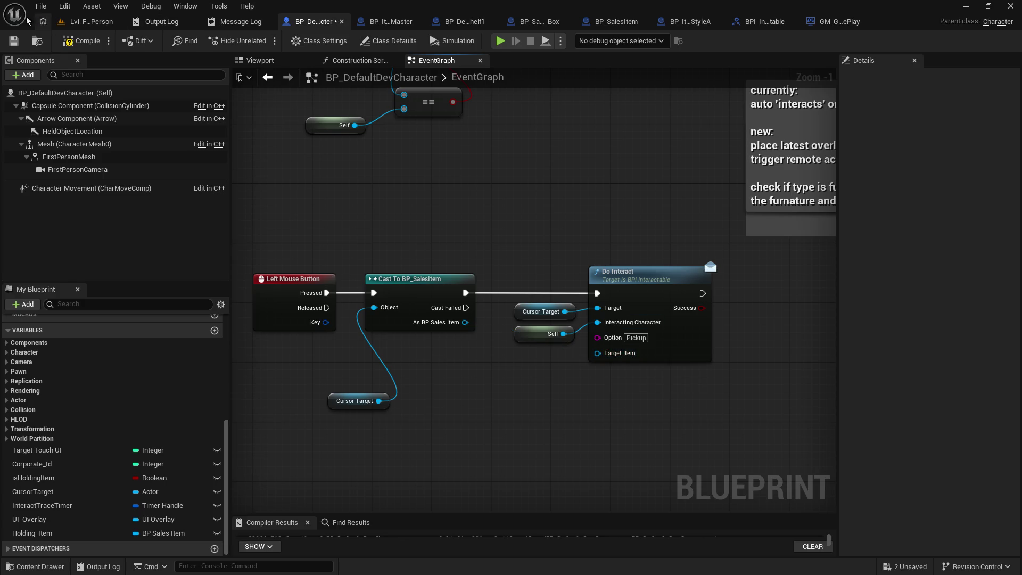
pyautogui.click(13, 41)
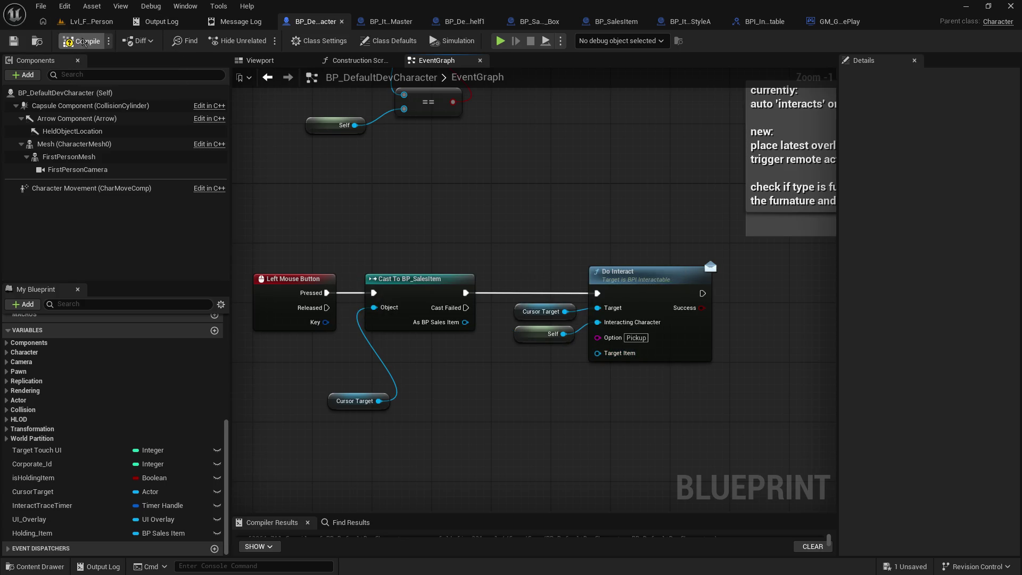
pyautogui.click(79, 43)
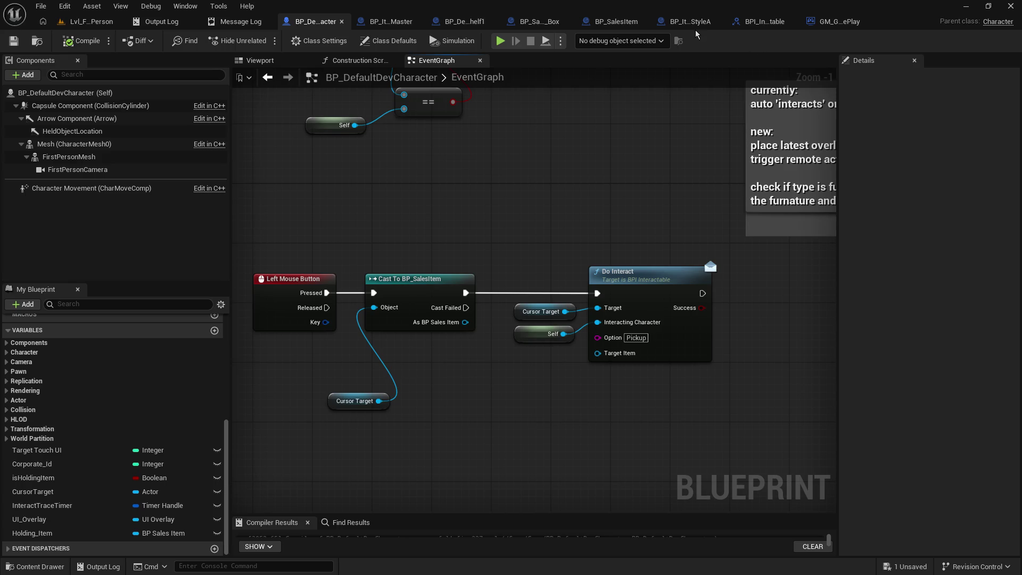
# Bring up the BPI_Interactable interface after checking the character and shelf DoInteract graphs.
pyautogui.click(764, 21)
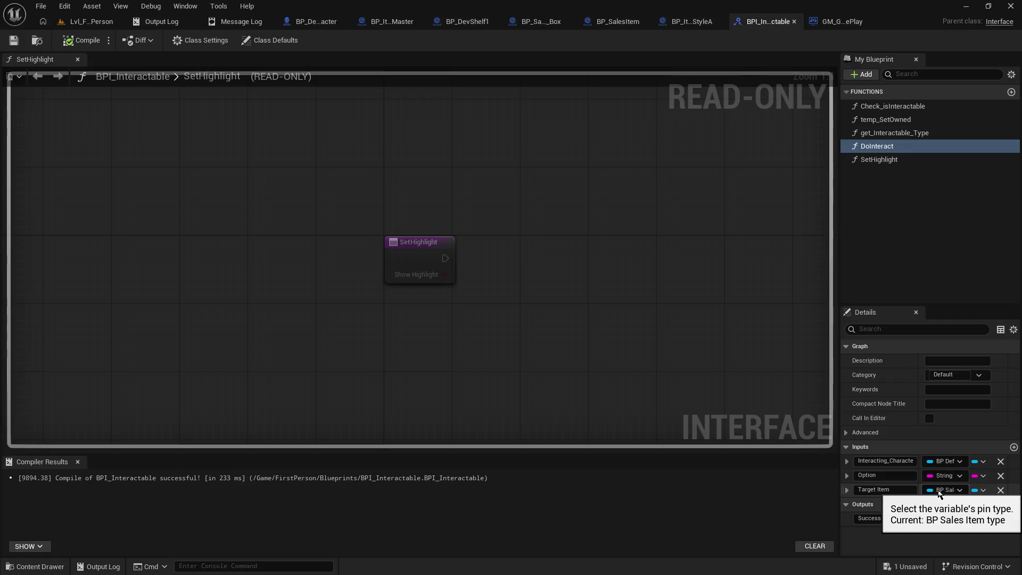
pyautogui.click(323, 22)
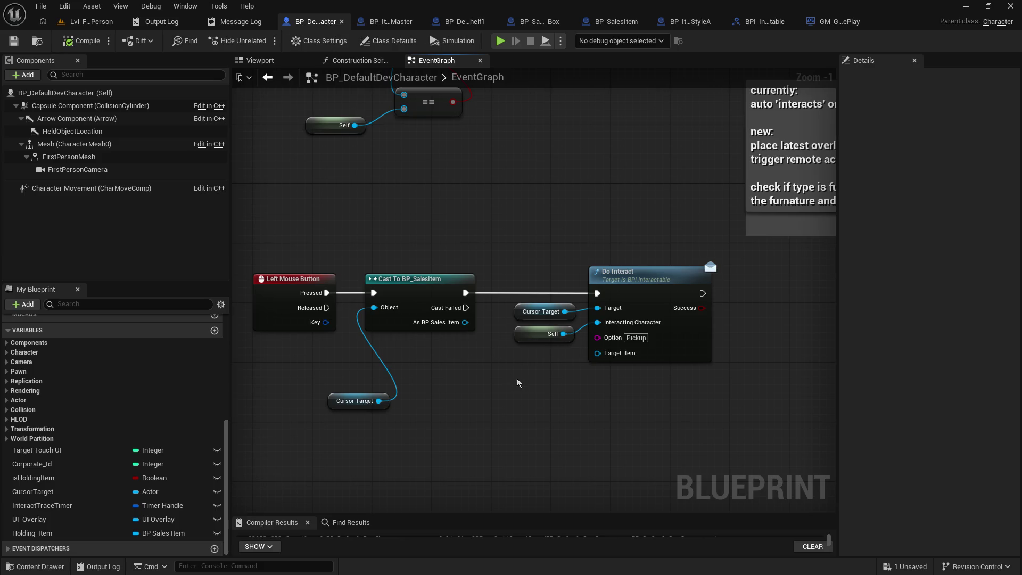
pyautogui.click(688, 22)
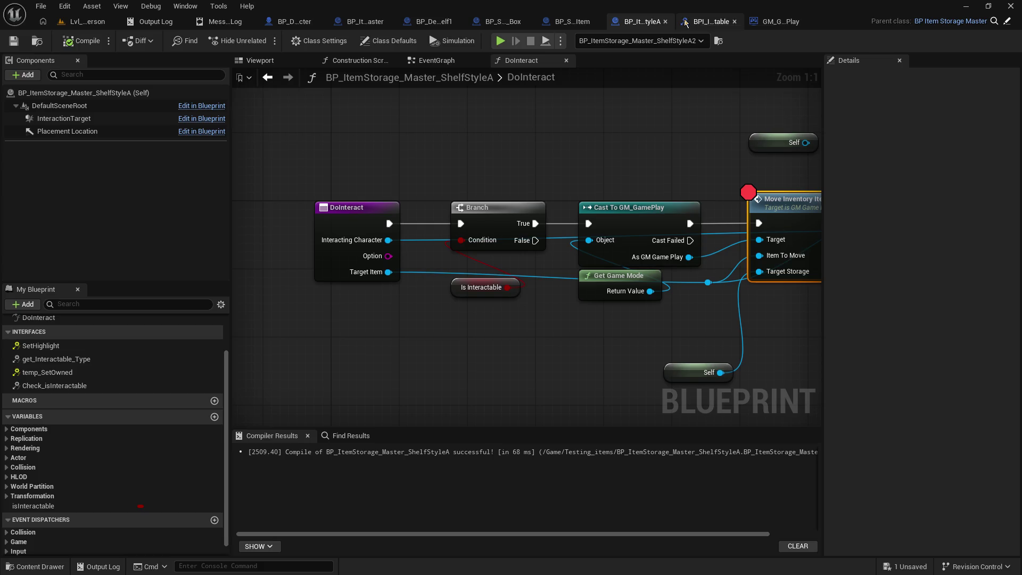
pyautogui.click(698, 17)
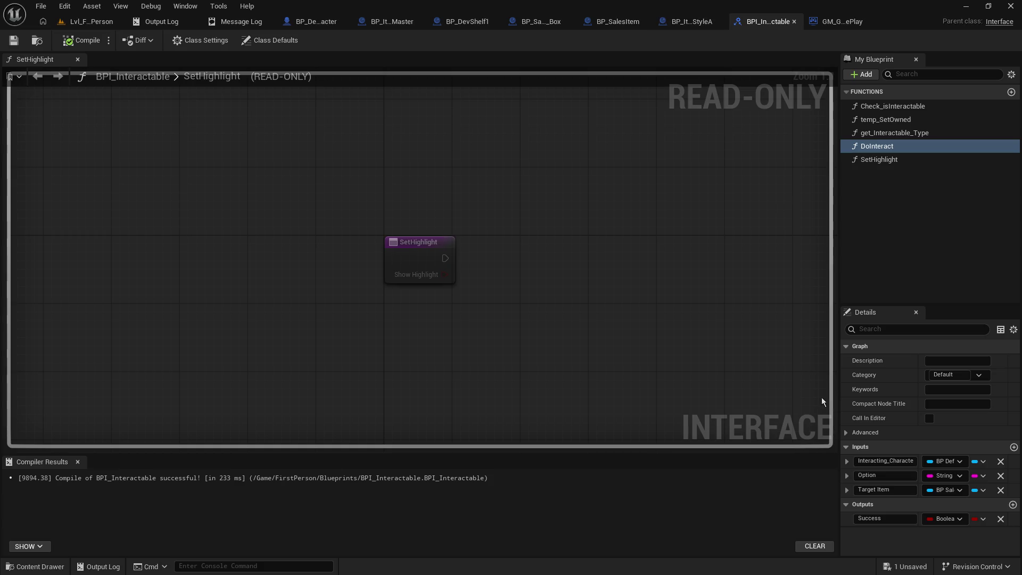
# Change the interface's Target Item input type to an Actor object reference.
pyautogui.click(956, 488)
pyautogui.write('acrt')
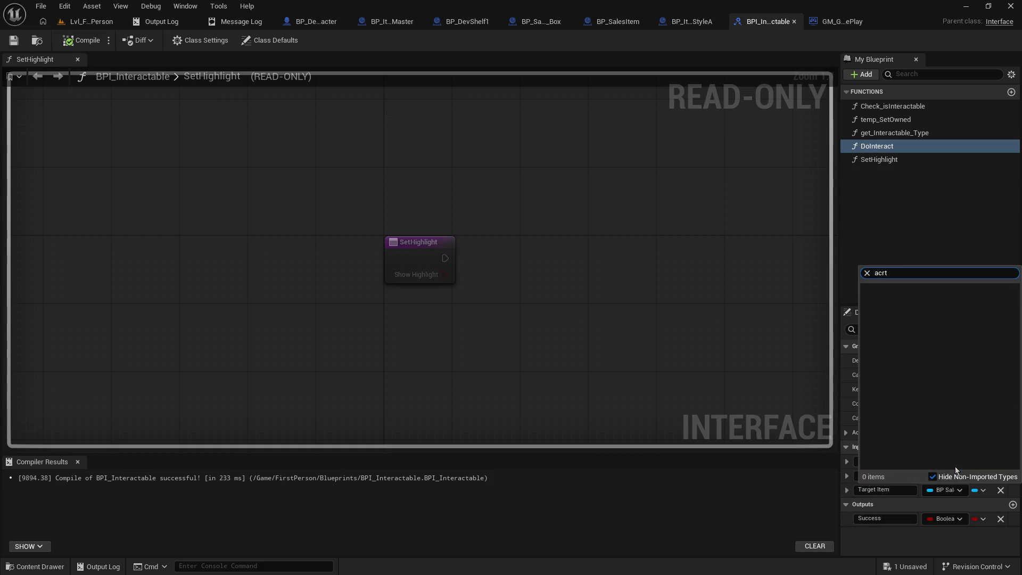
pyautogui.press('BackSpace')
pyautogui.press('BackSpace')
pyautogui.write('tor')
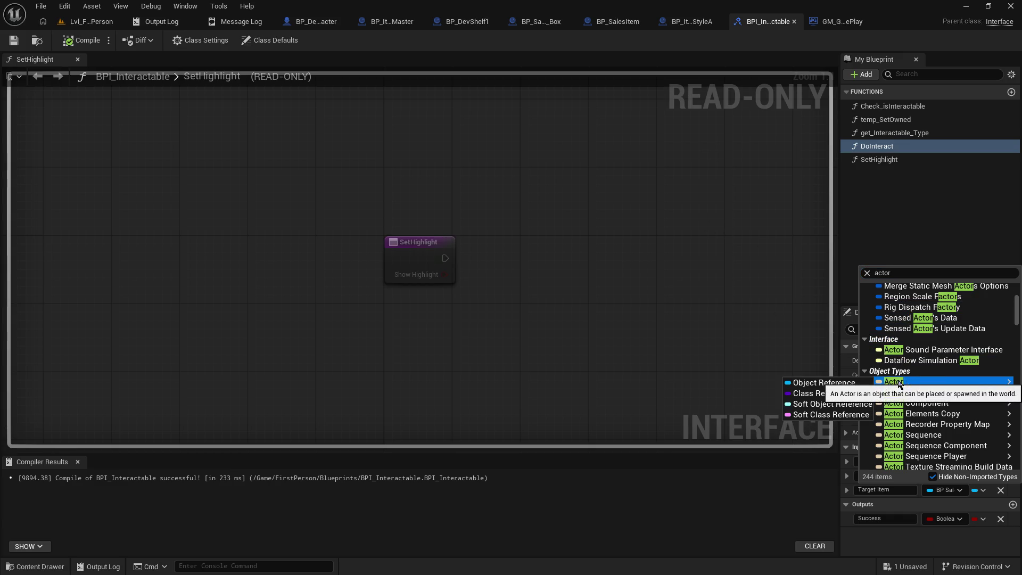
pyautogui.click(860, 382)
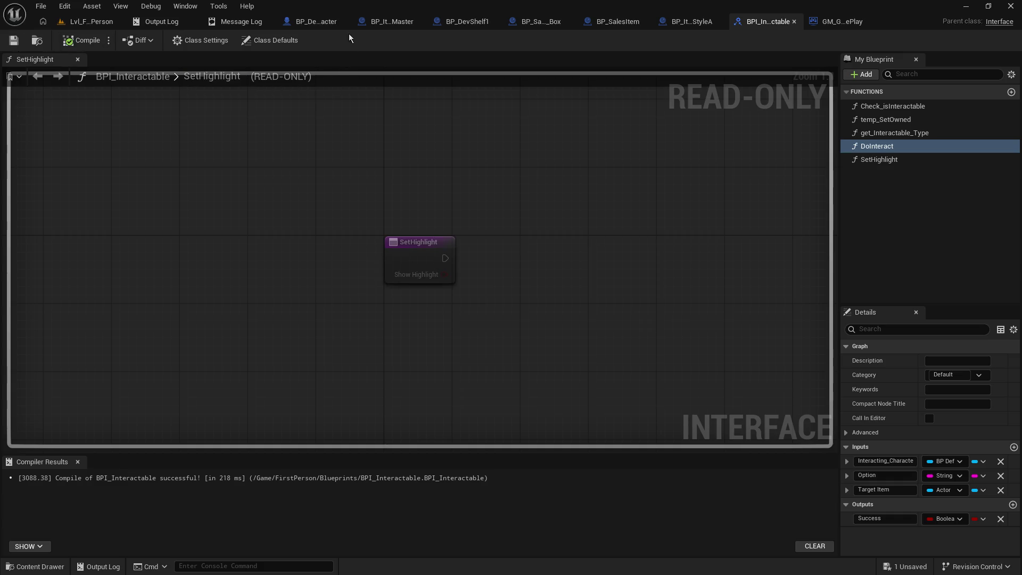
# Refresh all nodes in BP_ItemStorage_Master and bring up the ShelfStyleA DoInteract graph.
pyautogui.click(320, 22)
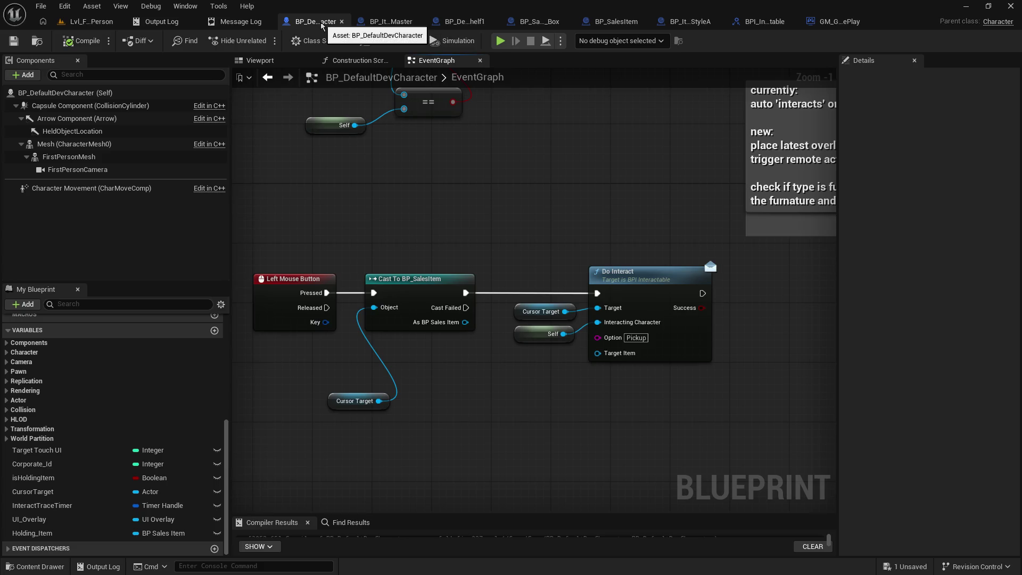
pyautogui.click(391, 22)
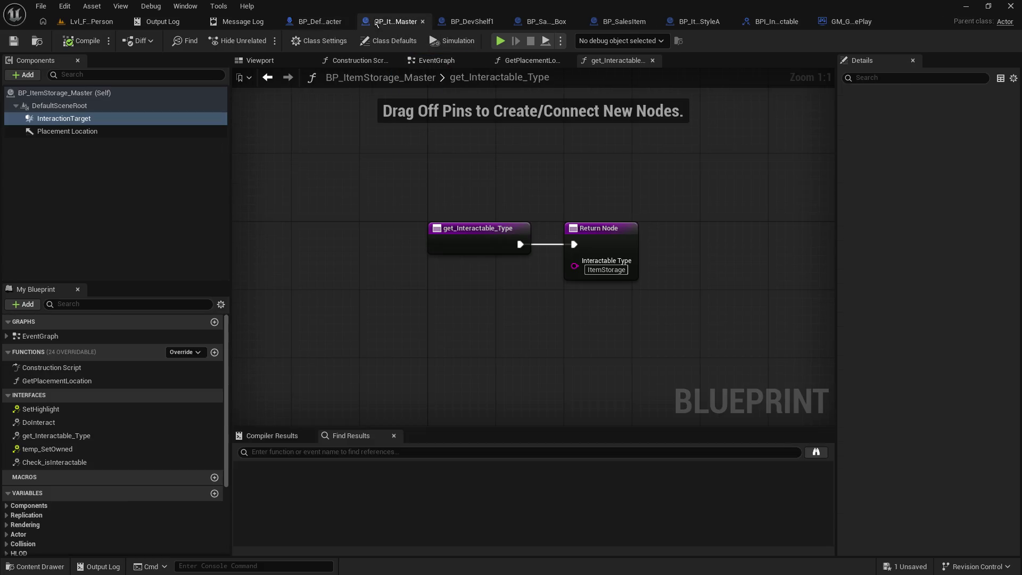
pyautogui.click(40, 7)
pyautogui.click(84, 150)
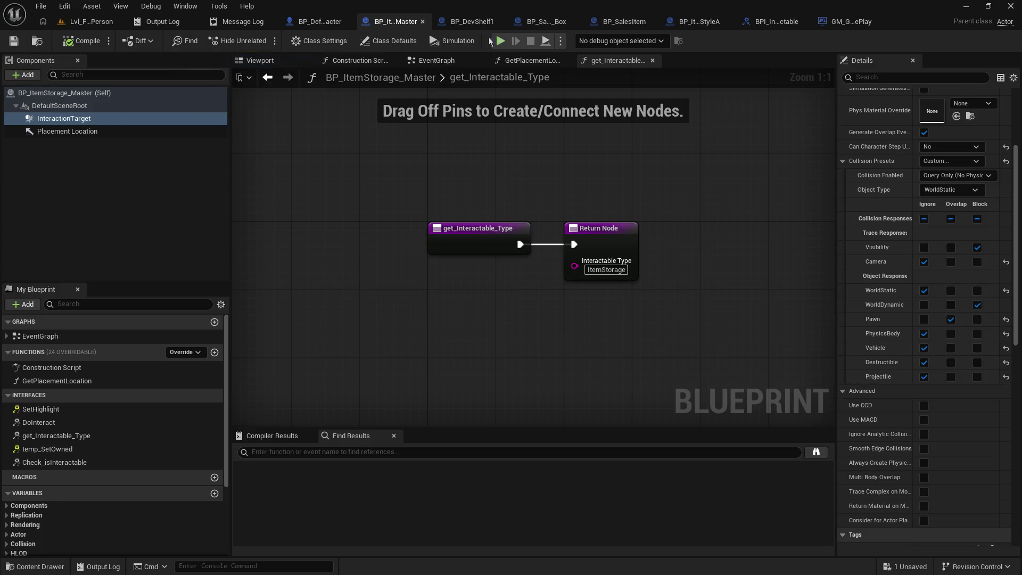
pyautogui.click(475, 26)
pyautogui.click(395, 23)
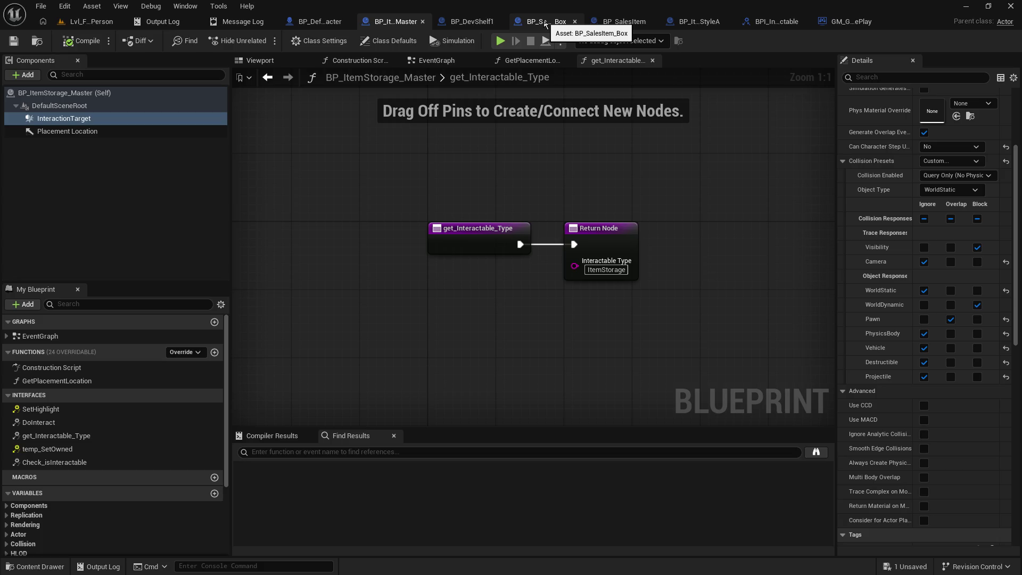
pyautogui.moveTo(700, 22); pyautogui.dragTo(470, 24)
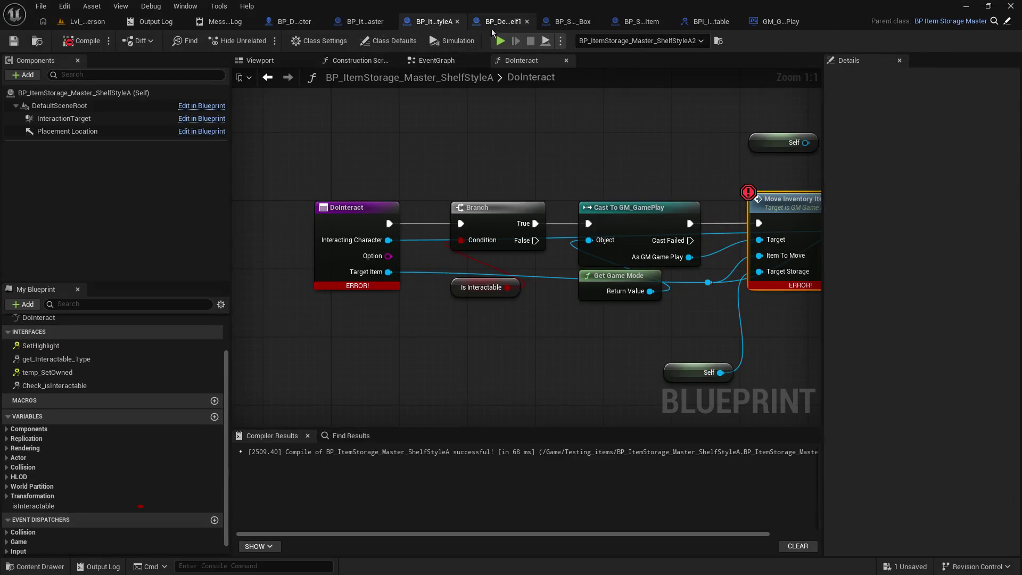
# Disconnect Target Item's old wire and refresh all nodes to clear the errors.
pyautogui.keyDown('alt'); pyautogui.click(389, 272); pyautogui.keyUp('alt')
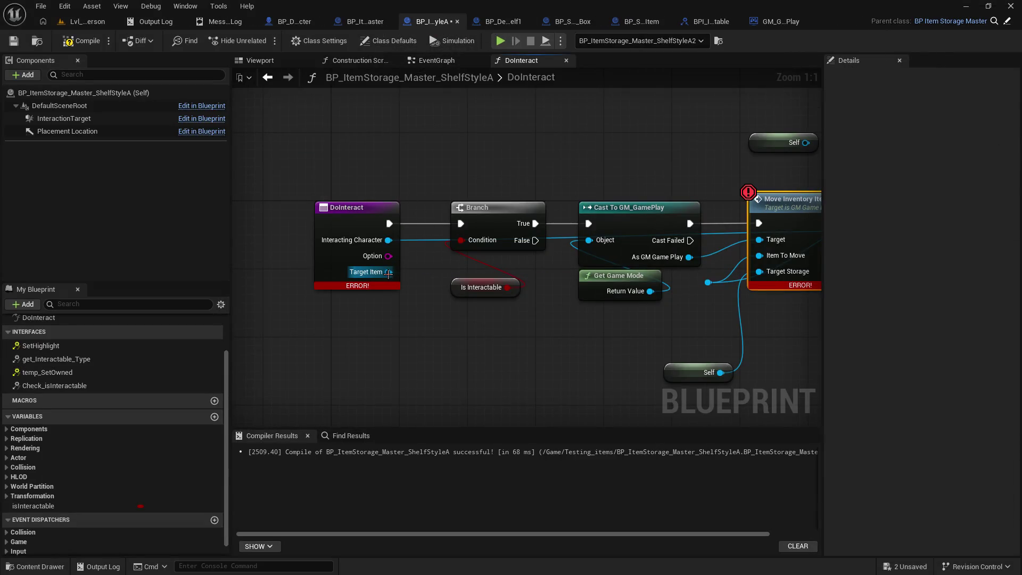
pyautogui.click(354, 164)
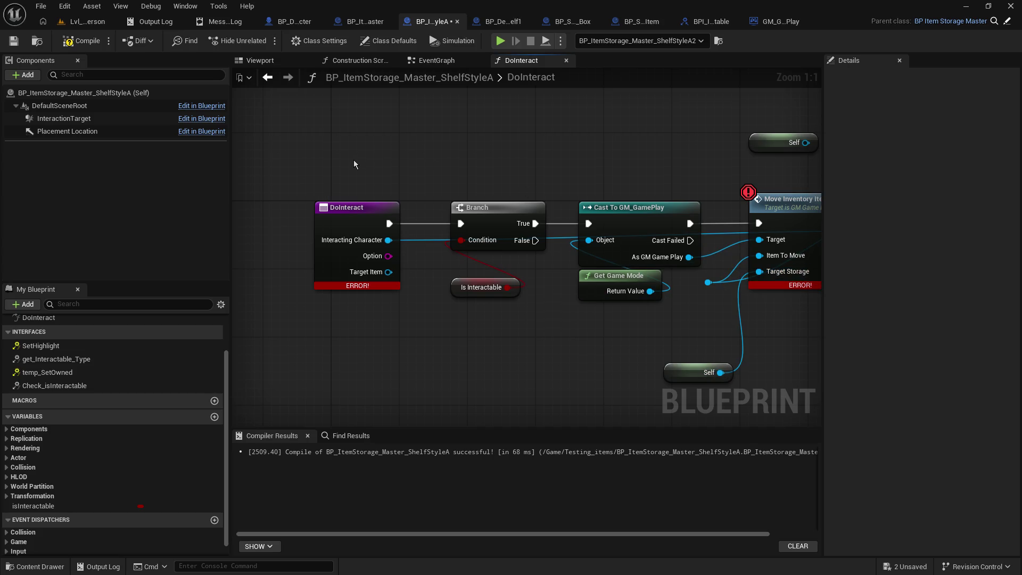
pyautogui.click(51, 9)
pyautogui.click(102, 152)
pyautogui.moveTo(442, 164)
pyautogui.mouseDown()
pyautogui.moveTo(314, 155)
pyautogui.moveTo(371, 122)
pyautogui.mouseUp()
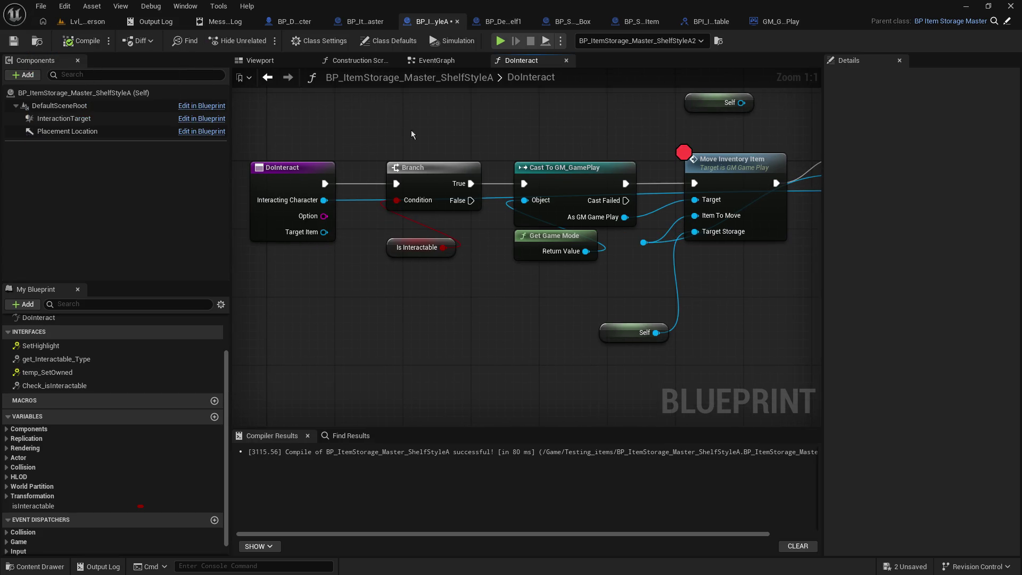
pyautogui.moveTo(468, 149); pyautogui.dragTo(486, 173)
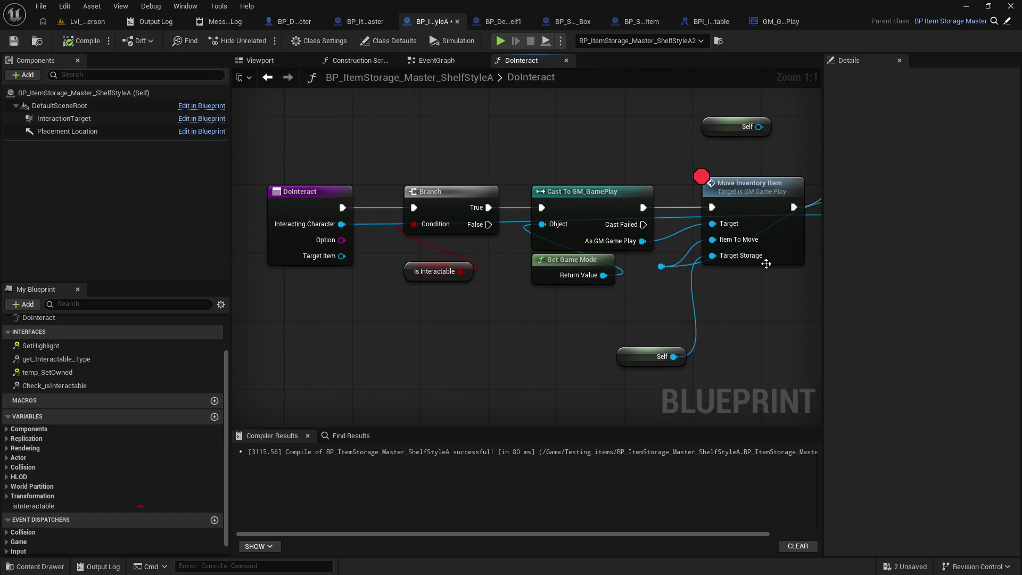
# Add a Cast To BP_SalesItem node fed by DoInteract's Target Item.
pyautogui.click(766, 262)
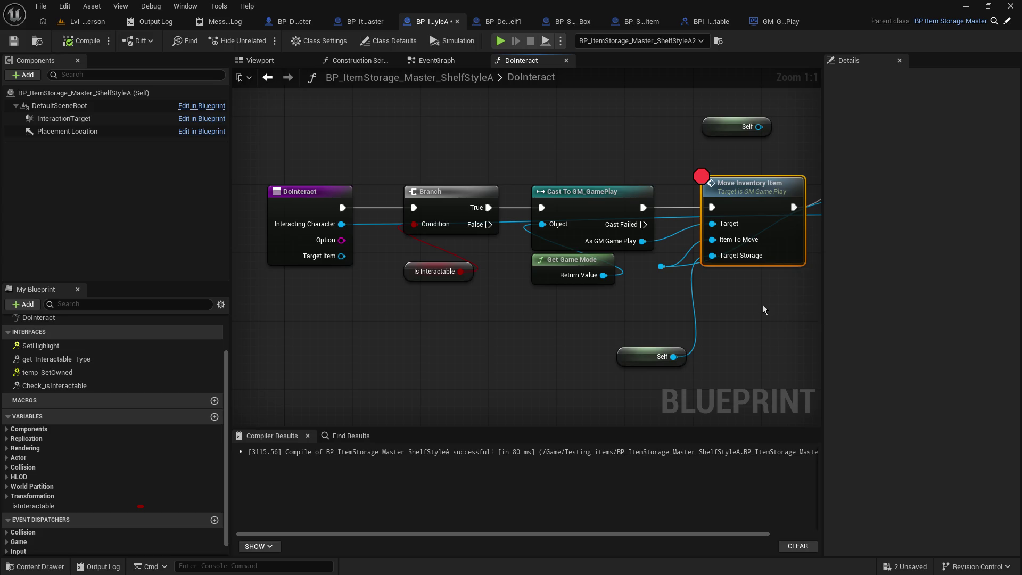
pyautogui.moveTo(338, 260); pyautogui.dragTo(400, 326)
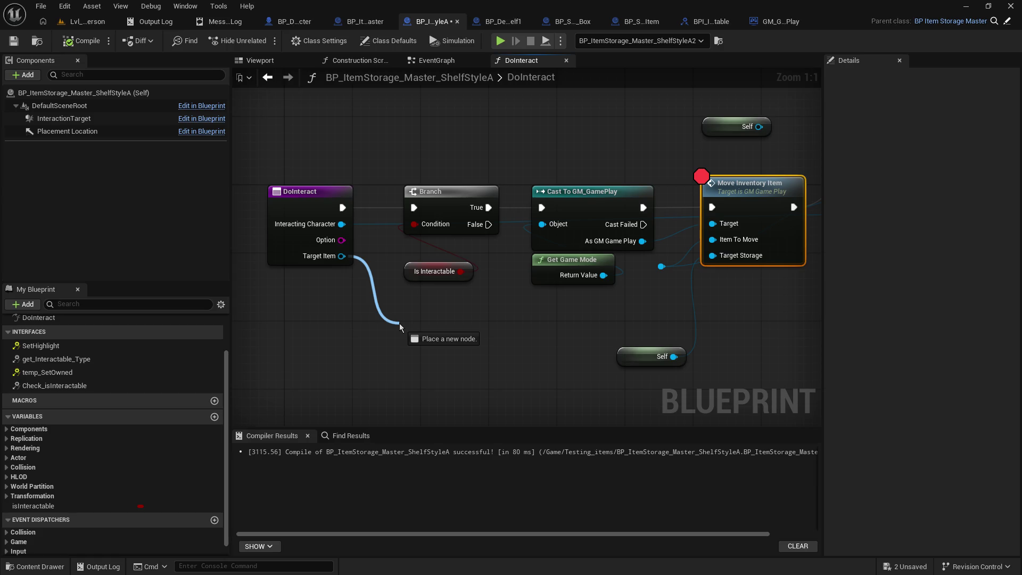
pyautogui.moveTo(400, 326); pyautogui.dragTo(400, 326)
pyautogui.write('cast to ')
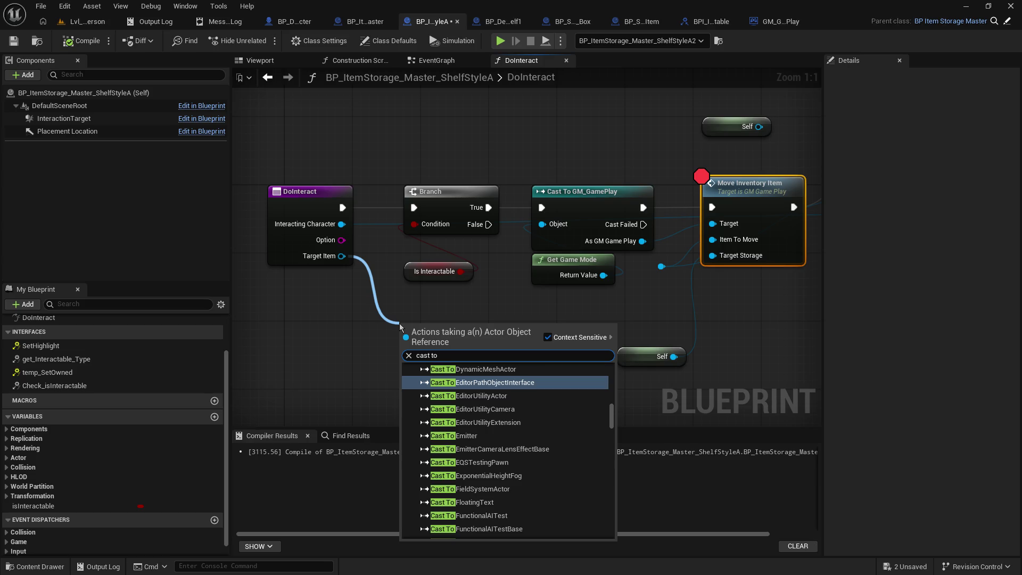
pyautogui.write('item')
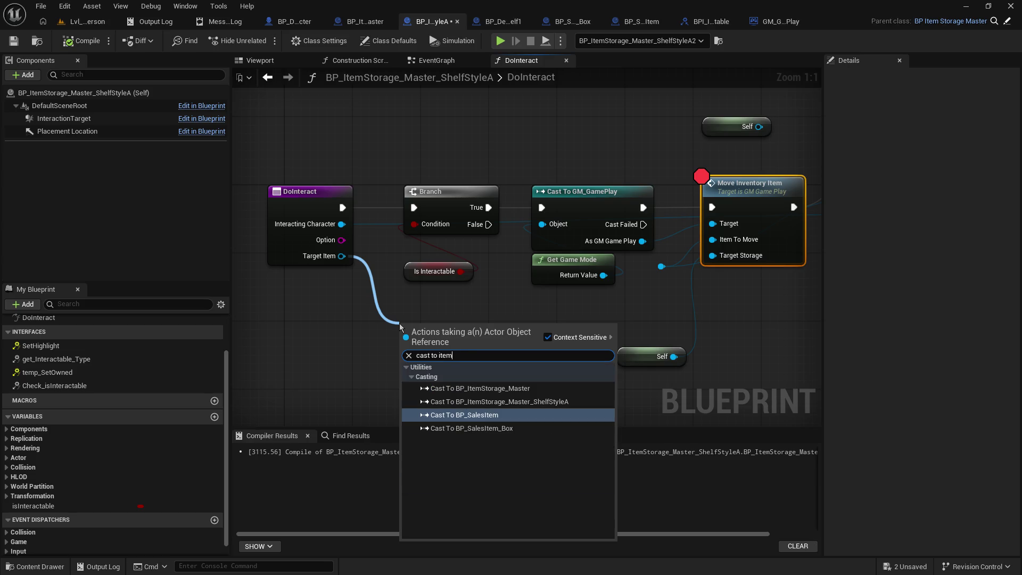
pyautogui.click(482, 417)
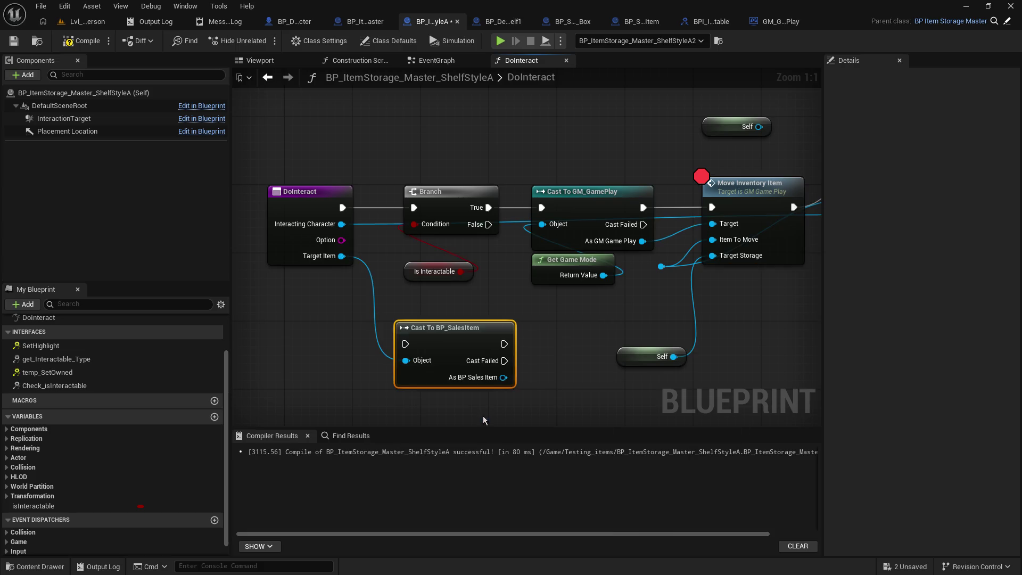
pyautogui.moveTo(486, 327); pyautogui.dragTo(580, 324)
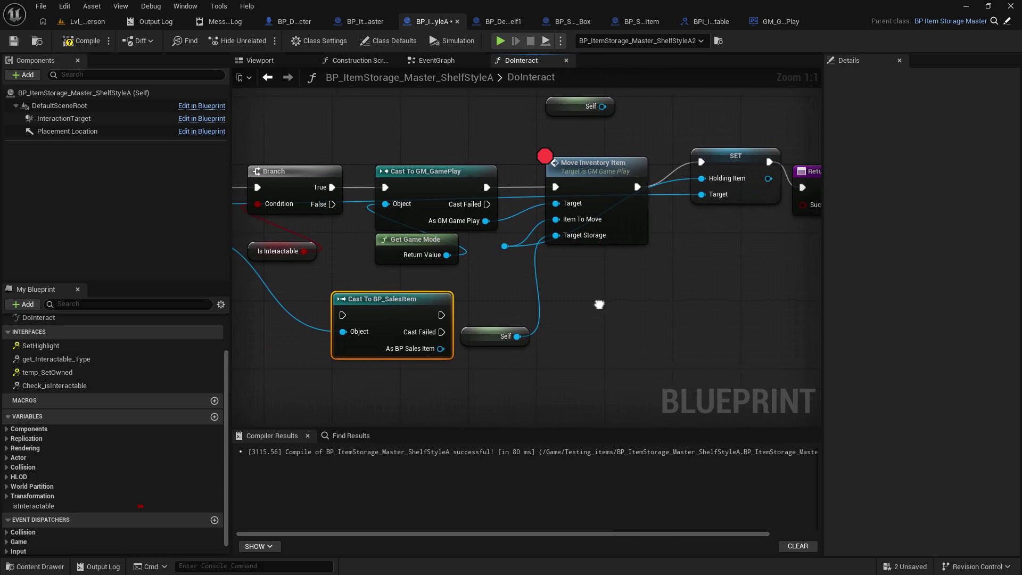
pyautogui.scroll(-1, 541, 346)
# Rearrange the graph so the sales-item cast sits right after the Branch.
pyautogui.moveTo(473, 215)
pyautogui.mouseDown()
pyautogui.moveTo(659, 433)
pyautogui.moveTo(788, 146)
pyautogui.mouseUp()
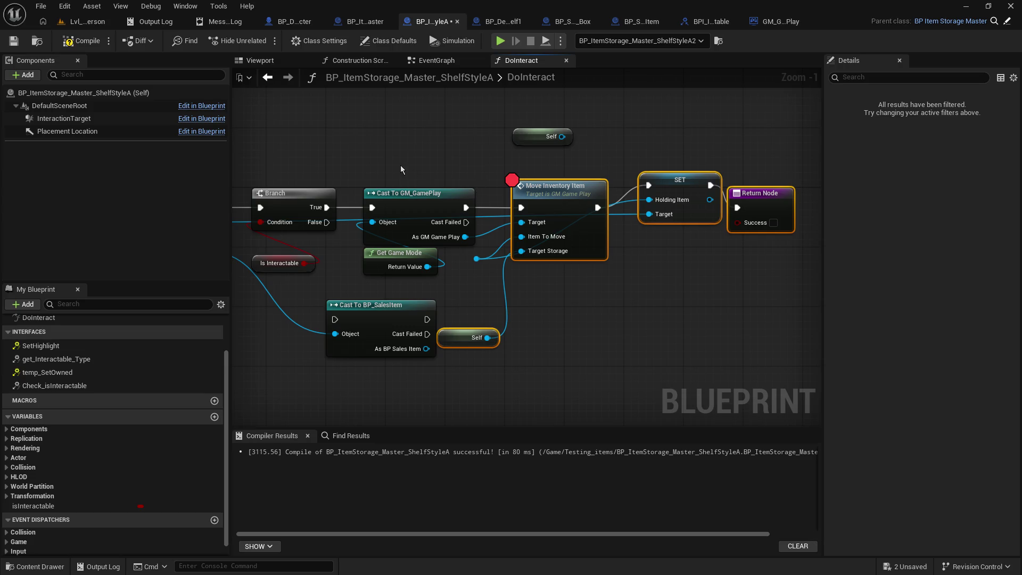
pyautogui.click(519, 209)
pyautogui.moveTo(665, 367)
pyautogui.mouseDown()
pyautogui.moveTo(452, 176)
pyautogui.moveTo(464, 171)
pyautogui.moveTo(416, 156)
pyautogui.mouseUp()
pyautogui.moveTo(270, 143)
pyautogui.mouseDown()
pyautogui.moveTo(373, 212)
pyautogui.moveTo(503, 263)
pyautogui.mouseUp()
pyautogui.moveTo(452, 187); pyautogui.dragTo(353, 187)
pyautogui.moveTo(537, 288)
pyautogui.mouseDown()
pyautogui.moveTo(454, 177)
pyautogui.moveTo(428, 274)
pyautogui.moveTo(424, 119)
pyautogui.mouseUp()
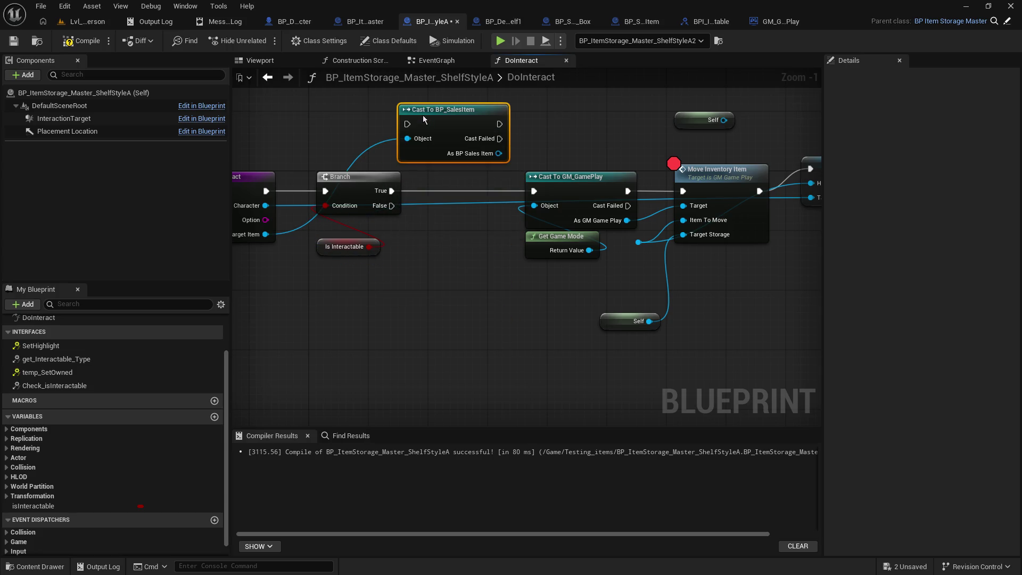
# Chain Branch True through the sales-item cast into Cast To GM_GamePlay, feed Item To Move, save and compile.
pyautogui.moveTo(392, 191); pyautogui.dragTo(408, 124)
pyautogui.moveTo(500, 124); pyautogui.dragTo(534, 191)
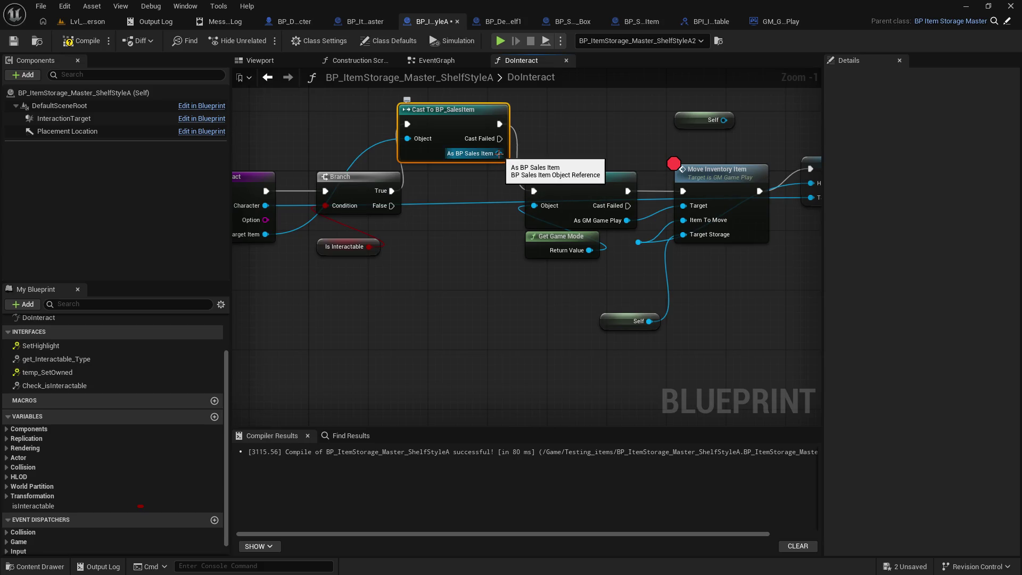
pyautogui.moveTo(498, 153)
pyautogui.mouseDown()
pyautogui.moveTo(513, 165)
pyautogui.moveTo(622, 160)
pyautogui.moveTo(639, 242)
pyautogui.mouseUp()
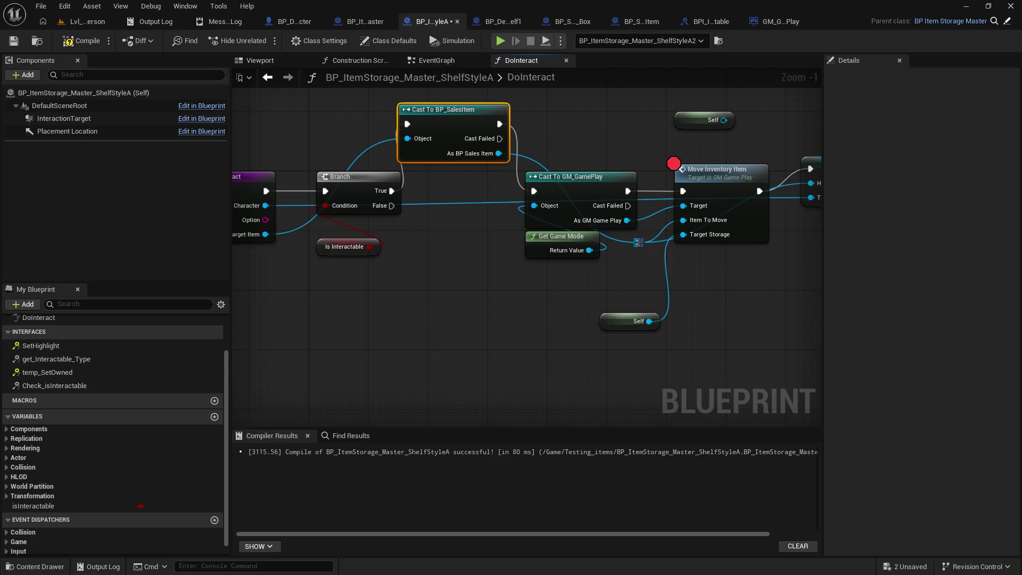
pyautogui.hotkey('ctrl', 's')
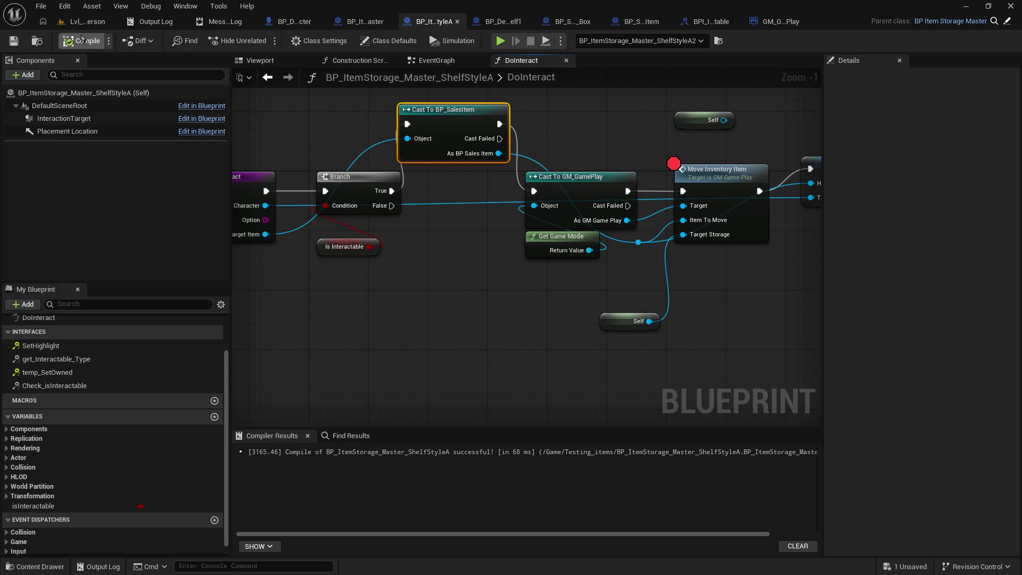
pyautogui.click(88, 21)
# After a quick play test, wire Cursor Target into Do Interact's Target Item and save.
pyautogui.click(264, 41)
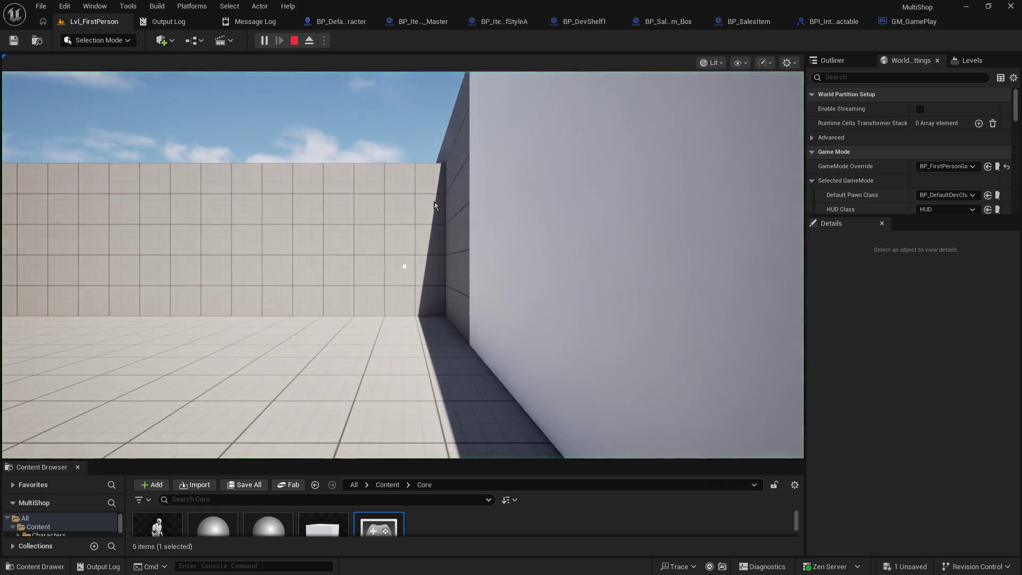
pyautogui.click(293, 41)
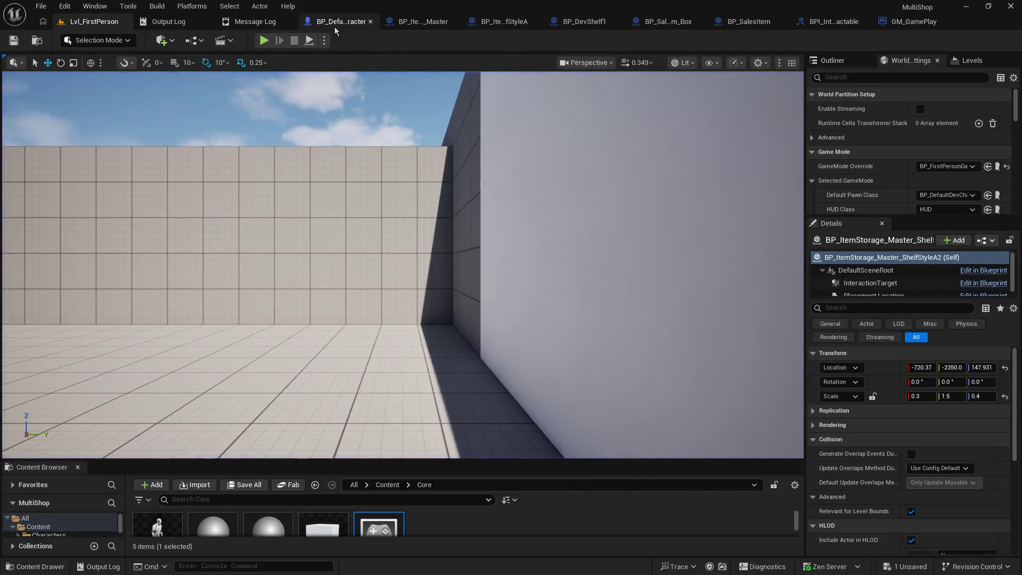
pyautogui.click(341, 21)
pyautogui.moveTo(346, 348); pyautogui.dragTo(361, 264)
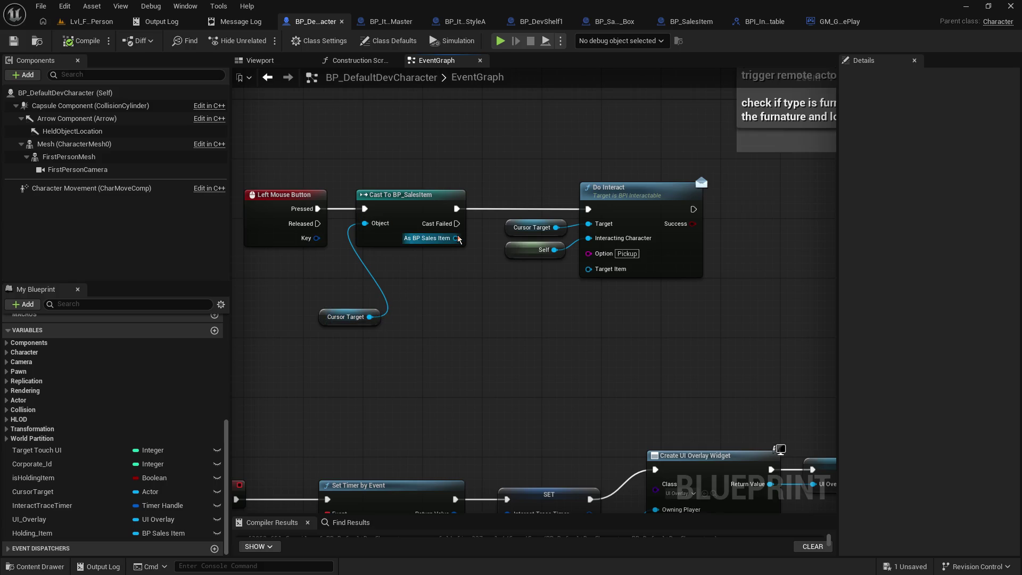
pyautogui.moveTo(369, 316); pyautogui.dragTo(588, 269)
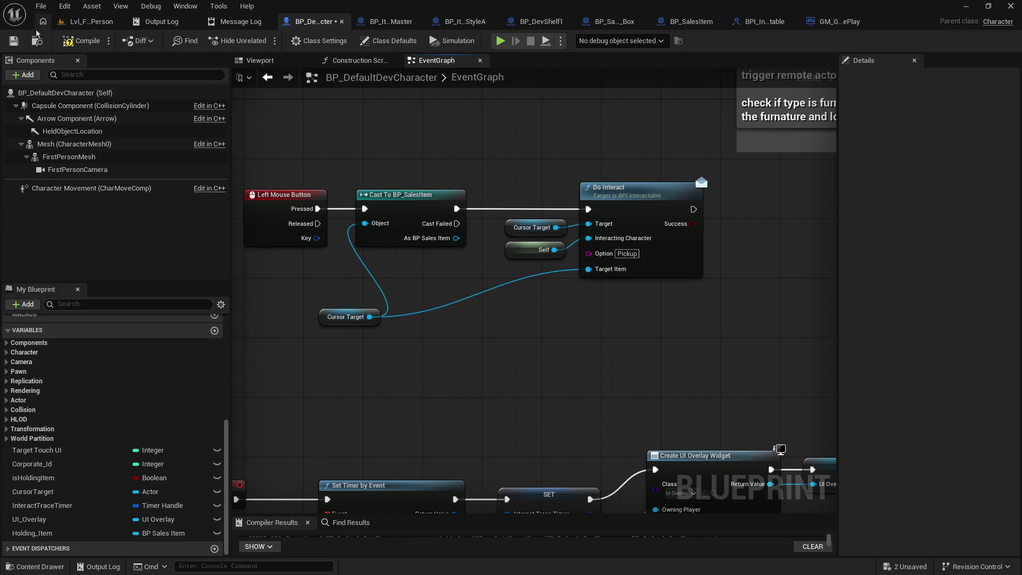
pyautogui.click(15, 41)
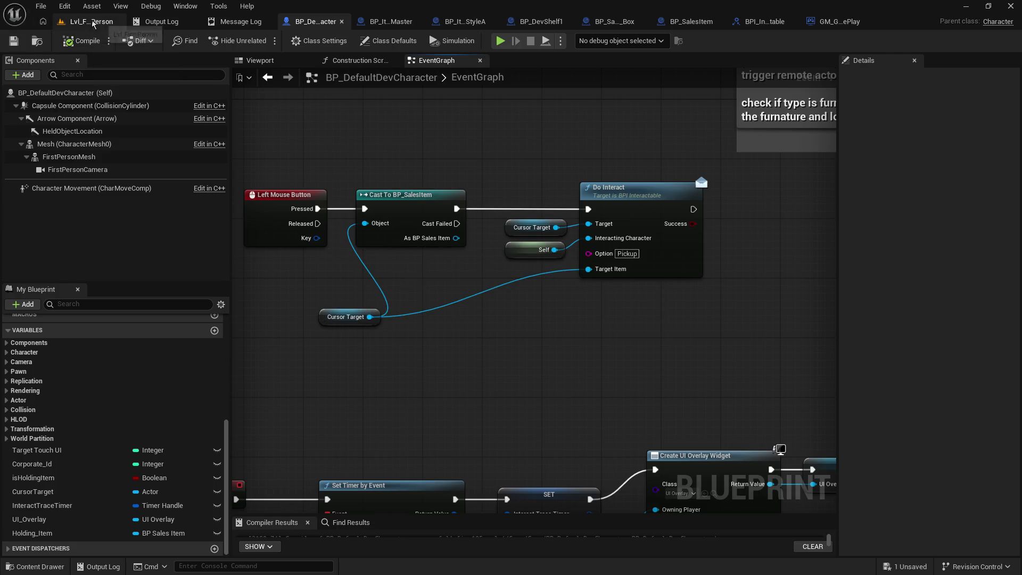
# Break the cast's exec link and run Do Interact directly from left mouse press, then compile.
pyautogui.click(90, 21)
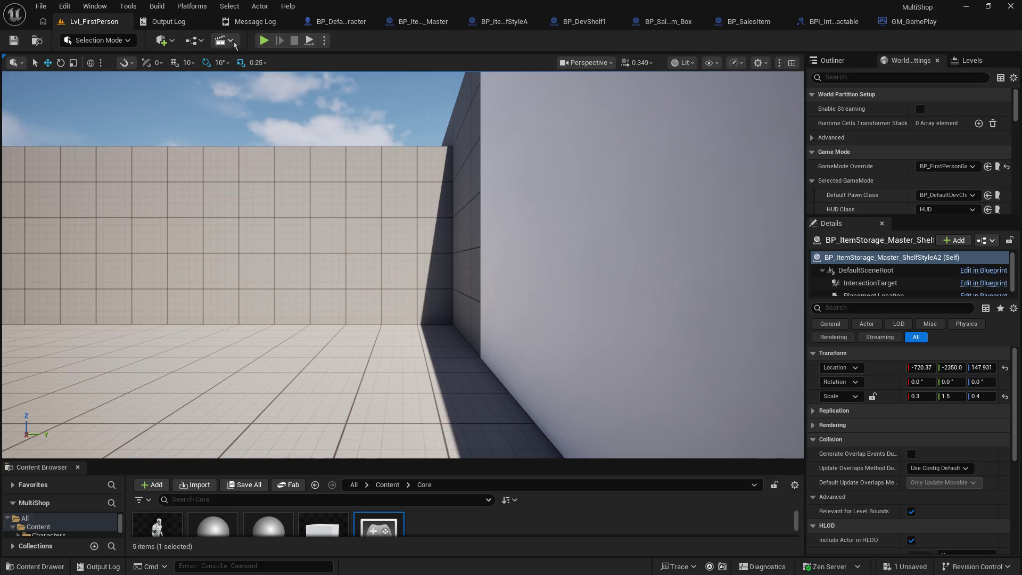
pyautogui.click(357, 23)
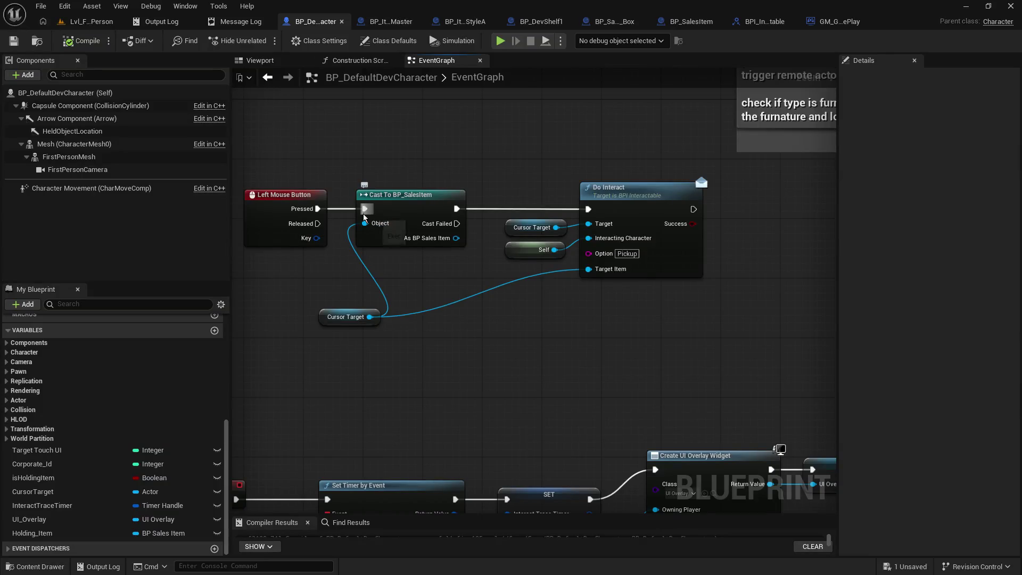
pyautogui.keyDown('alt'); pyautogui.click(457, 208); pyautogui.keyUp('alt')
pyautogui.moveTo(431, 194); pyautogui.dragTo(432, 402)
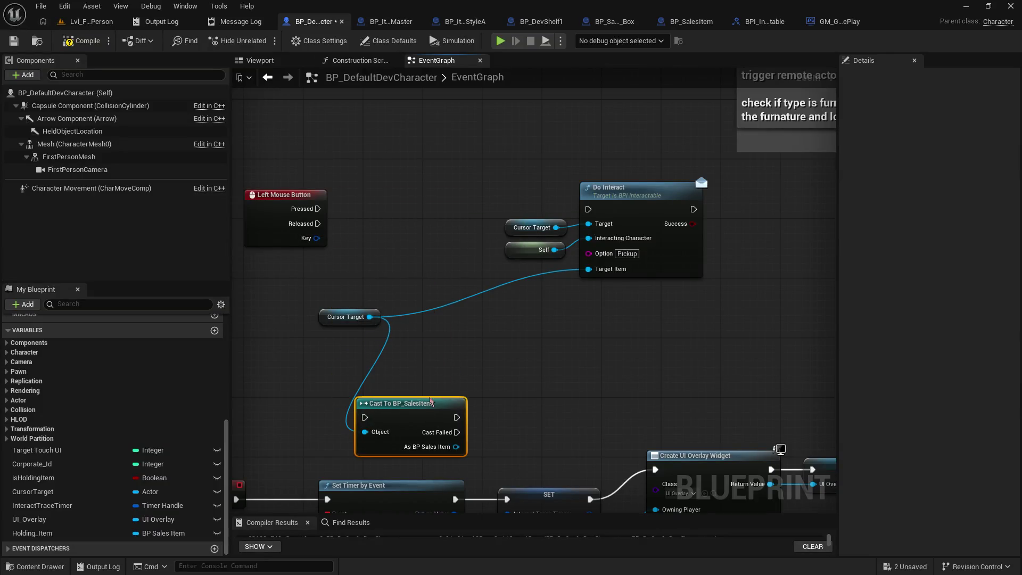
pyautogui.moveTo(317, 209); pyautogui.dragTo(588, 208)
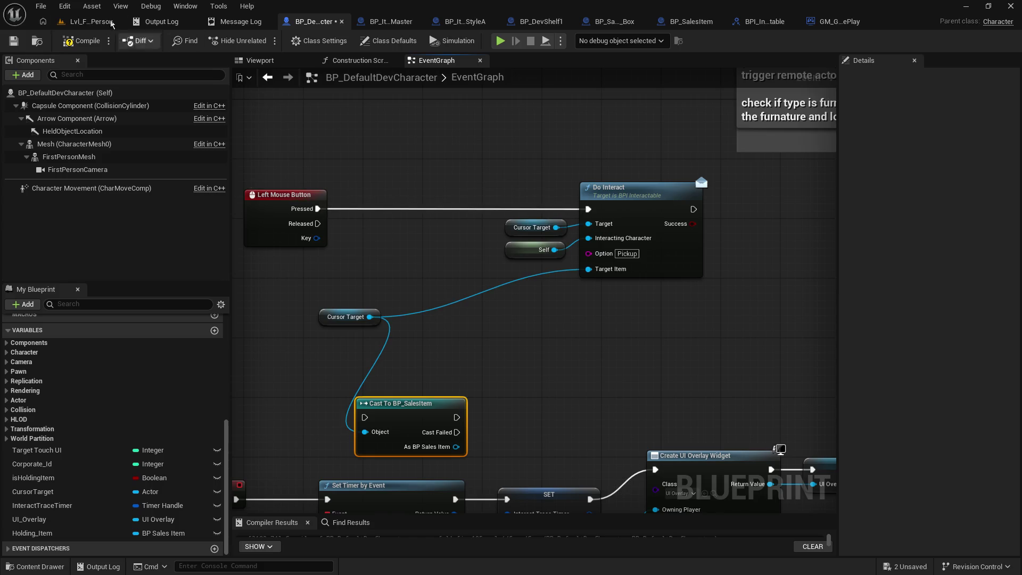
pyautogui.click(91, 42)
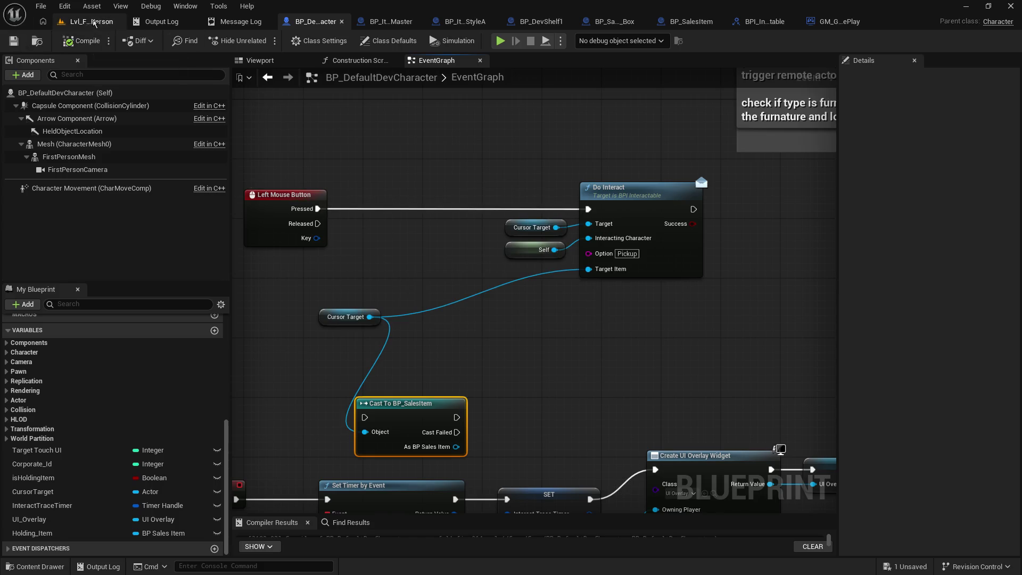
pyautogui.click(91, 22)
# Play the level, walk up to the orange box and pick it up, then return to the character graph.
pyautogui.click(264, 41)
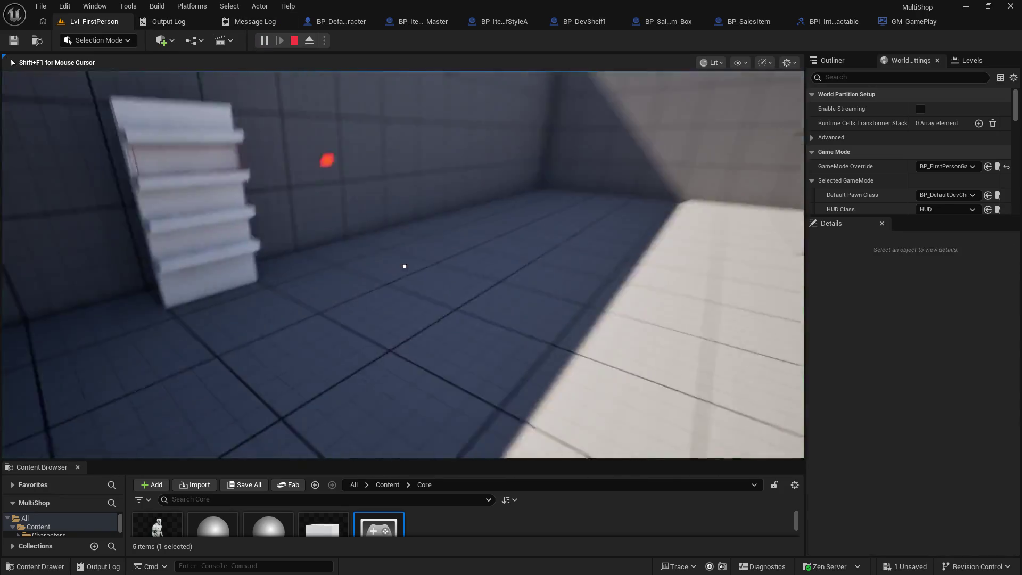
pyautogui.press('w')
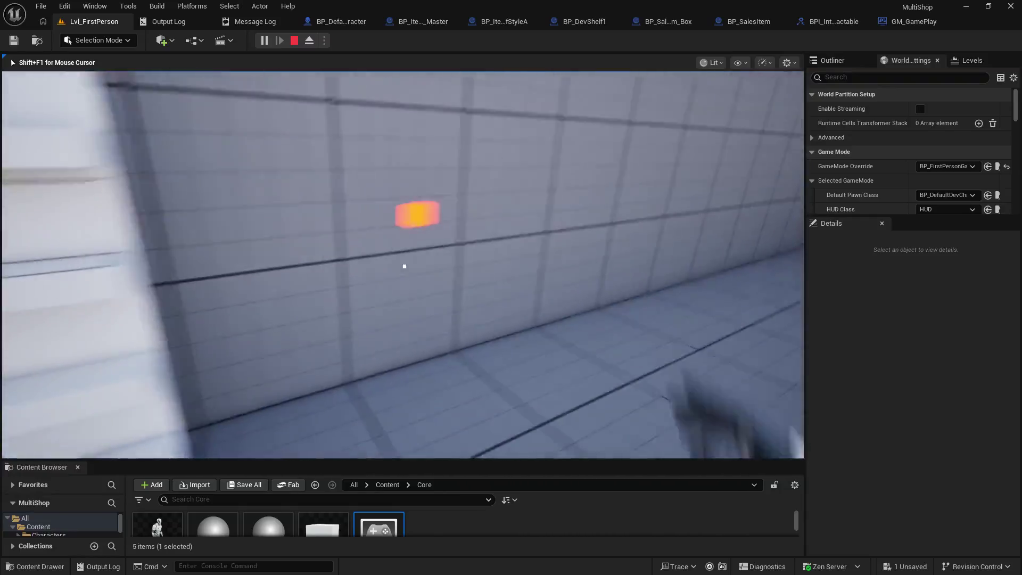
pyautogui.press('w')
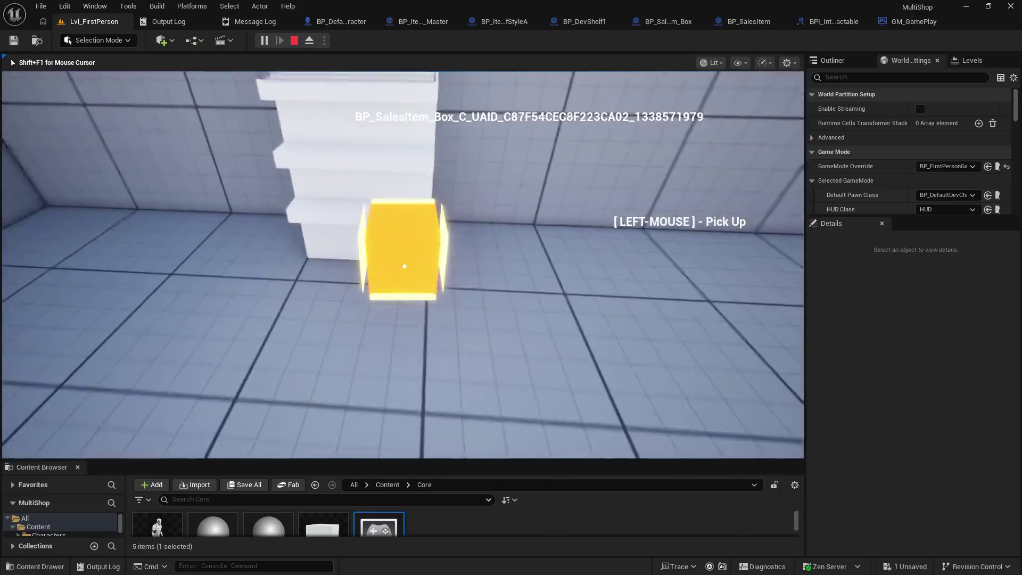
pyautogui.click(405, 266)
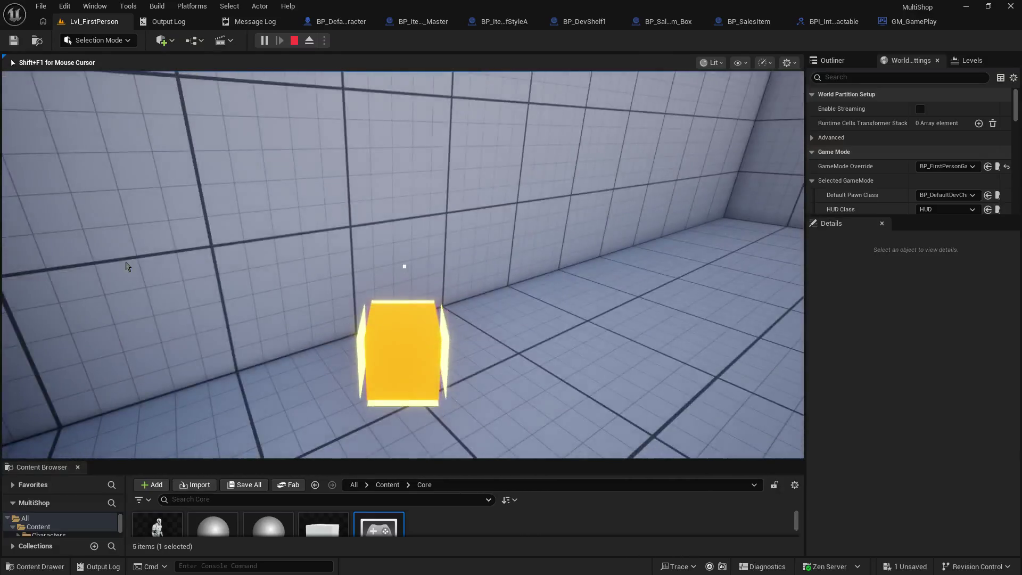
pyautogui.press('Escape')
pyautogui.click(341, 21)
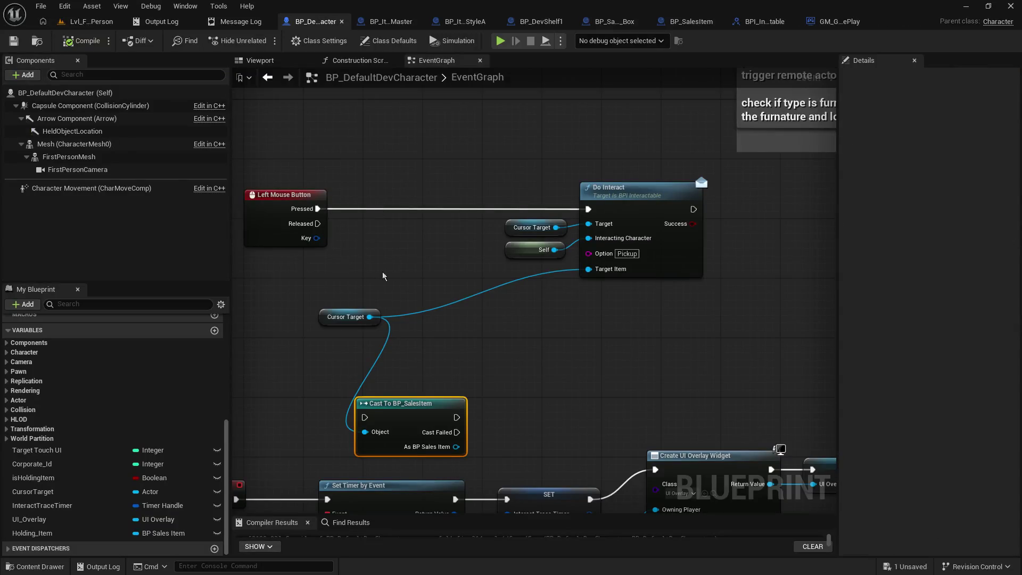
# Tidy Do Interact, Cursor Target and Cast To BP_SalesItem near the left-click event, save, and open BP_SalesItem_Box.
pyautogui.moveTo(537, 193)
pyautogui.mouseDown()
pyautogui.moveTo(541, 250)
pyautogui.moveTo(591, 250)
pyautogui.mouseUp()
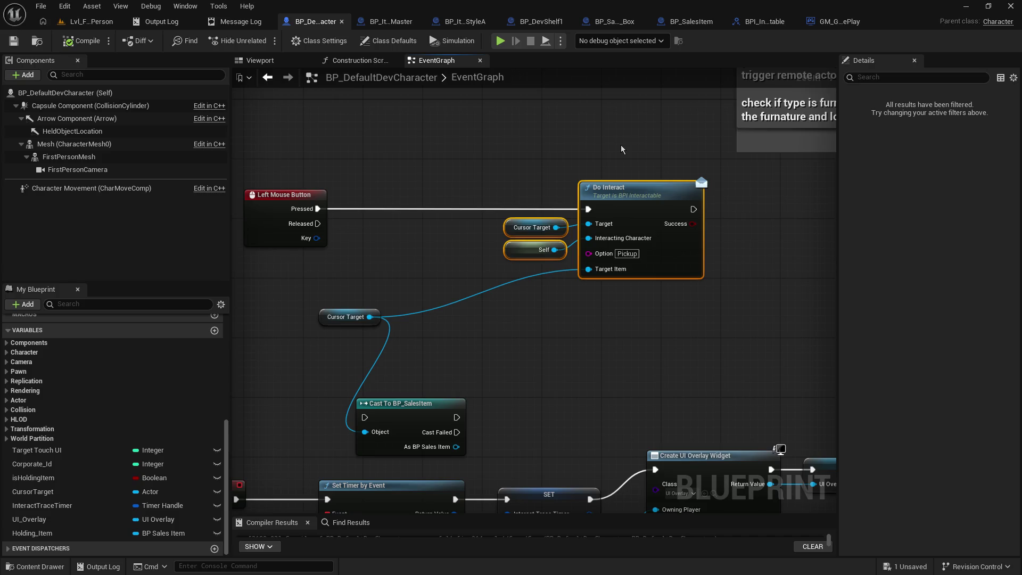
pyautogui.moveTo(620, 206); pyautogui.dragTo(480, 199)
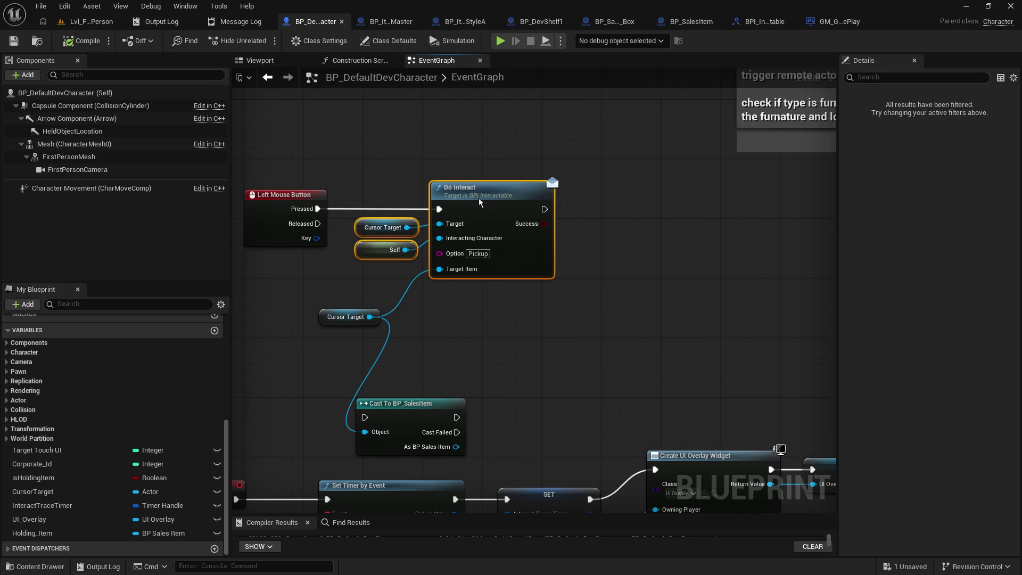
pyautogui.moveTo(481, 342); pyautogui.dragTo(593, 293)
pyautogui.moveTo(396, 255); pyautogui.dragTo(497, 359)
pyautogui.moveTo(522, 360)
pyautogui.mouseDown()
pyautogui.moveTo(415, 312)
pyautogui.moveTo(381, 315)
pyautogui.moveTo(447, 249)
pyautogui.mouseUp()
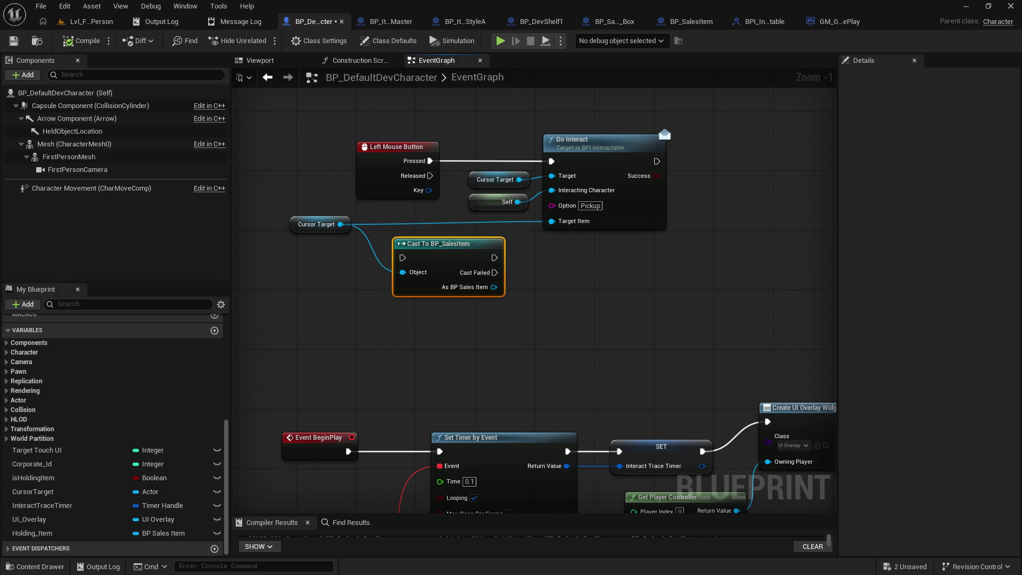
pyautogui.click(18, 41)
pyautogui.click(606, 23)
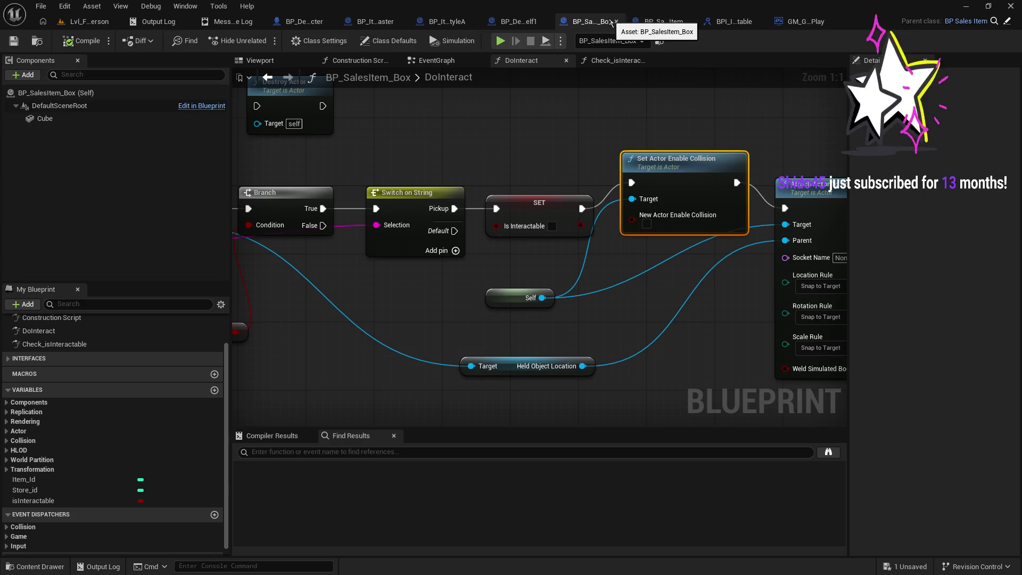
# Pan through the box's DoInteract chain to the attach and collision nodes, then revisit the shelf graph.
pyautogui.moveTo(611, 155)
pyautogui.mouseDown()
pyautogui.moveTo(484, 158)
pyautogui.moveTo(545, 131)
pyautogui.mouseUp()
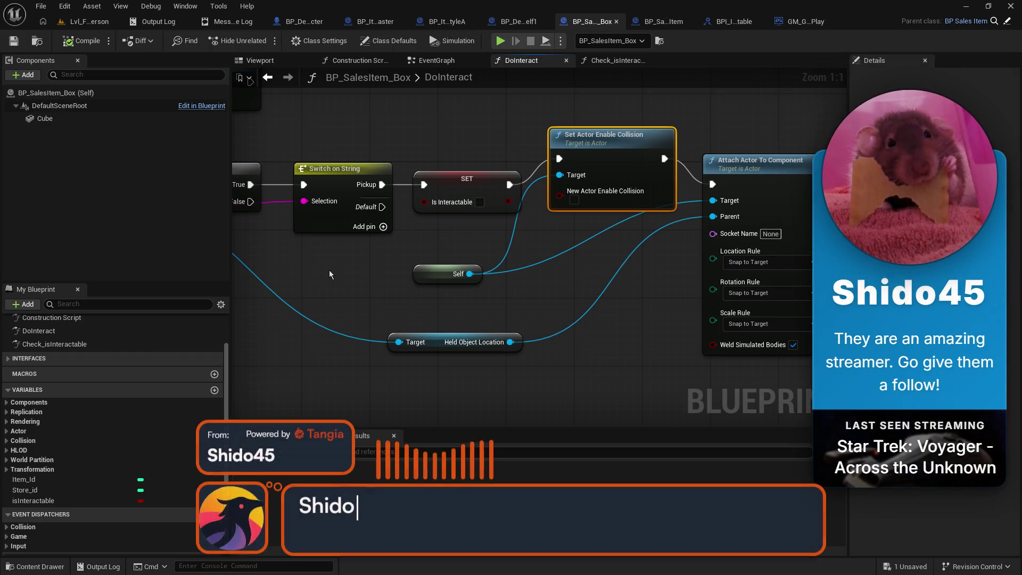
pyautogui.moveTo(346, 272)
pyautogui.mouseDown()
pyautogui.moveTo(404, 272)
pyautogui.moveTo(288, 280)
pyautogui.mouseUp()
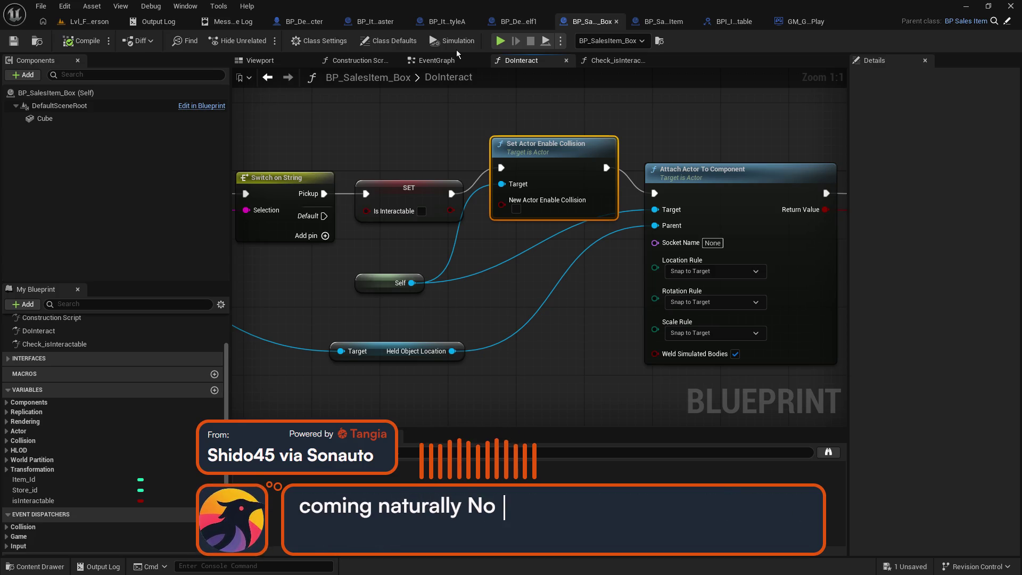
pyautogui.click(451, 21)
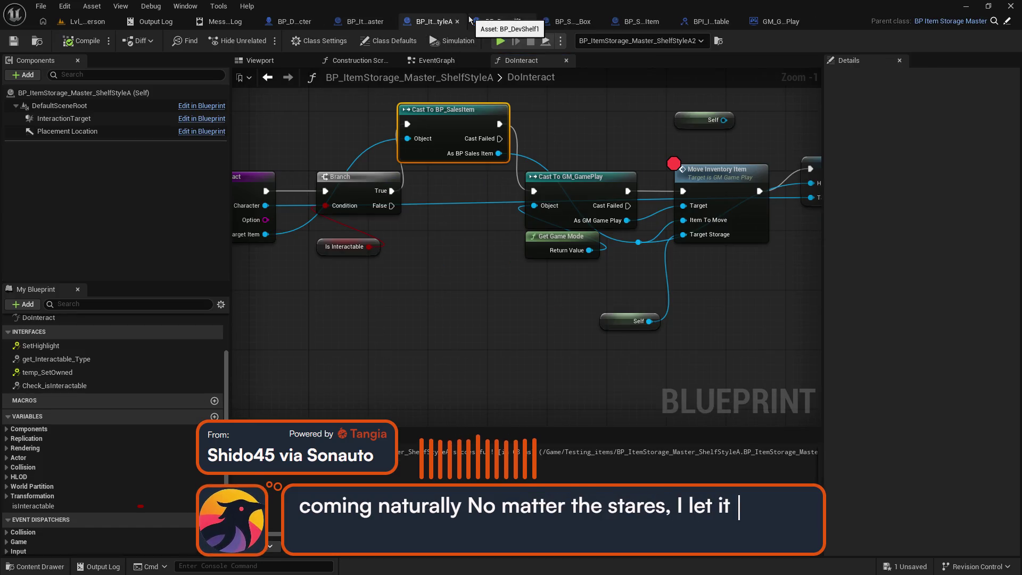
# Survey the shelf's DoInteract graph, nudge the SET and Return Node down, and save.
pyautogui.moveTo(554, 122)
pyautogui.mouseDown()
pyautogui.moveTo(703, 137)
pyautogui.moveTo(476, 153)
pyautogui.mouseUp()
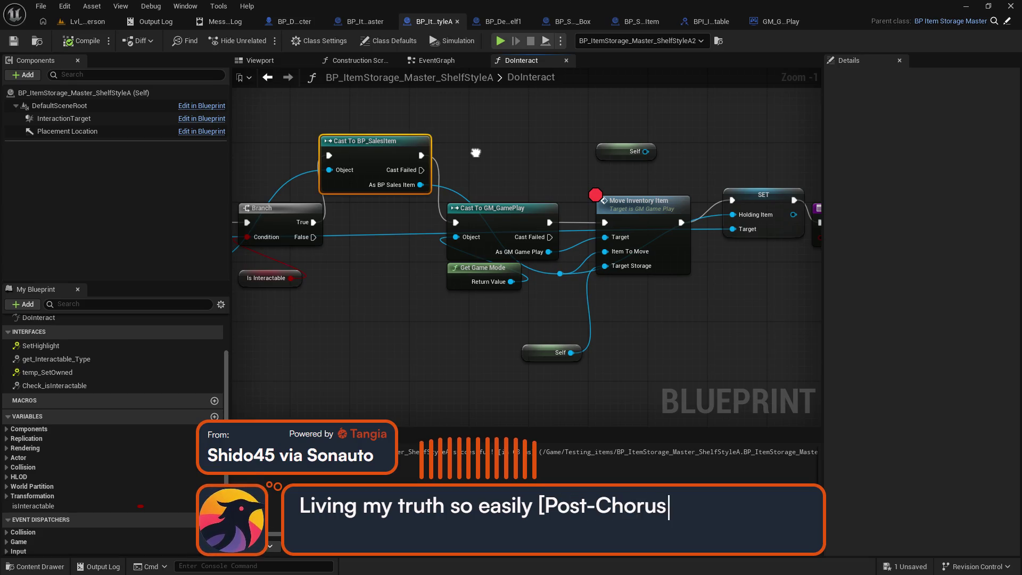
pyautogui.moveTo(476, 153)
pyautogui.mouseDown()
pyautogui.moveTo(500, 119)
pyautogui.moveTo(492, 216)
pyautogui.moveTo(511, 278)
pyautogui.mouseUp()
pyautogui.moveTo(710, 277)
pyautogui.mouseDown()
pyautogui.moveTo(565, 274)
pyautogui.moveTo(510, 262)
pyautogui.moveTo(519, 254)
pyautogui.moveTo(507, 282)
pyautogui.mouseUp()
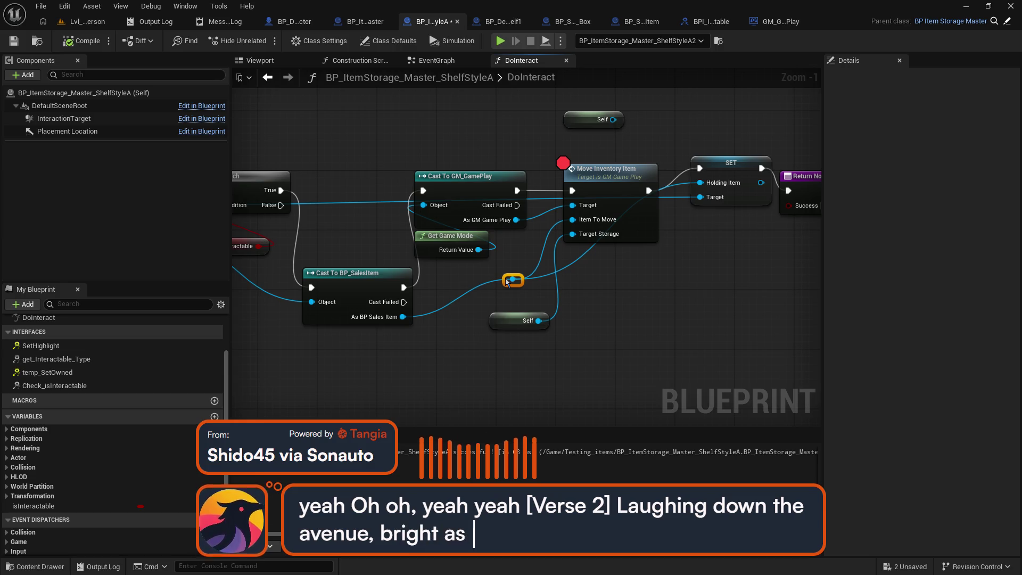
pyautogui.moveTo(666, 263)
pyautogui.mouseDown()
pyautogui.moveTo(582, 277)
pyautogui.moveTo(745, 184)
pyautogui.mouseUp()
pyautogui.moveTo(628, 184); pyautogui.dragTo(629, 206)
pyautogui.hotkey('ctrl', 's')
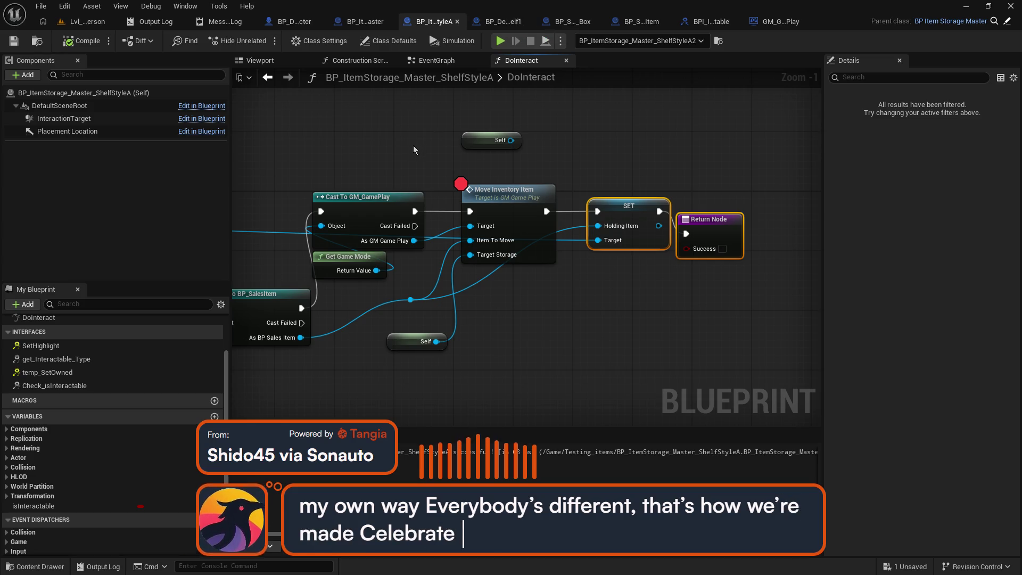
# Reconnect Cast To GM_GamePlay's execution to Move Inventory Item.
pyautogui.moveTo(413, 145)
pyautogui.mouseDown()
pyautogui.moveTo(739, 144)
pyautogui.moveTo(663, 103)
pyautogui.moveTo(542, 136)
pyautogui.moveTo(695, 135)
pyautogui.mouseUp()
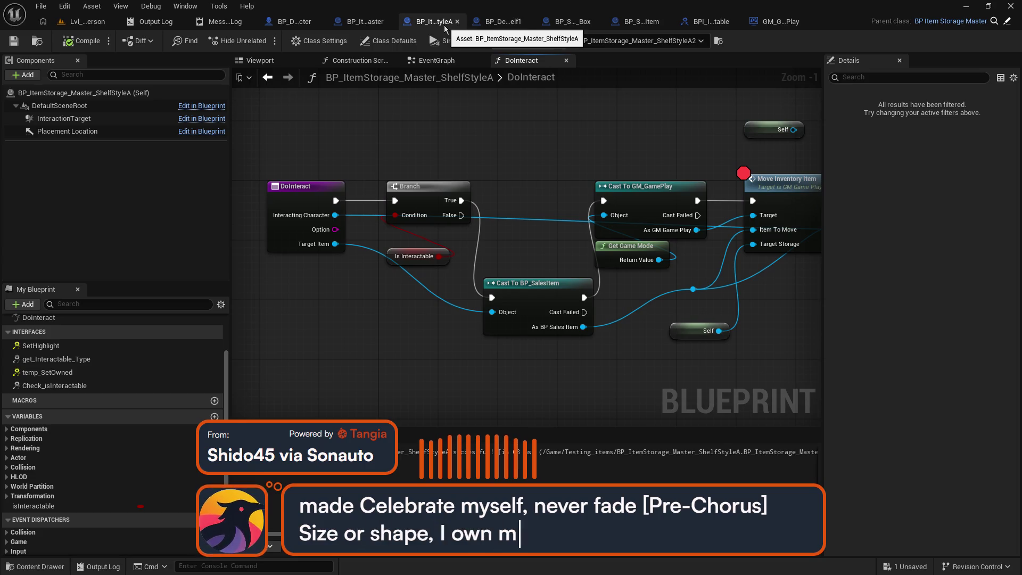
pyautogui.moveTo(753, 175); pyautogui.dragTo(475, 161)
pyautogui.keyDown('alt'); pyautogui.click(419, 187); pyautogui.keyUp('alt')
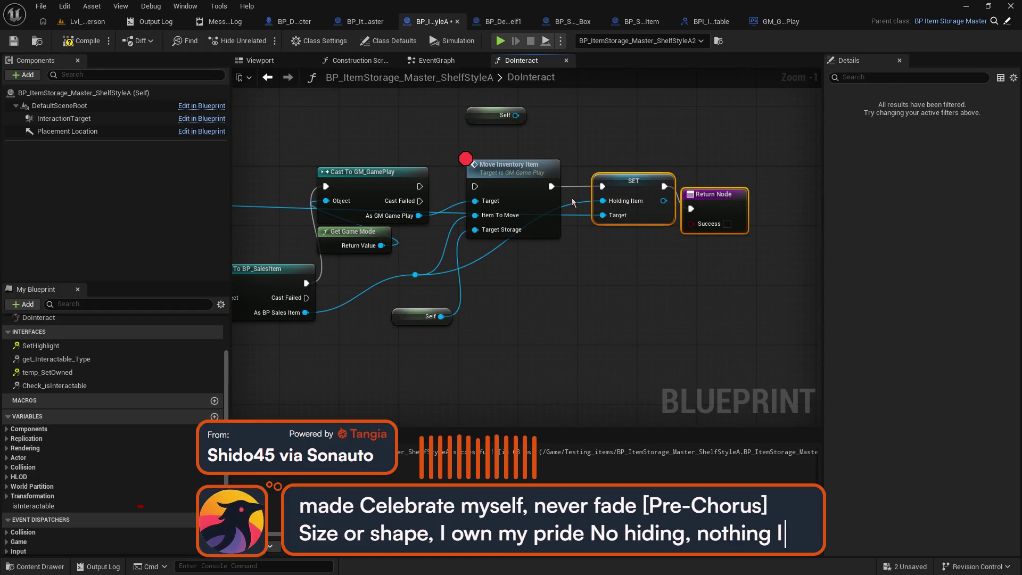
pyautogui.moveTo(419, 186); pyautogui.dragTo(474, 185)
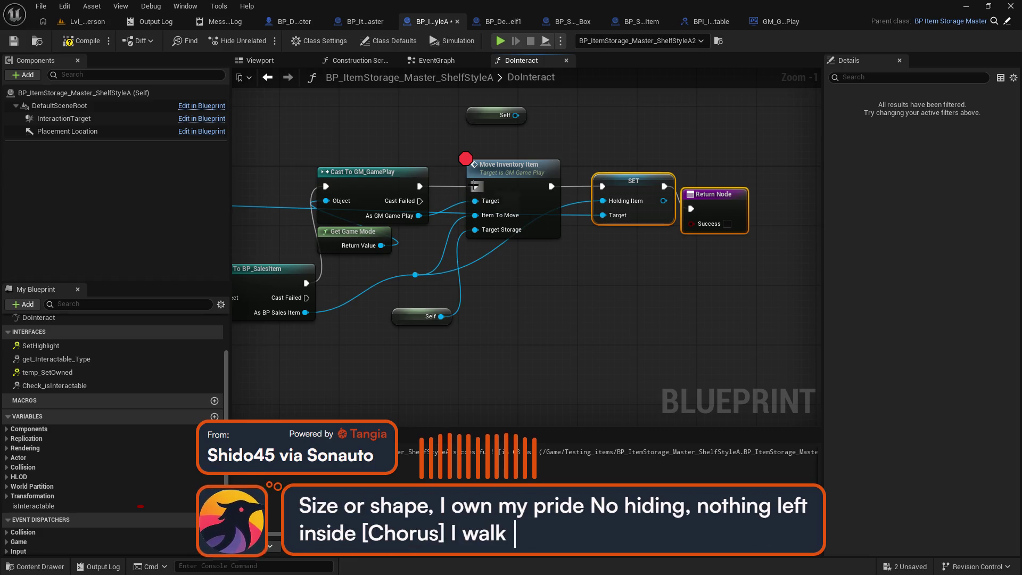
pyautogui.click(510, 168)
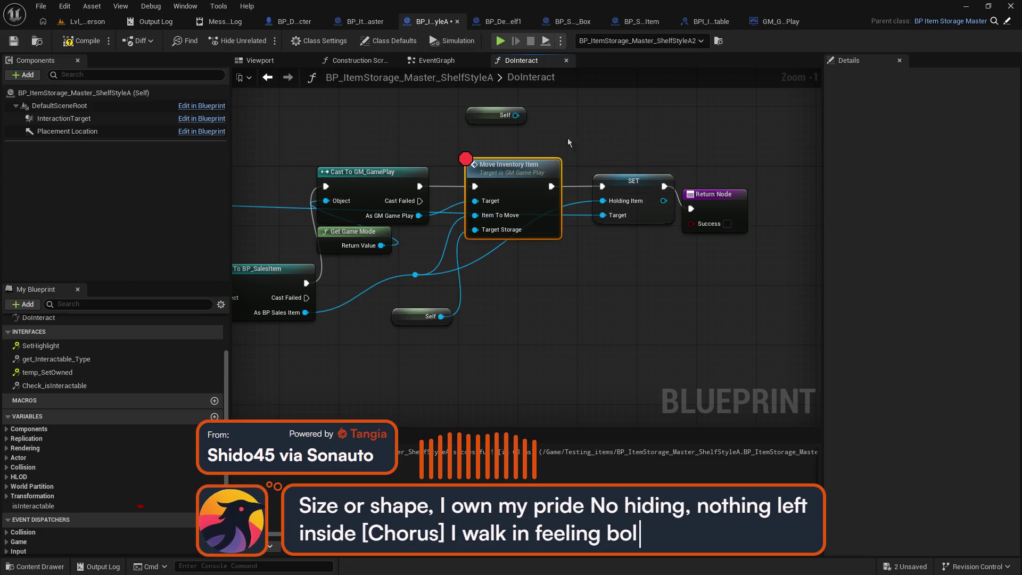
pyautogui.click(583, 155)
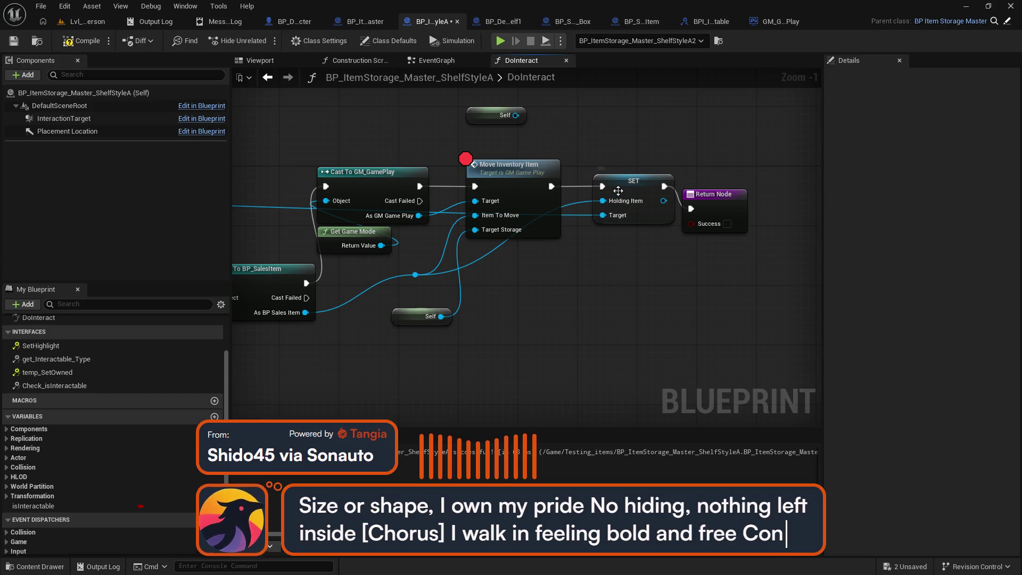
# Unhook SET Holding Item's exec and value links and delete the unused Self node.
pyautogui.keyDown('alt'); pyautogui.click(601, 186); pyautogui.keyUp('alt')
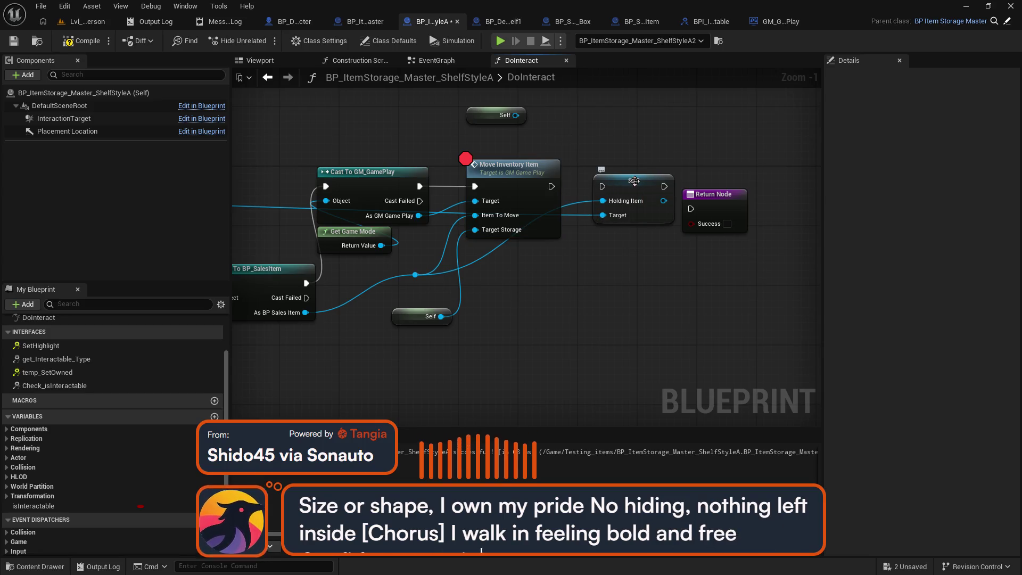
pyautogui.moveTo(634, 181); pyautogui.dragTo(621, 266)
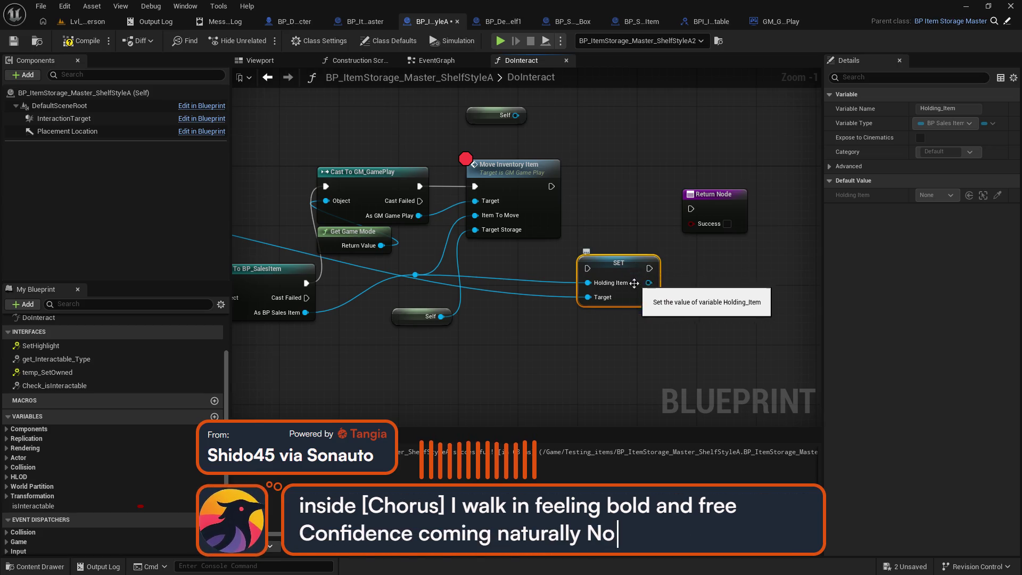
pyautogui.keyDown('alt'); pyautogui.click(630, 282); pyautogui.keyUp('alt')
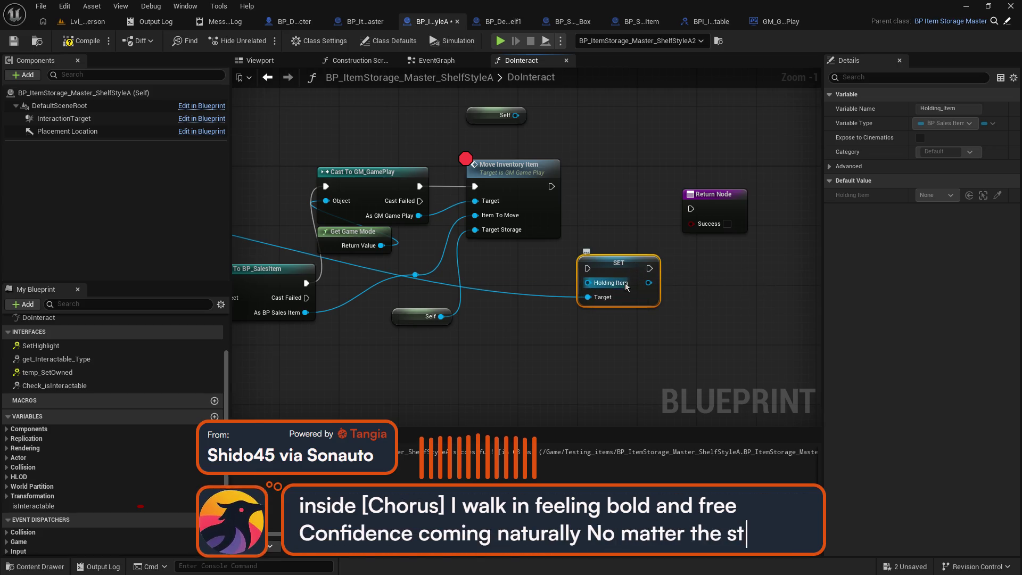
pyautogui.moveTo(518, 280)
pyautogui.mouseDown()
pyautogui.moveTo(738, 310)
pyautogui.moveTo(547, 247)
pyautogui.moveTo(595, 189)
pyautogui.moveTo(581, 194)
pyautogui.moveTo(685, 201)
pyautogui.mouseUp()
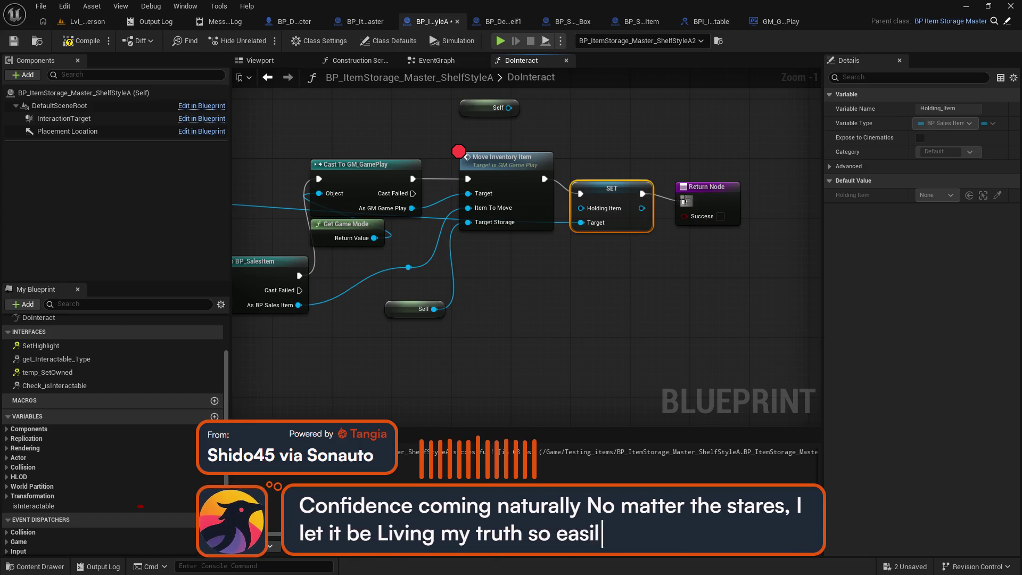
pyautogui.click(487, 108)
pyautogui.press('Delete')
# Select the GM_GamePlay cast, Get Game Mode, Move Inventory Item and SET nodes together, then save.
pyautogui.click(529, 167)
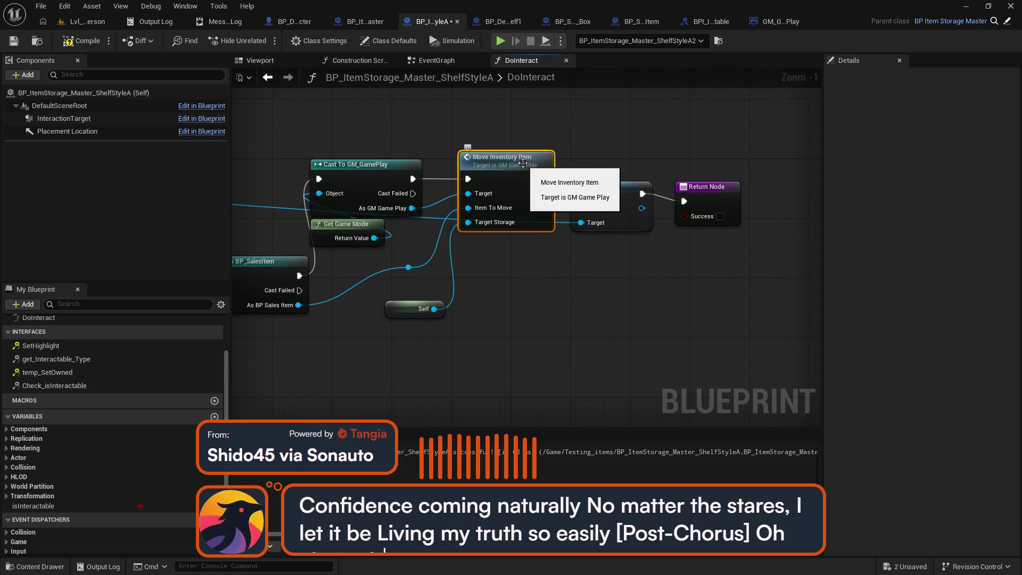
pyautogui.moveTo(524, 163); pyautogui.dragTo(651, 164)
pyautogui.keyDown('ctrl'); pyautogui.click(482, 166); pyautogui.keyUp('ctrl')
pyautogui.keyDown('ctrl'); pyautogui.click(473, 225); pyautogui.keyUp('ctrl')
pyautogui.moveTo(449, 121)
pyautogui.mouseDown()
pyautogui.moveTo(633, 227)
pyautogui.moveTo(724, 252)
pyautogui.mouseUp()
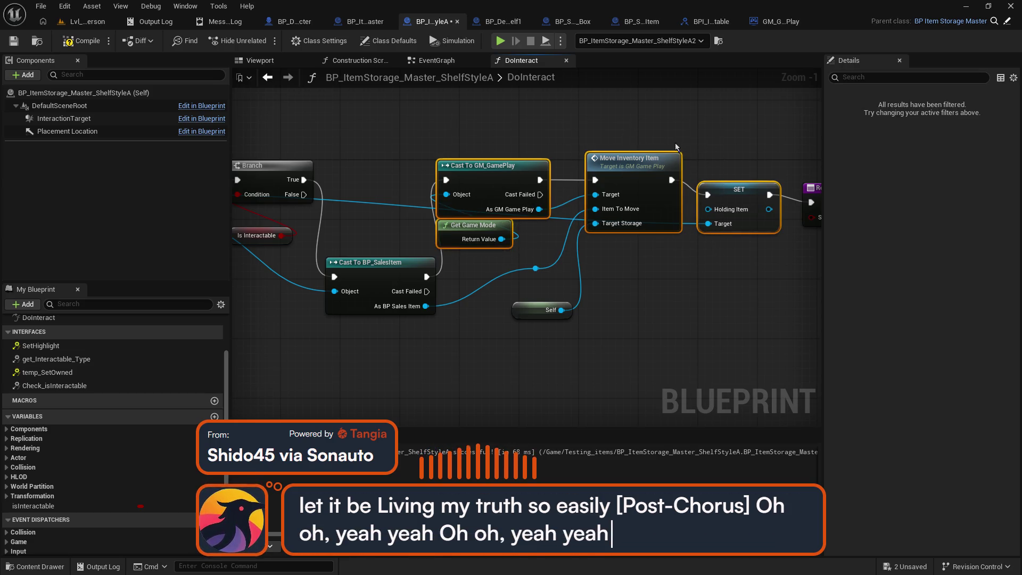
pyautogui.click(506, 22)
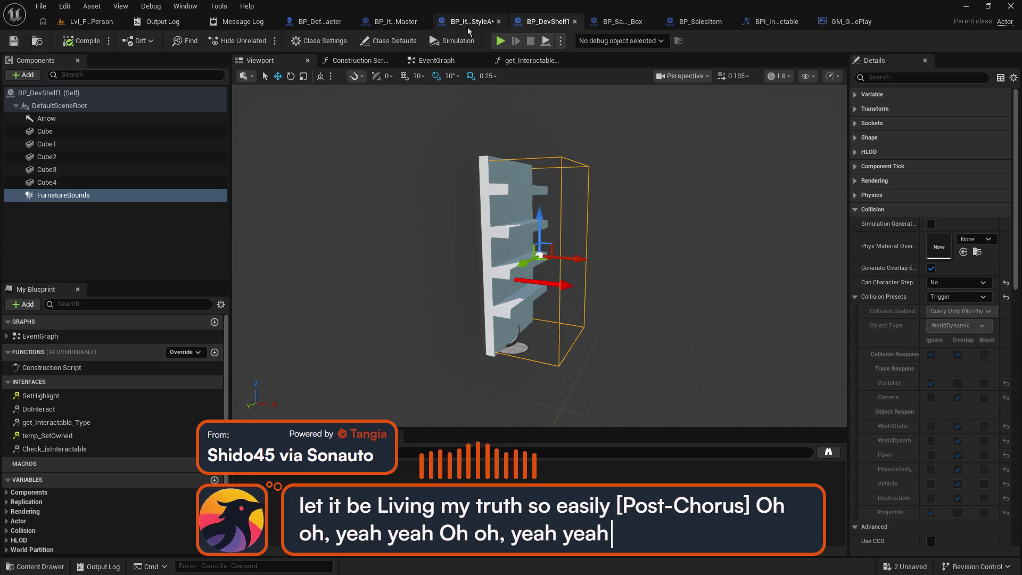
pyautogui.click(442, 24)
pyautogui.hotkey('ctrl', 's')
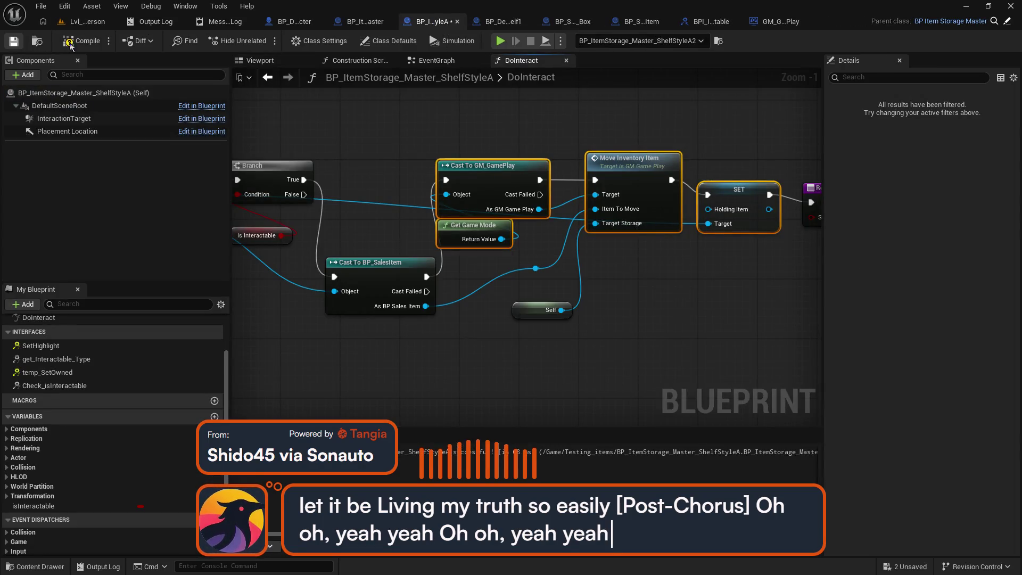
pyautogui.click(571, 23)
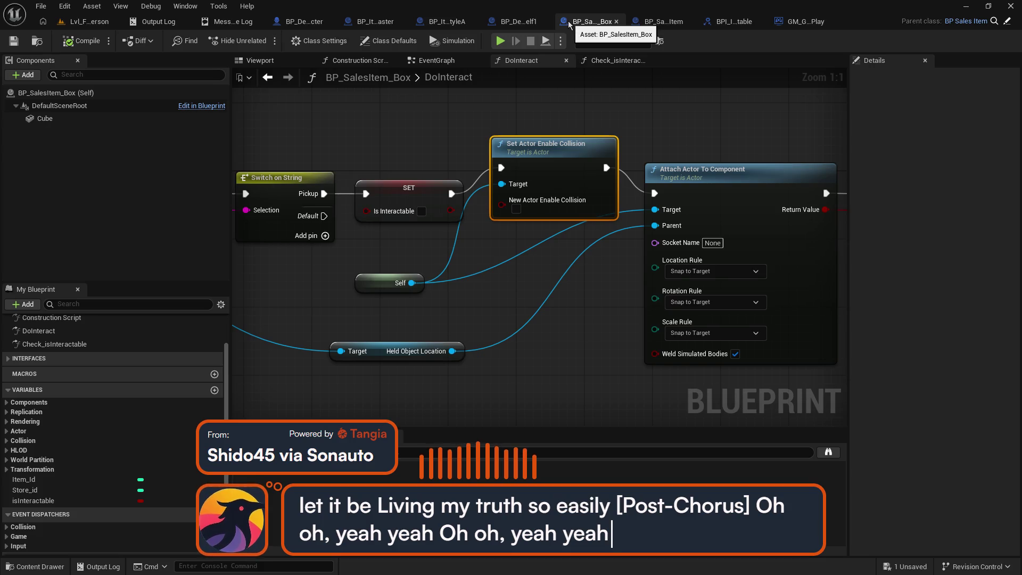
# Paste the copied inventory nodes into the box's DoInteract, running Cast To GM_GamePlay after Attach Actor To Component.
pyautogui.click(515, 24)
pyautogui.click(620, 21)
pyautogui.moveTo(610, 96)
pyautogui.mouseDown()
pyautogui.moveTo(610, 185)
pyautogui.moveTo(328, 168)
pyautogui.moveTo(485, 262)
pyautogui.moveTo(703, 285)
pyautogui.moveTo(741, 252)
pyautogui.moveTo(991, 257)
pyautogui.moveTo(561, 231)
pyautogui.moveTo(486, 238)
pyautogui.moveTo(481, 222)
pyautogui.moveTo(527, 209)
pyautogui.mouseUp()
pyautogui.hotkey('ctrl', 'v')
pyautogui.moveTo(677, 250)
pyautogui.mouseDown()
pyautogui.moveTo(777, 278)
pyautogui.moveTo(807, 256)
pyautogui.mouseUp()
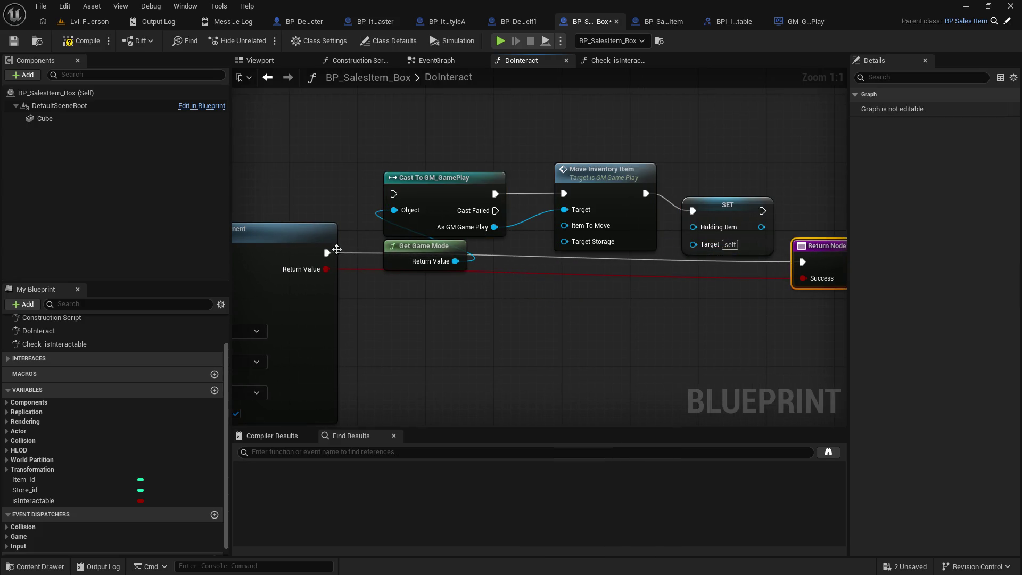
pyautogui.moveTo(330, 254); pyautogui.dragTo(394, 194)
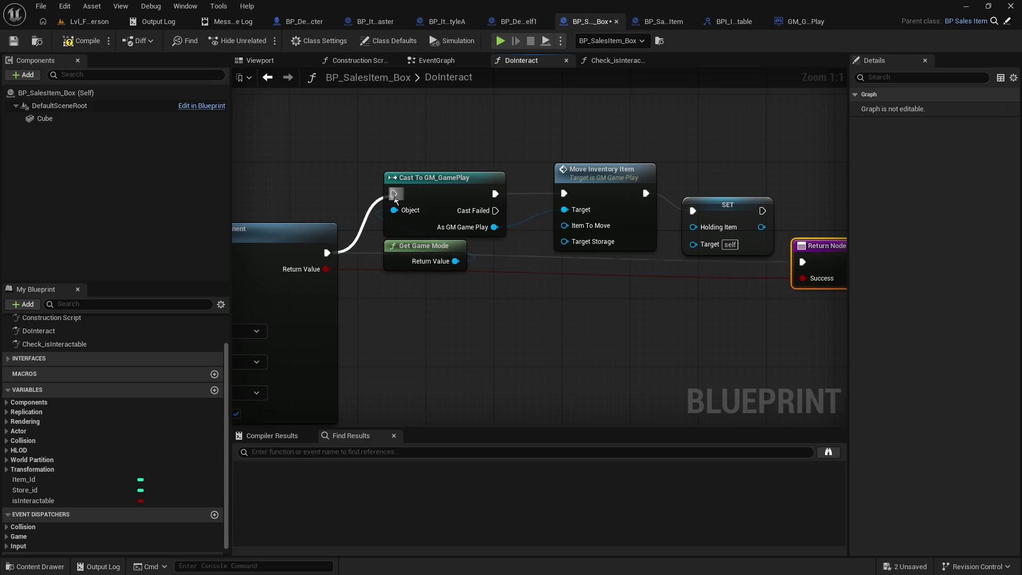
# Add reroute points to route the success and blue wires below the nodes.
pyautogui.doubleClick(523, 272)
pyautogui.moveTo(518, 274); pyautogui.dragTo(468, 395)
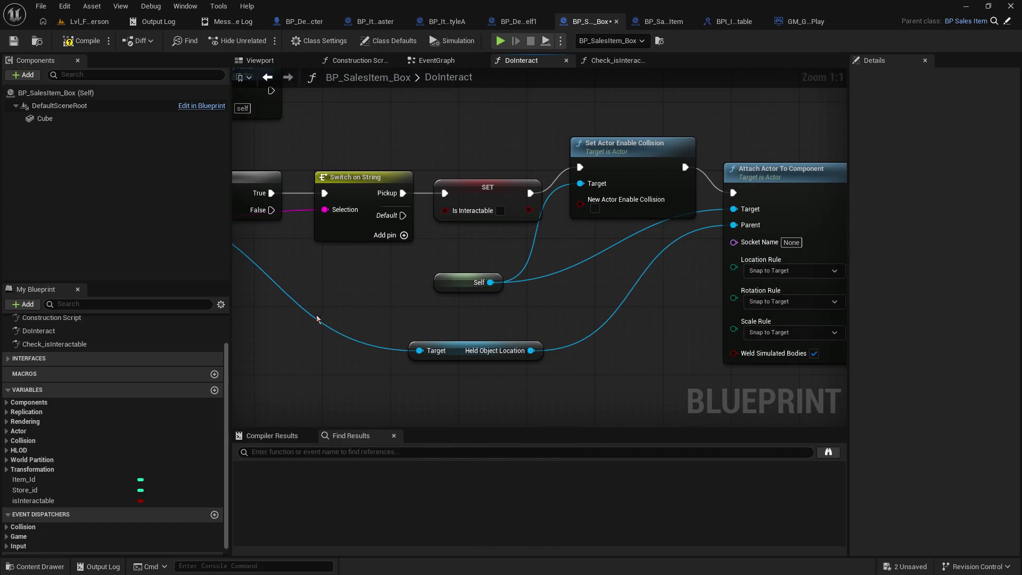
pyautogui.doubleClick(306, 312)
pyautogui.moveTo(306, 312)
pyautogui.mouseDown()
pyautogui.moveTo(889, 197)
pyautogui.moveTo(627, 199)
pyautogui.moveTo(570, 217)
pyautogui.moveTo(497, 209)
pyautogui.mouseUp()
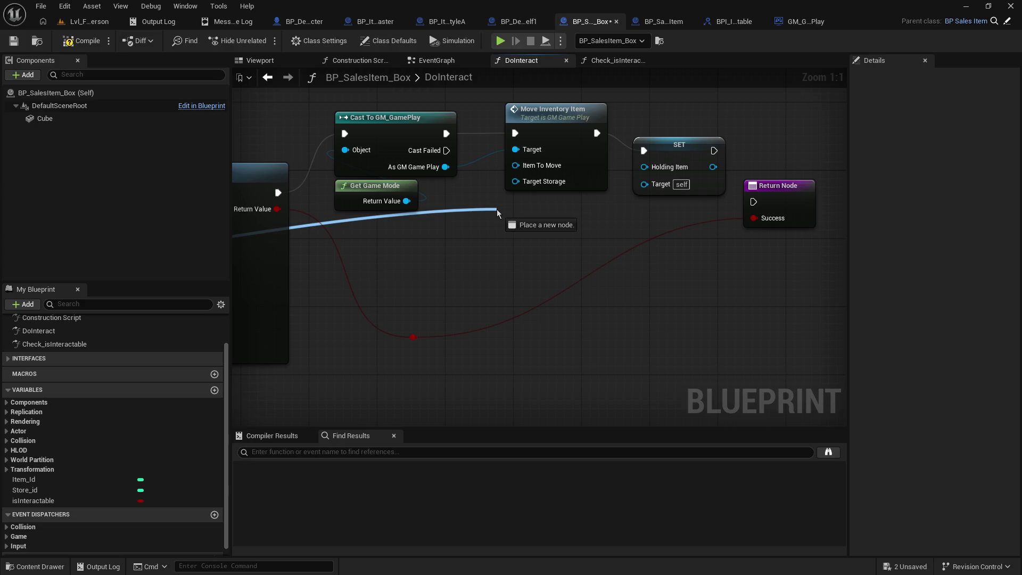
pyautogui.moveTo(496, 209)
pyautogui.mouseDown()
pyautogui.moveTo(845, 231)
pyautogui.moveTo(525, 215)
pyautogui.moveTo(644, 229)
pyautogui.mouseUp()
# Raise the Held Object Location node and pull a new wire from DoInteract's Target Item.
pyautogui.moveTo(352, 234)
pyautogui.mouseDown()
pyautogui.moveTo(527, 249)
pyautogui.moveTo(884, 219)
pyautogui.moveTo(568, 202)
pyautogui.moveTo(554, 169)
pyautogui.moveTo(543, 199)
pyautogui.moveTo(550, 161)
pyautogui.moveTo(533, 246)
pyautogui.mouseUp()
pyautogui.moveTo(307, 273); pyautogui.dragTo(637, 241)
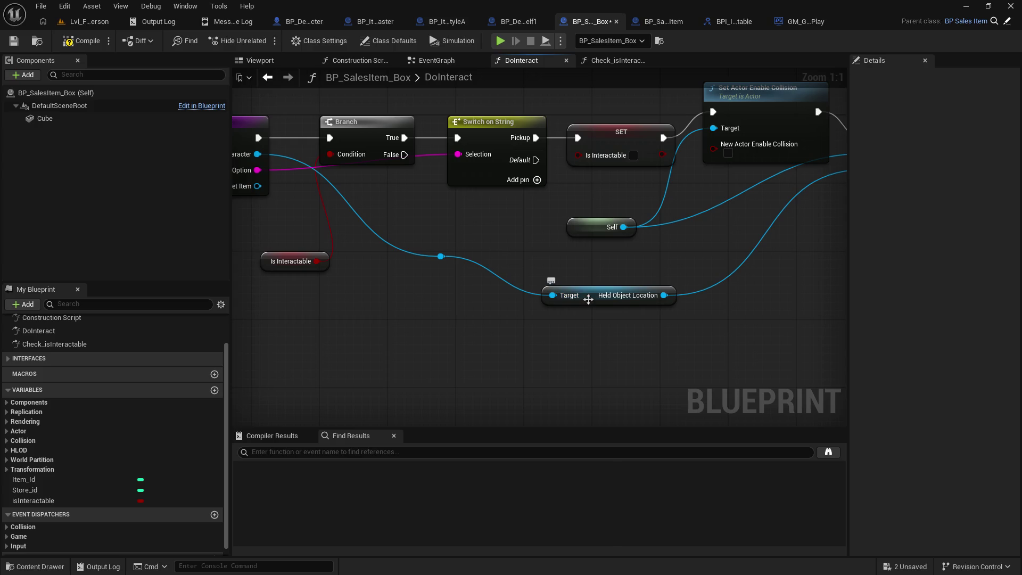
pyautogui.moveTo(587, 301); pyautogui.dragTo(587, 264)
pyautogui.moveTo(401, 215); pyautogui.dragTo(553, 207)
pyautogui.moveTo(413, 179)
pyautogui.mouseDown()
pyautogui.moveTo(621, 344)
pyautogui.moveTo(748, 350)
pyautogui.mouseUp()
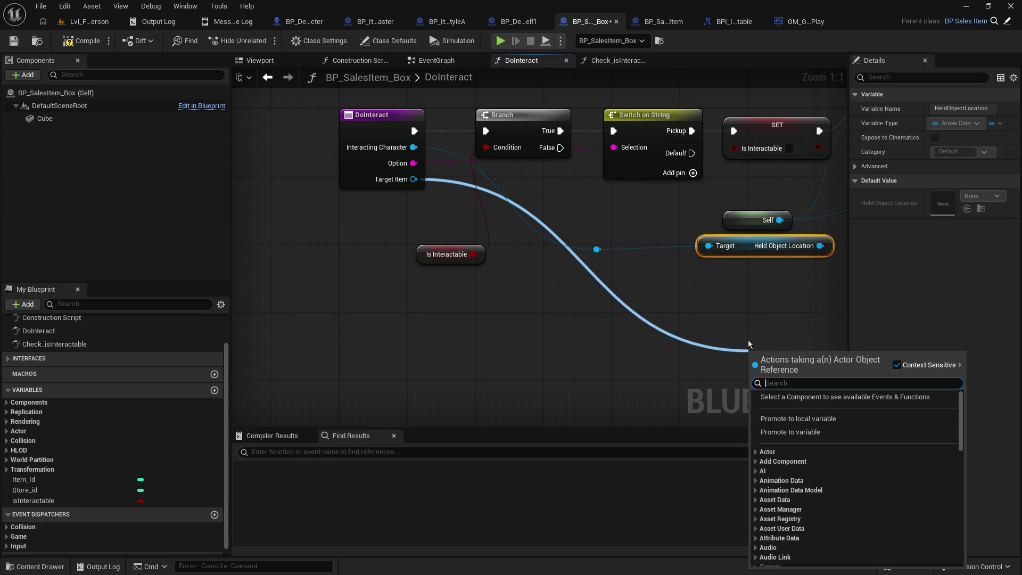
# Add a Cast To BP_SalesItem node on Target Item beside Attach Actor To Component.
pyautogui.write('cast t')
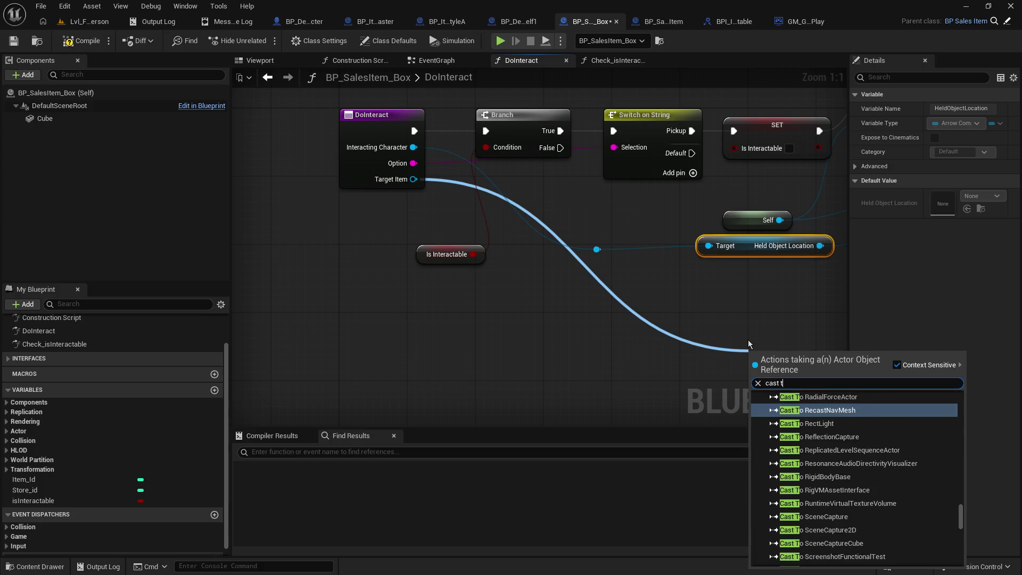
pyautogui.write('o')
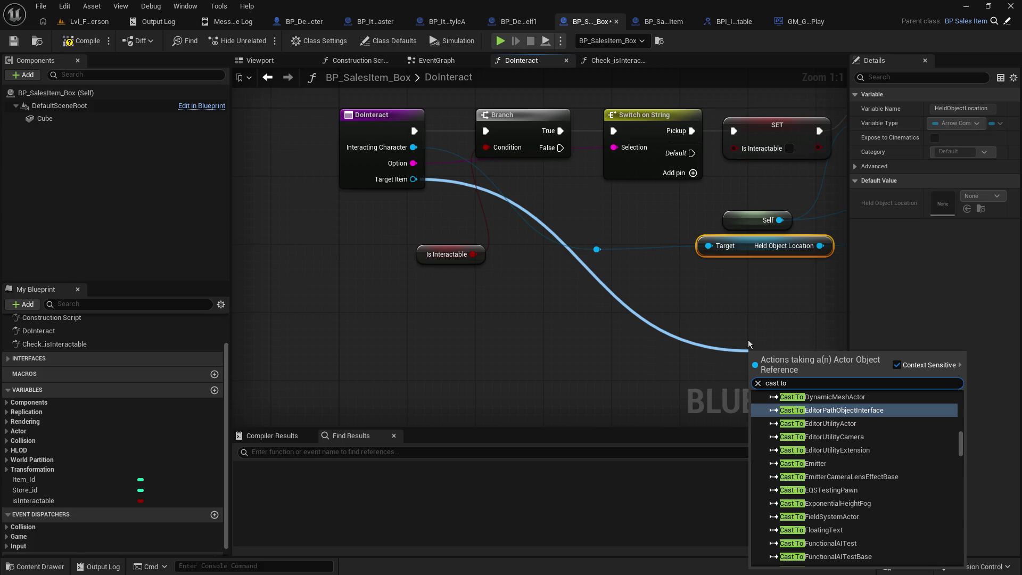
pyautogui.write(' ite')
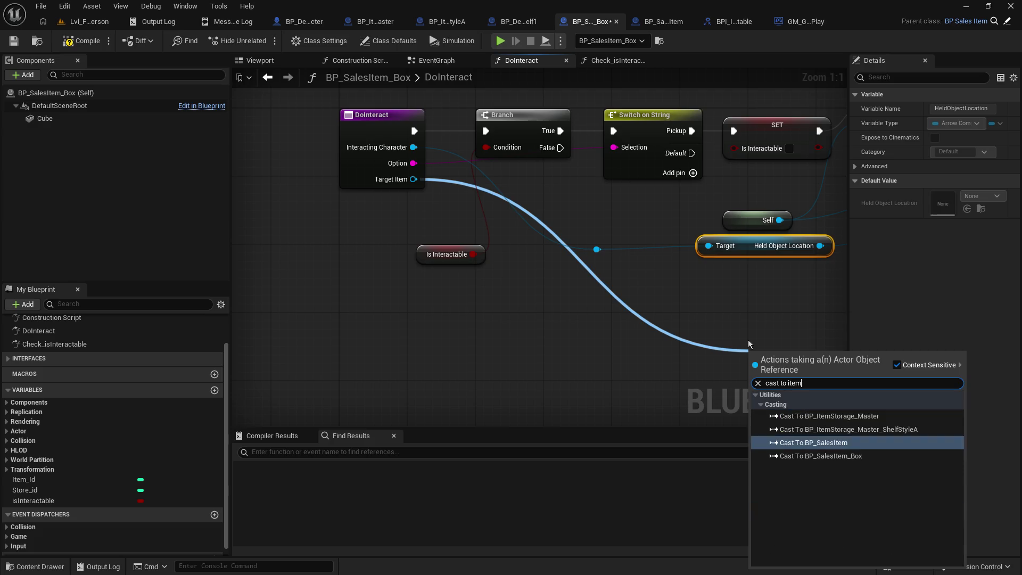
pyautogui.write('m')
pyautogui.press('Return')
pyautogui.moveTo(848, 417)
pyautogui.mouseDown()
pyautogui.moveTo(458, 320)
pyautogui.moveTo(360, 315)
pyautogui.mouseUp()
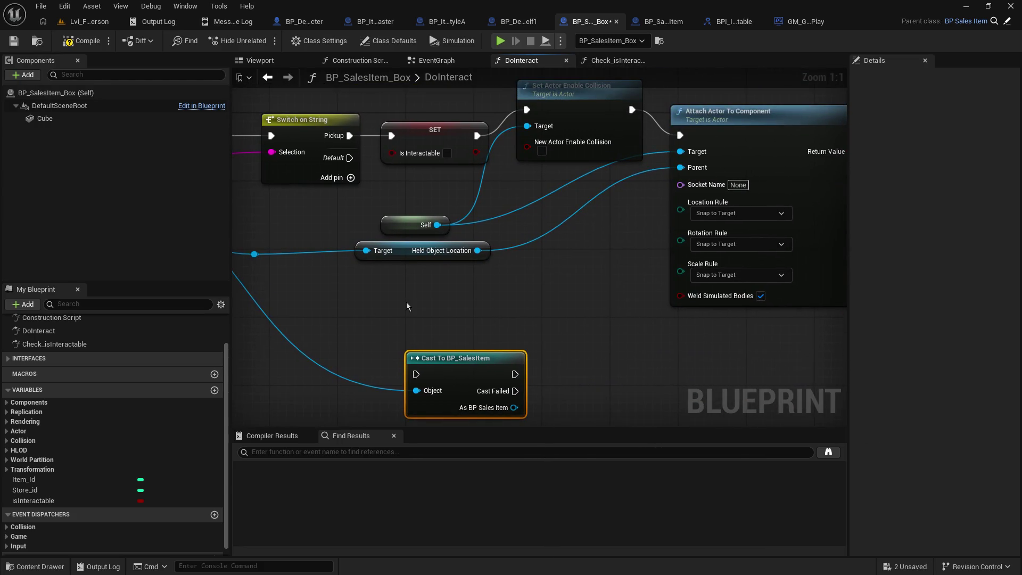
pyautogui.moveTo(566, 337)
pyautogui.mouseDown()
pyautogui.moveTo(513, 315)
pyautogui.moveTo(438, 331)
pyautogui.mouseUp()
pyautogui.moveTo(335, 352); pyautogui.dragTo(787, 225)
pyautogui.moveTo(798, 180); pyautogui.dragTo(324, 283)
# Chain Cast To BP_SalesItem between Attach Actor and Cast To GM_GamePlay, feeding Move Inventory Item.
pyautogui.moveTo(292, 137)
pyautogui.mouseDown()
pyautogui.moveTo(426, 255)
pyautogui.moveTo(716, 272)
pyautogui.mouseUp()
pyautogui.moveTo(476, 194); pyautogui.dragTo(599, 179)
pyautogui.moveTo(319, 325)
pyautogui.mouseDown()
pyautogui.moveTo(400, 244)
pyautogui.moveTo(394, 206)
pyautogui.mouseUp()
pyautogui.moveTo(248, 232); pyautogui.dragTo(341, 224)
pyautogui.moveTo(440, 224)
pyautogui.mouseDown()
pyautogui.moveTo(511, 210)
pyautogui.moveTo(533, 195)
pyautogui.mouseUp()
pyautogui.moveTo(309, 241)
pyautogui.mouseDown()
pyautogui.moveTo(372, 278)
pyautogui.moveTo(568, 224)
pyautogui.moveTo(569, 206)
pyautogui.mouseUp()
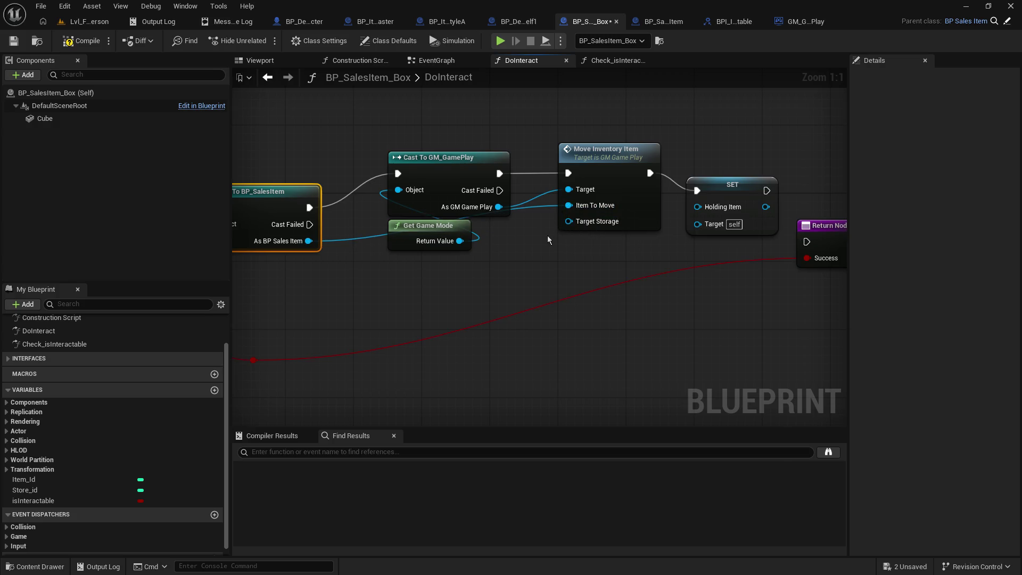
# Compile the BP_SalesItem_Box blueprint.
pyautogui.moveTo(504, 254); pyautogui.dragTo(958, 244)
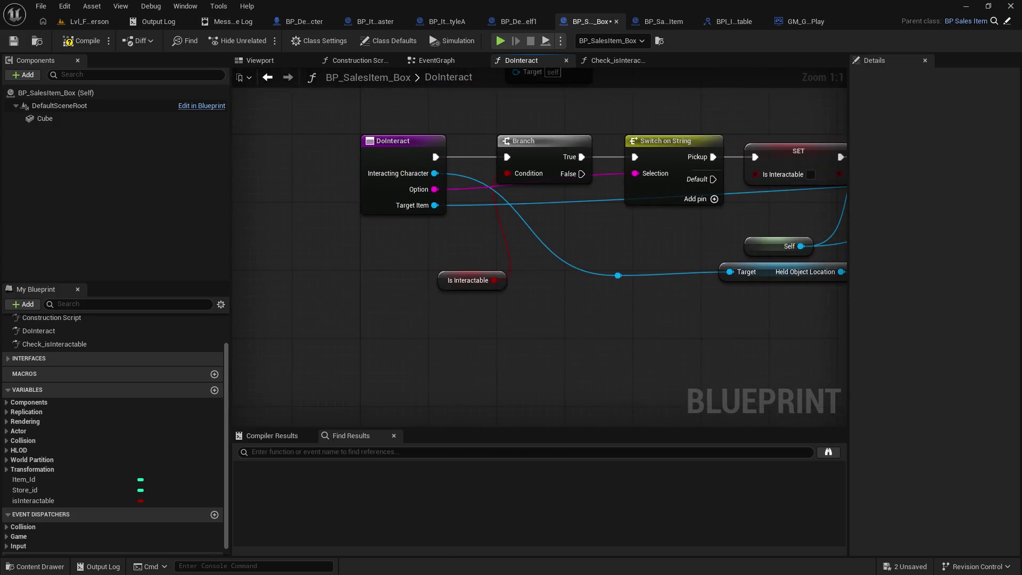
pyautogui.moveTo(539, 237); pyautogui.dragTo(273, 303)
pyautogui.moveTo(979, 250)
pyautogui.mouseDown()
pyautogui.moveTo(593, 237)
pyautogui.moveTo(243, 251)
pyautogui.mouseUp()
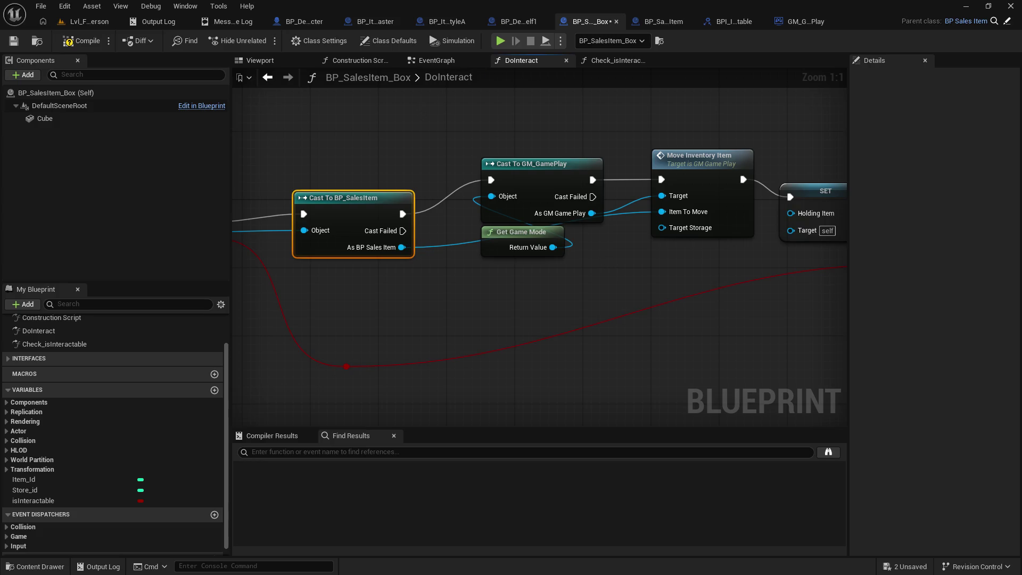
pyautogui.click(84, 41)
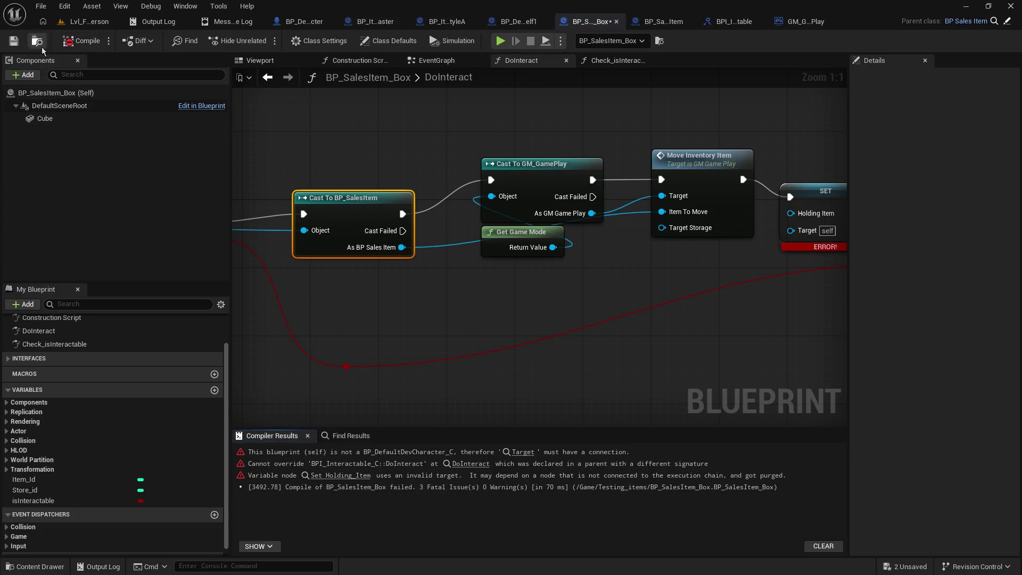
# Add a reroute point on the game-mode wire and move it below the nodes.
pyautogui.moveTo(589, 248); pyautogui.dragTo(434, 295)
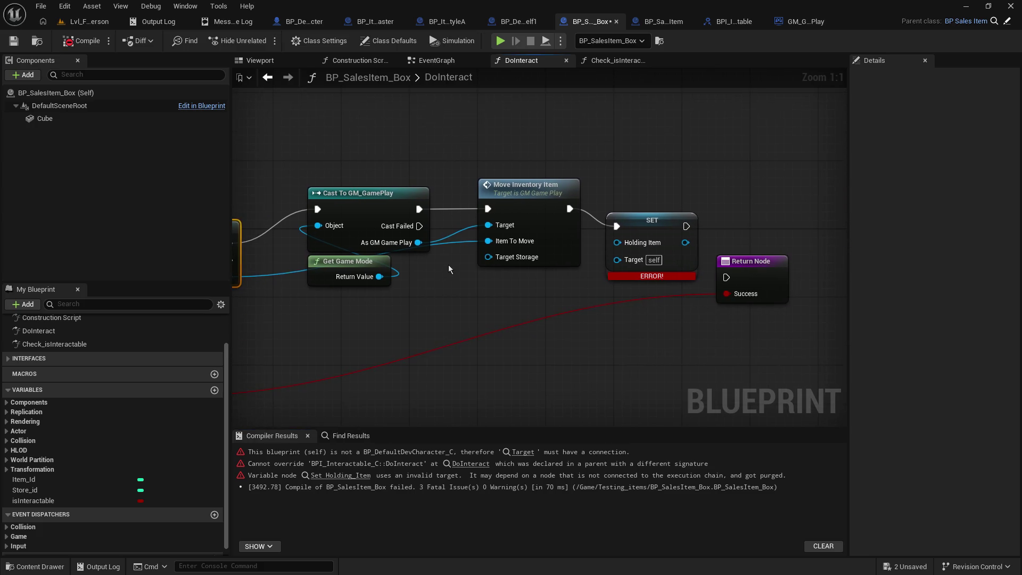
pyautogui.click(453, 251)
pyautogui.doubleClick(456, 245)
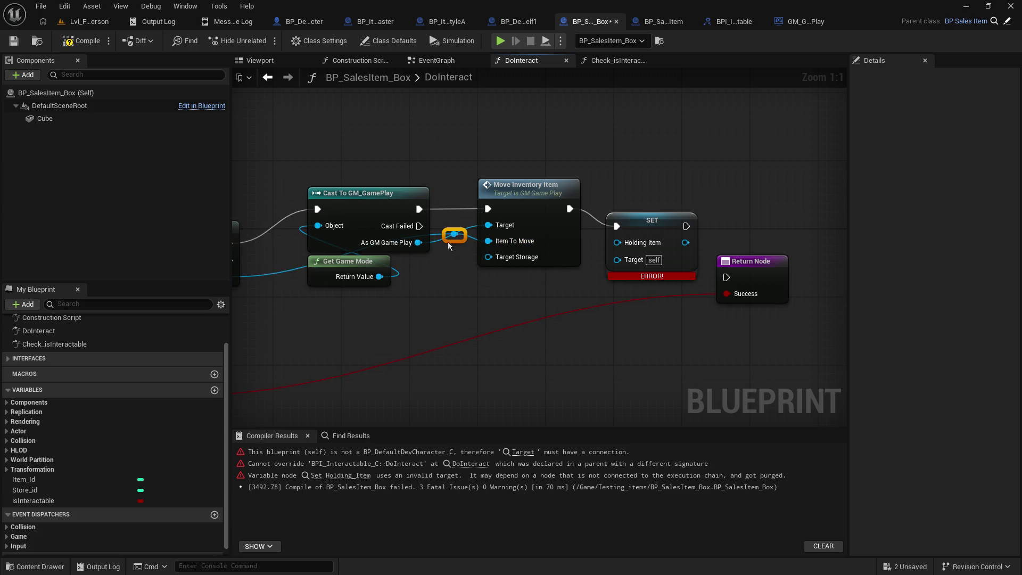
pyautogui.moveTo(453, 234)
pyautogui.mouseDown()
pyautogui.moveTo(453, 294)
pyautogui.moveTo(595, 273)
pyautogui.moveTo(617, 242)
pyautogui.mouseUp()
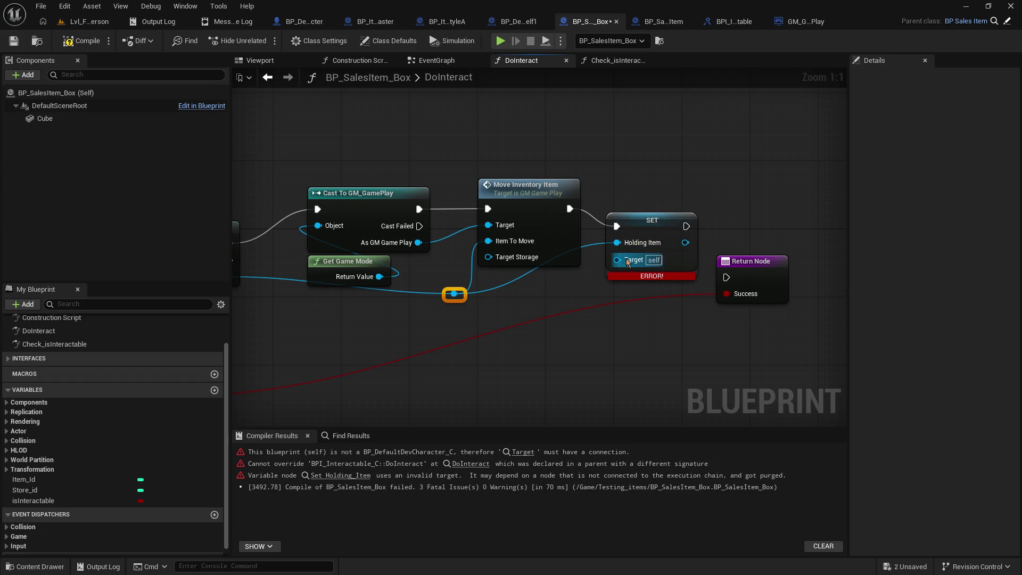
pyautogui.moveTo(609, 273)
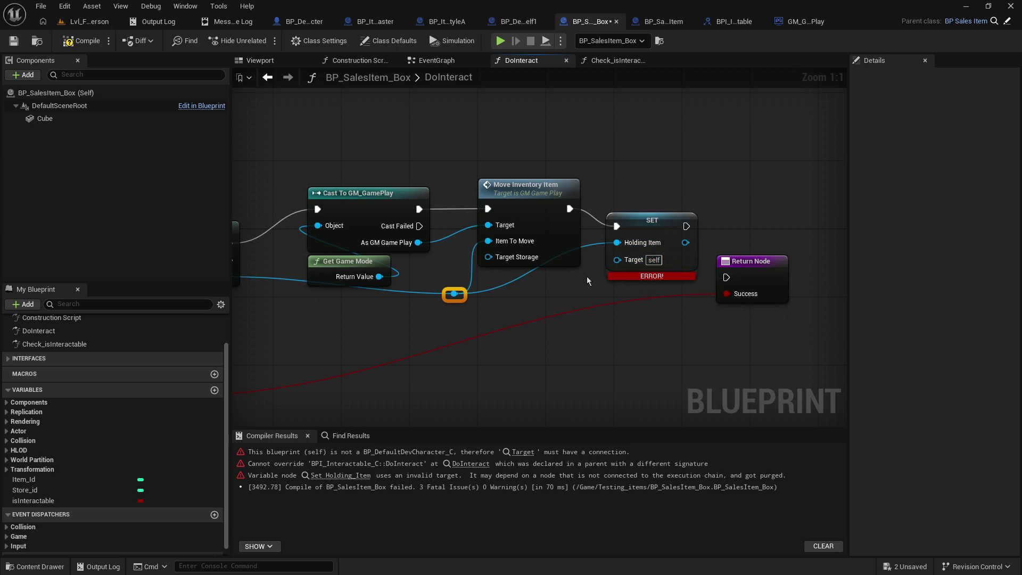
pyautogui.moveTo(473, 307); pyautogui.dragTo(841, 234)
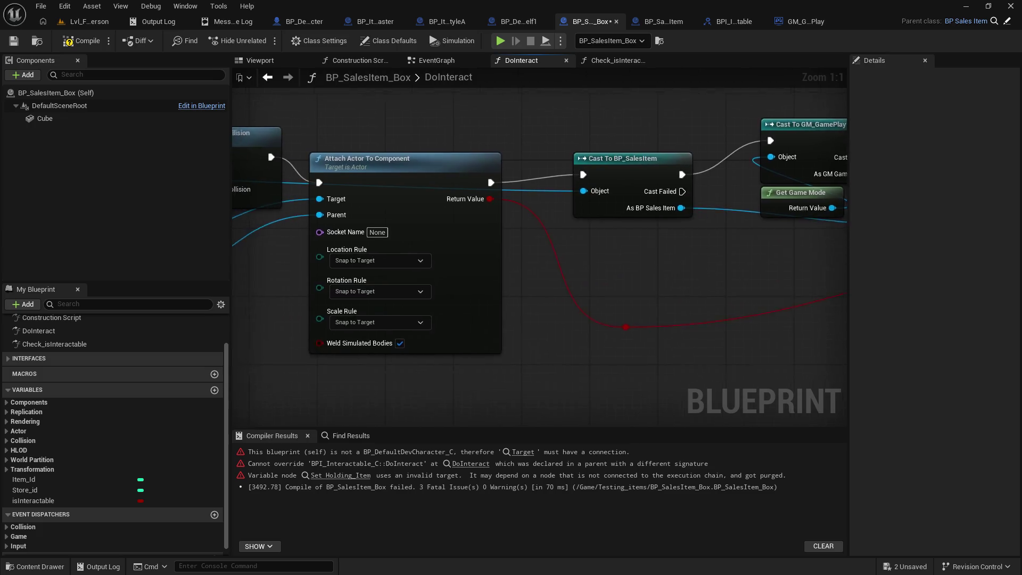
pyautogui.moveTo(372, 266); pyautogui.dragTo(798, 218)
pyautogui.moveTo(479, 240); pyautogui.dragTo(697, 271)
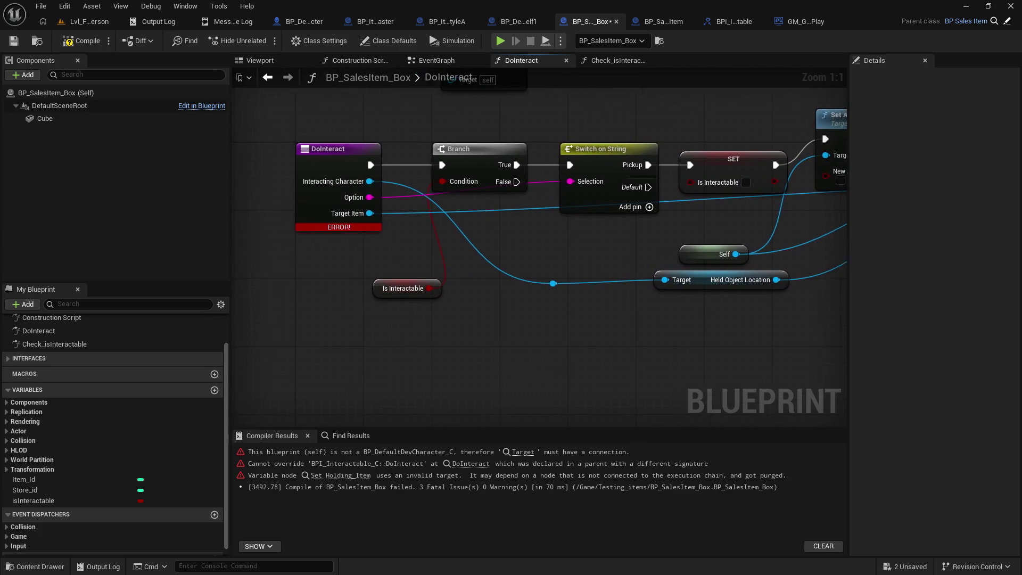
# Pull a wire from the reroute knot and delete the stray >= node it spawned.
pyautogui.moveTo(636, 286); pyautogui.dragTo(408, 268)
pyautogui.moveTo(331, 266)
pyautogui.mouseDown()
pyautogui.moveTo(573, 384)
pyautogui.moveTo(633, 388)
pyautogui.mouseUp()
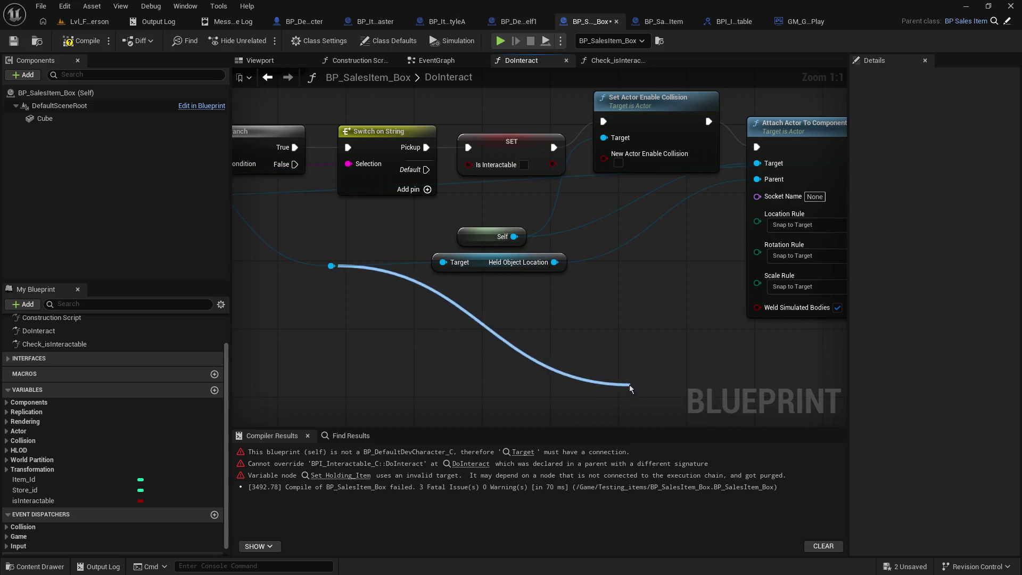
pyautogui.moveTo(647, 308)
pyautogui.mouseDown()
pyautogui.moveTo(289, 267)
pyautogui.moveTo(378, 255)
pyautogui.mouseUp()
pyautogui.moveTo(444, 306); pyautogui.dragTo(569, 393)
pyautogui.press('Delete')
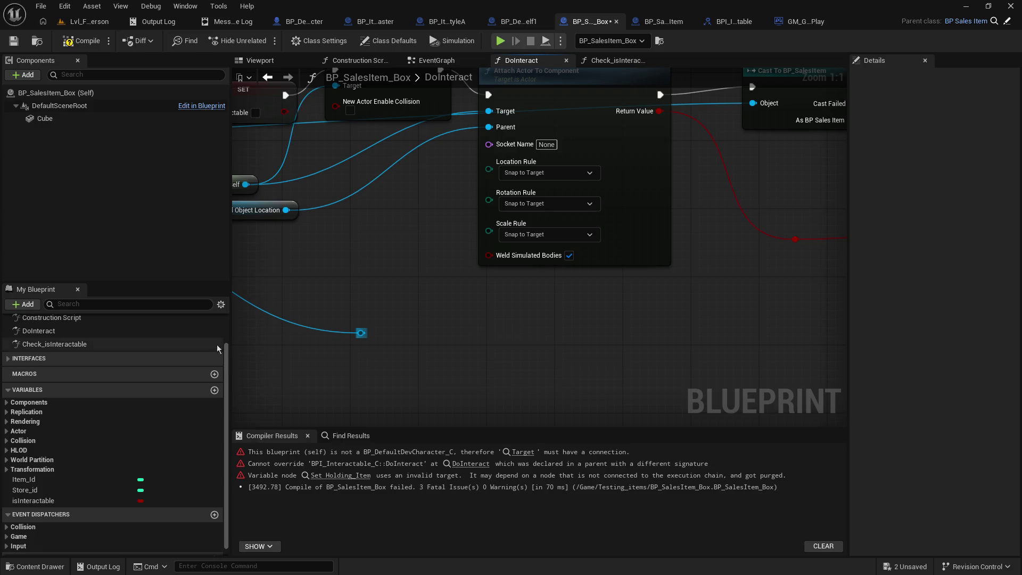
# Route the character reference through another reroute knot into SET Holding Item's Target.
pyautogui.moveTo(361, 333)
pyautogui.mouseDown()
pyautogui.moveTo(816, 315)
pyautogui.moveTo(692, 278)
pyautogui.moveTo(575, 268)
pyautogui.moveTo(474, 292)
pyautogui.mouseUp()
pyautogui.moveTo(550, 188)
pyautogui.mouseDown()
pyautogui.moveTo(538, 299)
pyautogui.moveTo(508, 366)
pyautogui.moveTo(591, 231)
pyautogui.mouseUp()
pyautogui.moveTo(526, 314); pyautogui.dragTo(620, 127)
pyautogui.moveTo(395, 168); pyautogui.dragTo(555, 294)
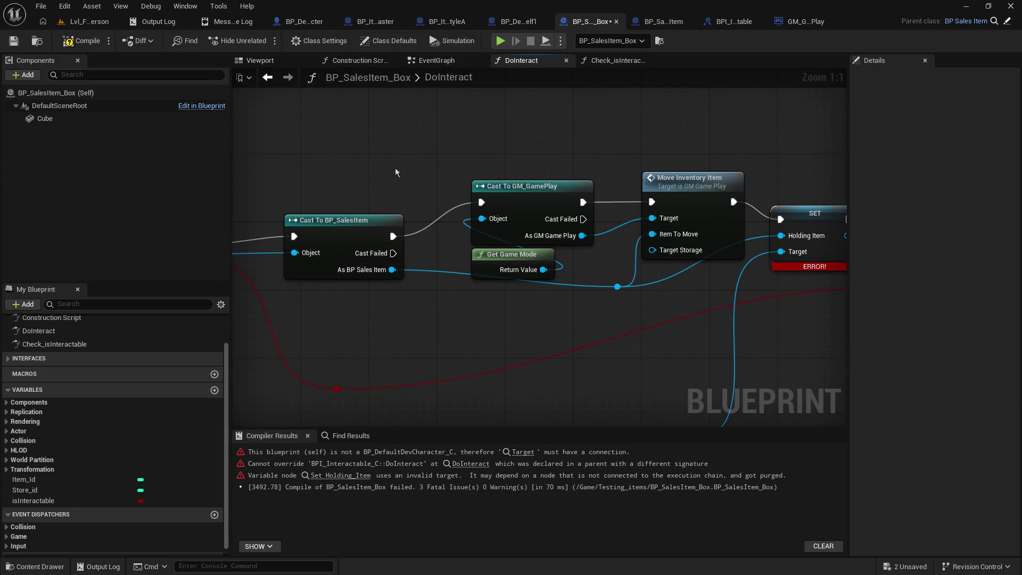
# Recompile the box, then refresh all nodes in BP_SalesItem and save it.
pyautogui.click(82, 41)
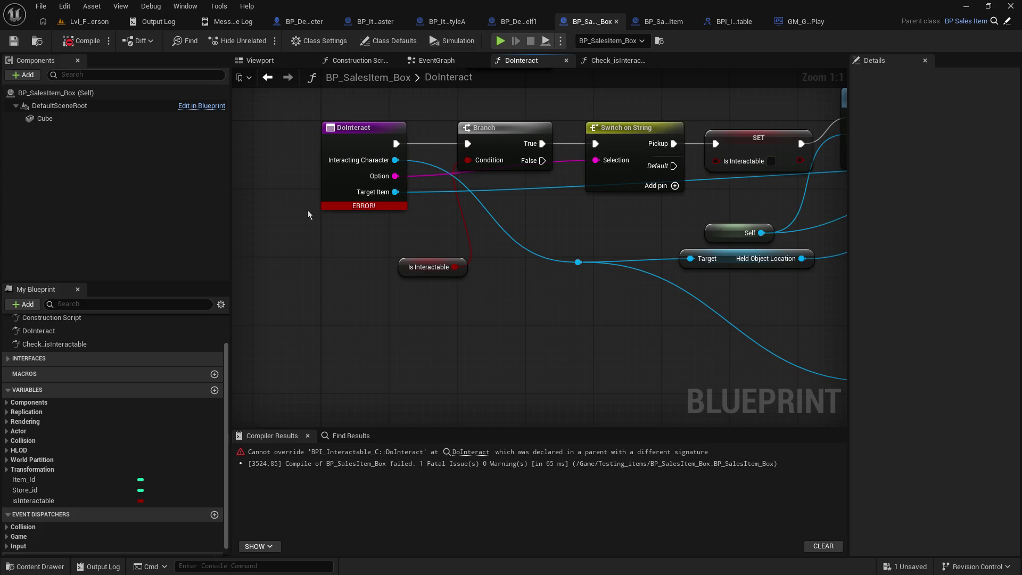
pyautogui.moveTo(339, 205)
pyautogui.click(649, 21)
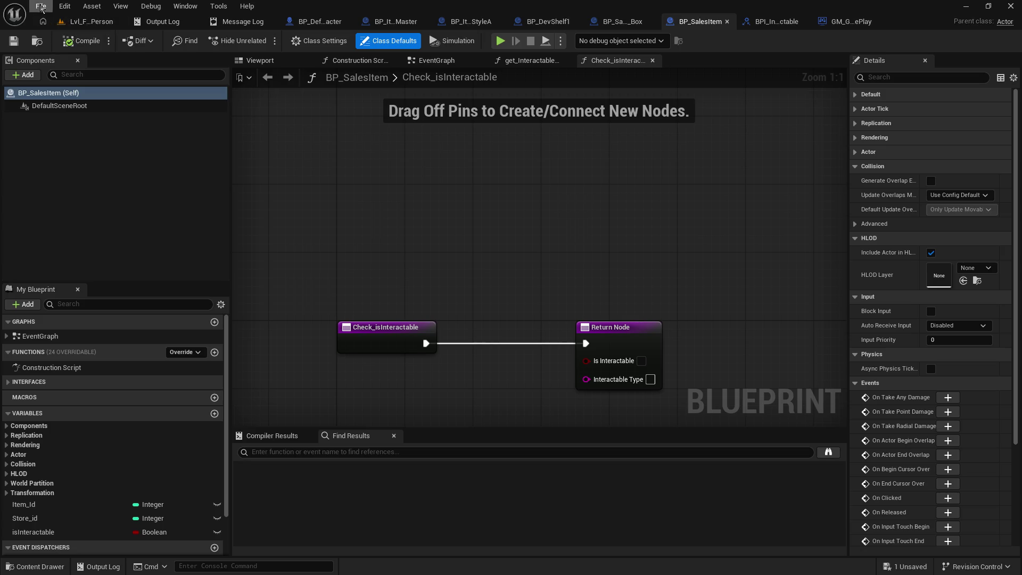
pyautogui.click(41, 6)
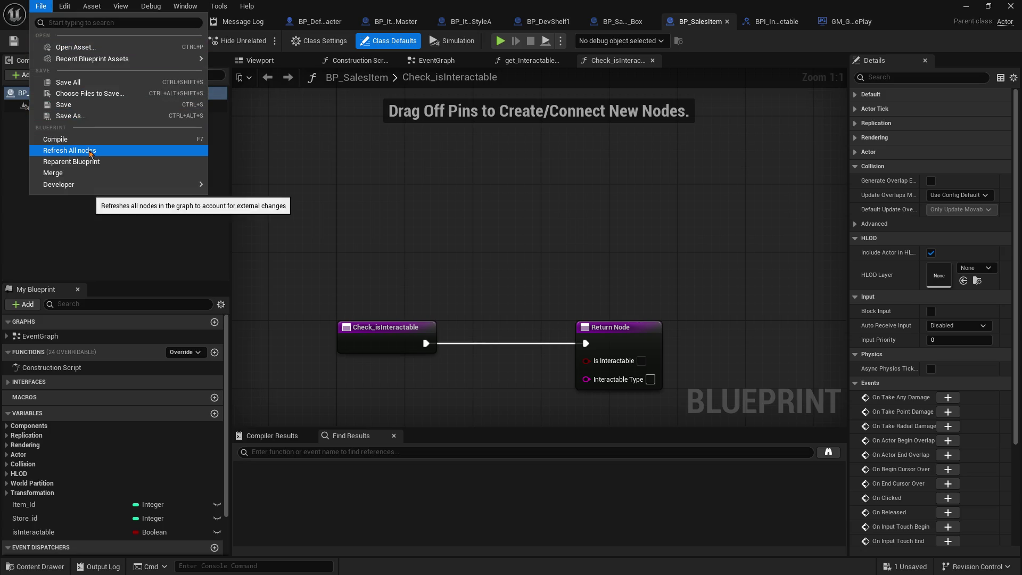
pyautogui.click(88, 151)
pyautogui.click(14, 41)
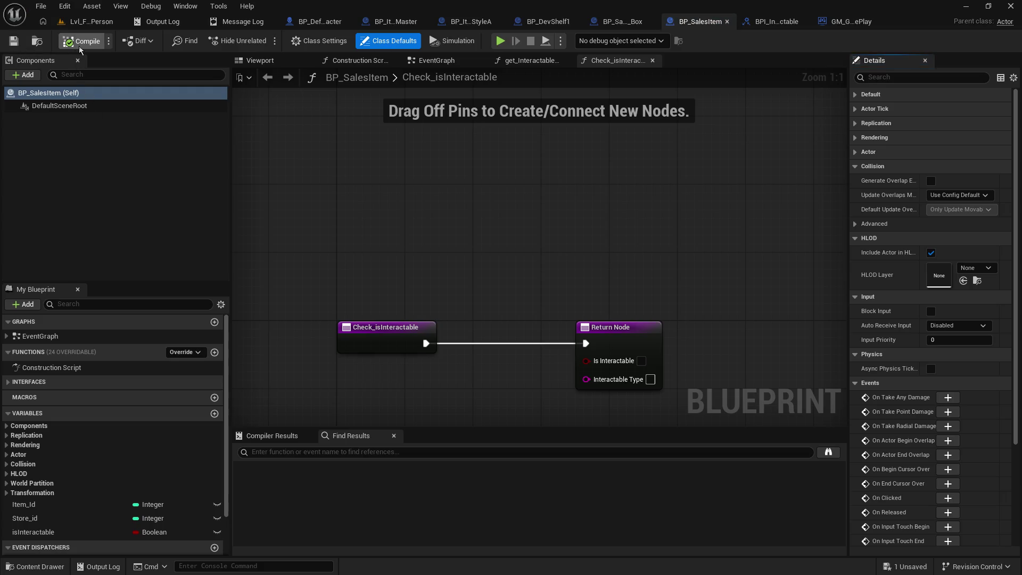
# Check BPI_Interactable's DoInteract, then refresh all nodes in BP_SalesItem_Box and save it.
pyautogui.click(762, 22)
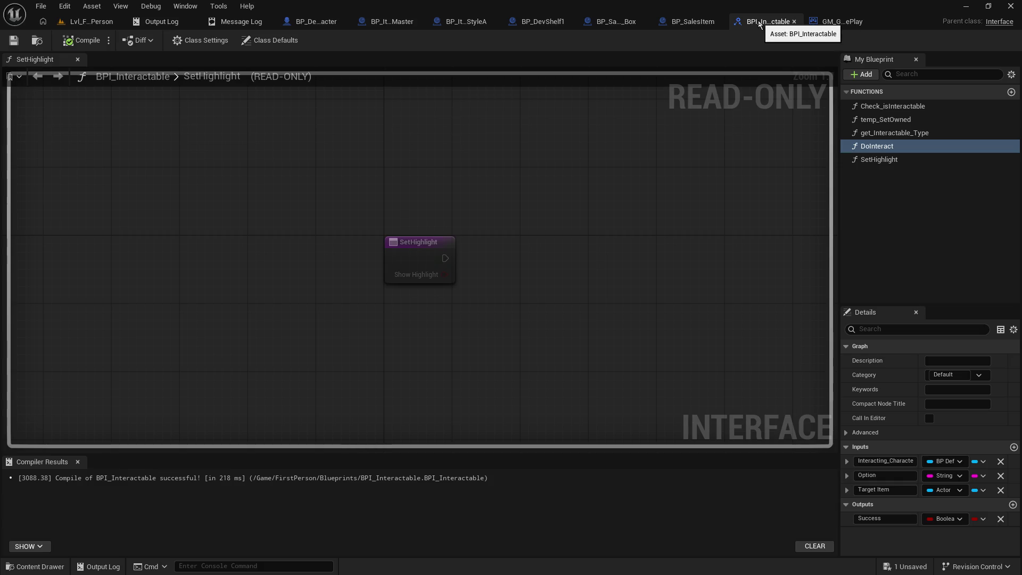
pyautogui.click(666, 24)
pyautogui.click(628, 22)
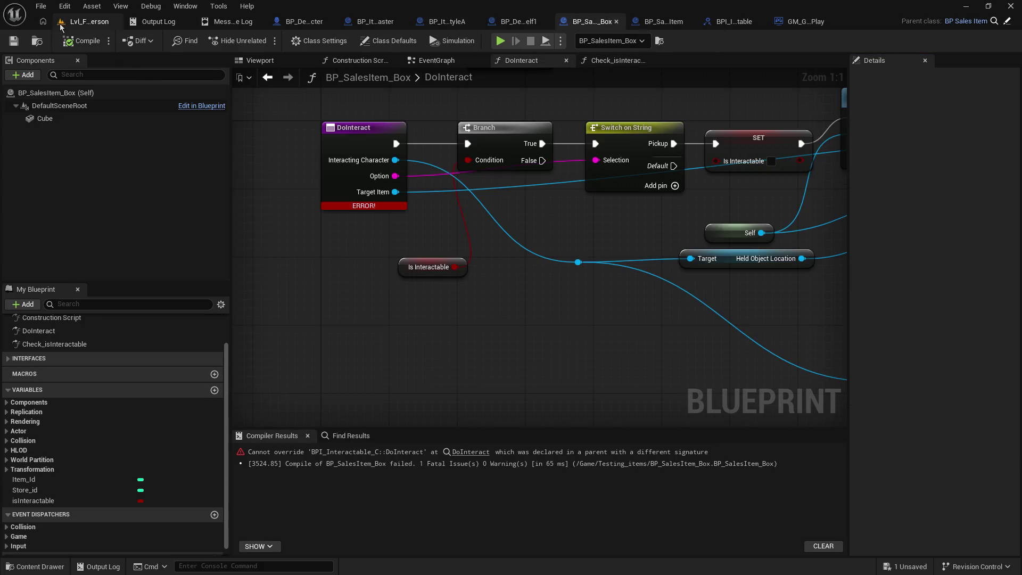
pyautogui.click(41, 6)
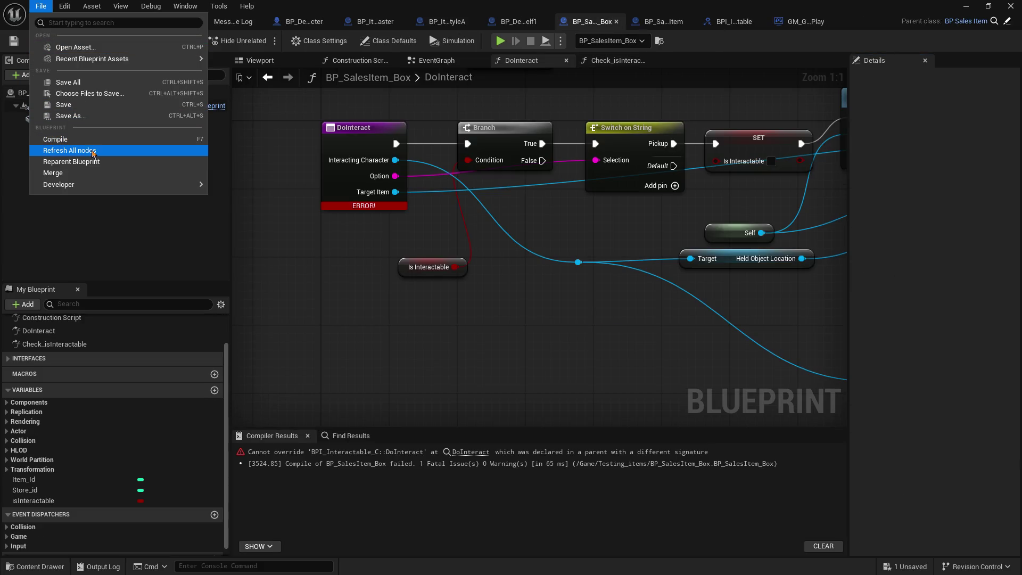
pyautogui.click(80, 150)
pyautogui.click(18, 44)
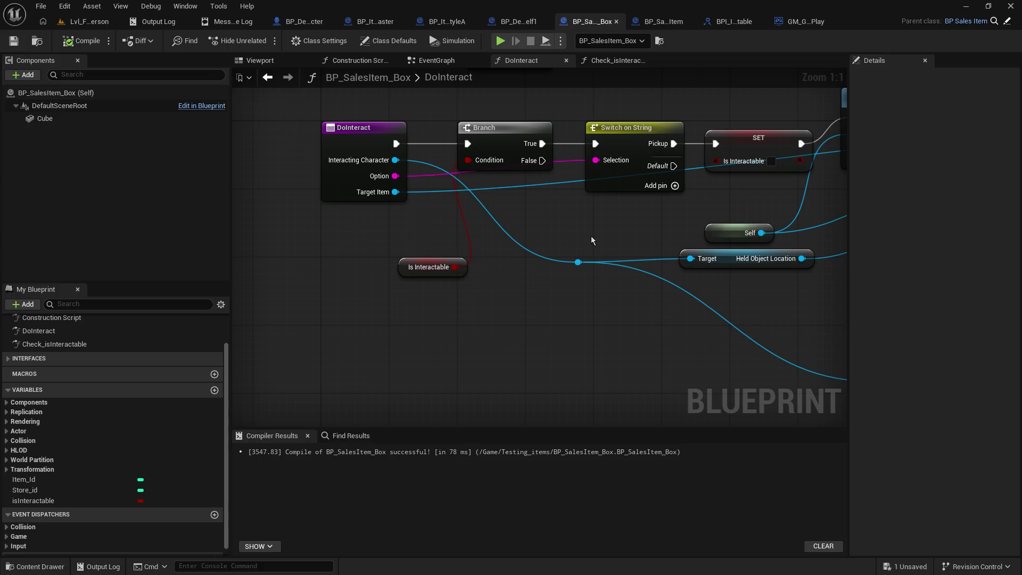
# Connect SET Holding Item's execution output to the Return Node.
pyautogui.moveTo(805, 271); pyautogui.dragTo(276, 292)
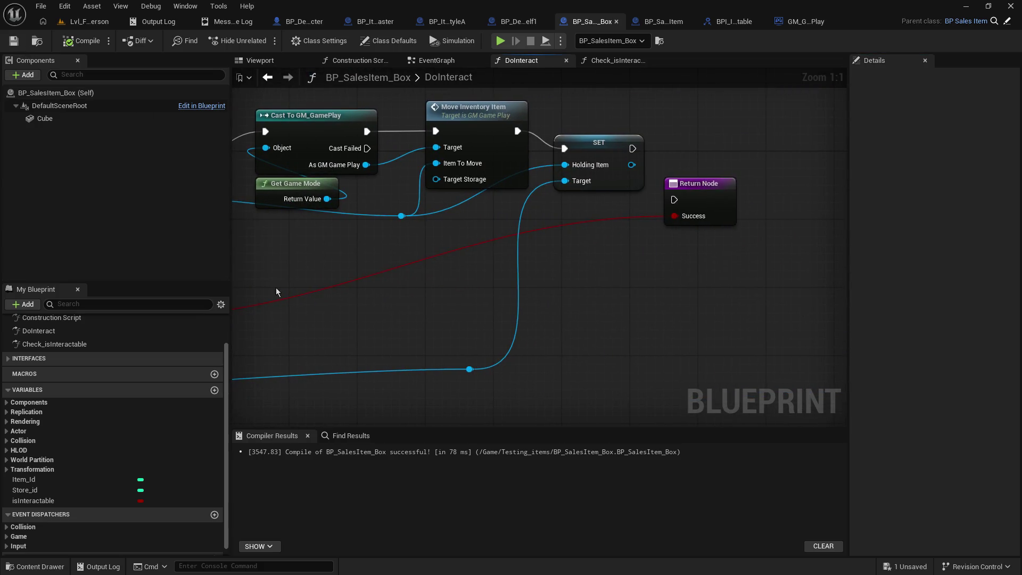
pyautogui.moveTo(633, 149)
pyautogui.mouseDown()
pyautogui.moveTo(674, 199)
pyautogui.moveTo(763, 161)
pyautogui.mouseUp()
pyautogui.moveTo(501, 243); pyautogui.dragTo(647, 257)
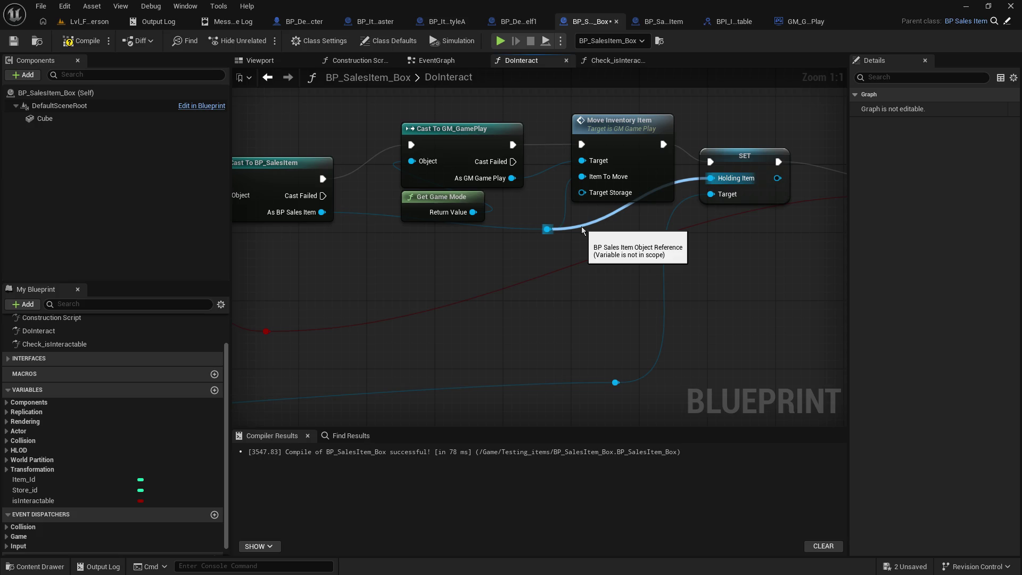
pyautogui.moveTo(580, 226); pyautogui.dragTo(915, 252)
pyautogui.moveTo(372, 240)
pyautogui.mouseDown()
pyautogui.moveTo(543, 223)
pyautogui.moveTo(612, 255)
pyautogui.mouseUp()
pyautogui.moveTo(532, 239)
pyautogui.mouseDown()
pyautogui.moveTo(786, 240)
pyautogui.moveTo(527, 315)
pyautogui.moveTo(461, 240)
pyautogui.moveTo(400, 282)
pyautogui.moveTo(369, 288)
pyautogui.mouseUp()
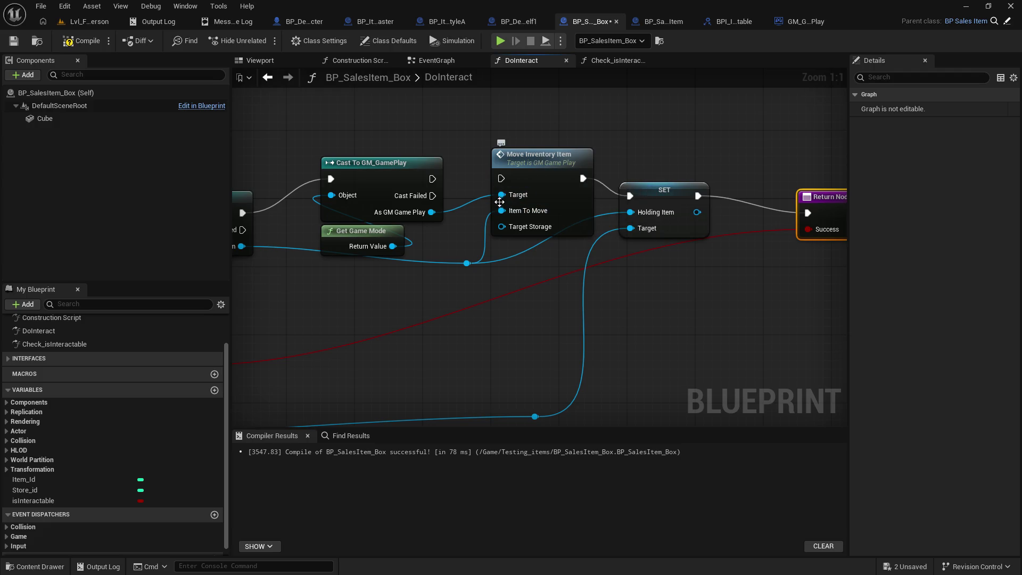
# Move Move Inventory Item aside and wire Cast To GM_GamePlay's execution straight into SET.
pyautogui.moveTo(500, 201)
pyautogui.moveTo(567, 165); pyautogui.dragTo(558, 67)
pyautogui.rightClick(590, 244)
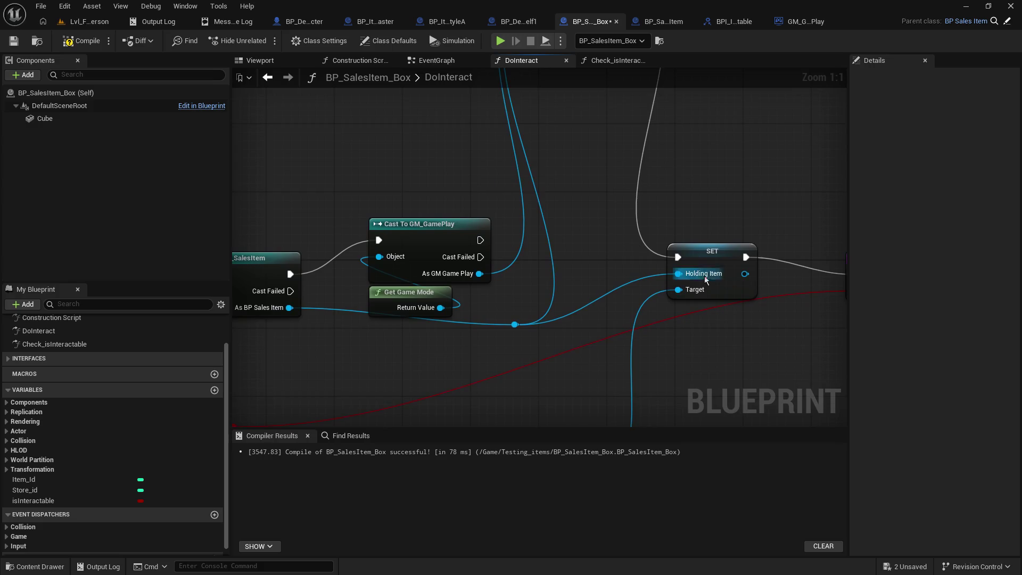
pyautogui.moveTo(480, 239); pyautogui.dragTo(672, 257)
pyautogui.press('Escape')
pyautogui.moveTo(489, 243); pyautogui.dragTo(677, 257)
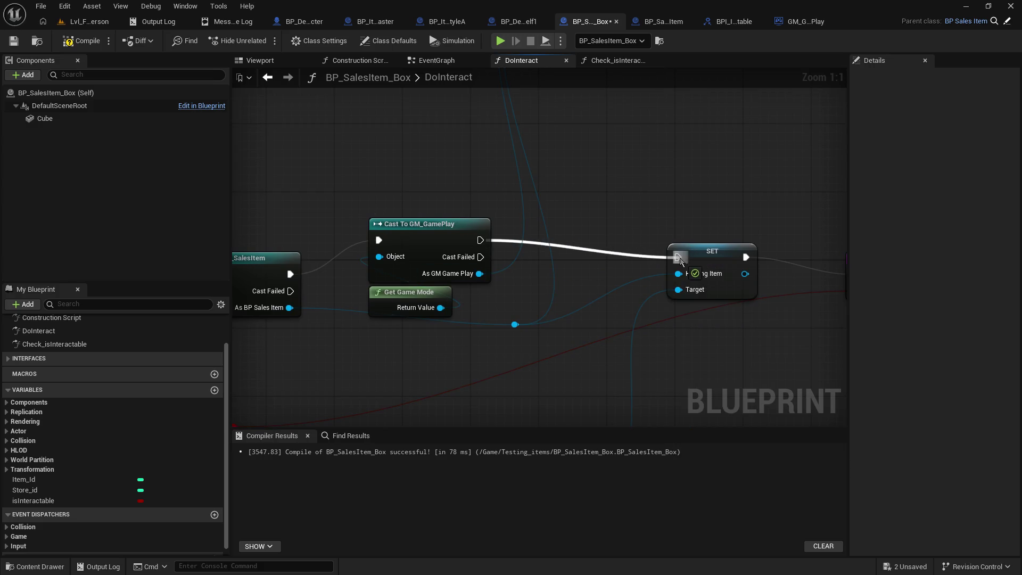
pyautogui.rightClick(588, 305)
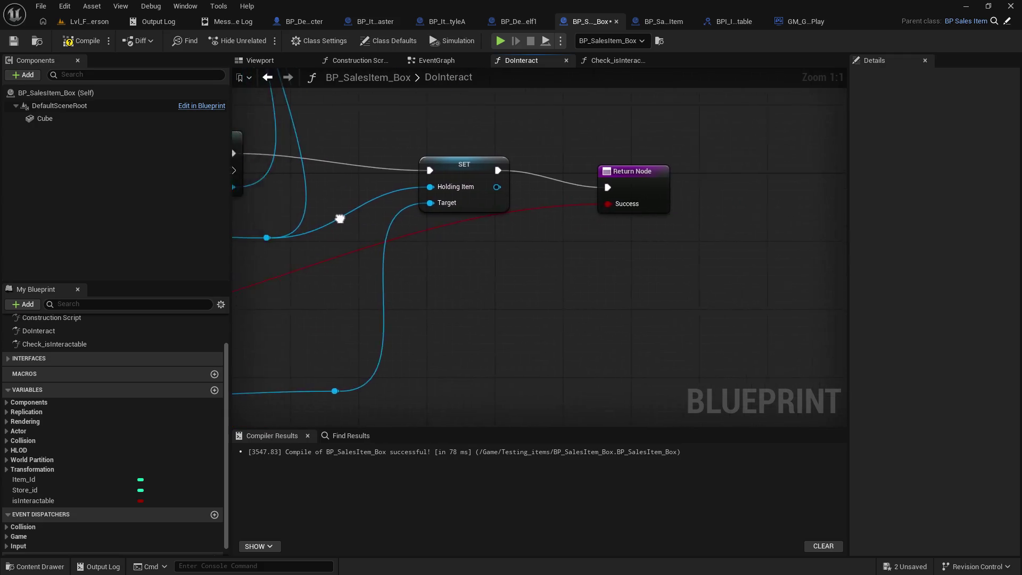
# Save the sales item box blueprint and then all modified assets.
pyautogui.click(13, 42)
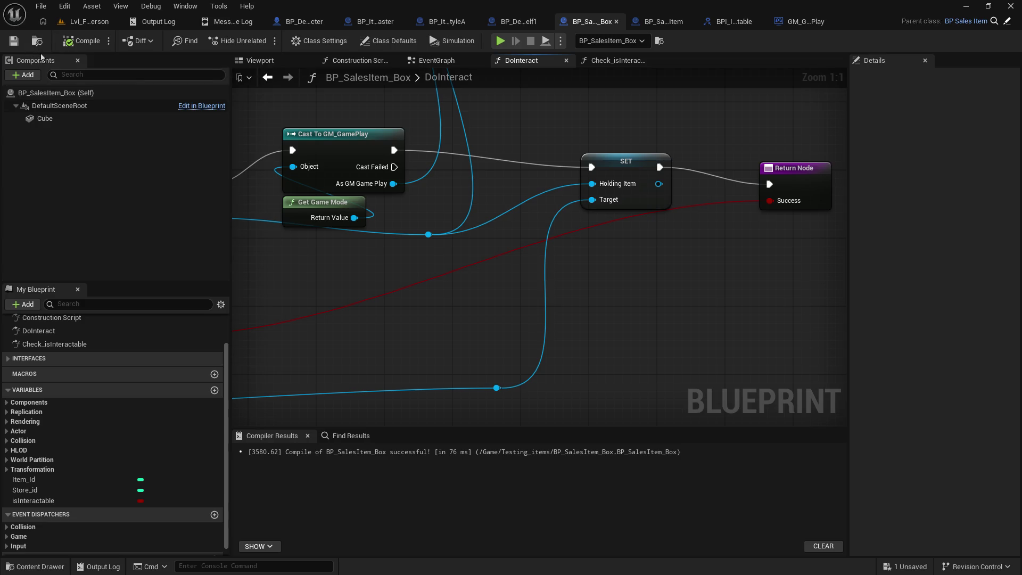
pyautogui.moveTo(523, 161)
pyautogui.mouseDown()
pyautogui.moveTo(779, 195)
pyautogui.moveTo(1017, 207)
pyautogui.mouseUp()
pyautogui.moveTo(496, 124)
pyautogui.mouseDown()
pyautogui.moveTo(398, 142)
pyautogui.moveTo(340, 170)
pyautogui.moveTo(391, 178)
pyautogui.mouseUp()
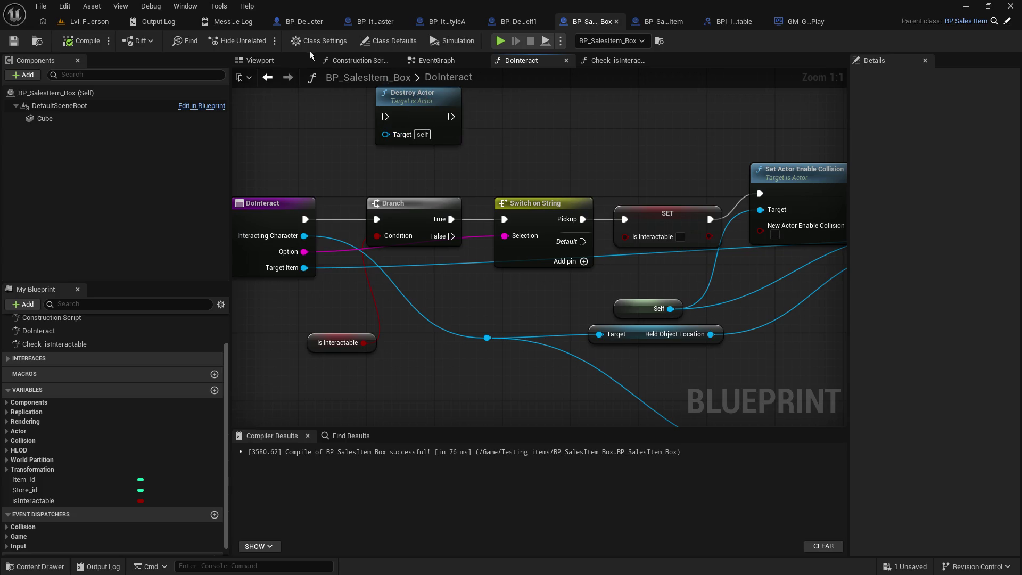
pyautogui.click(41, 6)
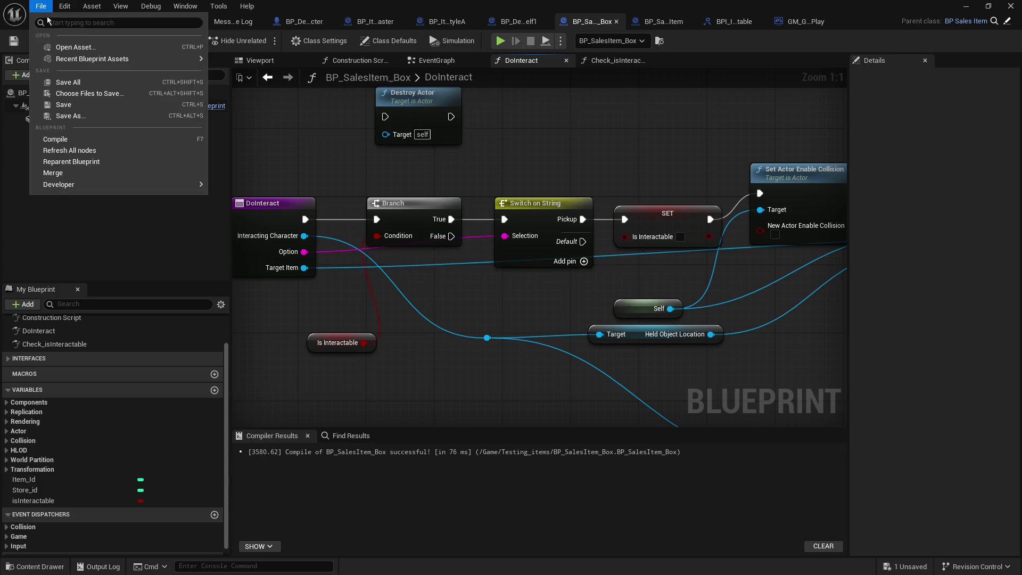
pyautogui.click(73, 87)
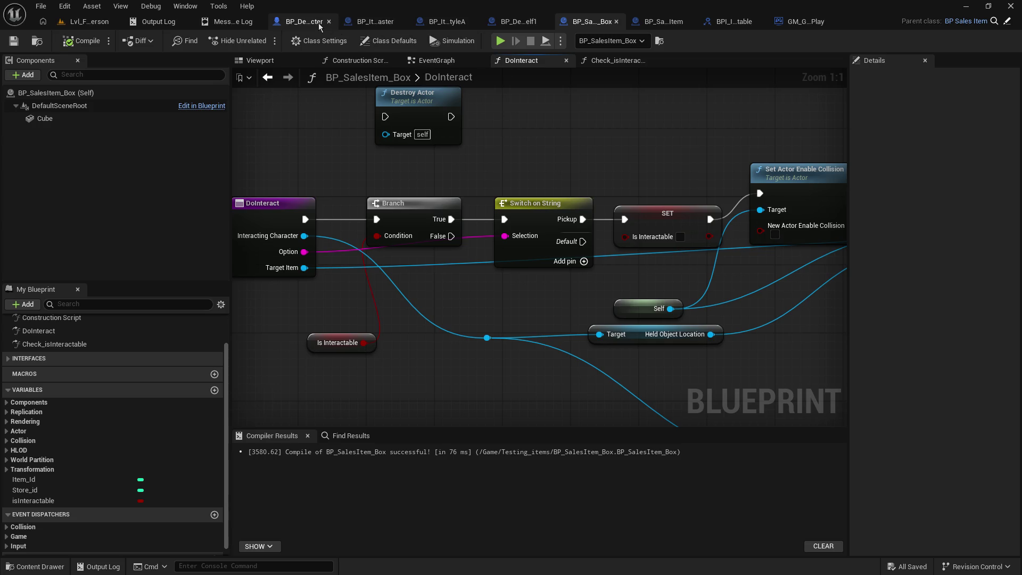
# Delete the Cursor Target getter and Cast To BP_SalesItem in BP_DefaultDevCharacter.
pyautogui.click(320, 24)
pyautogui.moveTo(595, 308); pyautogui.dragTo(588, 343)
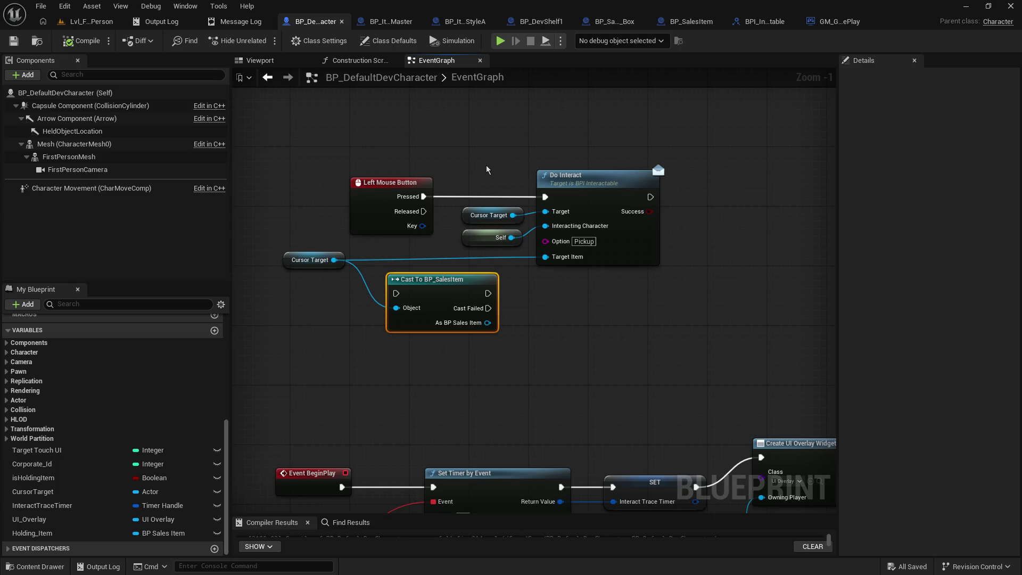
pyautogui.moveTo(486, 169); pyautogui.dragTo(447, 191)
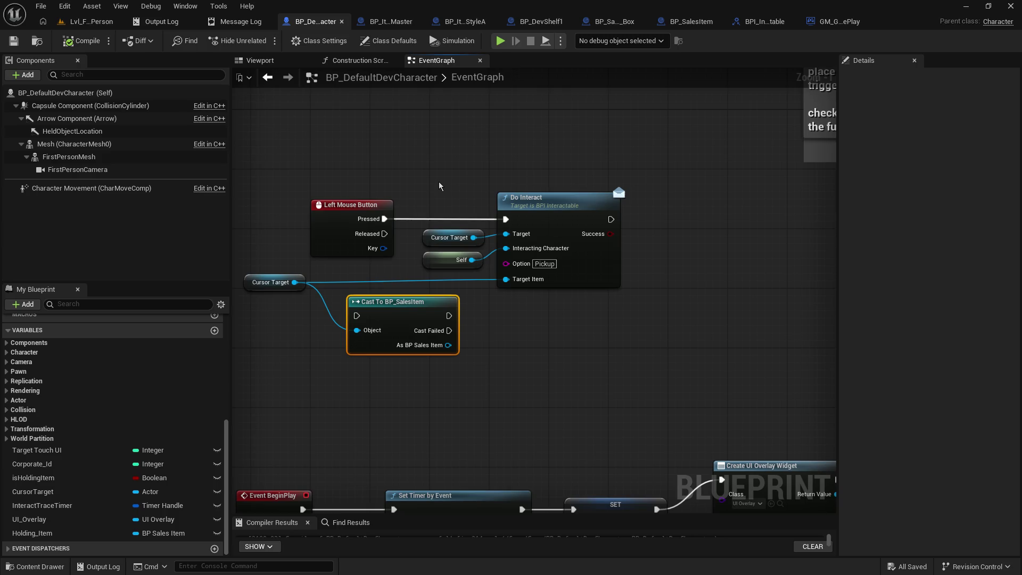
pyautogui.moveTo(439, 182); pyautogui.dragTo(443, 143)
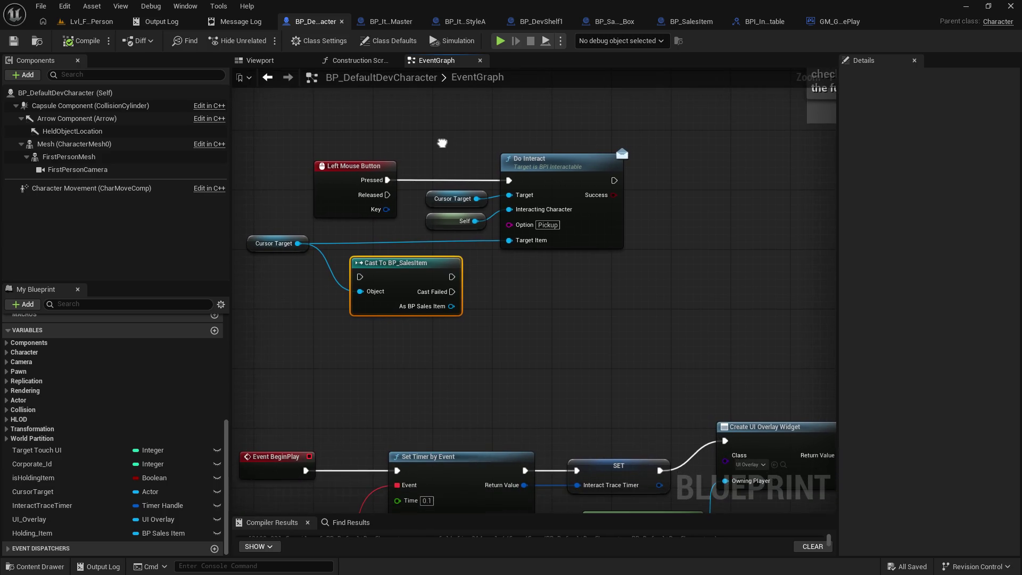
pyautogui.click(274, 240)
pyautogui.keyDown('shift'); pyautogui.click(359, 266); pyautogui.keyUp('shift')
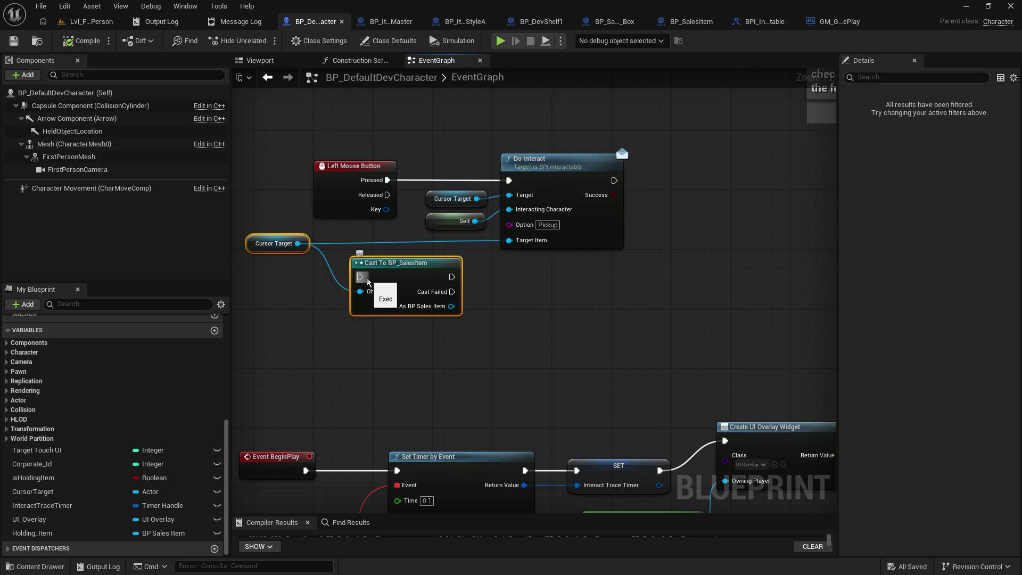
pyautogui.press('Delete')
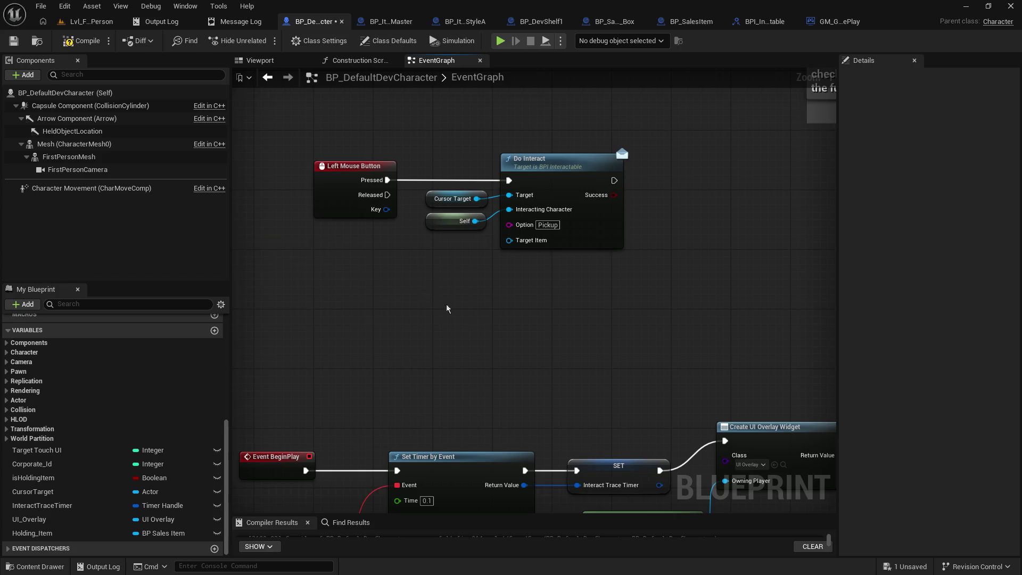
# Shift the Do Interact, Cursor Target and Self nodes to the right.
pyautogui.moveTo(510, 308); pyautogui.dragTo(488, 322)
pyautogui.moveTo(425, 145); pyautogui.dragTo(590, 269)
pyautogui.moveTo(542, 191); pyautogui.dragTo(721, 189)
pyautogui.click(414, 272)
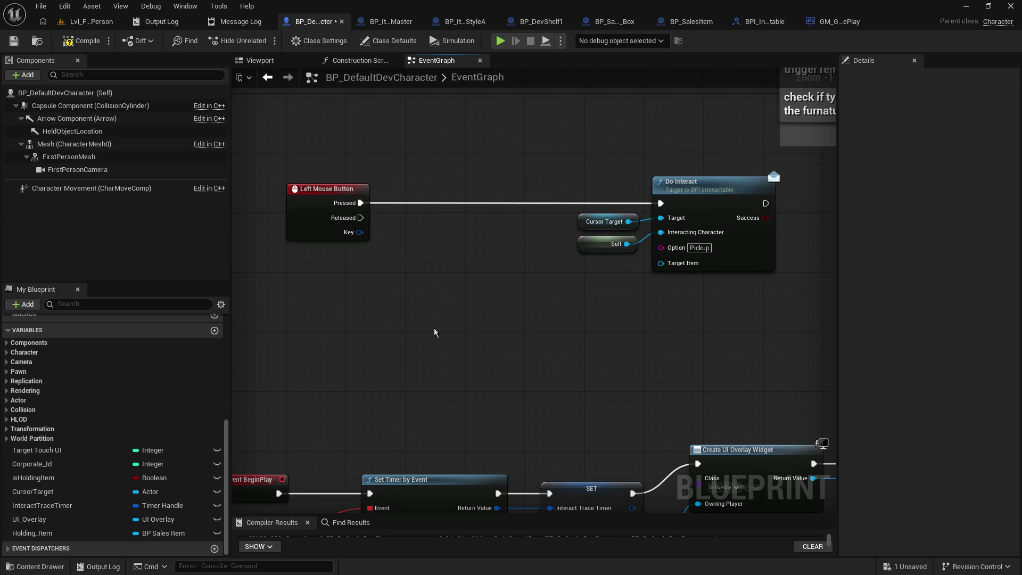
# Paste a copy of Get Interactable Type next to the Left Mouse Button handler.
pyautogui.moveTo(480, 398)
pyautogui.mouseDown()
pyautogui.moveTo(326, 229)
pyautogui.moveTo(132, 41)
pyautogui.mouseUp()
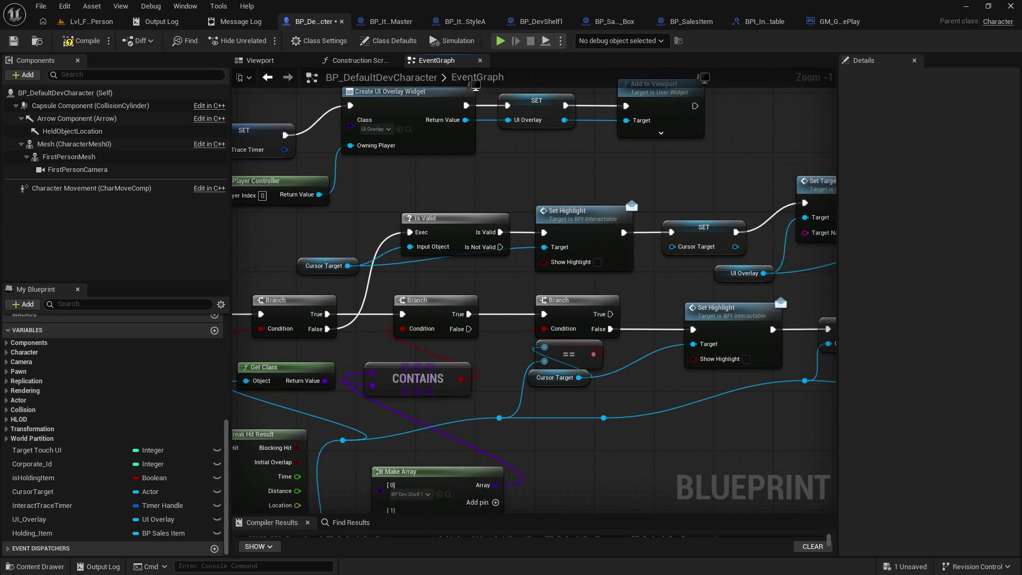
pyautogui.moveTo(532, 266); pyautogui.dragTo(298, 277)
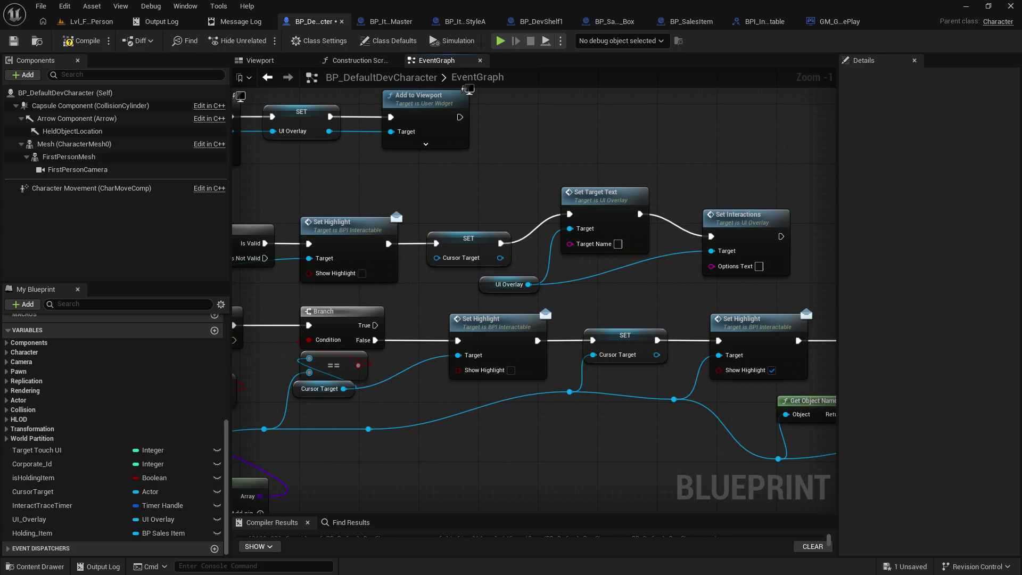
pyautogui.moveTo(369, 306)
pyautogui.mouseDown()
pyautogui.moveTo(522, 211)
pyautogui.moveTo(471, 398)
pyautogui.moveTo(887, 510)
pyautogui.mouseUp()
pyautogui.moveTo(533, 293)
pyautogui.mouseDown()
pyautogui.moveTo(766, 202)
pyautogui.moveTo(442, 356)
pyautogui.moveTo(479, 266)
pyautogui.moveTo(372, 200)
pyautogui.moveTo(555, 142)
pyautogui.moveTo(629, 174)
pyautogui.mouseUp()
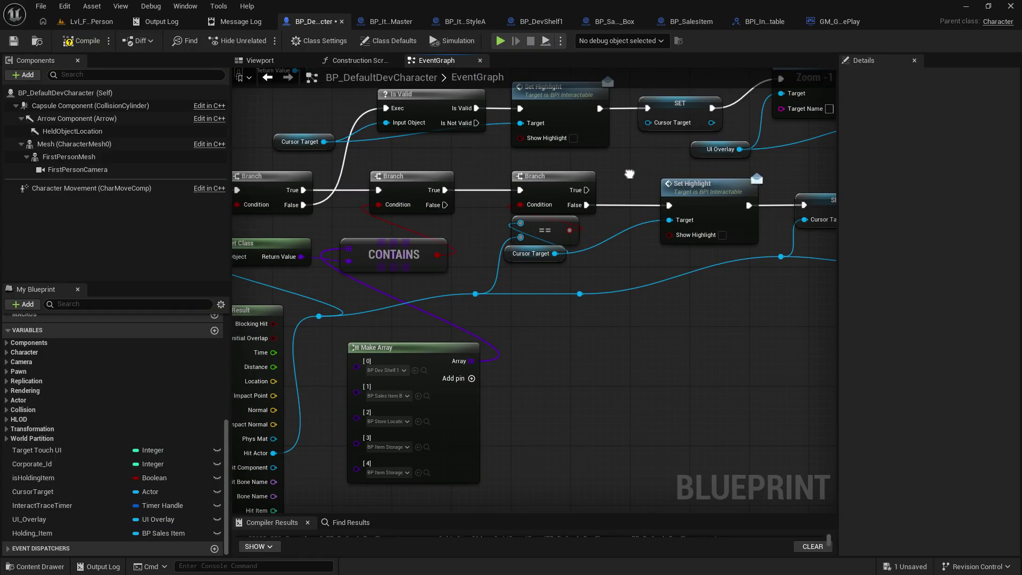
pyautogui.moveTo(629, 174)
pyautogui.mouseDown()
pyautogui.moveTo(435, 273)
pyautogui.moveTo(781, 279)
pyautogui.moveTo(426, 386)
pyautogui.moveTo(455, 389)
pyautogui.mouseUp()
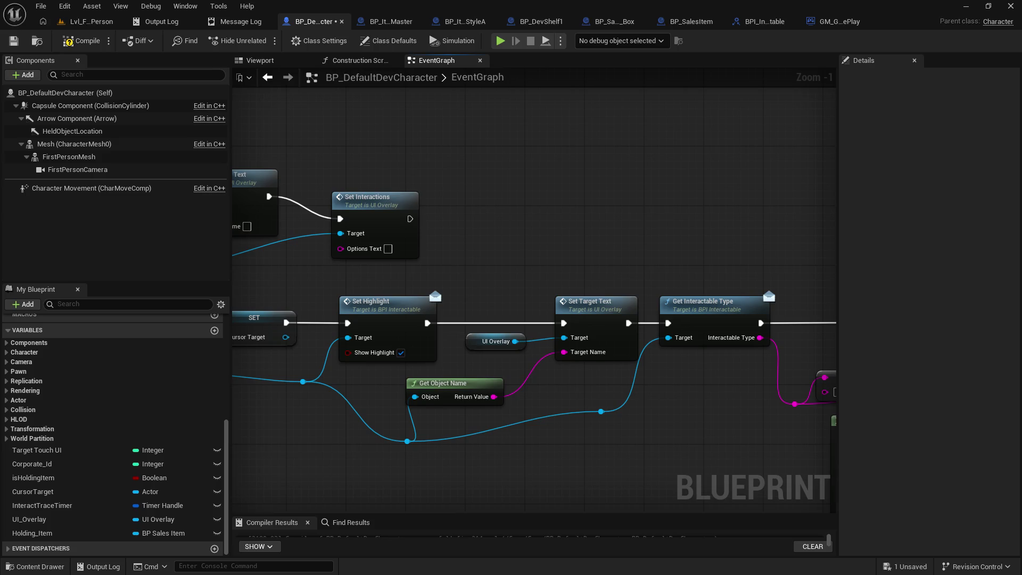
pyautogui.click(712, 296)
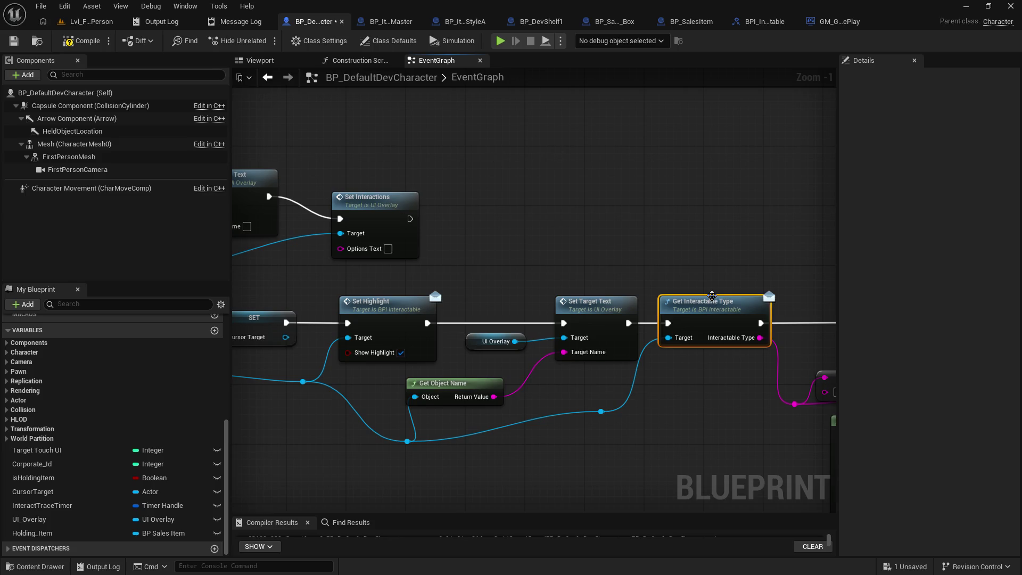
pyautogui.click(586, 197)
pyautogui.moveTo(586, 196); pyautogui.dragTo(694, 288)
pyautogui.moveTo(319, 213); pyautogui.dragTo(723, 363)
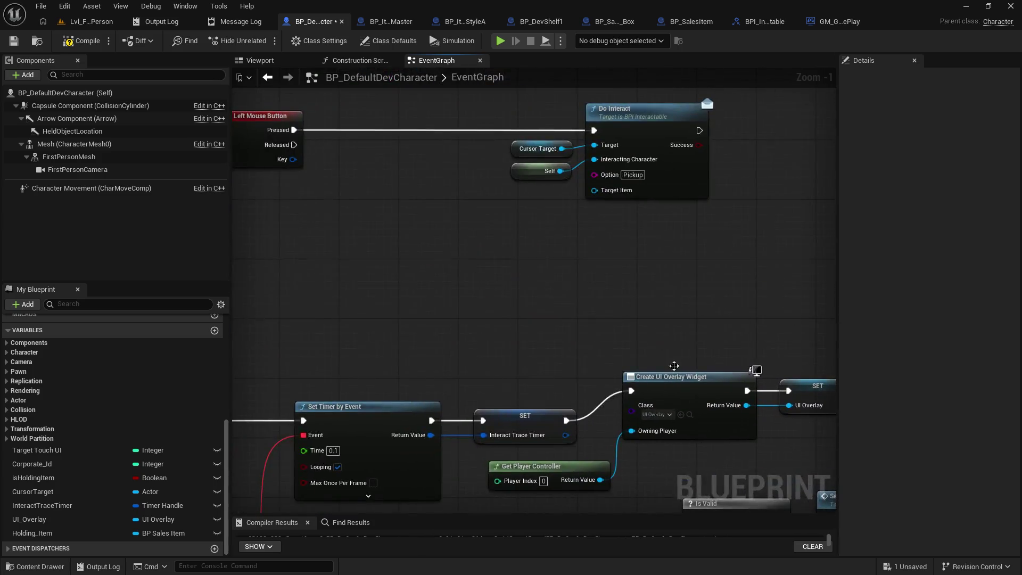
pyautogui.moveTo(454, 211); pyautogui.dragTo(454, 332)
pyautogui.moveTo(442, 219); pyautogui.dragTo(479, 216)
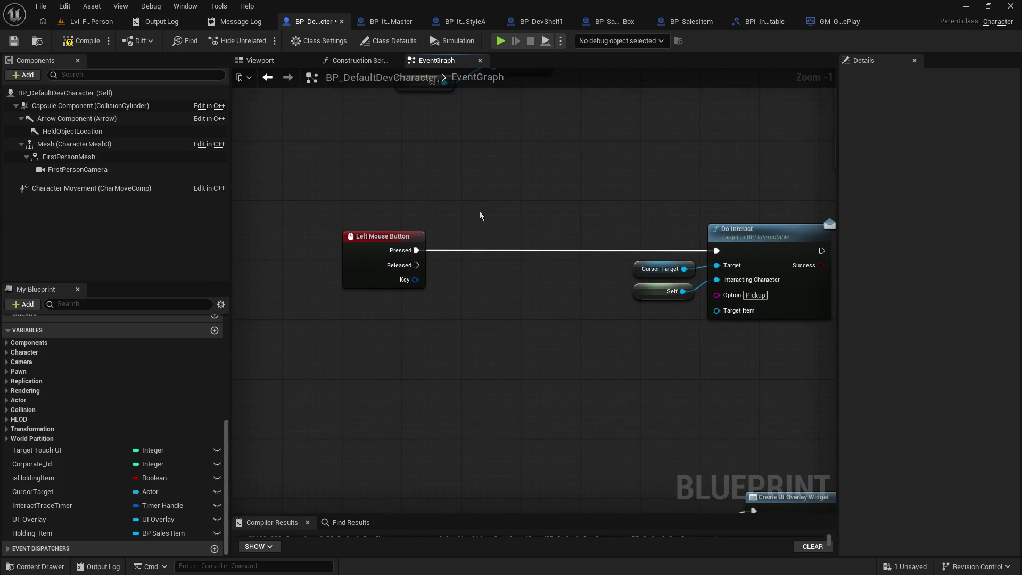
pyautogui.hotkey('ctrl', 'v')
# Wire Left Mouse Button Pressed through Get Interactable Type into Do Interact.
pyautogui.moveTo(416, 250); pyautogui.dragTo(486, 236)
pyautogui.moveTo(578, 236)
pyautogui.mouseDown()
pyautogui.moveTo(711, 268)
pyautogui.moveTo(718, 252)
pyautogui.mouseUp()
pyautogui.moveTo(610, 195)
pyautogui.mouseDown()
pyautogui.moveTo(354, 188)
pyautogui.moveTo(583, 319)
pyautogui.mouseUp()
pyautogui.moveTo(525, 228); pyautogui.dragTo(683, 235)
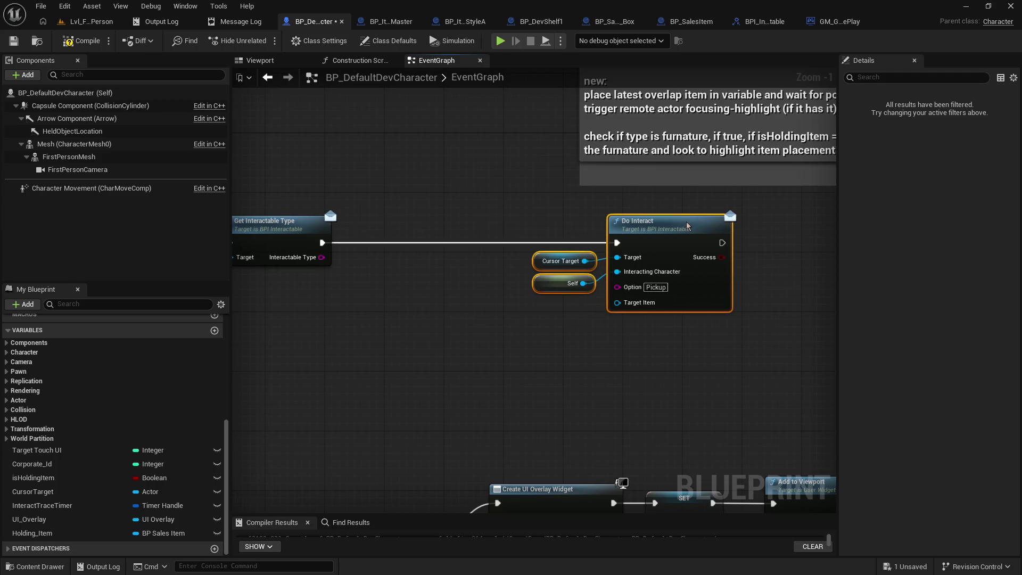
pyautogui.moveTo(346, 263); pyautogui.dragTo(550, 250)
# Add a Switch on String node after Get Interactable Type.
pyautogui.write('switch on tr')
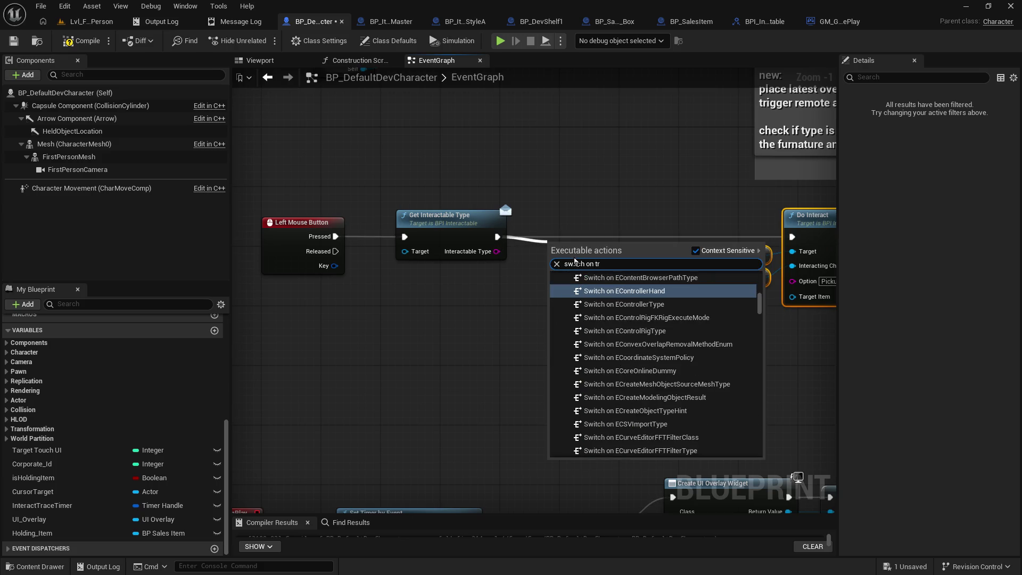
pyautogui.press('BackSpace')
pyautogui.press('BackSpace')
pyautogui.write('s')
pyautogui.press('Return')
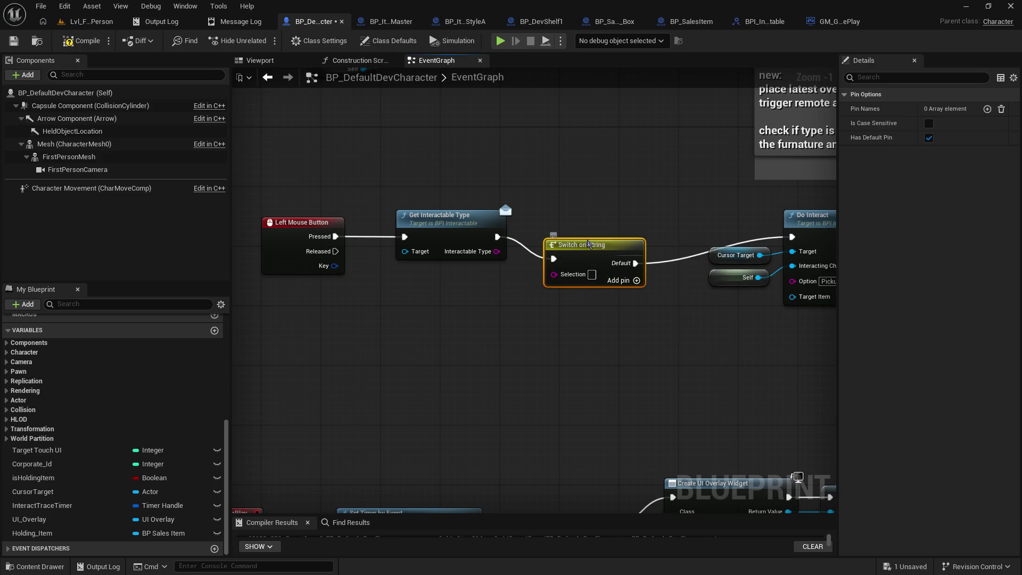
# Feed Interactable Type into the switch's Selection and add a case pin.
pyautogui.moveTo(576, 258); pyautogui.dragTo(583, 235)
pyautogui.moveTo(495, 251); pyautogui.dragTo(562, 252)
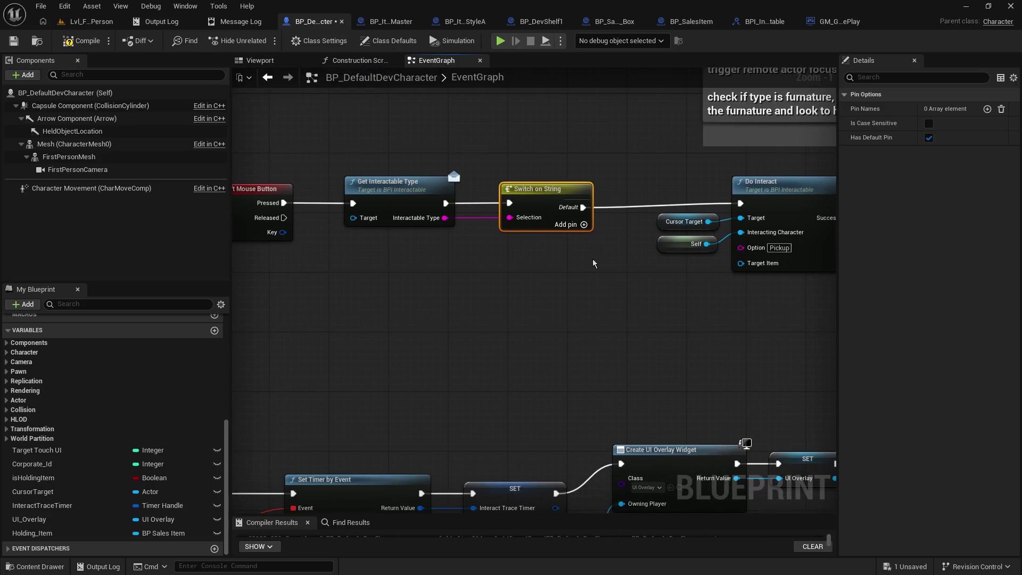
pyautogui.click(584, 224)
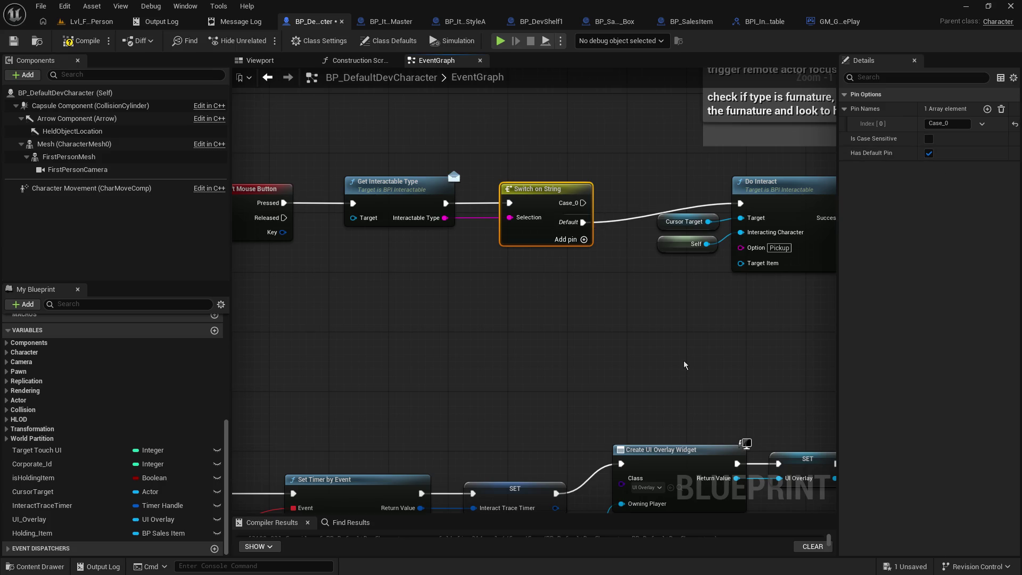
# Copy the ItemStorage key name from the map and rename the first case to ItemStorage.
pyautogui.moveTo(663, 504)
pyautogui.mouseDown()
pyautogui.moveTo(573, 424)
pyautogui.moveTo(657, 207)
pyautogui.moveTo(429, 237)
pyautogui.moveTo(500, 306)
pyautogui.moveTo(192, 317)
pyautogui.mouseUp()
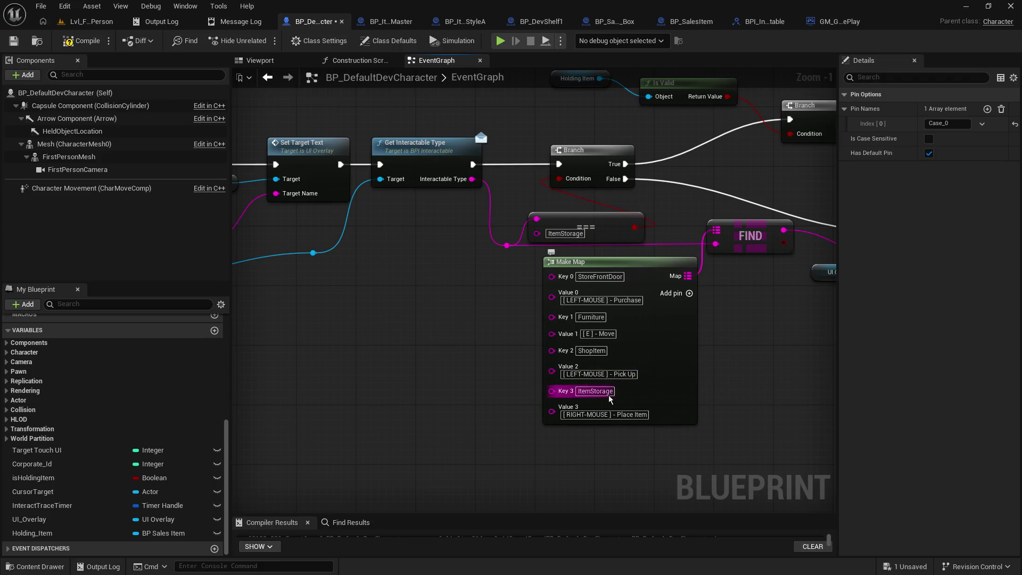
pyautogui.rightClick(603, 392)
pyautogui.click(633, 438)
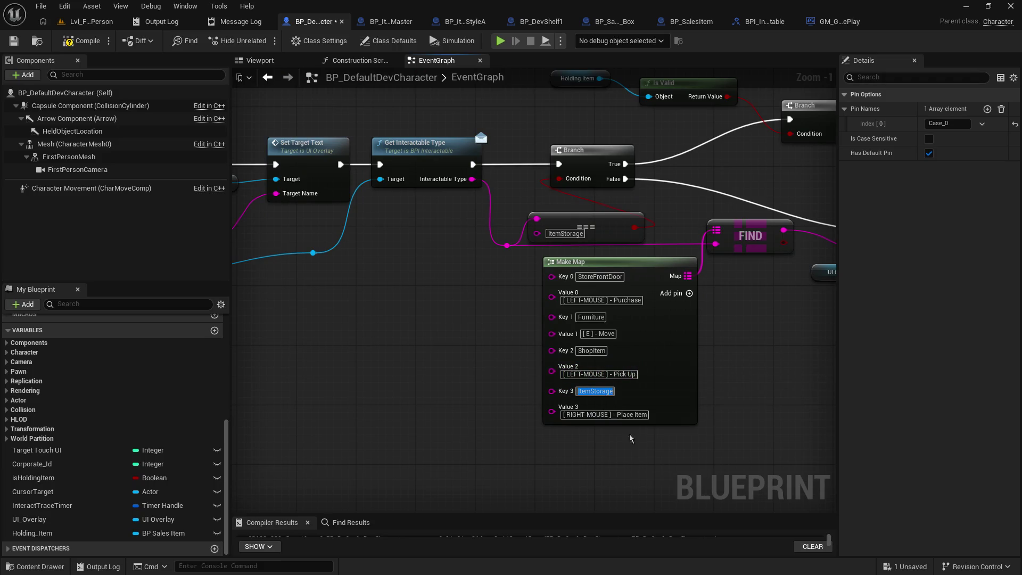
pyautogui.click(386, 199)
pyautogui.moveTo(386, 198)
pyautogui.mouseDown()
pyautogui.moveTo(654, 314)
pyautogui.moveTo(717, 476)
pyautogui.mouseUp()
pyautogui.moveTo(418, 254)
pyautogui.mouseDown()
pyautogui.moveTo(559, 159)
pyautogui.moveTo(711, 262)
pyautogui.moveTo(745, 160)
pyautogui.moveTo(493, 219)
pyautogui.mouseUp()
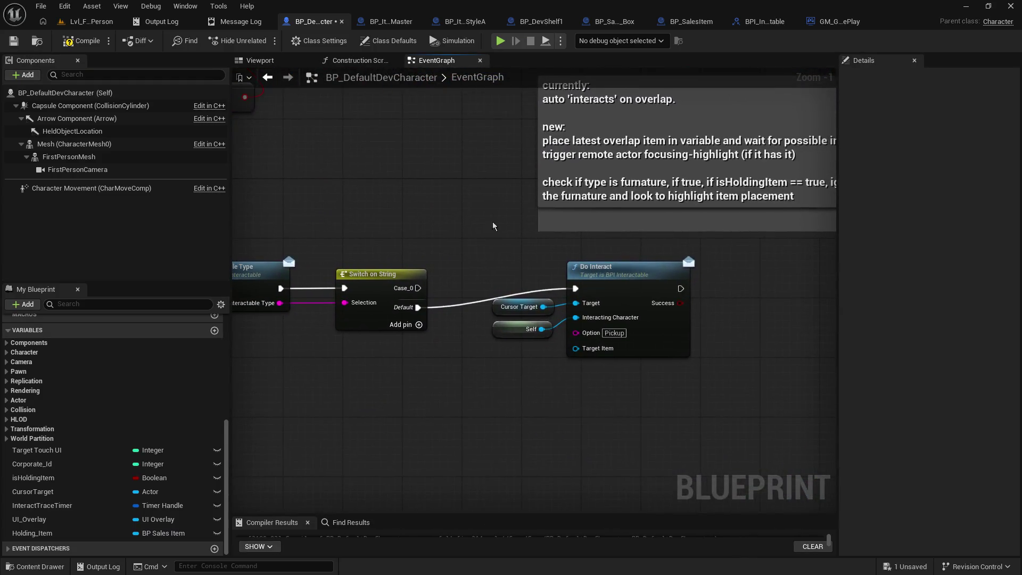
pyautogui.click(417, 281)
pyautogui.click(948, 123)
pyautogui.write('ItemStorage')
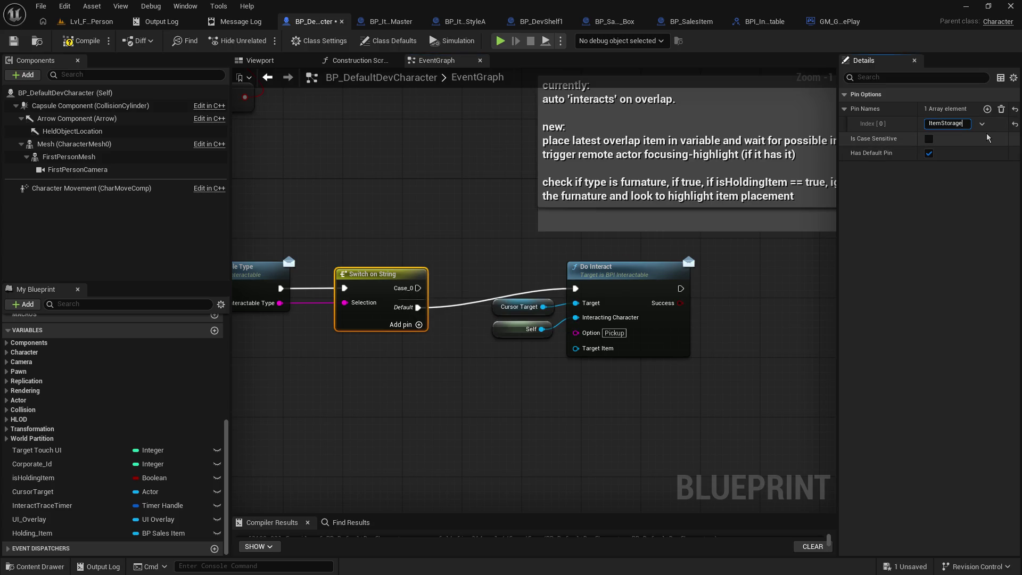
pyautogui.press('Return')
# Move Do Interact and its inputs lower right, then place a duplicate Do Interact above.
pyautogui.moveTo(597, 409); pyautogui.dragTo(631, 359)
pyautogui.moveTo(541, 222); pyautogui.dragTo(607, 308)
pyautogui.moveTo(638, 229)
pyautogui.mouseDown()
pyautogui.moveTo(600, 288)
pyautogui.moveTo(561, 317)
pyautogui.mouseUp()
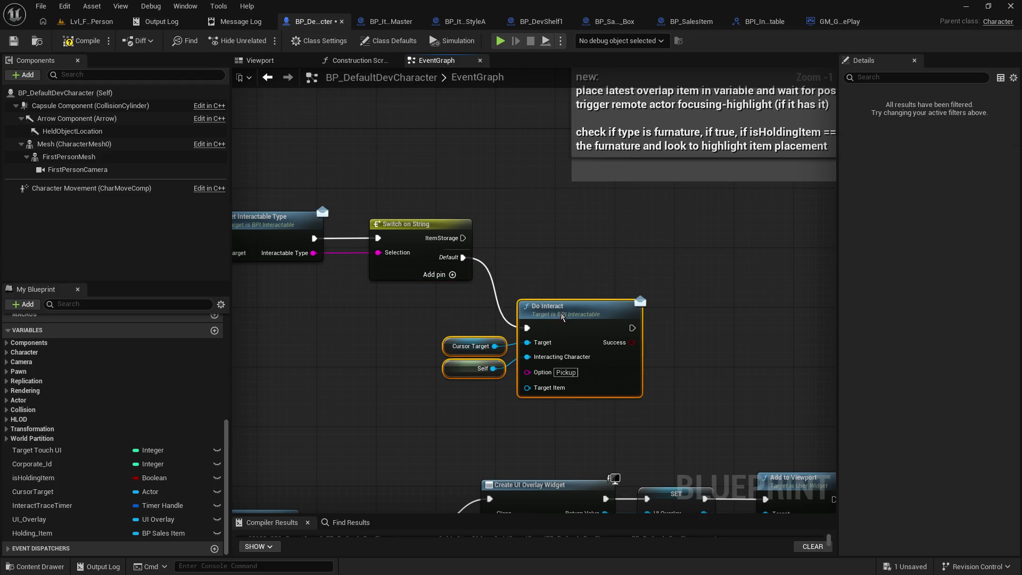
pyautogui.moveTo(565, 264)
pyautogui.mouseDown()
pyautogui.moveTo(782, 266)
pyautogui.moveTo(548, 294)
pyautogui.mouseUp()
pyautogui.moveTo(566, 333); pyautogui.dragTo(656, 347)
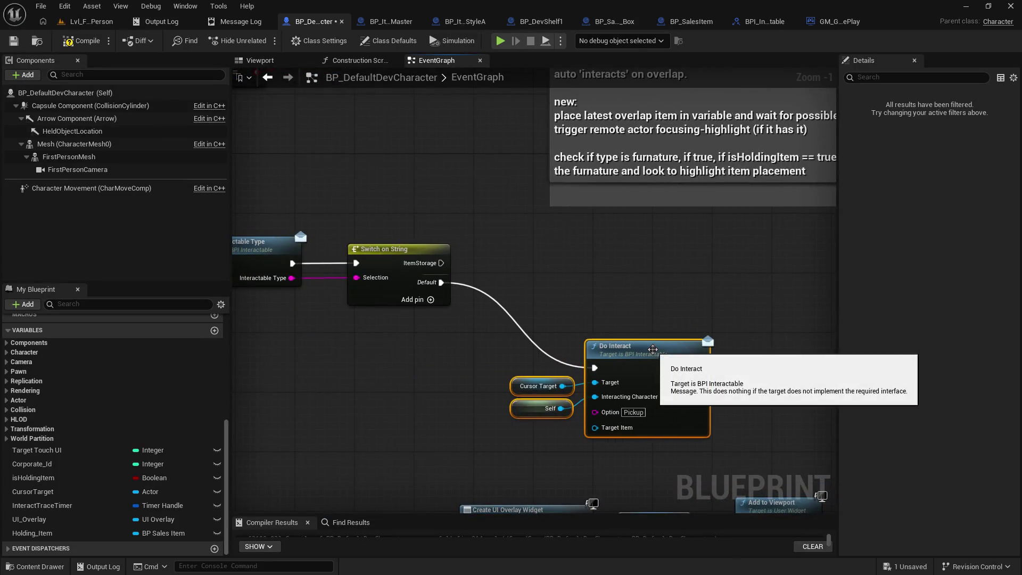
pyautogui.click(692, 343)
pyautogui.hotkey('ctrl', 'c')
pyautogui.hotkey('ctrl', 'v')
pyautogui.moveTo(746, 354)
pyautogui.mouseDown()
pyautogui.moveTo(682, 351)
pyautogui.moveTo(646, 241)
pyautogui.mouseUp()
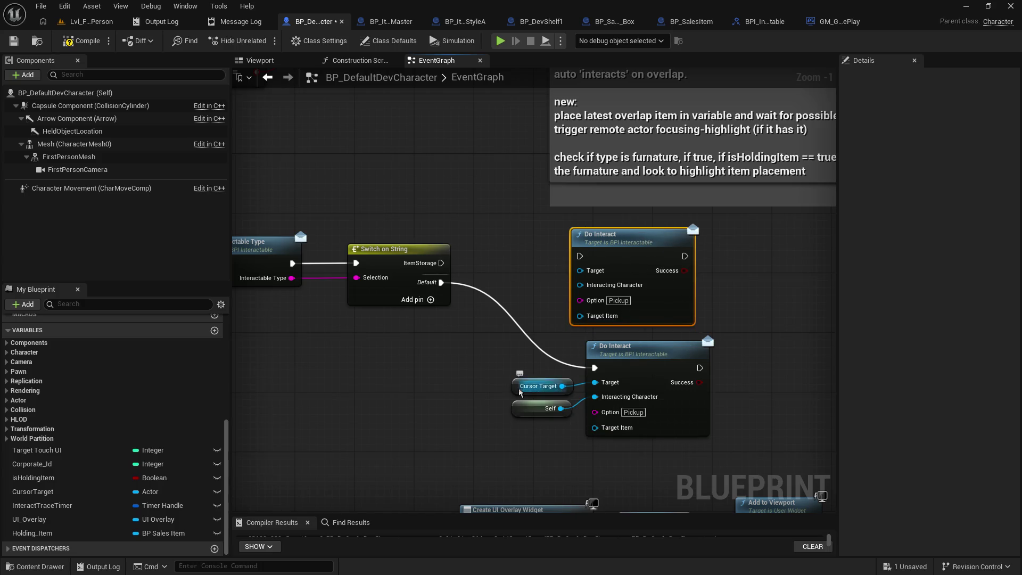
# Add a CursorTarget getter beside the upper Do Interact node.
pyautogui.moveTo(578, 423); pyautogui.dragTo(515, 374)
pyautogui.click(520, 239)
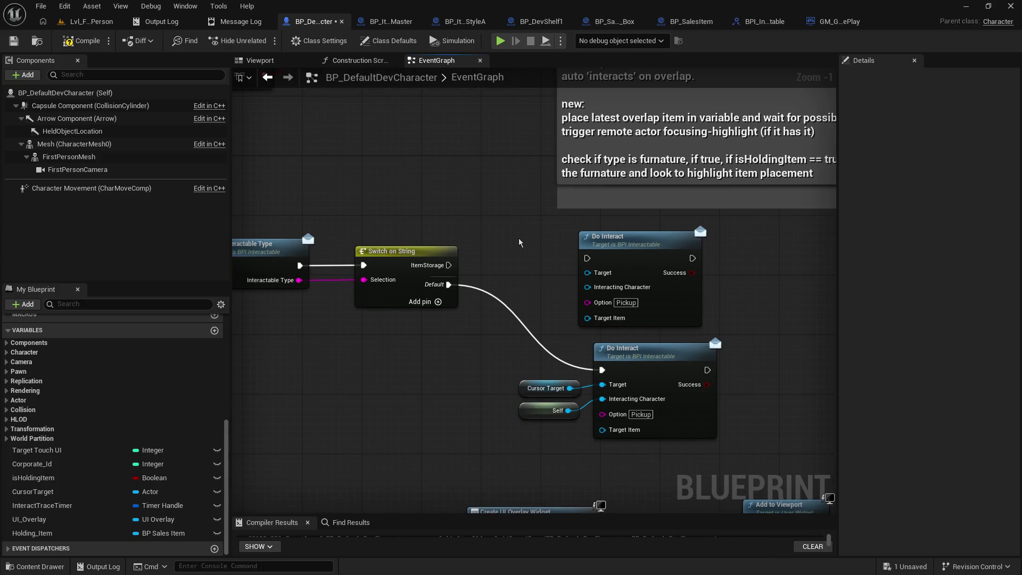
pyautogui.moveTo(516, 374); pyautogui.dragTo(560, 457)
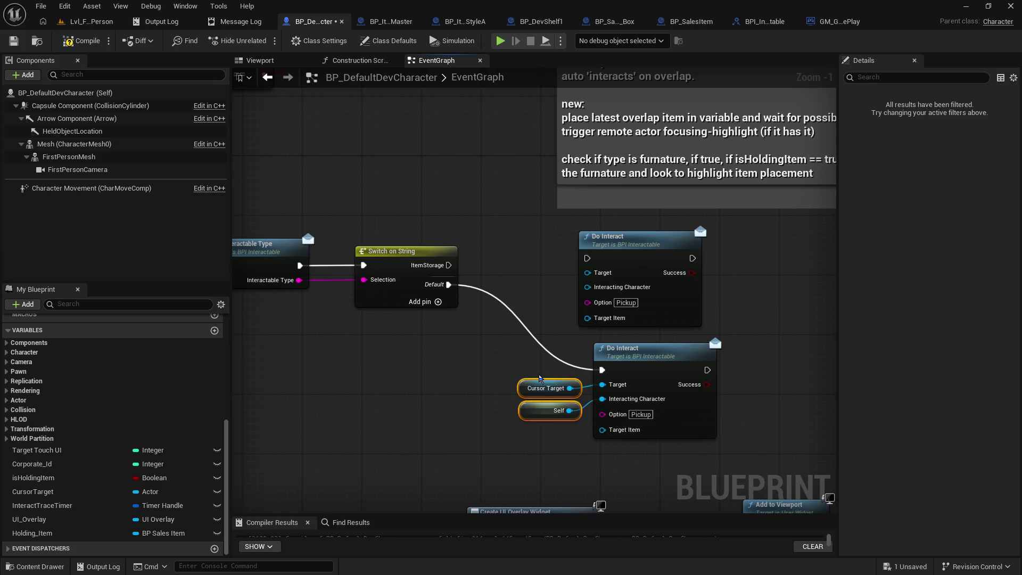
pyautogui.click(521, 277)
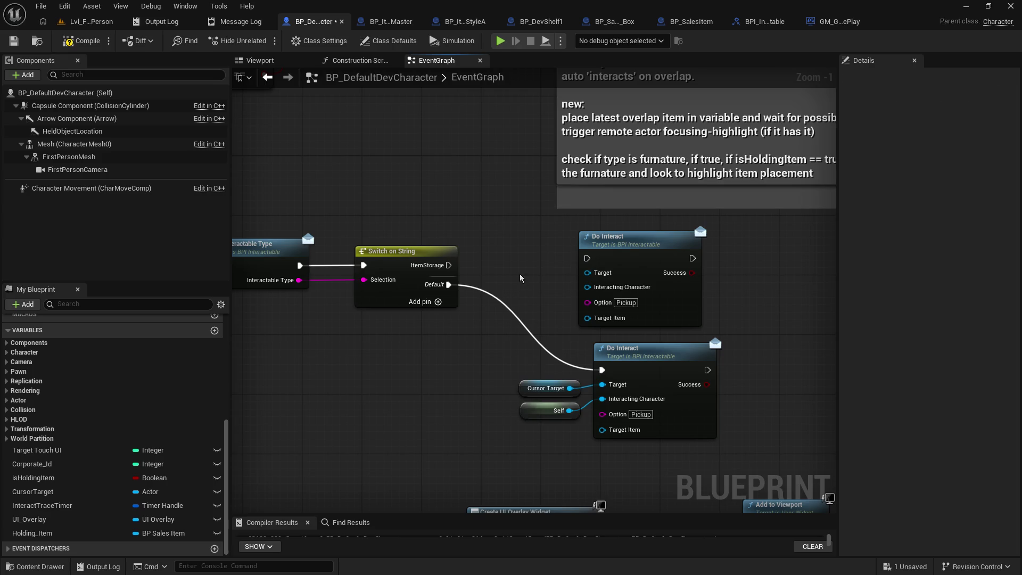
pyautogui.moveTo(512, 341); pyautogui.dragTo(538, 423)
pyautogui.click(473, 374)
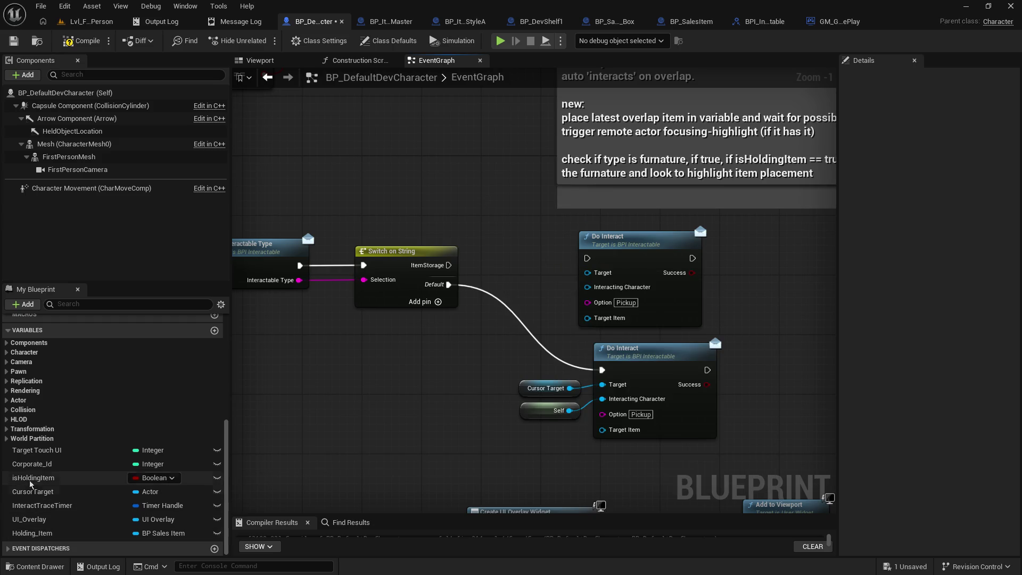
pyautogui.click(43, 496)
pyautogui.moveTo(43, 496)
pyautogui.mouseDown()
pyautogui.moveTo(506, 258)
pyautogui.moveTo(500, 250)
pyautogui.moveTo(587, 273)
pyautogui.mouseUp()
# Wire ItemStorage into Do Interact, with Cursor Target as target and Self as Interacting Character.
pyautogui.moveTo(449, 266); pyautogui.dragTo(587, 258)
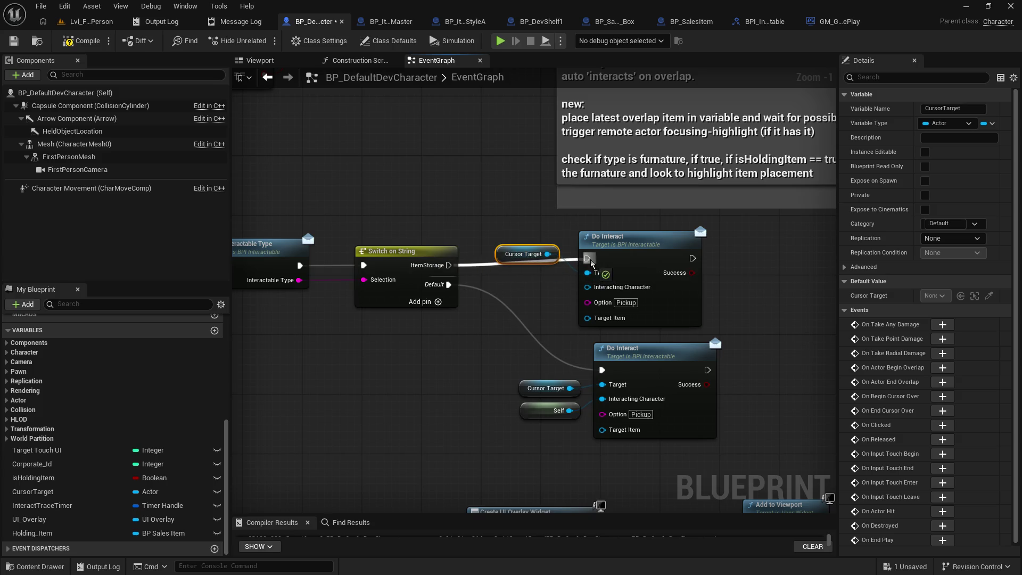
pyautogui.moveTo(501, 252); pyautogui.dragTo(516, 282)
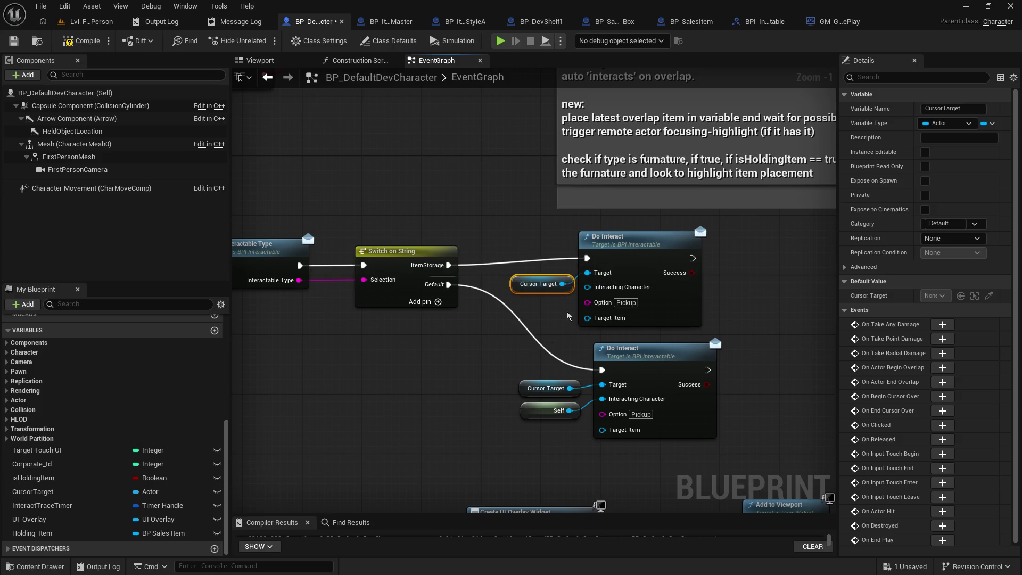
pyautogui.moveTo(587, 287)
pyautogui.mouseDown()
pyautogui.moveTo(556, 314)
pyautogui.moveTo(551, 306)
pyautogui.mouseUp()
pyautogui.write('self')
pyautogui.press('Return')
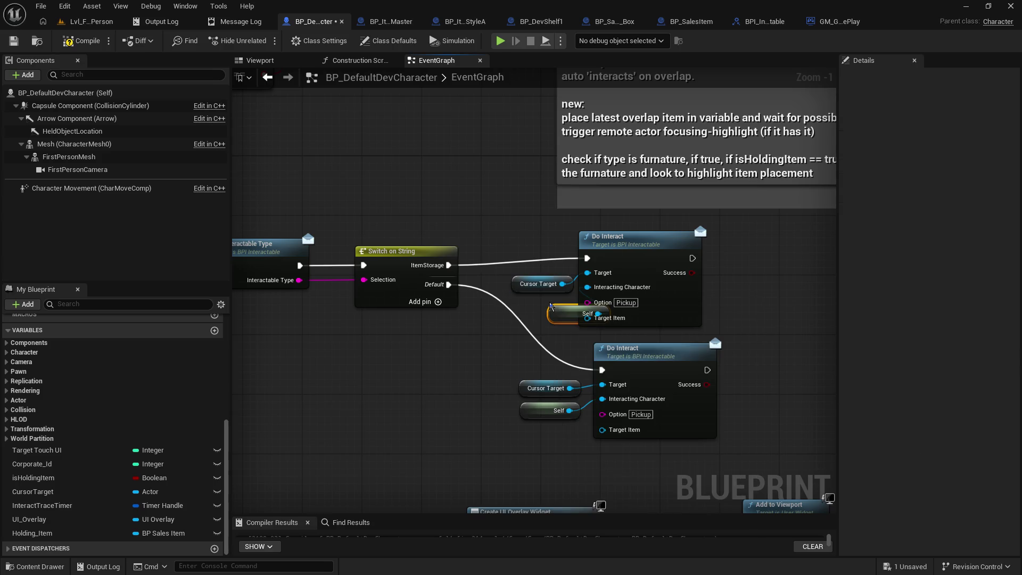
pyautogui.moveTo(556, 309); pyautogui.dragTo(515, 303)
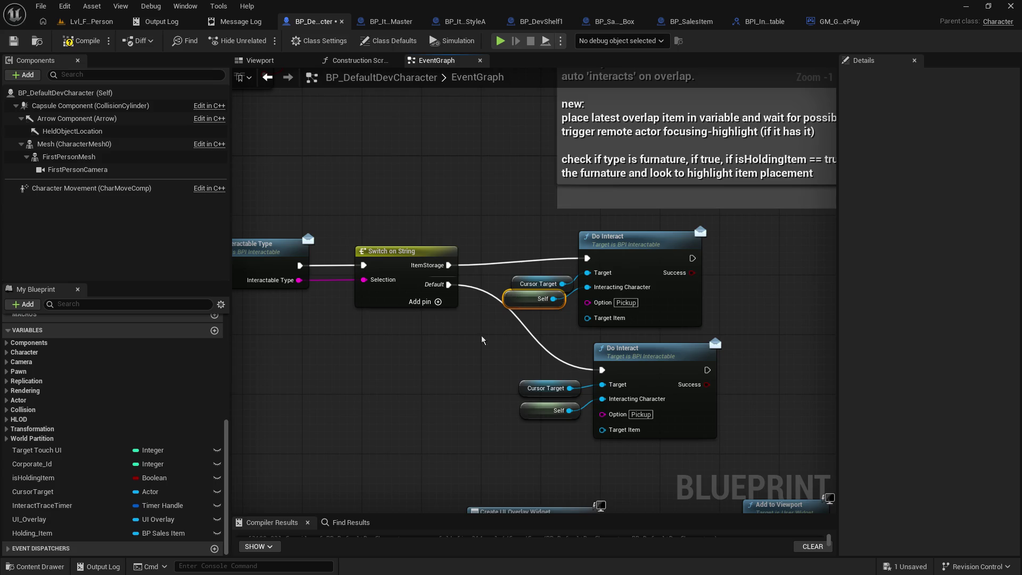
# Plug a Holding_Item getter into Do Interact's Target Item and compile.
pyautogui.moveTo(31, 533)
pyautogui.mouseDown()
pyautogui.moveTo(485, 371)
pyautogui.moveTo(477, 330)
pyautogui.moveTo(587, 318)
pyautogui.mouseUp()
pyautogui.click(500, 352)
pyautogui.moveTo(478, 337); pyautogui.dragTo(538, 322)
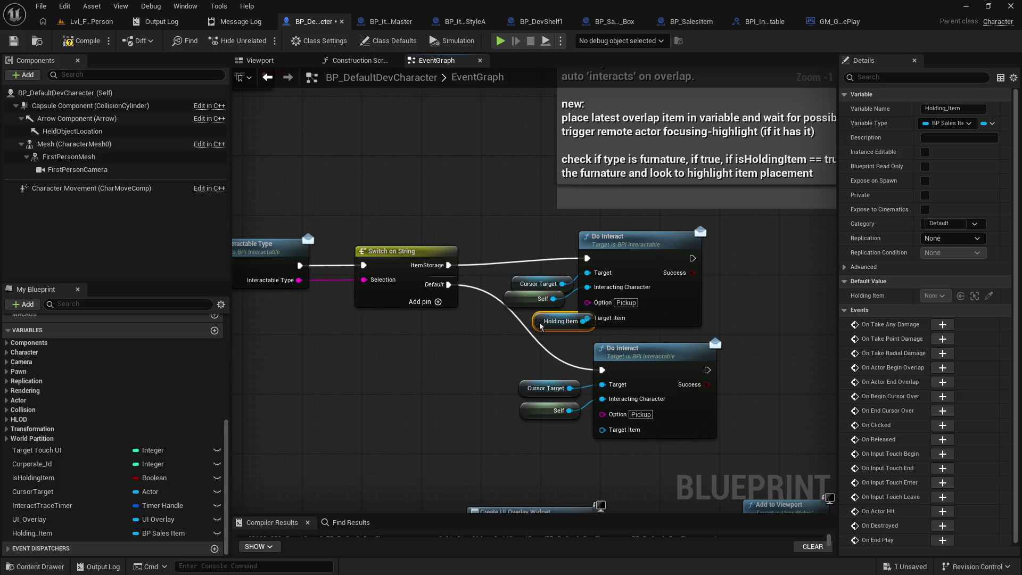
pyautogui.click(69, 42)
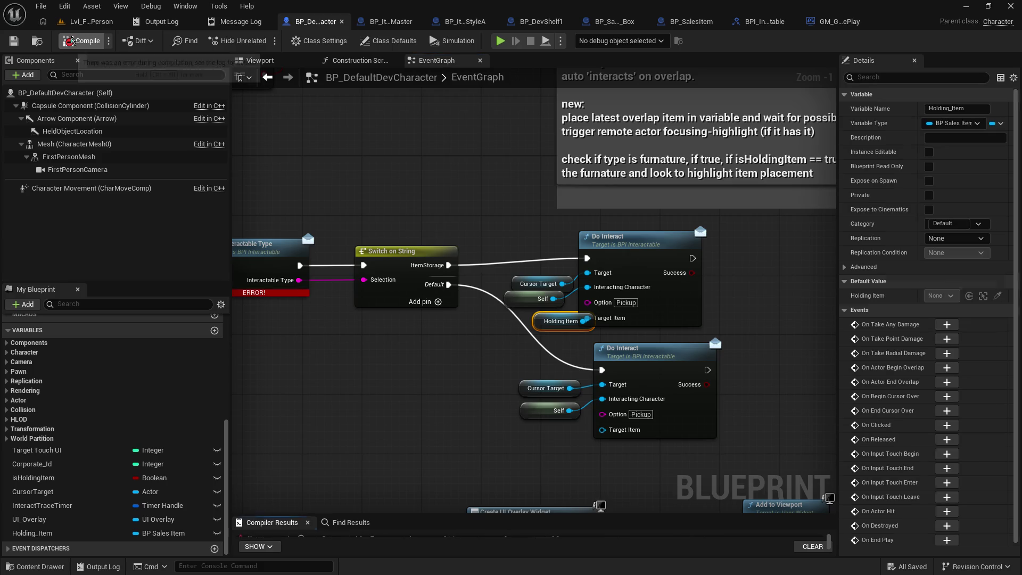
# Feed a CursorTarget getter into Get Interactable Type's target and recompile to clear the error.
pyautogui.moveTo(337, 326); pyautogui.dragTo(522, 341)
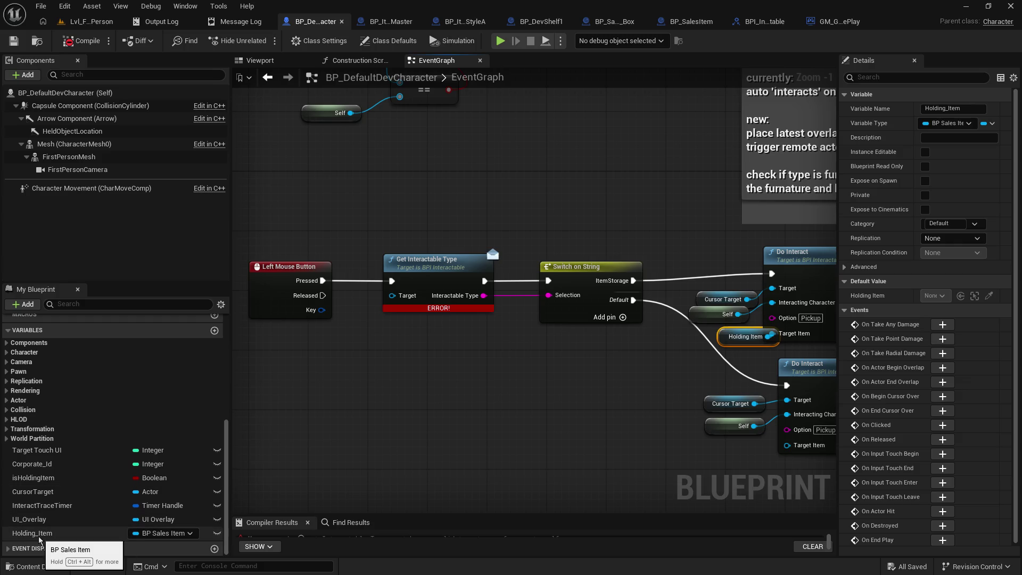
pyautogui.moveTo(40, 492)
pyautogui.mouseDown()
pyautogui.moveTo(362, 312)
pyautogui.moveTo(353, 373)
pyautogui.moveTo(394, 290)
pyautogui.mouseUp()
pyautogui.click(365, 375)
pyautogui.click(359, 346)
pyautogui.moveTo(375, 359); pyautogui.dragTo(391, 295)
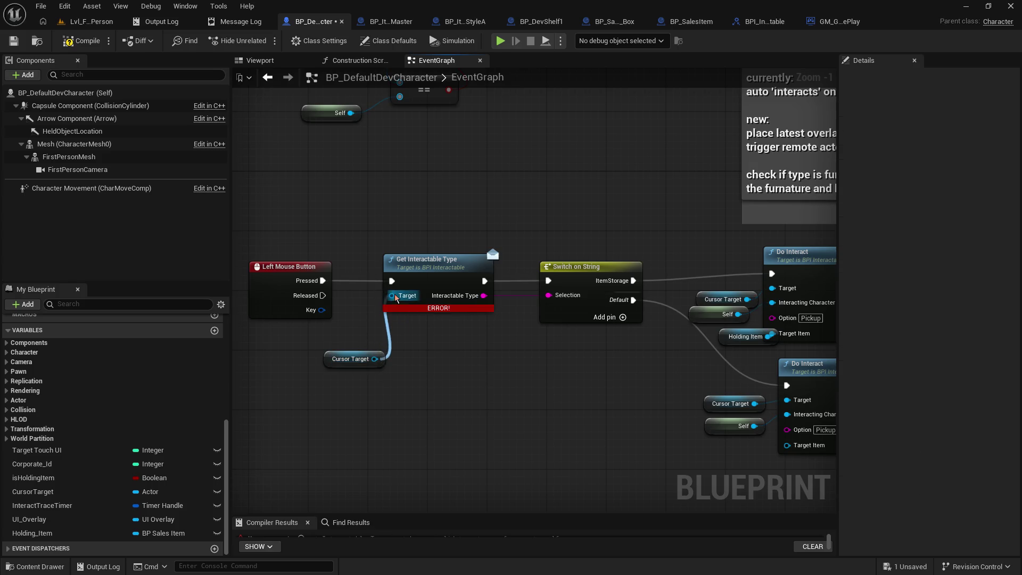
pyautogui.click(80, 41)
pyautogui.click(78, 47)
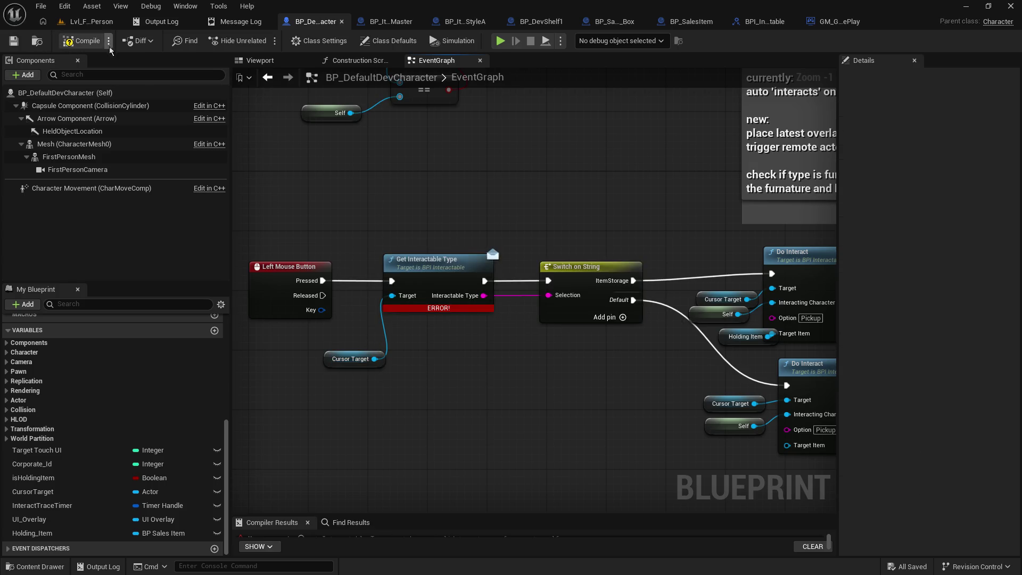
# Play the first-person level and pick up the yellow box.
pyautogui.click(95, 23)
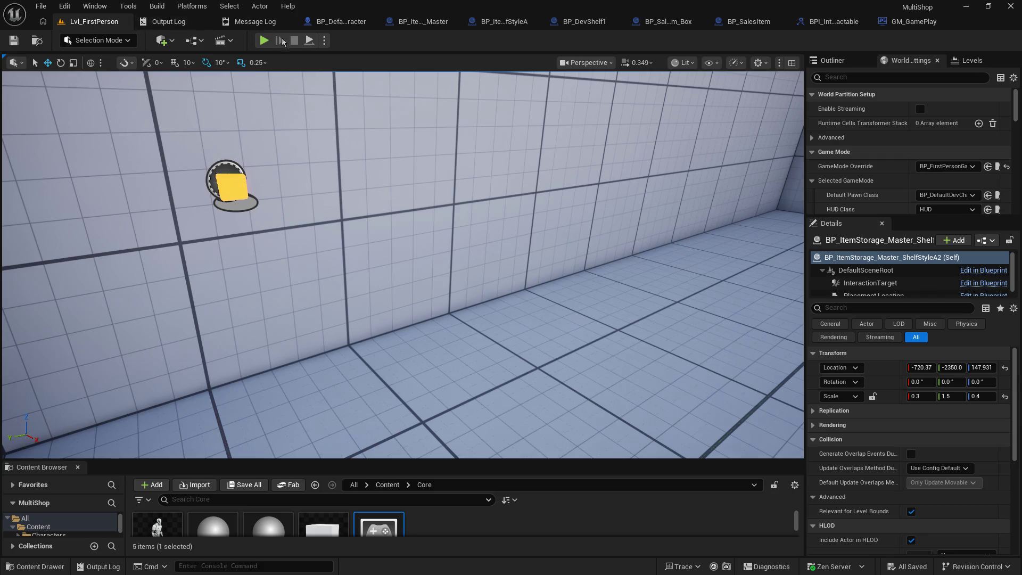
pyautogui.click(264, 41)
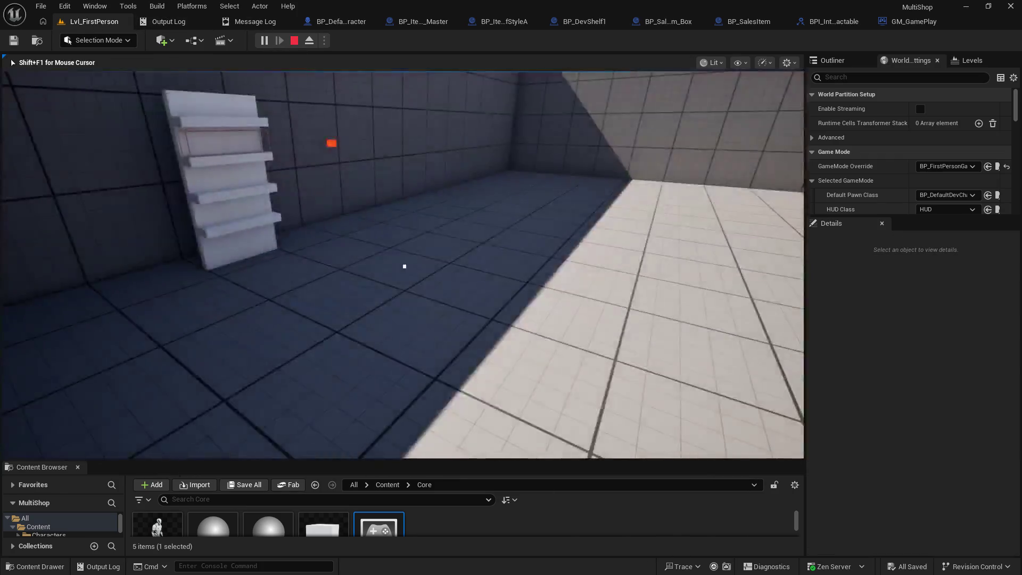
pyautogui.press('w')
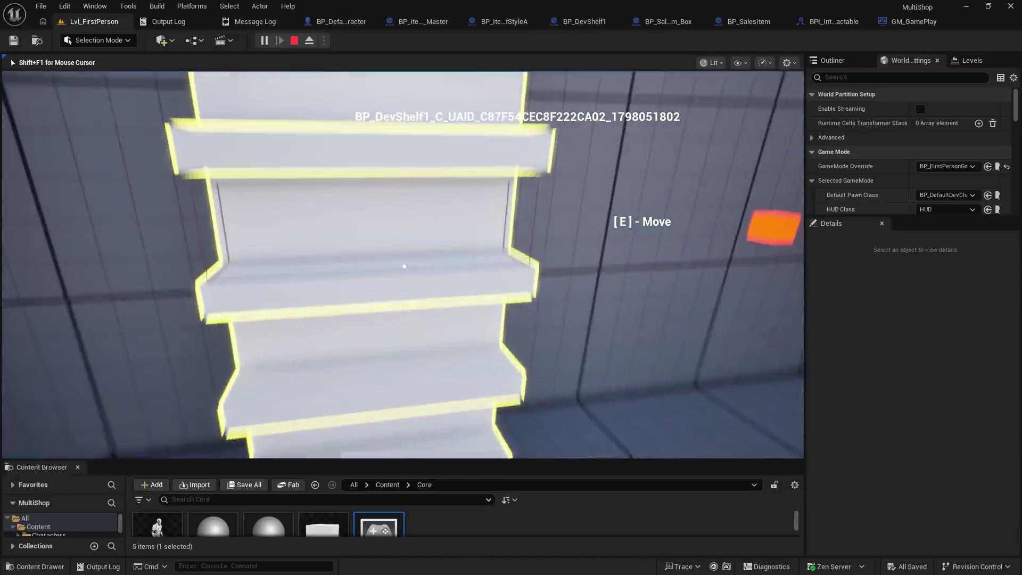
pyautogui.moveTo(404, 266)
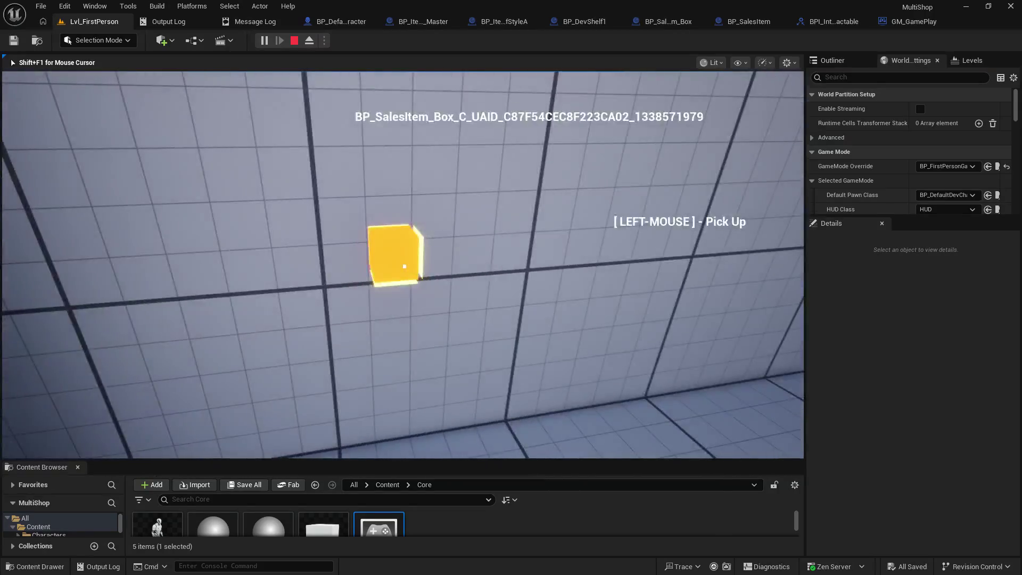
pyautogui.click(405, 266)
pyautogui.moveTo(405, 266)
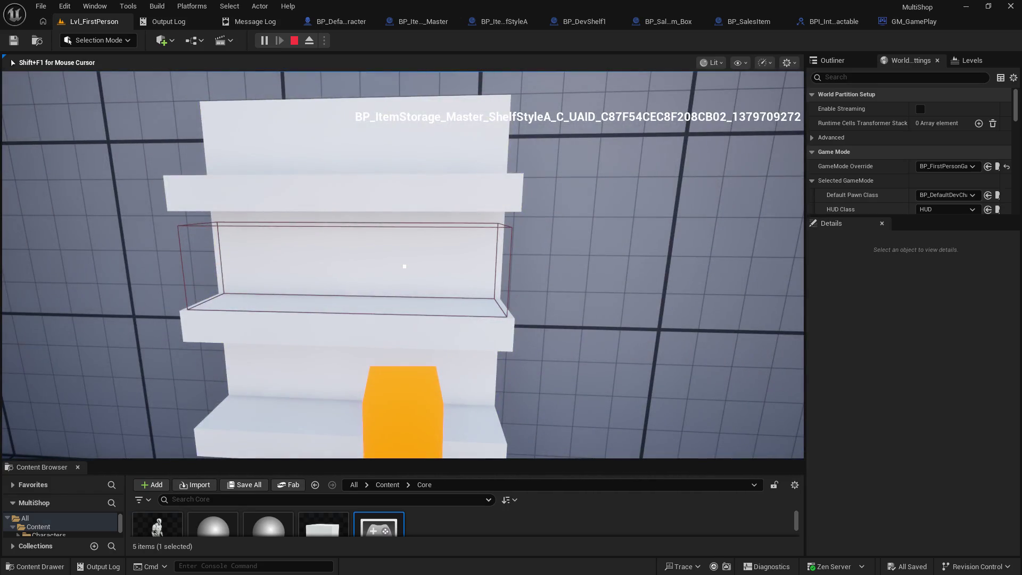
# Carry the box toward the storage shelf, then end the play session.
pyautogui.press('a')
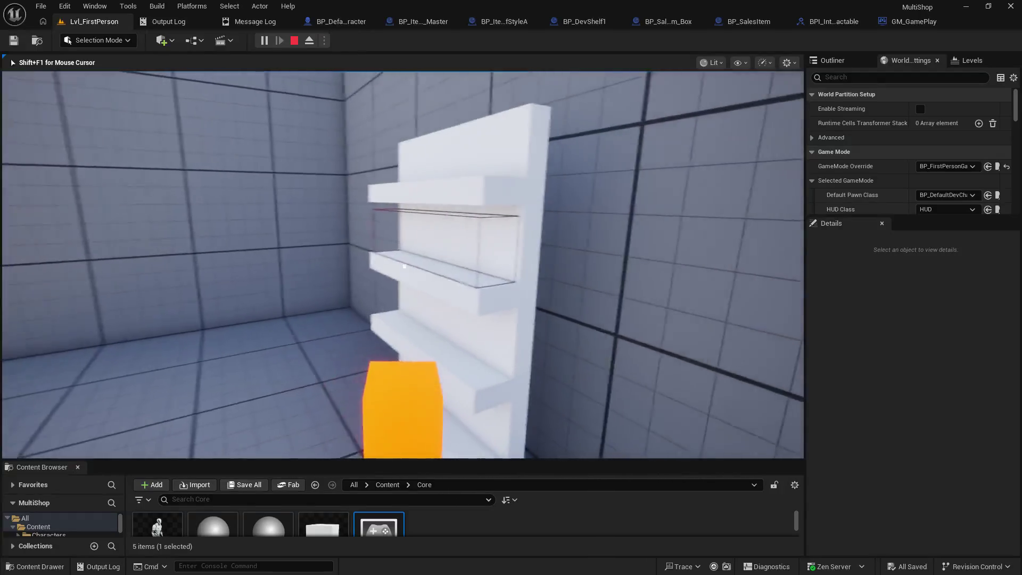
pyautogui.press('w')
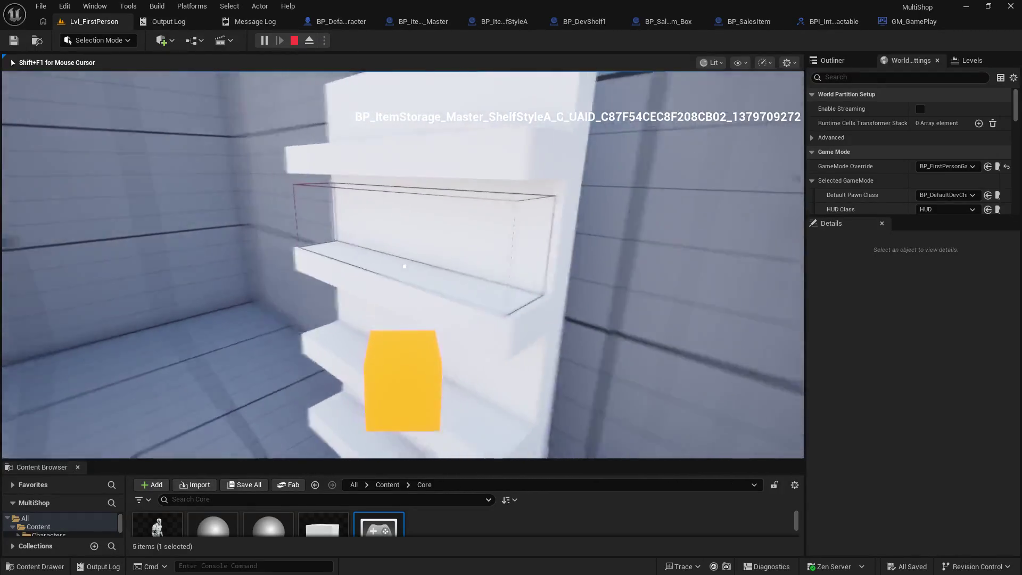
pyautogui.press('Escape')
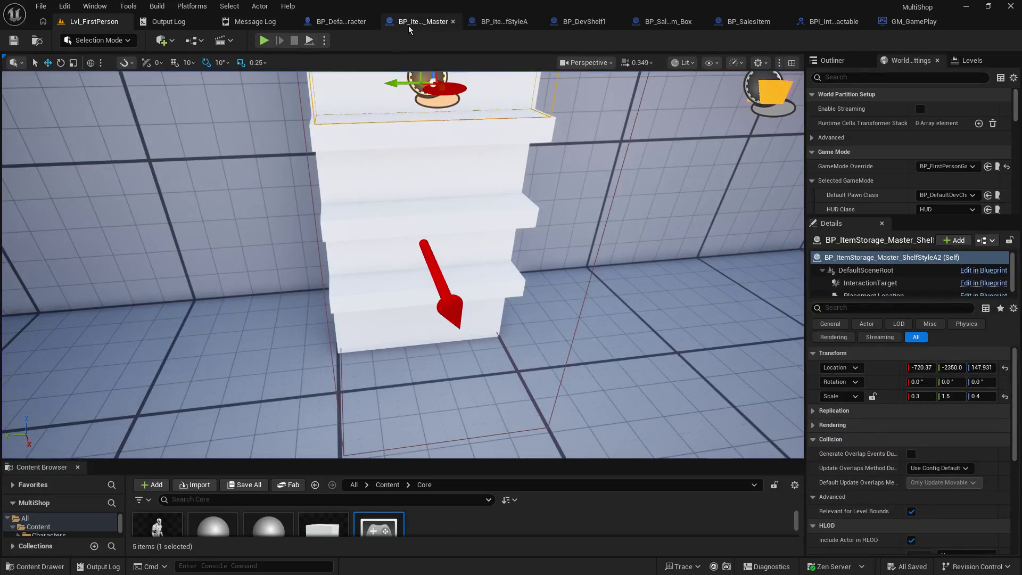
# Review the ItemStorage and character EventGraphs' interaction logic and the Holding Item variable.
pyautogui.click(407, 25)
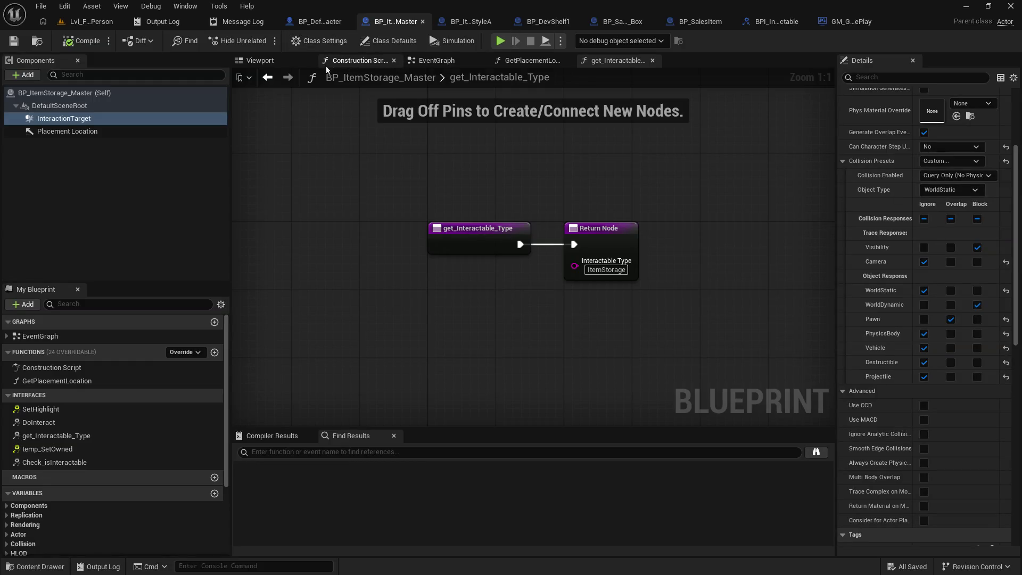
pyautogui.click(419, 62)
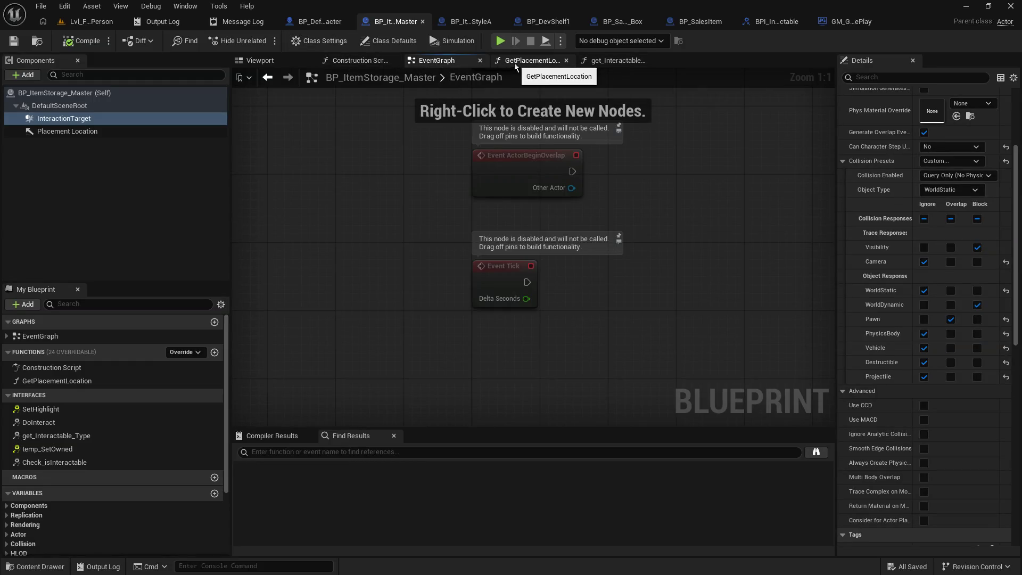
pyautogui.click(322, 23)
pyautogui.scroll(3, 498, 183)
pyautogui.moveTo(602, 290)
pyautogui.mouseDown()
pyautogui.moveTo(538, 361)
pyautogui.moveTo(468, 308)
pyautogui.moveTo(360, 359)
pyautogui.moveTo(360, 347)
pyautogui.moveTo(312, 332)
pyautogui.mouseUp()
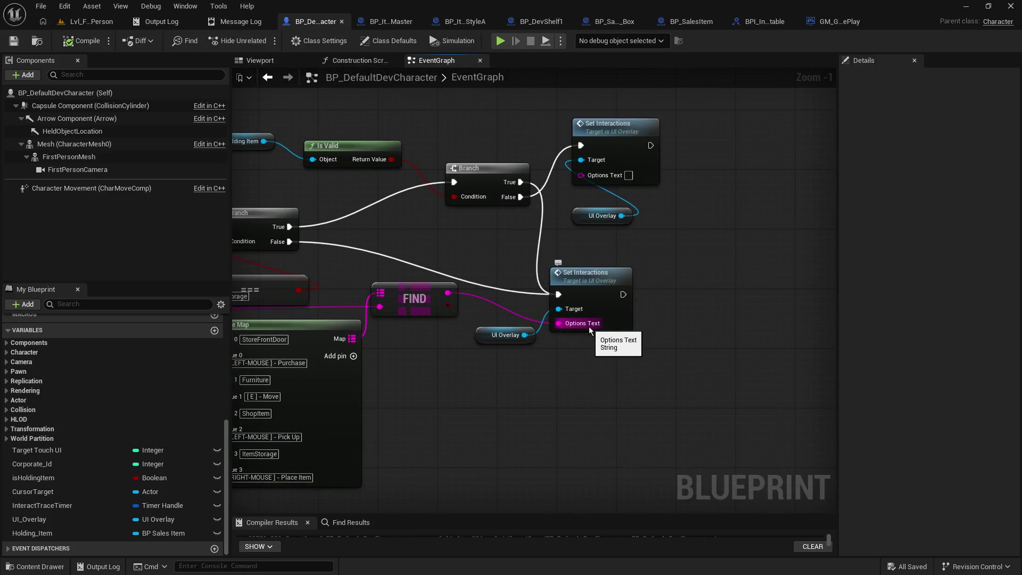
pyautogui.moveTo(414, 236); pyautogui.dragTo(604, 266)
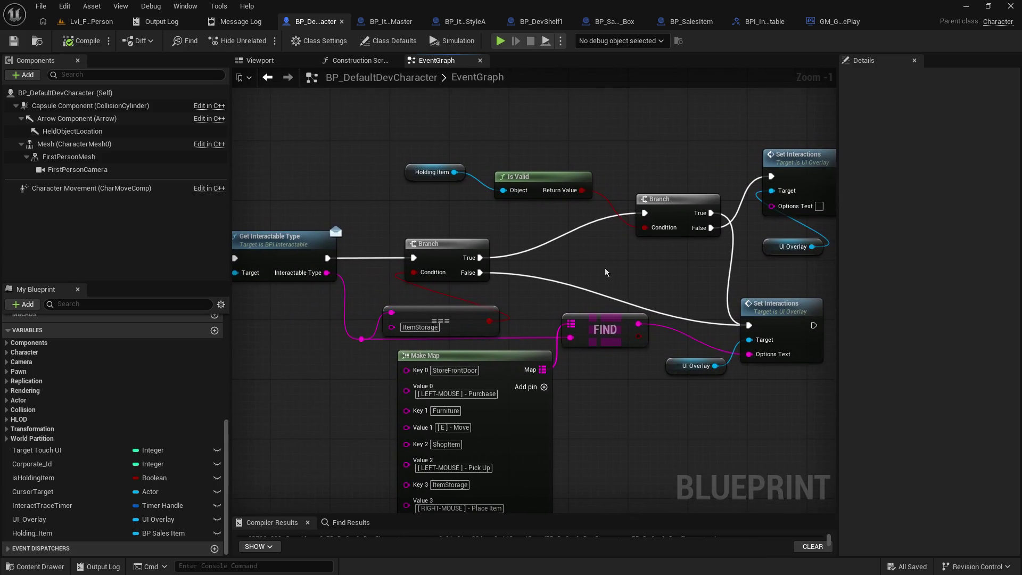
pyautogui.moveTo(606, 263); pyautogui.dragTo(602, 230)
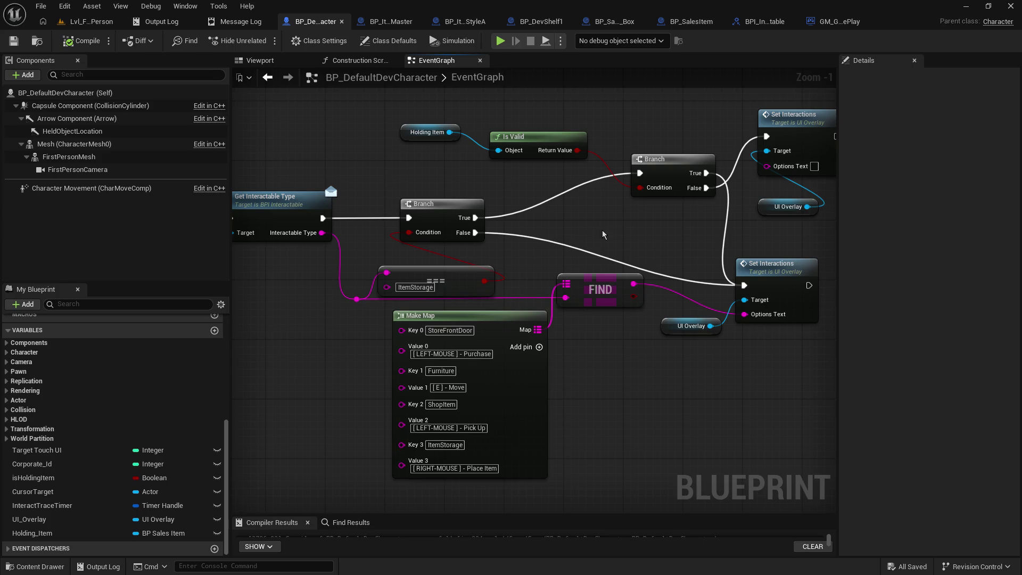
pyautogui.click(406, 133)
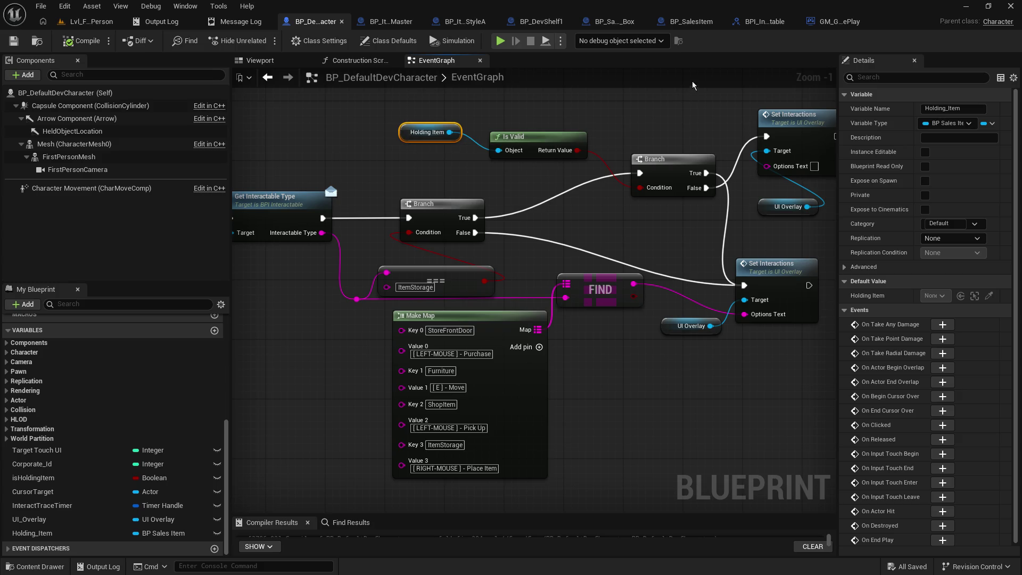
# Set a breakpoint on the SET Holding Item node in the sales box's DoInteract.
pyautogui.click(612, 21)
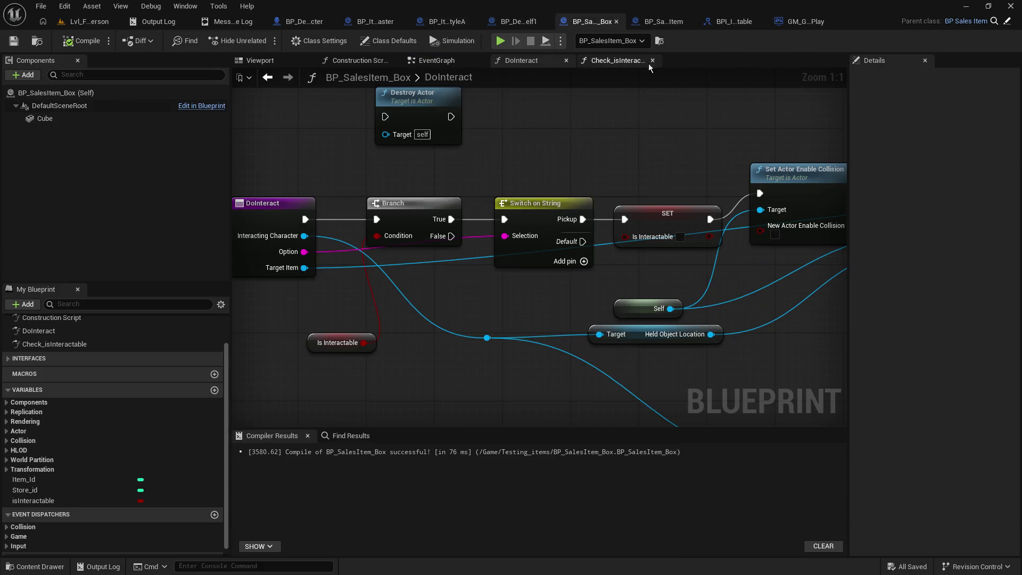
pyautogui.moveTo(735, 123)
pyautogui.mouseDown()
pyautogui.moveTo(541, 155)
pyautogui.moveTo(283, 406)
pyautogui.moveTo(273, 277)
pyautogui.moveTo(313, 170)
pyautogui.mouseUp()
pyautogui.click(732, 245)
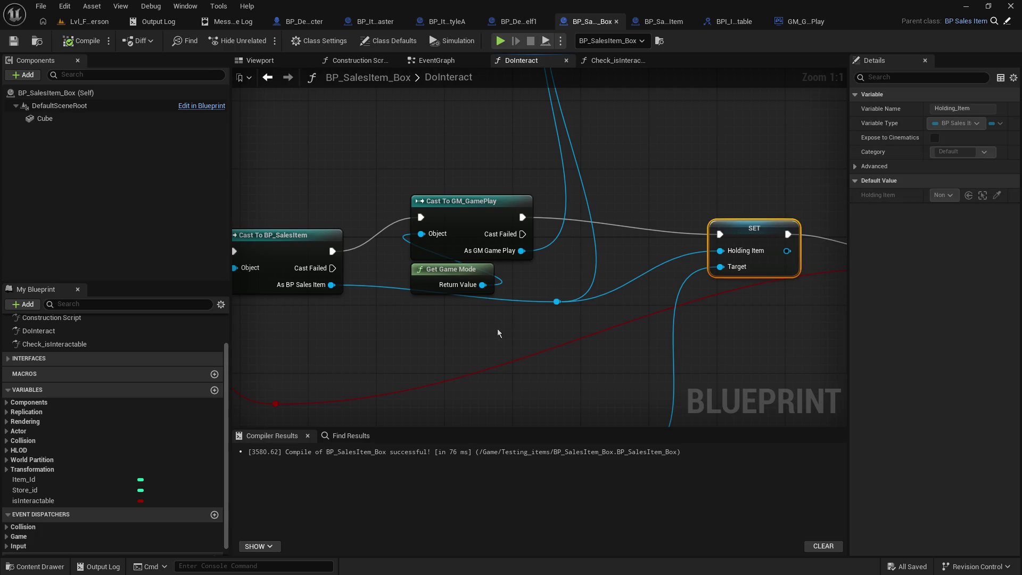
pyautogui.press('F9')
pyautogui.moveTo(483, 293)
pyautogui.mouseDown()
pyautogui.moveTo(363, 293)
pyautogui.moveTo(256, 274)
pyautogui.moveTo(736, 190)
pyautogui.mouseUp()
pyautogui.moveTo(266, 223)
pyautogui.mouseDown()
pyautogui.moveTo(999, 213)
pyautogui.moveTo(457, 234)
pyautogui.mouseUp()
pyautogui.click(89, 21)
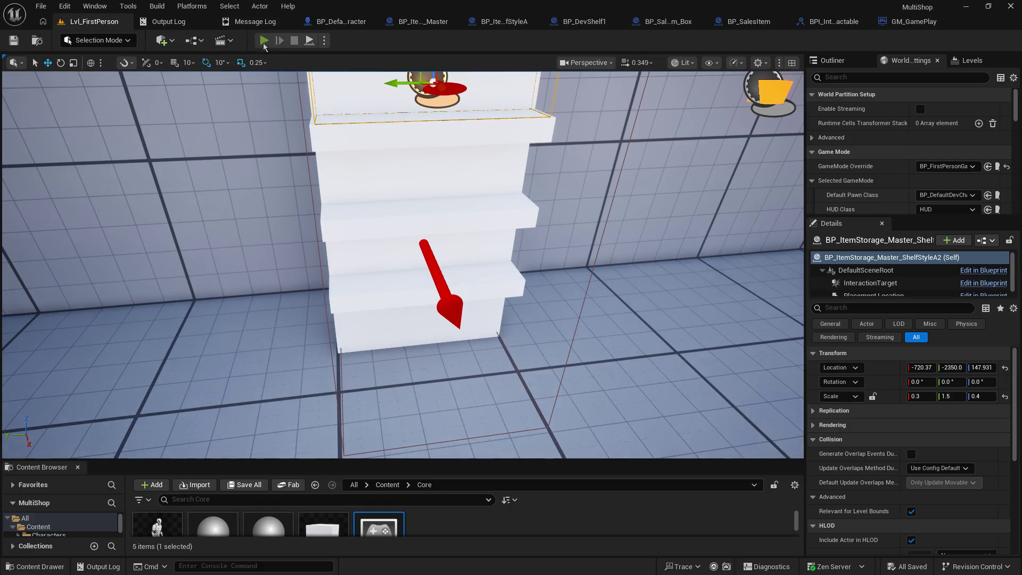
# Play, pick up the orange box, free the mouse with Shift+F1, and view the sales box's DoInteract.
pyautogui.click(262, 41)
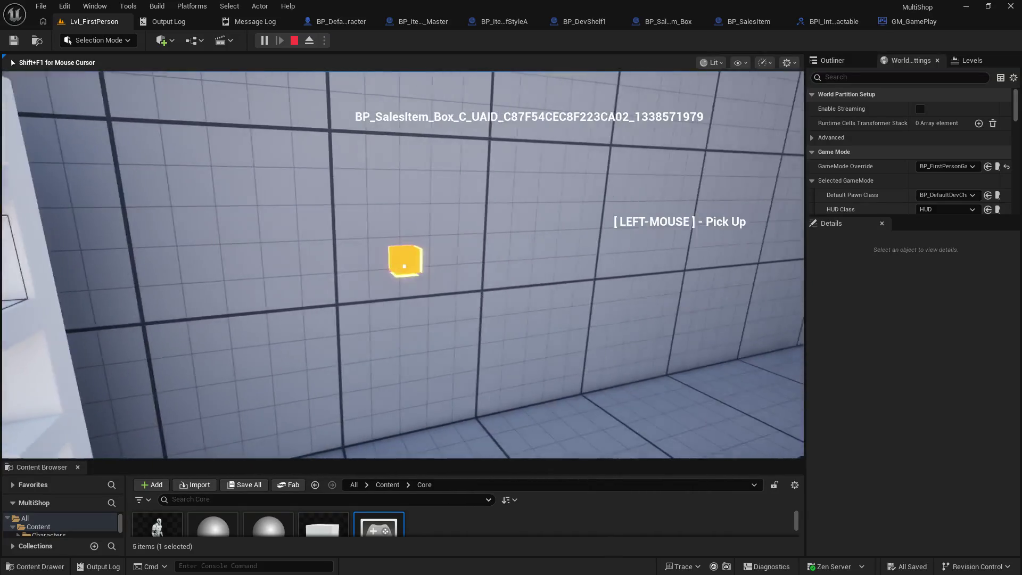
pyautogui.click(405, 266)
pyautogui.hotkey('shift', 'F1')
pyautogui.click(585, 22)
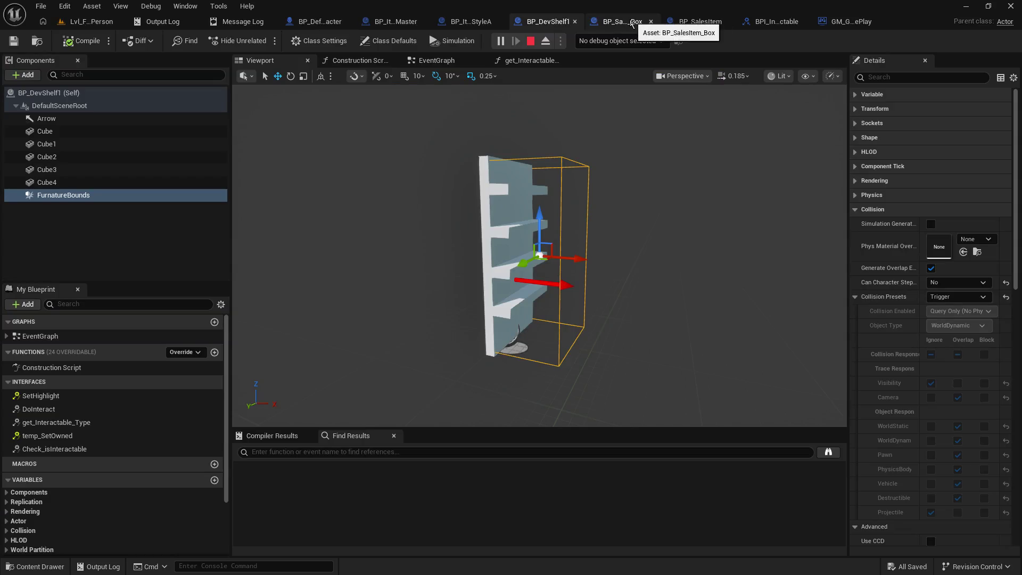
pyautogui.click(634, 23)
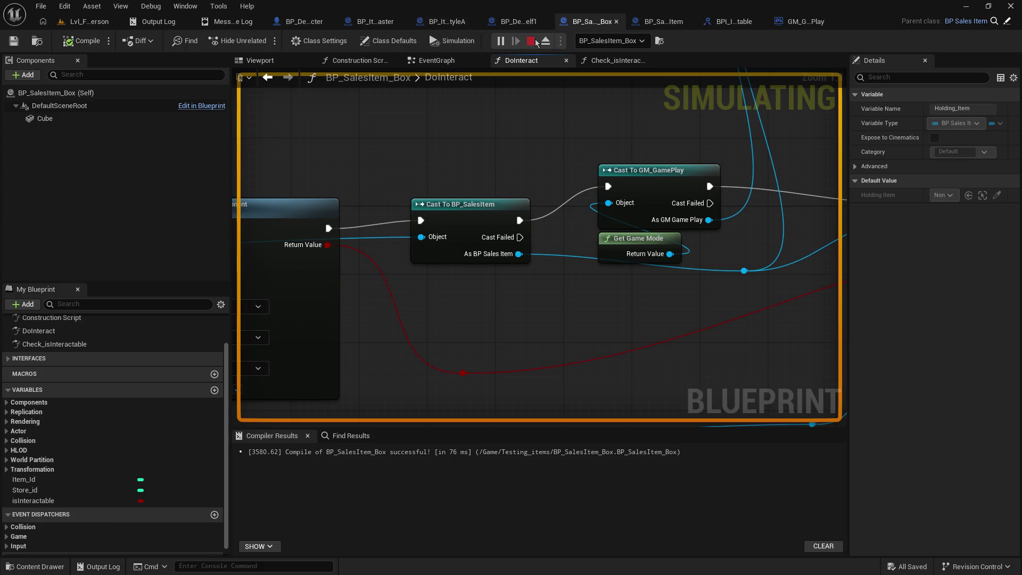
# Stop the game and try rewiring Attach Actor To Component, then undo the changes.
pyautogui.click(532, 41)
pyautogui.moveTo(479, 210); pyautogui.dragTo(488, 138)
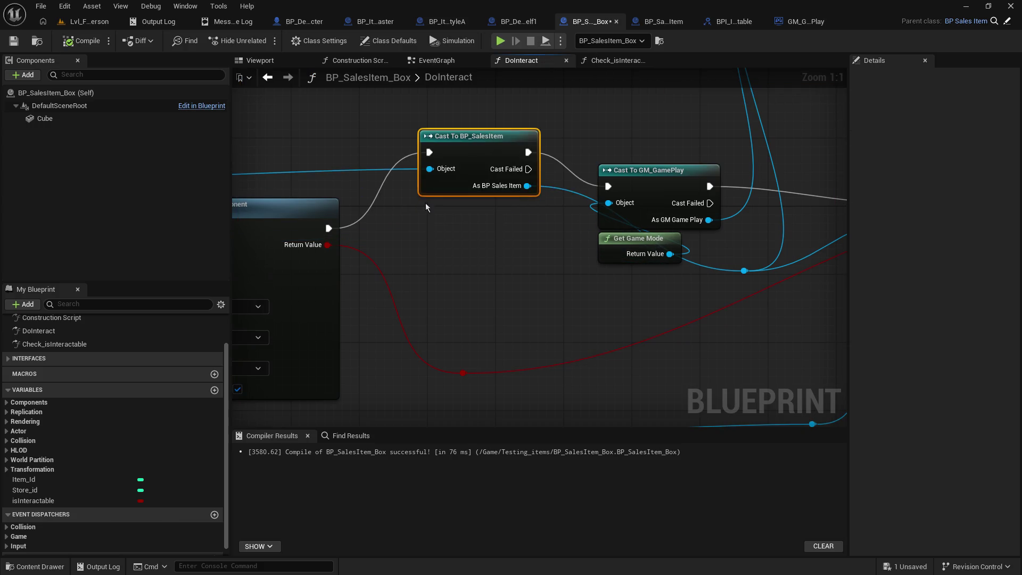
pyautogui.moveTo(420, 231); pyautogui.dragTo(687, 271)
pyautogui.moveTo(684, 271); pyautogui.dragTo(515, 292)
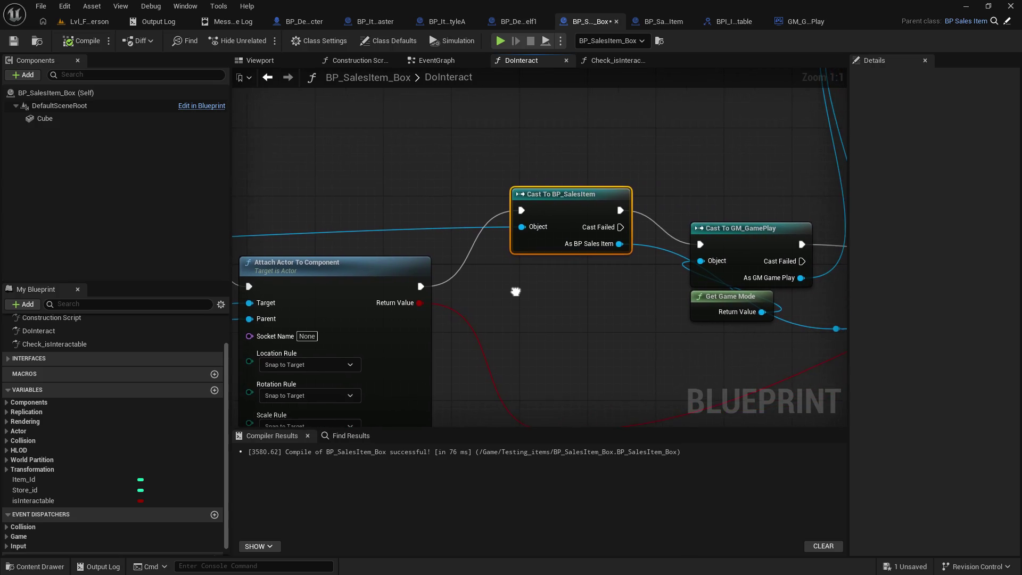
pyautogui.moveTo(421, 285); pyautogui.dragTo(700, 244)
pyautogui.moveTo(595, 203)
pyautogui.mouseDown()
pyautogui.moveTo(518, 148)
pyautogui.moveTo(442, 213)
pyautogui.moveTo(544, 354)
pyautogui.moveTo(607, 345)
pyautogui.moveTo(613, 320)
pyautogui.mouseUp()
pyautogui.moveTo(616, 280)
pyautogui.mouseDown()
pyautogui.moveTo(434, 280)
pyautogui.moveTo(417, 269)
pyautogui.moveTo(452, 251)
pyautogui.moveTo(364, 254)
pyautogui.moveTo(477, 242)
pyautogui.mouseUp()
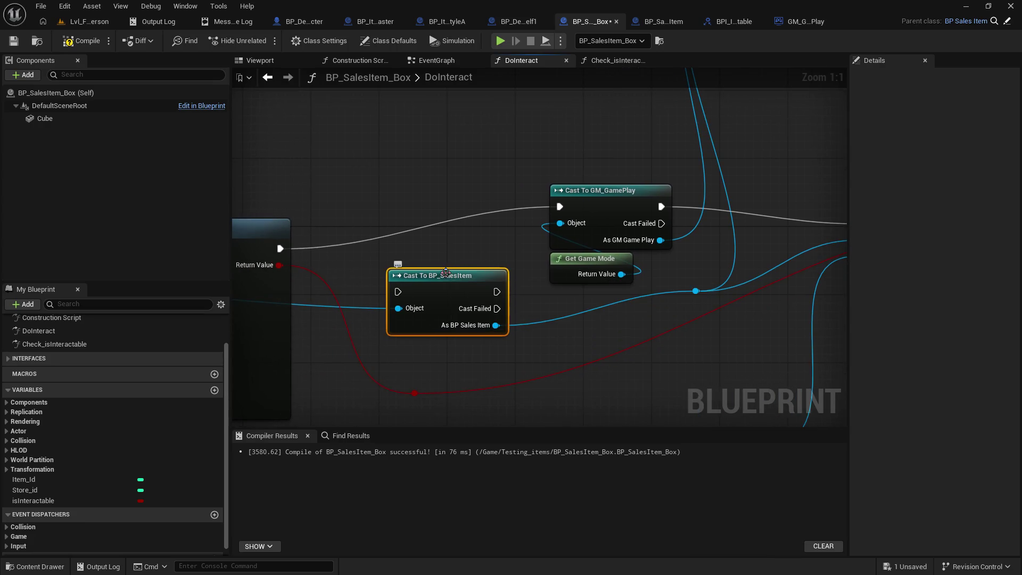
pyautogui.hotkey('ctrl', 'z')
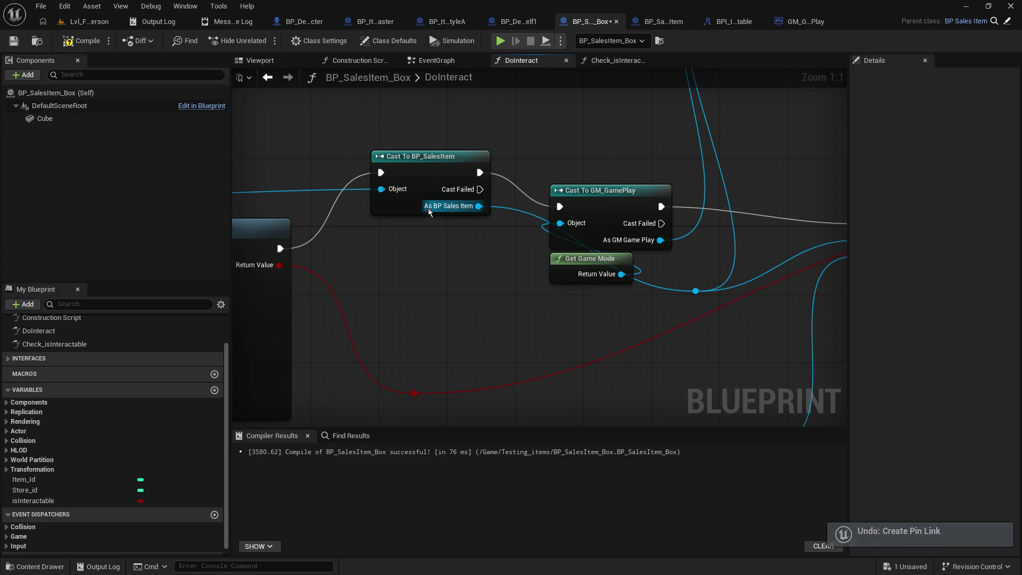
pyautogui.hotkey('ctrl', 'z')
# Add a breakpoint on the Cast To BP_SalesItem node and return to the level.
pyautogui.click(419, 228)
pyautogui.press('F9')
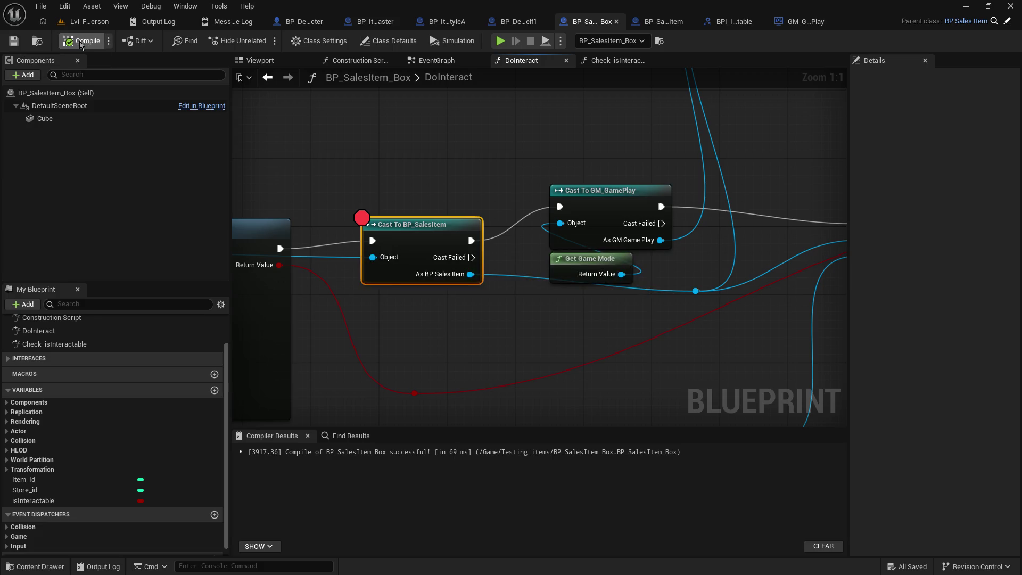
pyautogui.click(86, 21)
# Play, pick up the orange box to hit the breakpoint, resume, then stop the game.
pyautogui.click(264, 40)
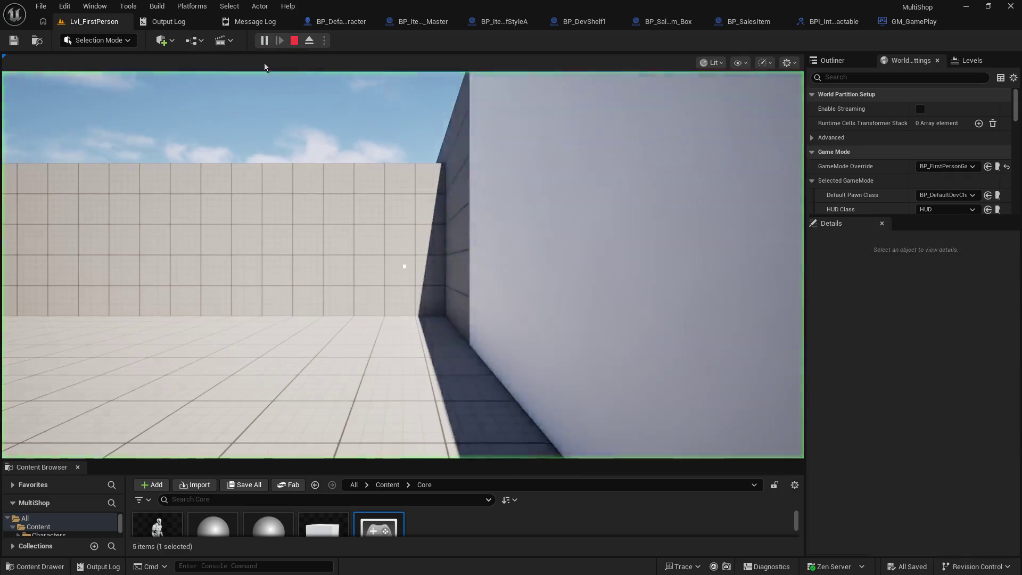
pyautogui.press('w')
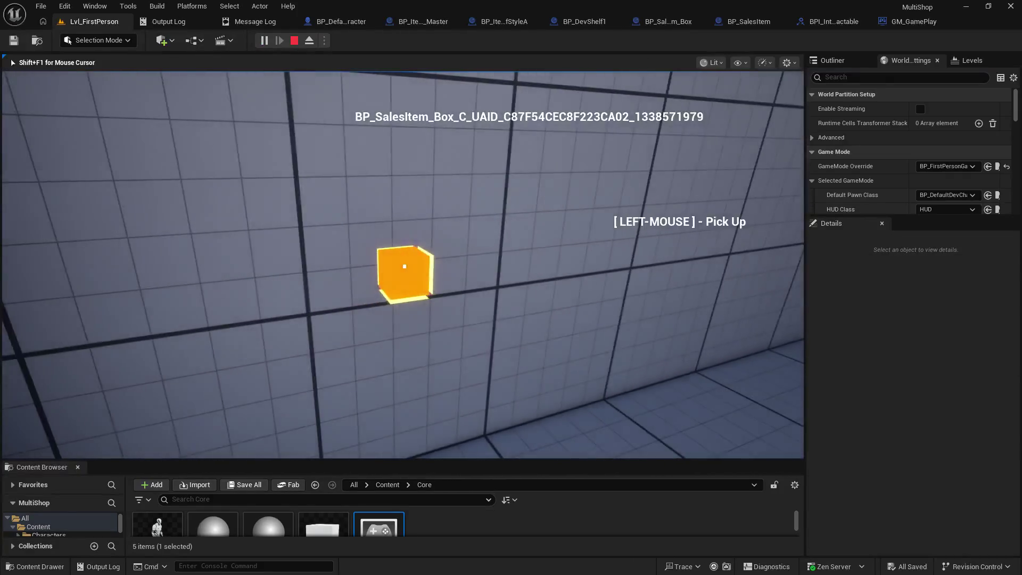
pyautogui.click(405, 267)
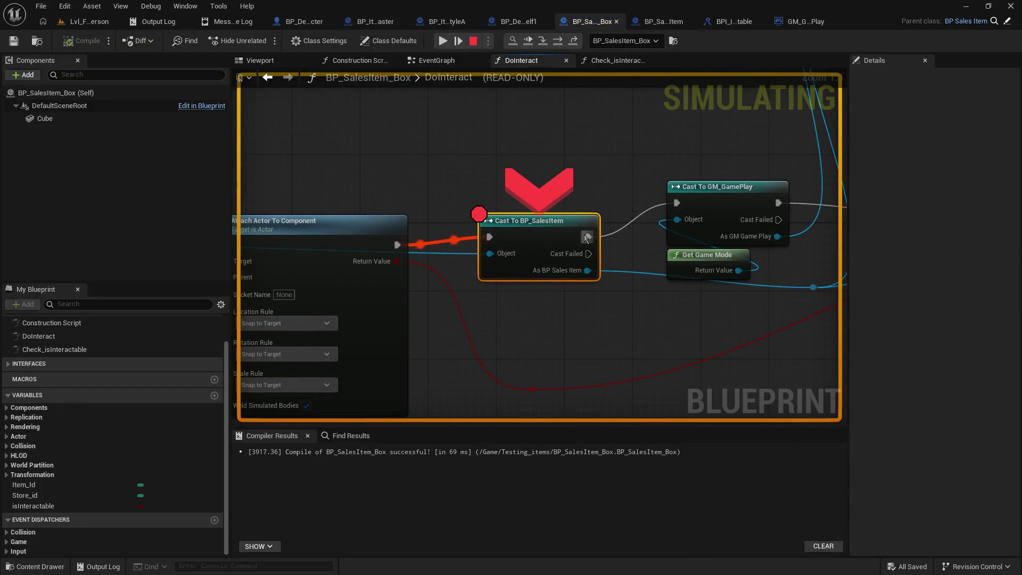
pyautogui.click(546, 41)
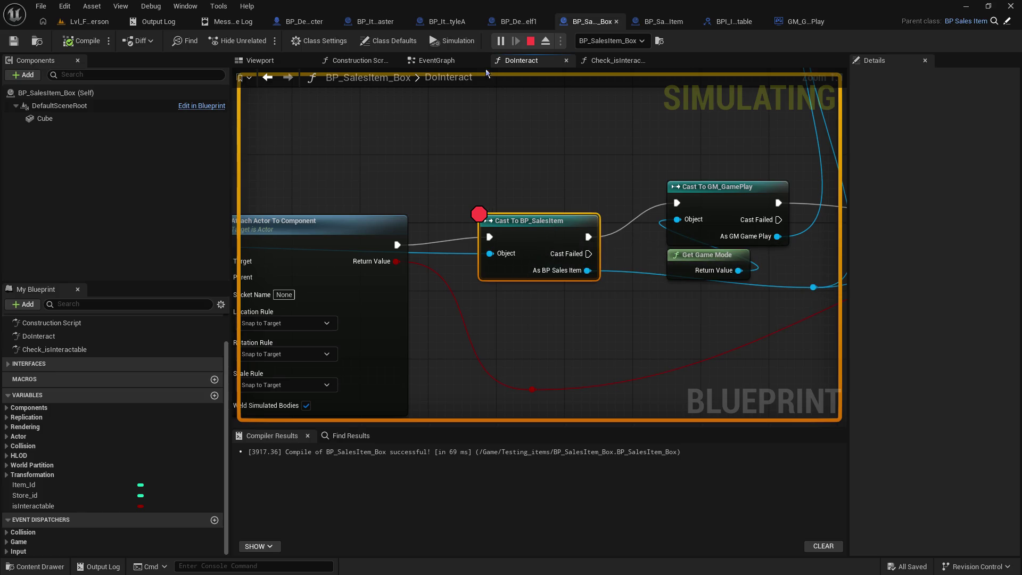
pyautogui.click(531, 41)
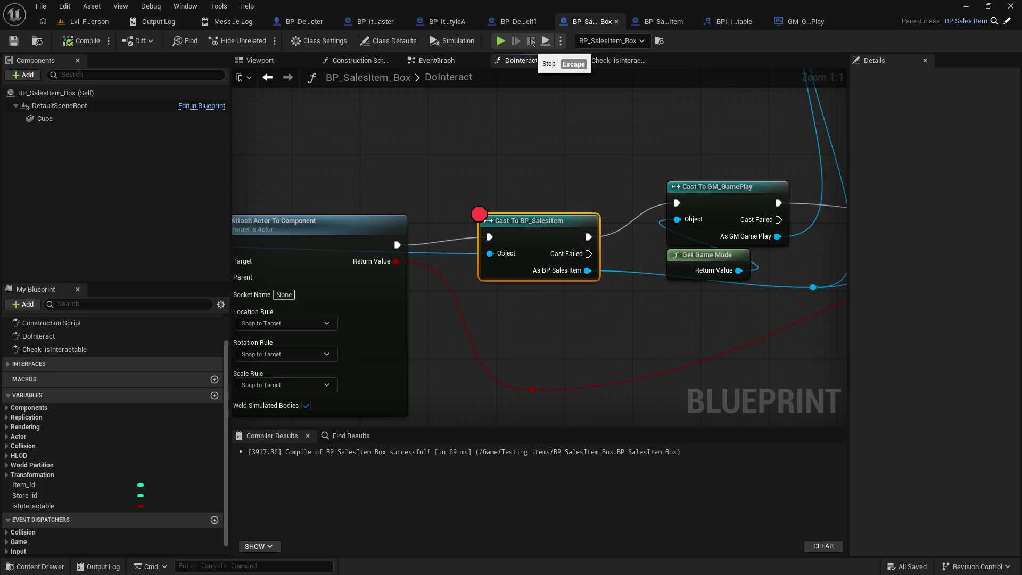
# Inspect BP_SalesItem and BPI_Interactable, then go back to the box's DoInteract graph.
pyautogui.click(656, 25)
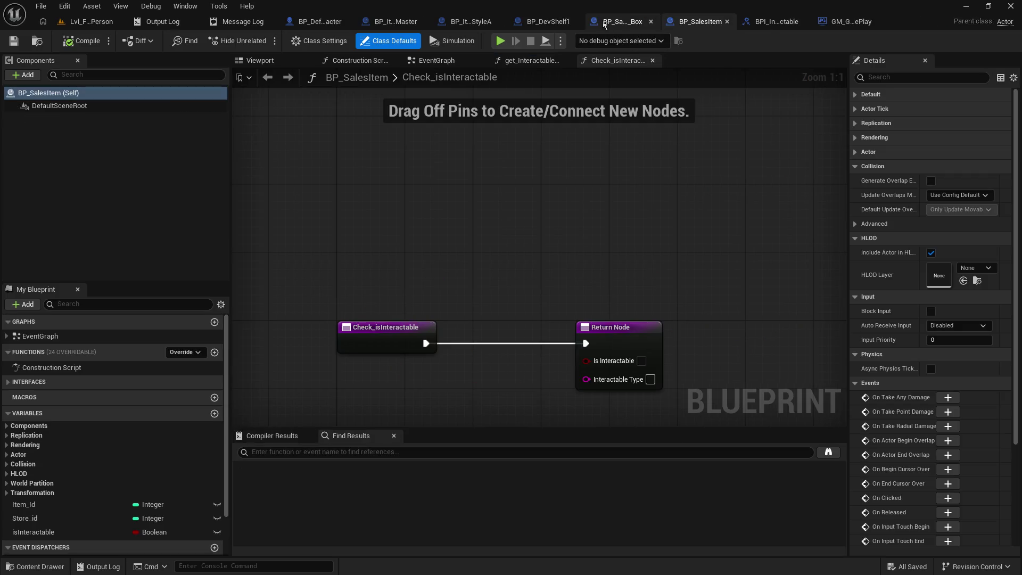
pyautogui.click(774, 23)
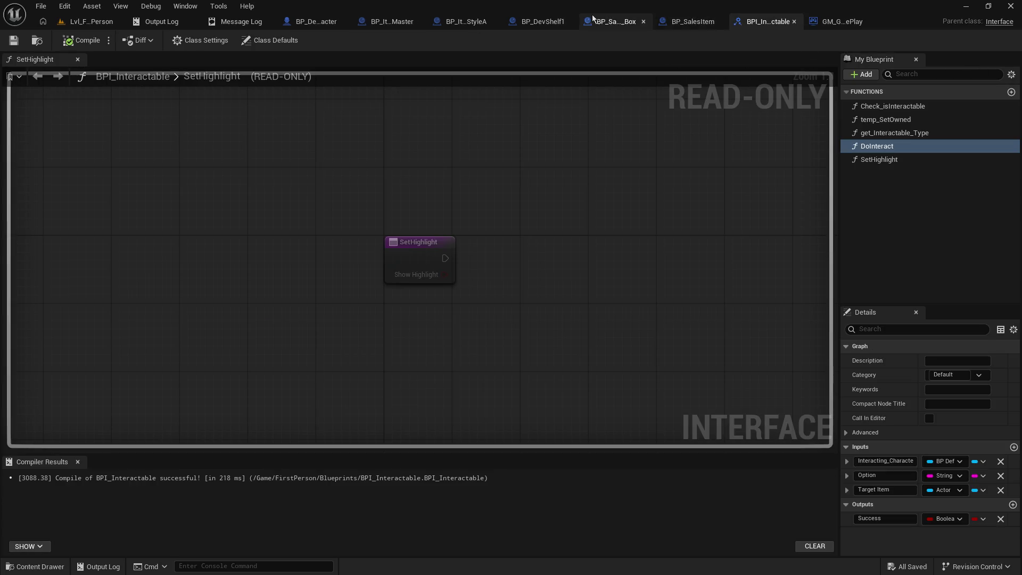
pyautogui.click(615, 22)
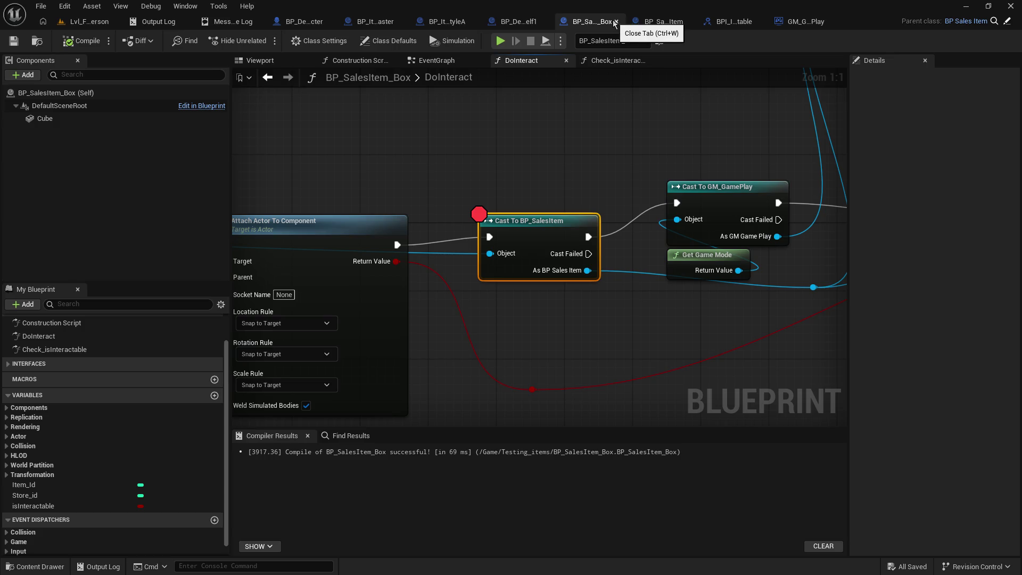
pyautogui.moveTo(448, 222); pyautogui.dragTo(703, 204)
# Move Cast To BP_SalesItem below Get Game Mode and add a Self node on the reroute wire.
pyautogui.moveTo(770, 211); pyautogui.dragTo(742, 119)
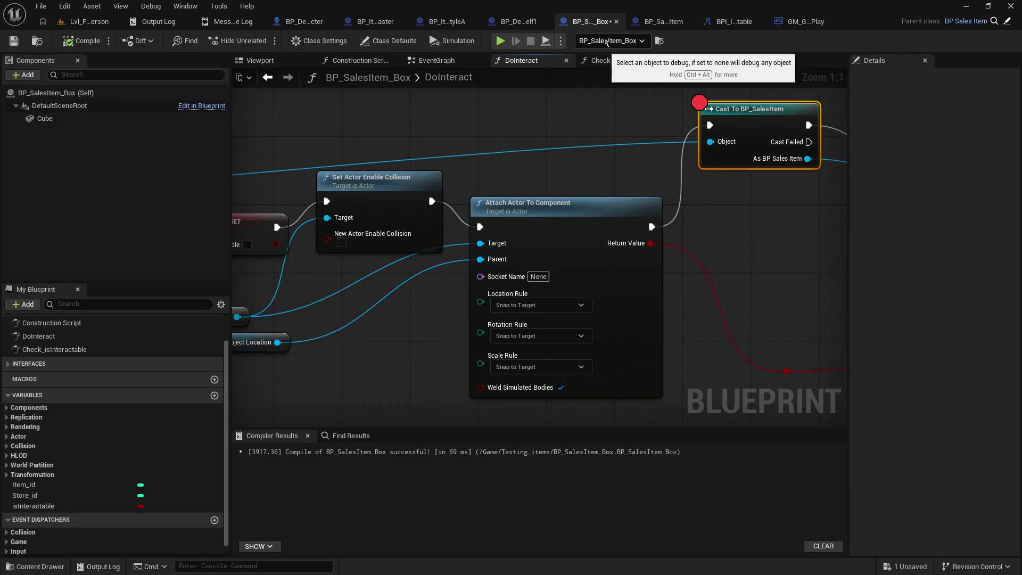
pyautogui.moveTo(276, 223)
pyautogui.mouseDown()
pyautogui.moveTo(809, 250)
pyautogui.moveTo(394, 202)
pyautogui.moveTo(750, 261)
pyautogui.moveTo(393, 242)
pyautogui.moveTo(471, 242)
pyautogui.mouseUp()
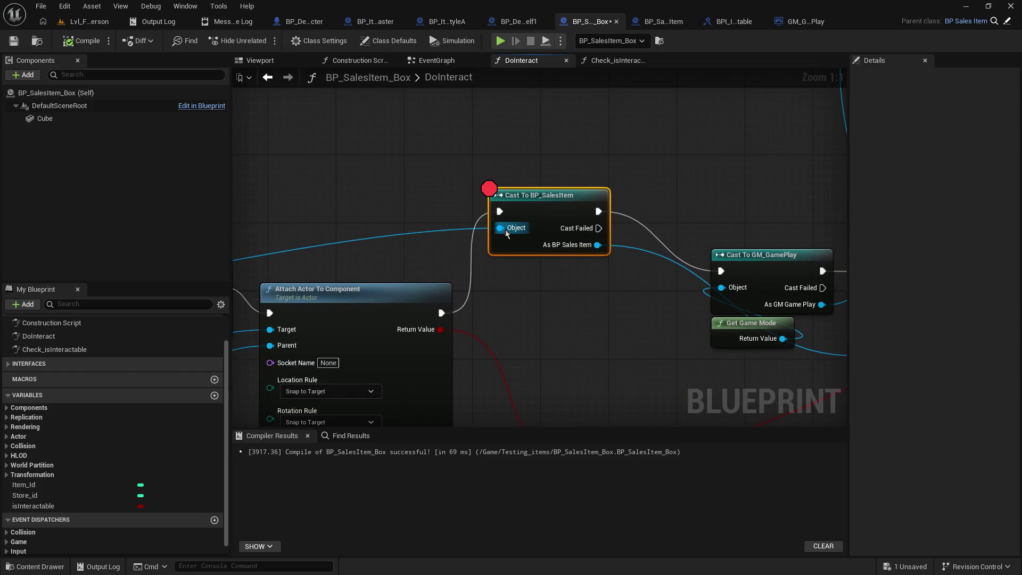
pyautogui.moveTo(745, 200); pyautogui.dragTo(448, 128)
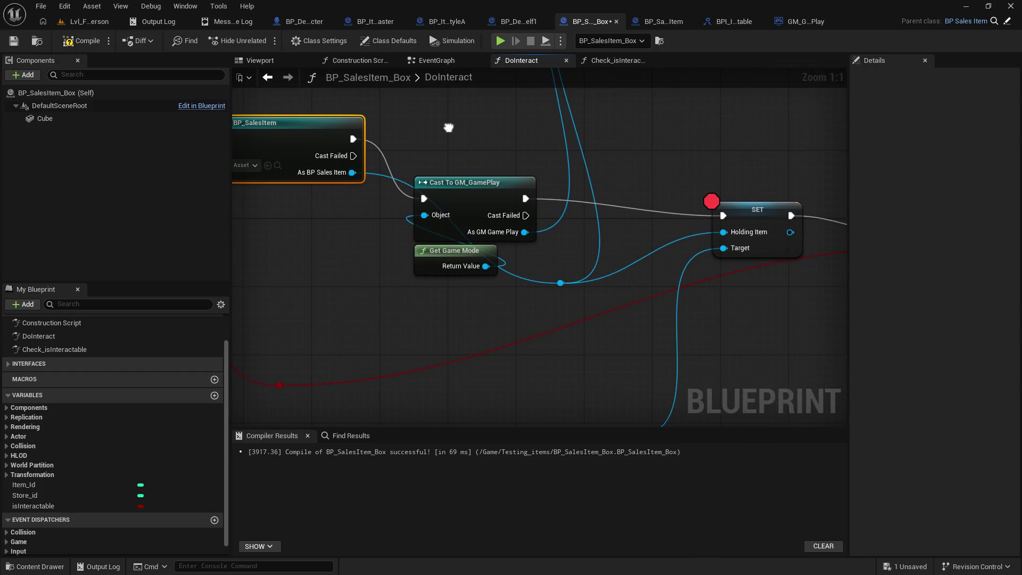
pyautogui.moveTo(329, 133)
pyautogui.mouseDown()
pyautogui.moveTo(389, 312)
pyautogui.moveTo(372, 314)
pyautogui.mouseUp()
pyautogui.click(530, 295)
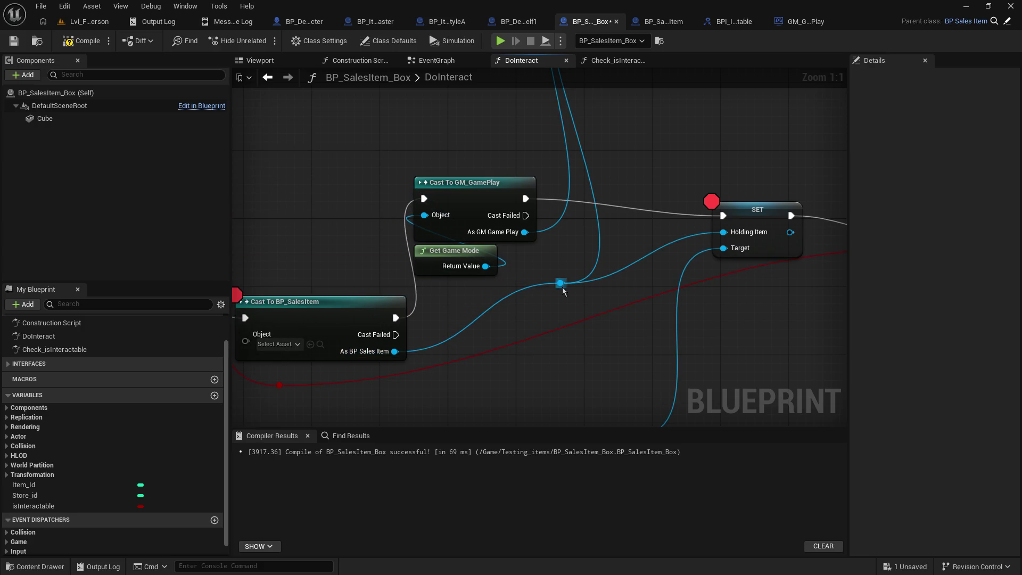
pyautogui.moveTo(561, 282); pyautogui.dragTo(468, 293)
pyautogui.write('self')
pyautogui.press('Return')
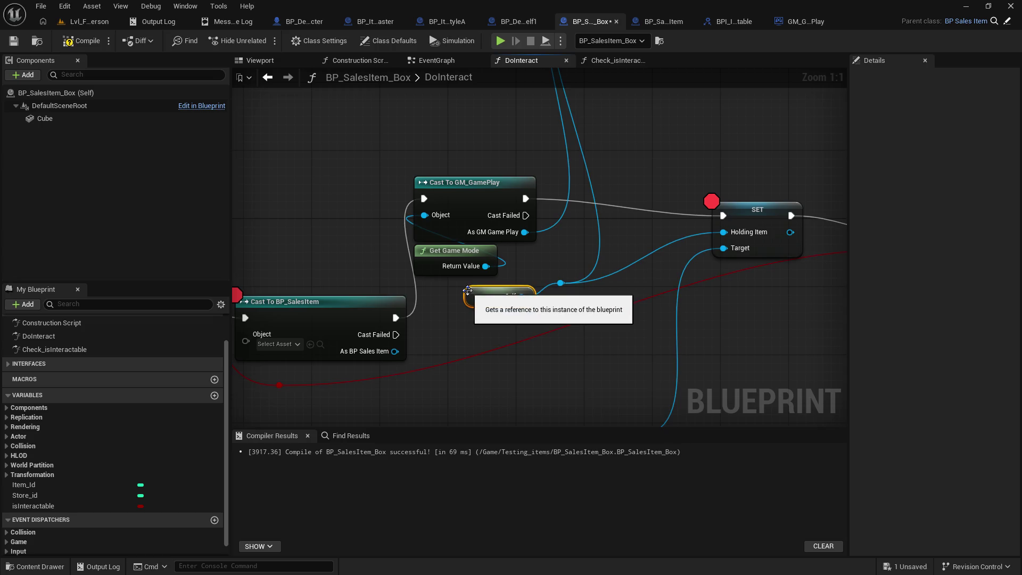
# Delete Cast To BP_SalesItem, run execution into Cast To GM_GamePlay, and tidy the nodes.
pyautogui.moveTo(367, 262); pyautogui.dragTo(461, 279)
pyautogui.click(406, 326)
pyautogui.press('Delete')
pyautogui.moveTo(238, 257)
pyautogui.mouseDown()
pyautogui.moveTo(446, 215)
pyautogui.moveTo(516, 214)
pyautogui.moveTo(419, 244)
pyautogui.mouseUp()
pyautogui.moveTo(537, 277)
pyautogui.mouseDown()
pyautogui.moveTo(445, 305)
pyautogui.moveTo(395, 305)
pyautogui.mouseUp()
pyautogui.moveTo(641, 263); pyautogui.dragTo(459, 254)
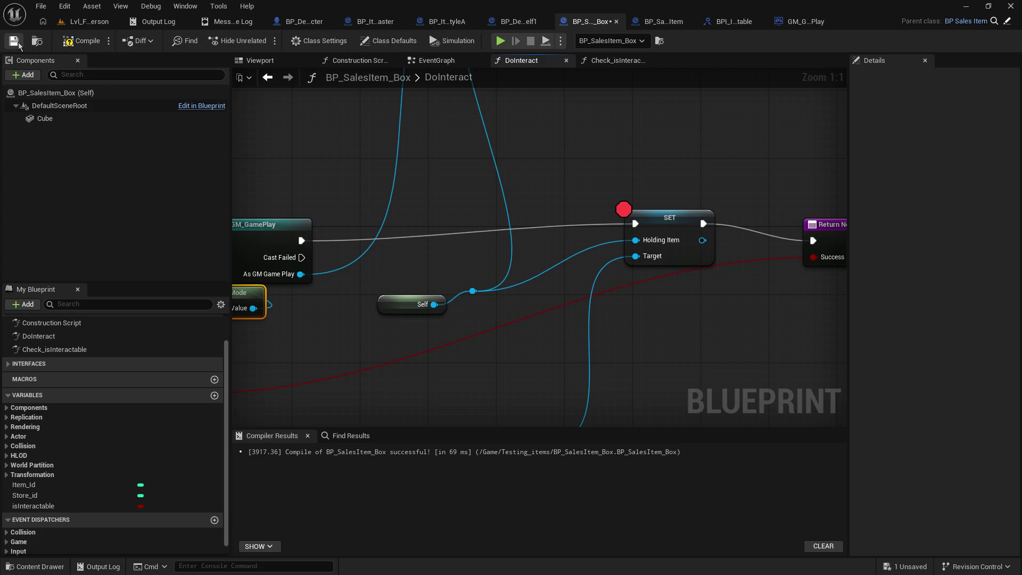
pyautogui.click(89, 21)
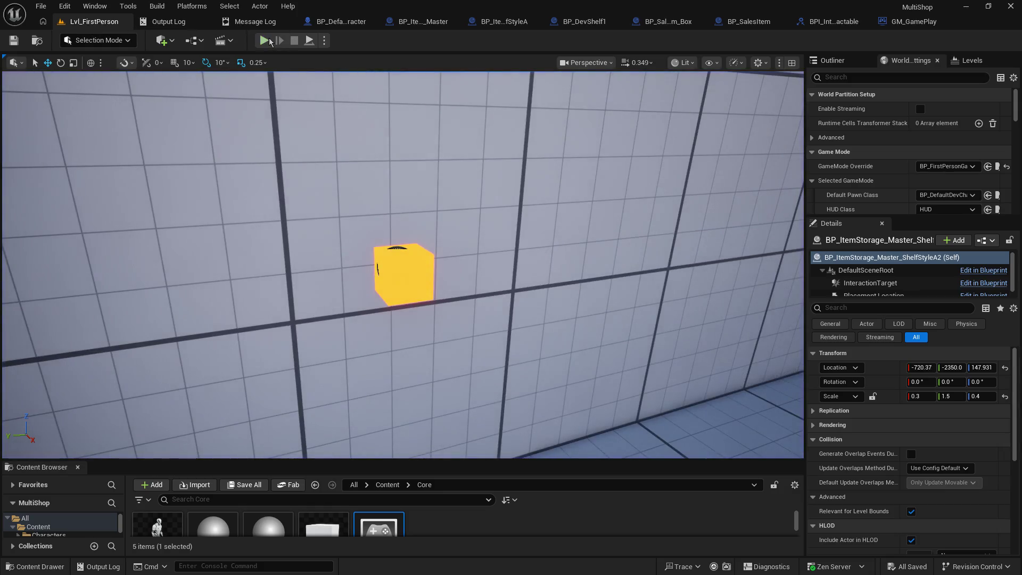
# Play the level and walk up to the yellow box's Pick Up prompt.
pyautogui.click(264, 41)
pyautogui.press('w')
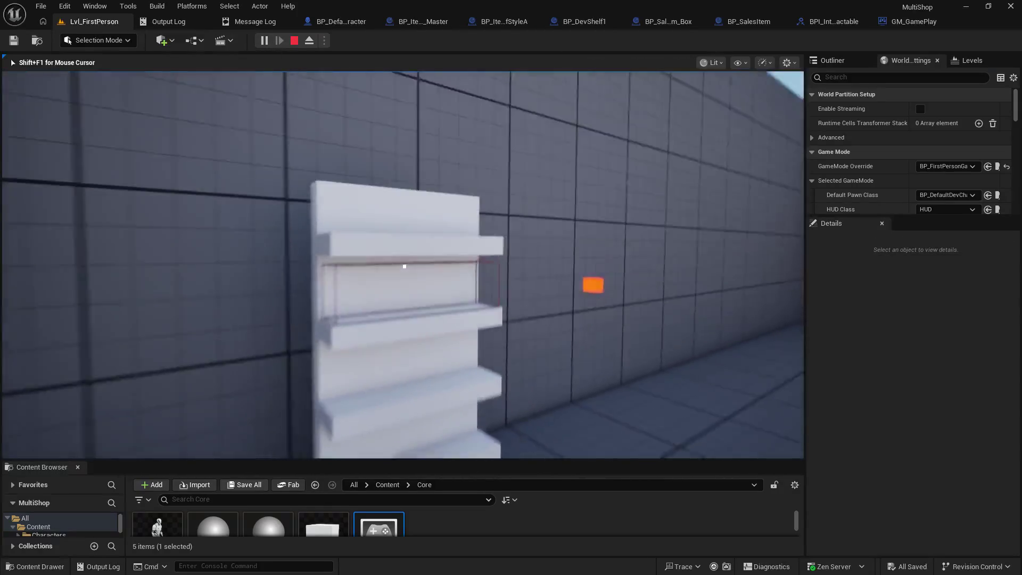
pyautogui.press('w')
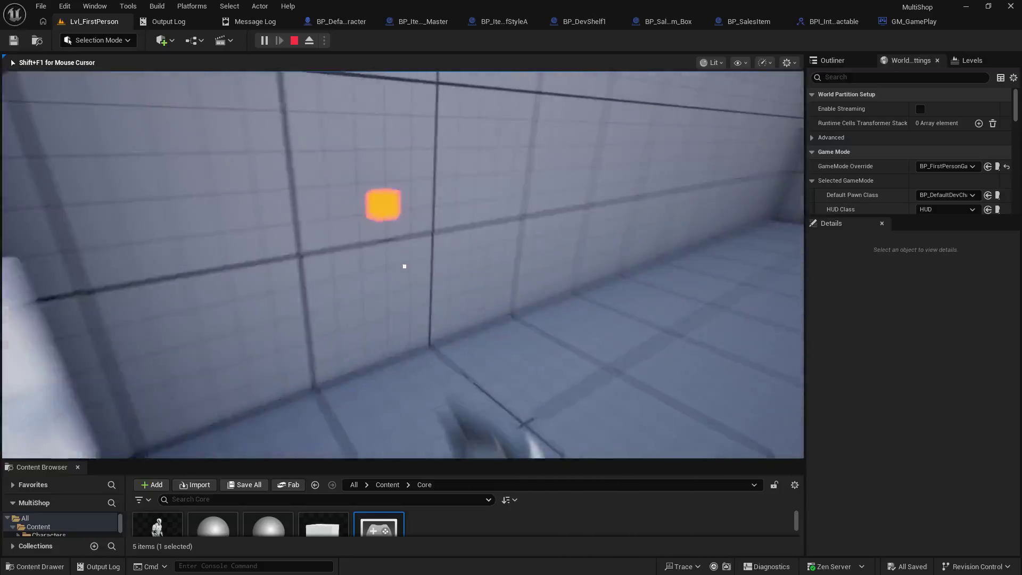
pyautogui.press('w')
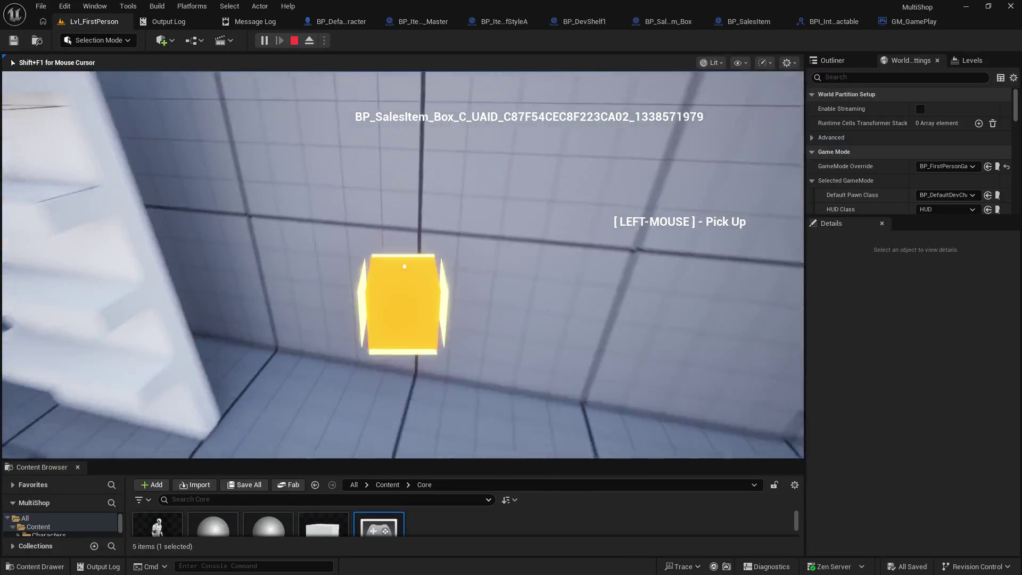
pyautogui.press('s')
# Switch through the character and ItemStorage blueprints back to BP_SalesItem_Box.
pyautogui.click(330, 23)
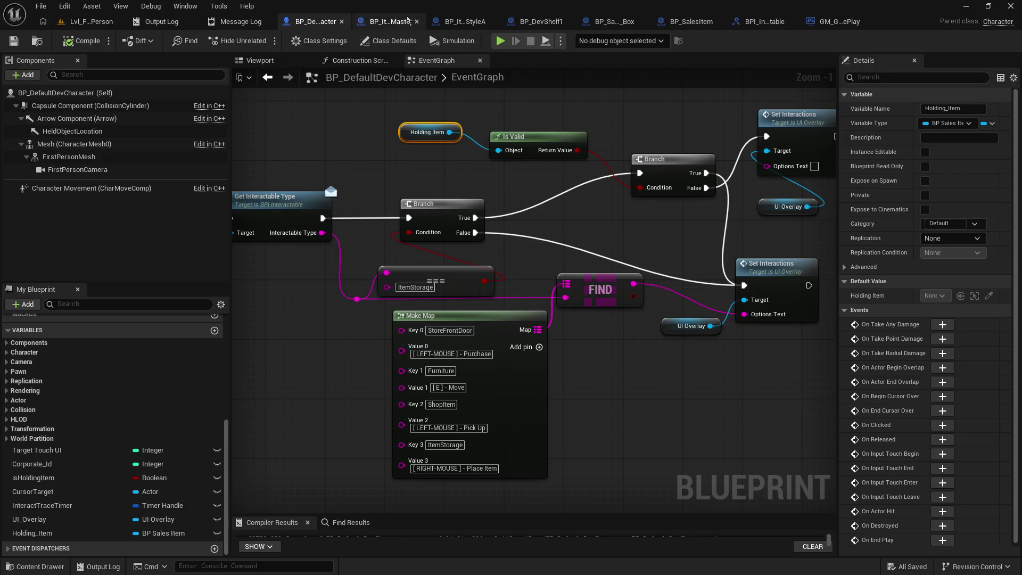
pyautogui.click(391, 23)
pyautogui.click(620, 21)
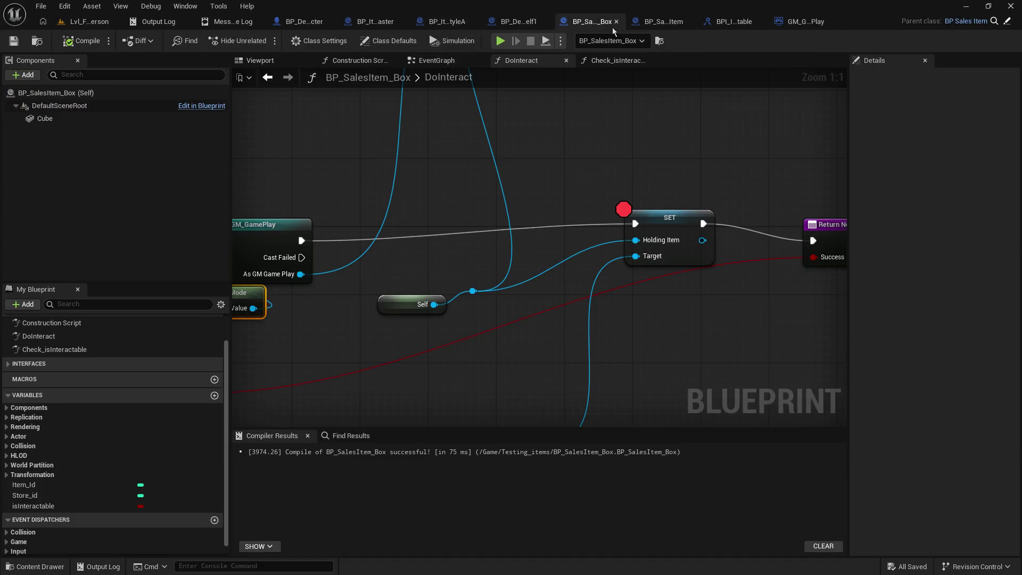
# Unhook Cast To GM_GamePlay and connect Attach Actor To Component's execution directly to SET.
pyautogui.moveTo(596, 170)
pyautogui.mouseDown()
pyautogui.moveTo(830, 171)
pyautogui.moveTo(678, 172)
pyautogui.moveTo(1004, 136)
pyautogui.mouseUp()
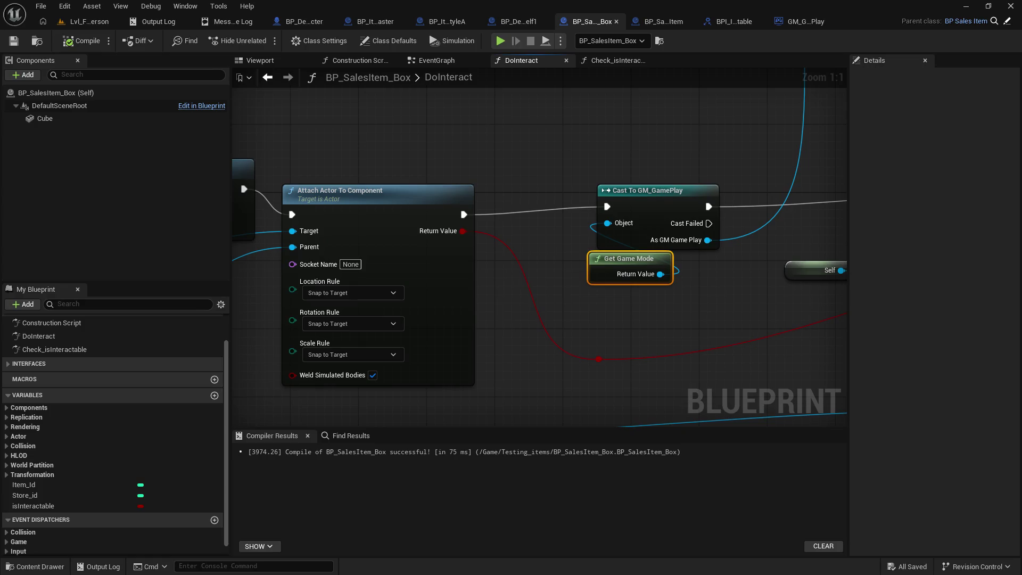
pyautogui.moveTo(909, 176); pyautogui.dragTo(428, 182)
pyautogui.moveTo(345, 157)
pyautogui.mouseDown()
pyautogui.moveTo(714, 267)
pyautogui.moveTo(500, 296)
pyautogui.moveTo(549, 104)
pyautogui.moveTo(673, 94)
pyautogui.mouseUp()
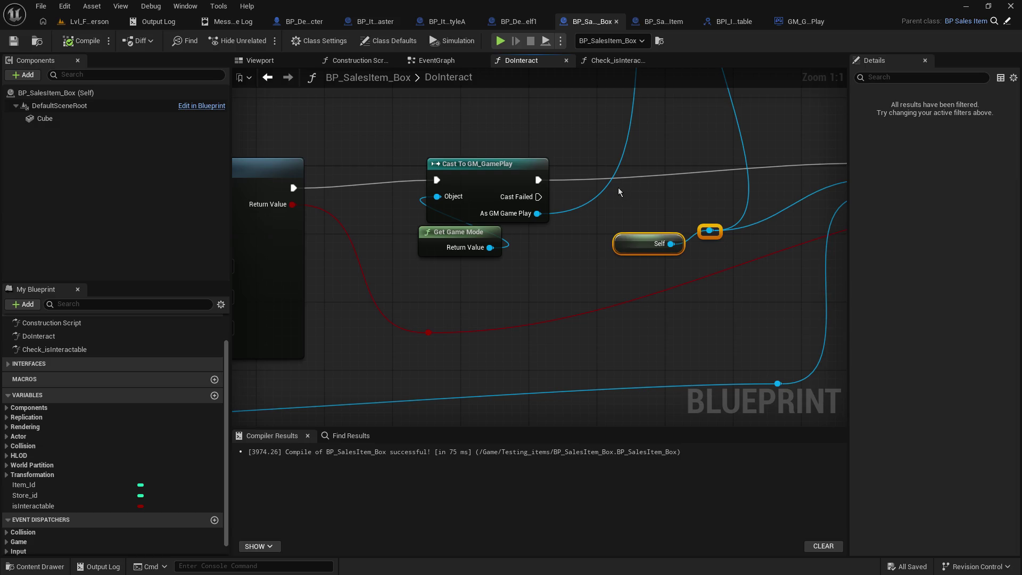
pyautogui.moveTo(588, 223)
pyautogui.mouseDown()
pyautogui.moveTo(510, 467)
pyautogui.moveTo(534, 298)
pyautogui.mouseUp()
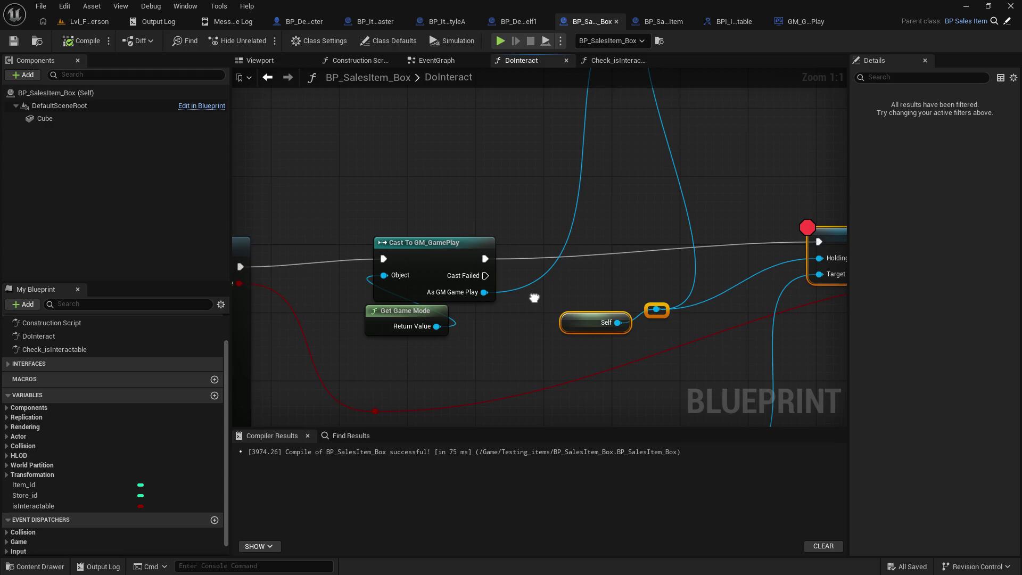
pyautogui.keyDown('alt'); pyautogui.click(238, 268); pyautogui.keyUp('alt')
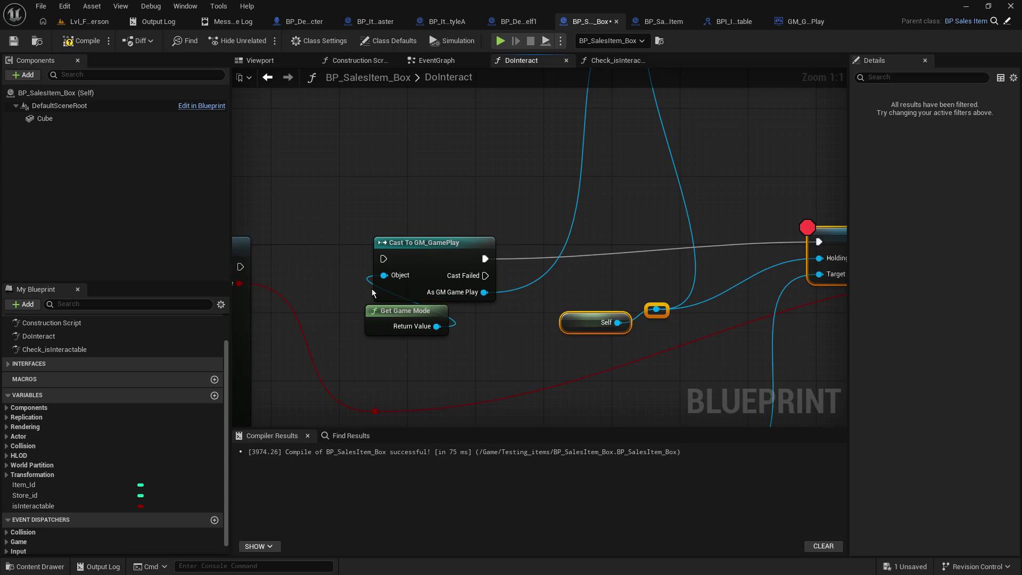
pyautogui.keyDown('alt'); pyautogui.click(485, 259); pyautogui.keyUp('alt')
pyautogui.click(441, 318)
pyautogui.moveTo(442, 319)
pyautogui.mouseDown()
pyautogui.moveTo(366, 83)
pyautogui.moveTo(237, 101)
pyautogui.moveTo(433, 83)
pyautogui.mouseUp()
pyautogui.moveTo(275, 227)
pyautogui.mouseDown()
pyautogui.moveTo(603, 230)
pyautogui.moveTo(408, 204)
pyautogui.mouseUp()
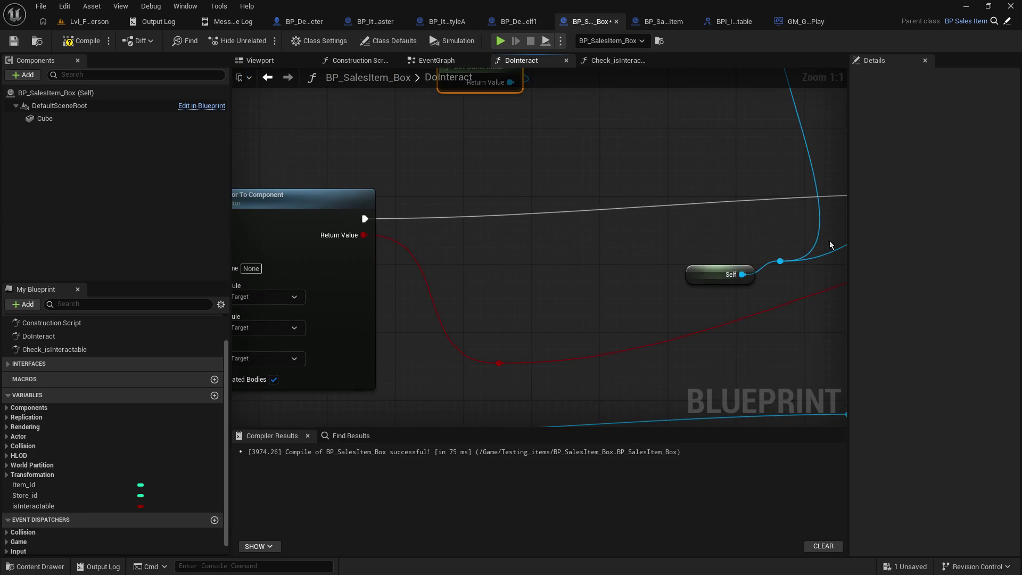
# Compile and save BP_SalesItem_Box, then play the first-person level.
pyautogui.click(66, 41)
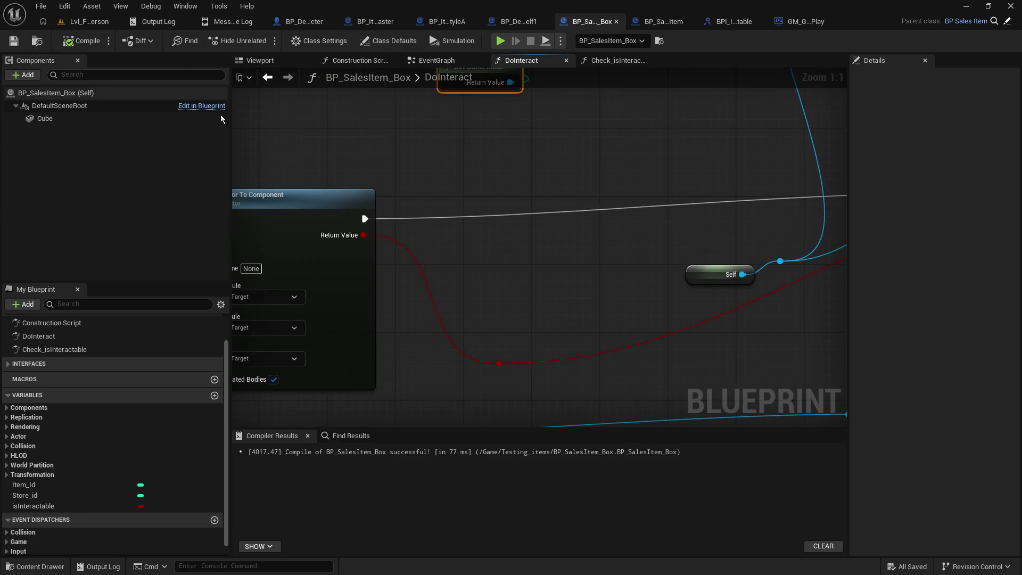
pyautogui.click(286, 192)
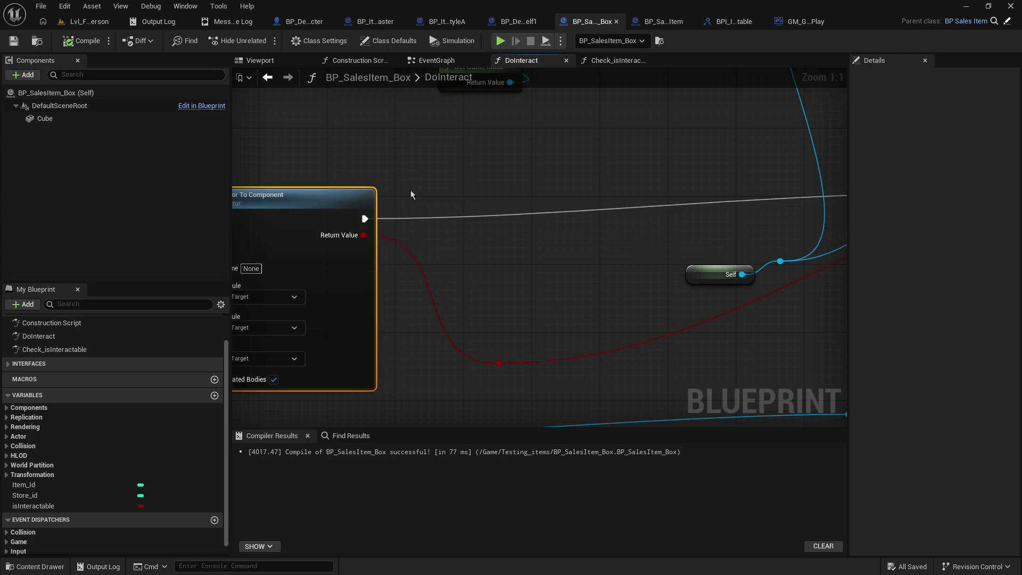
pyautogui.moveTo(413, 195); pyautogui.dragTo(524, 170)
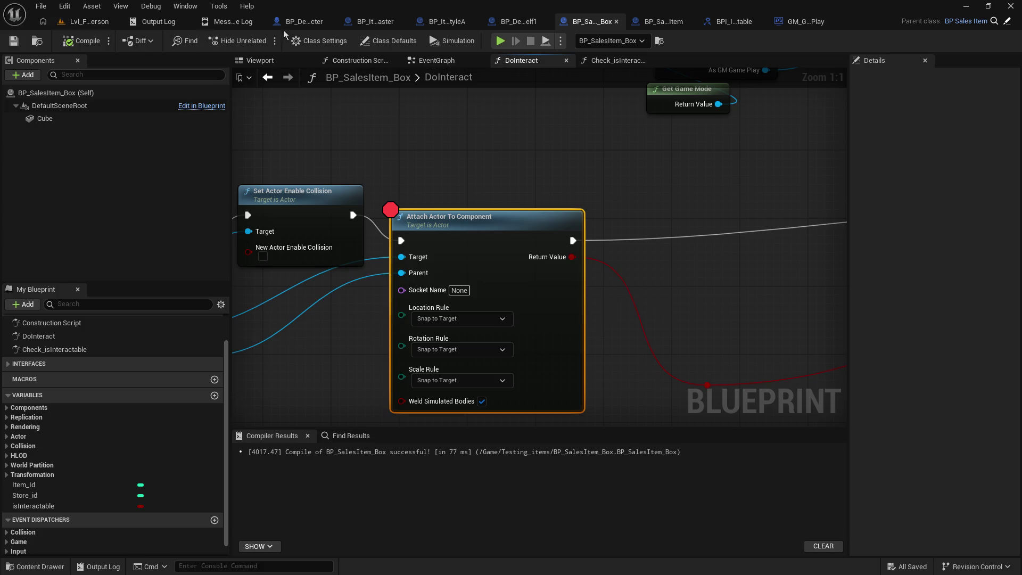
pyautogui.click(73, 25)
pyautogui.click(260, 40)
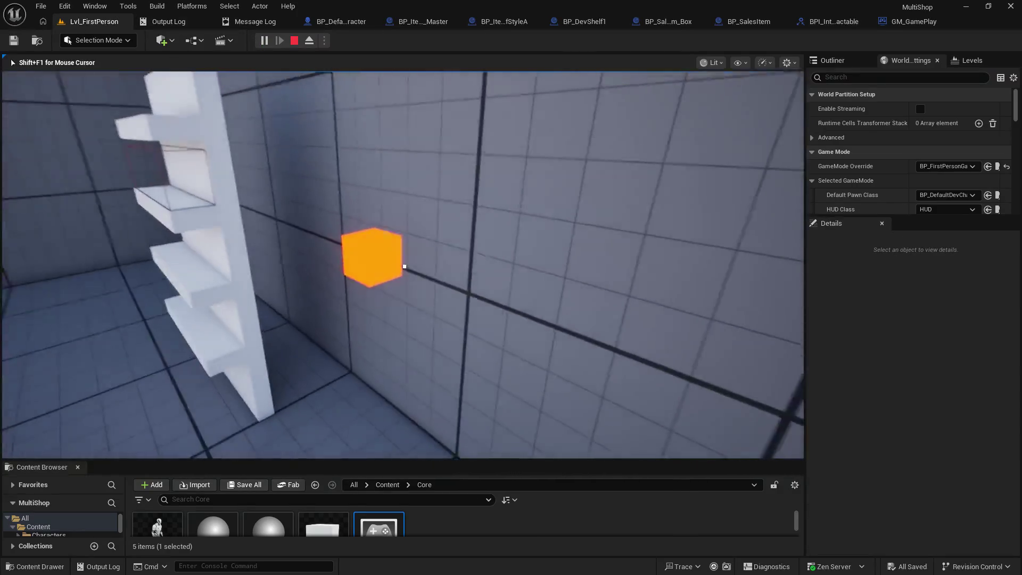
# Pick up the orange box, step to the SET node, and inspect its pin values.
pyautogui.press('e')
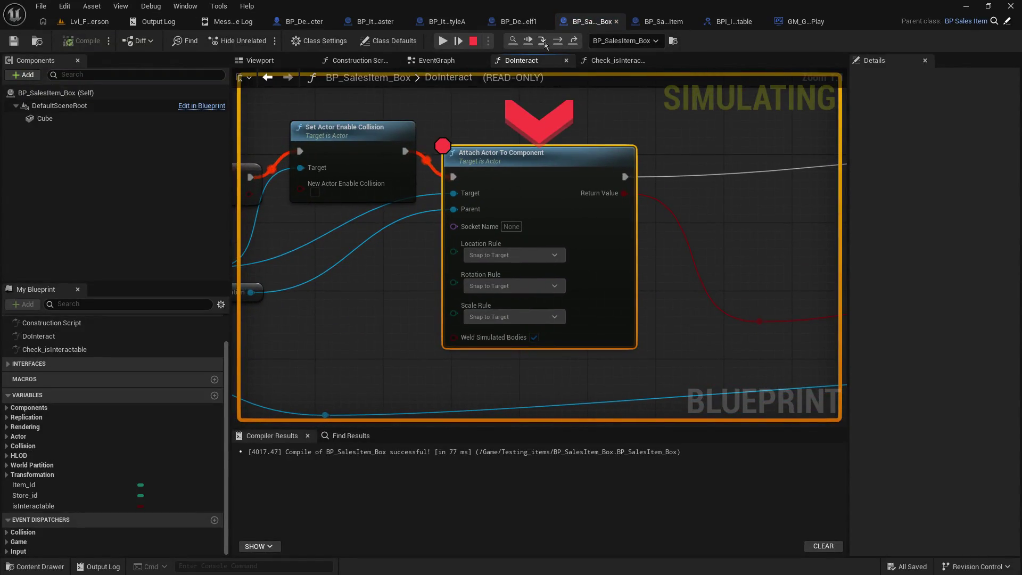
pyautogui.click(545, 46)
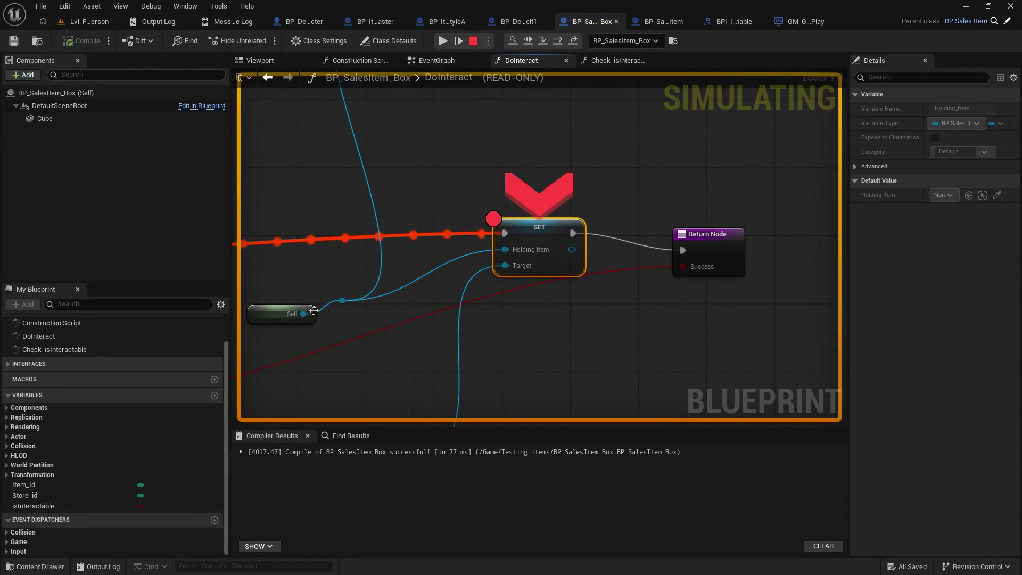
pyautogui.moveTo(504, 267)
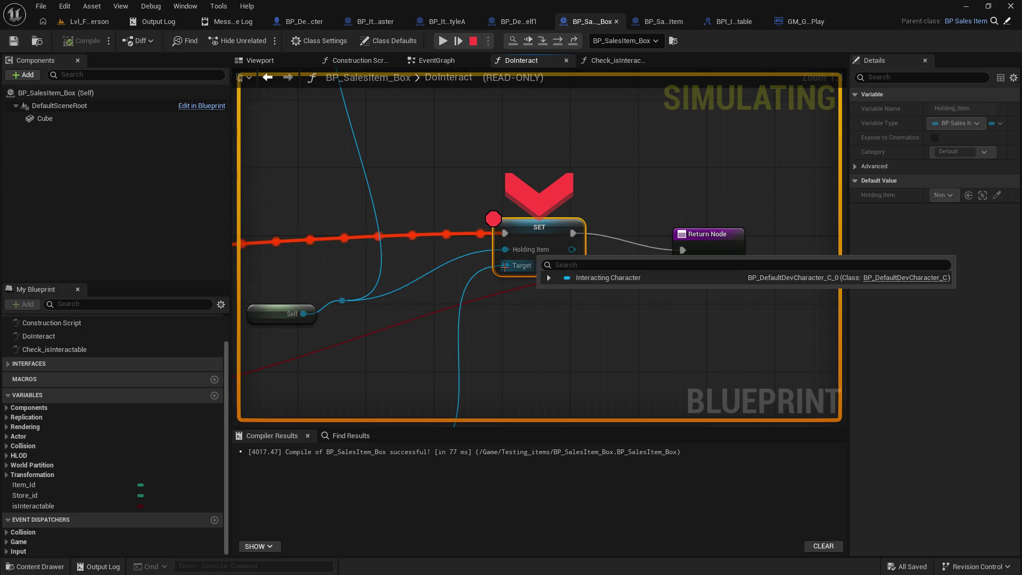
pyautogui.moveTo(506, 249)
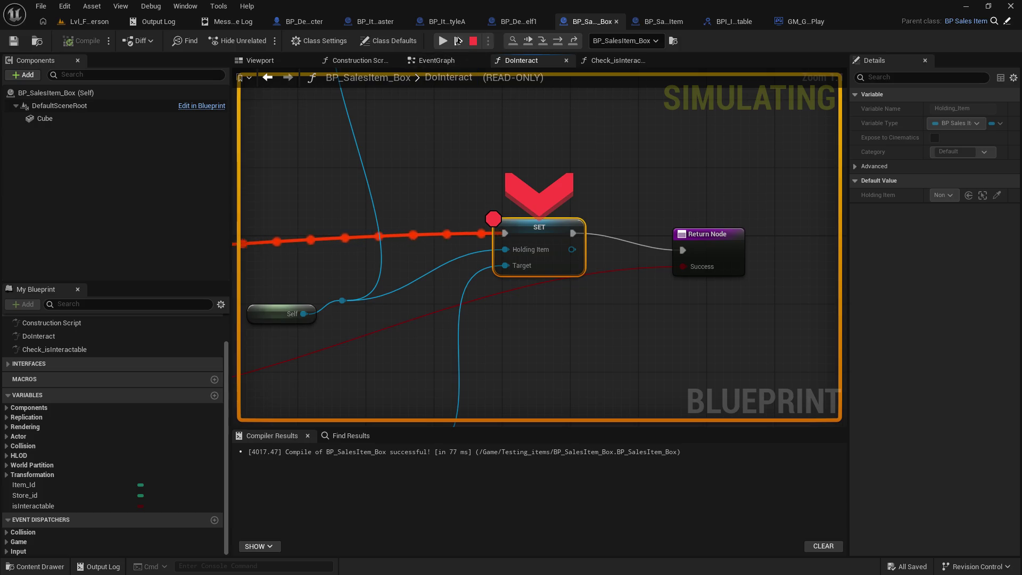
# Resume the game and carry the box to the shelf's Place Item slot.
pyautogui.click(457, 41)
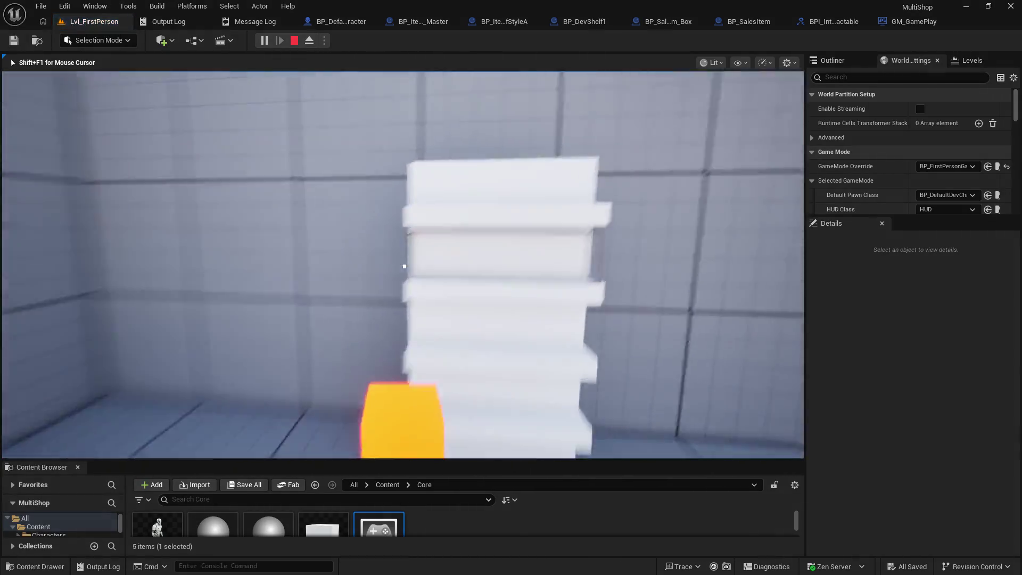
pyautogui.press('w')
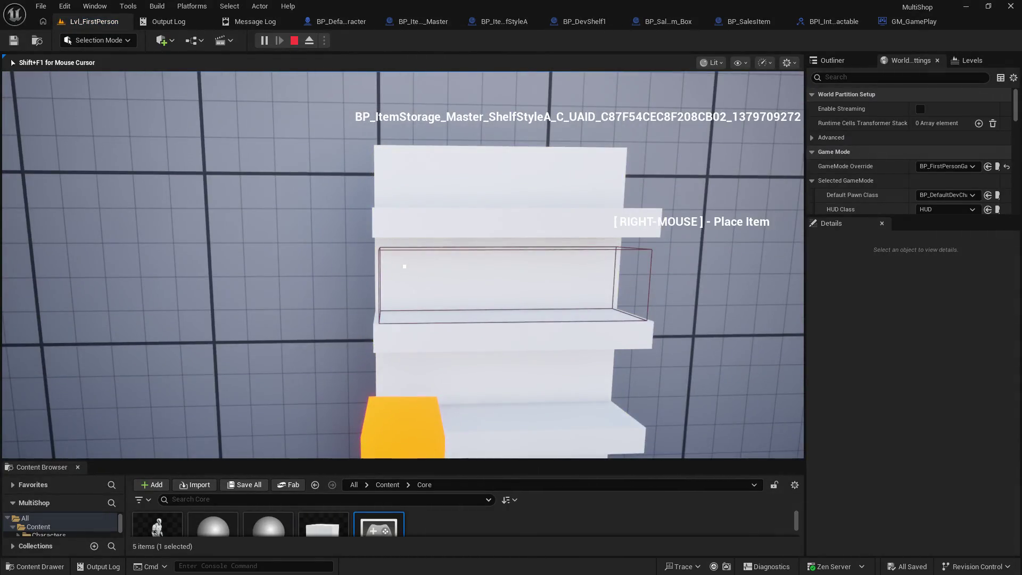
pyautogui.press('w')
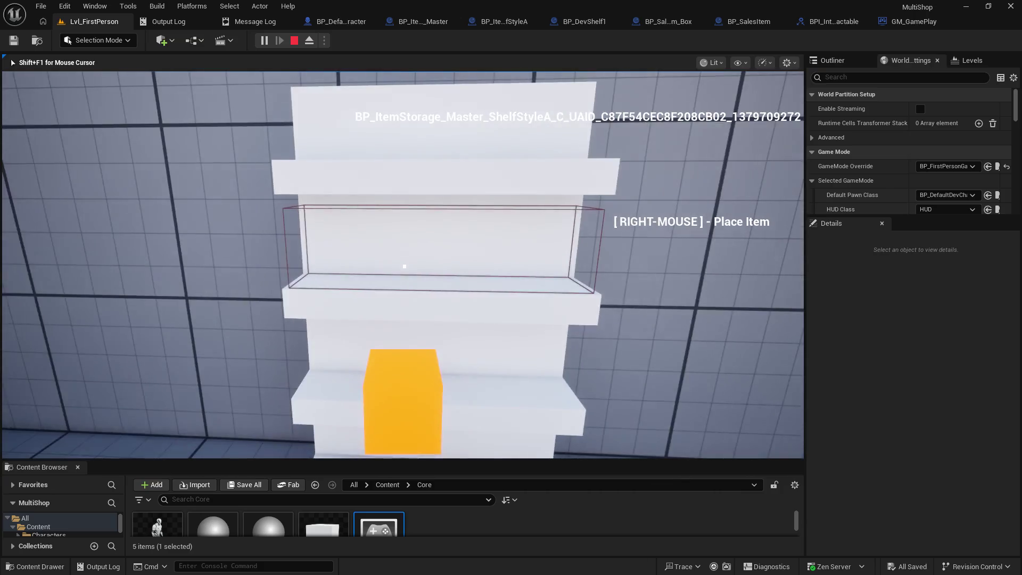